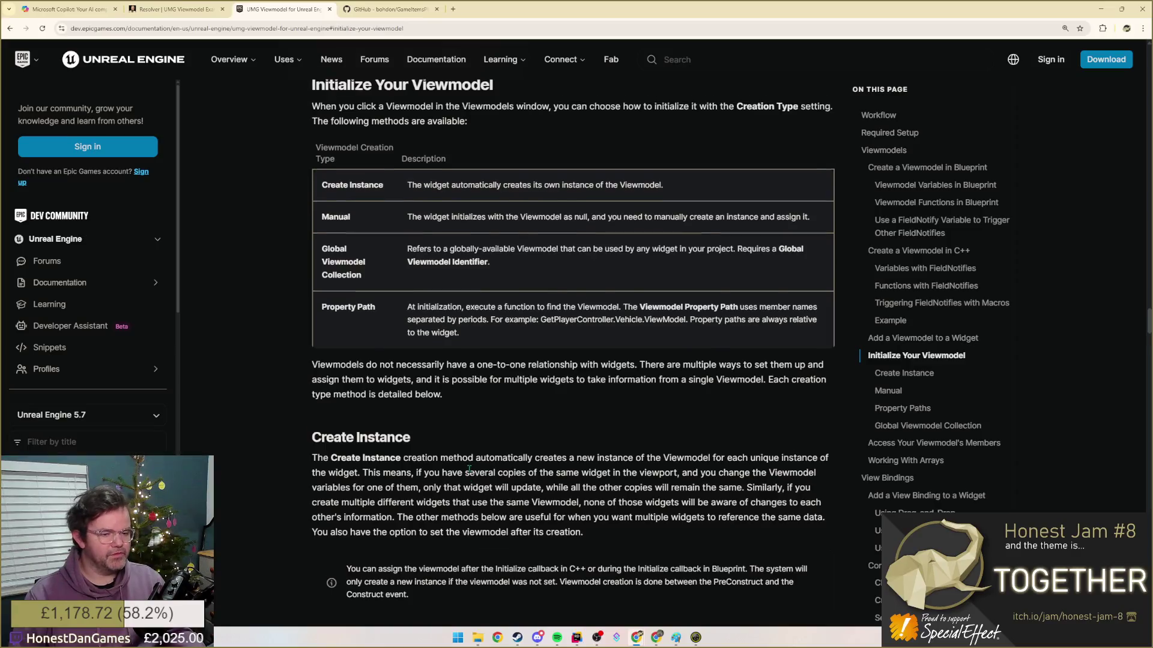
{"action": "scroll", "coordinate": [485, 469], "scroll_direction": "down", "scroll_amount": 1}
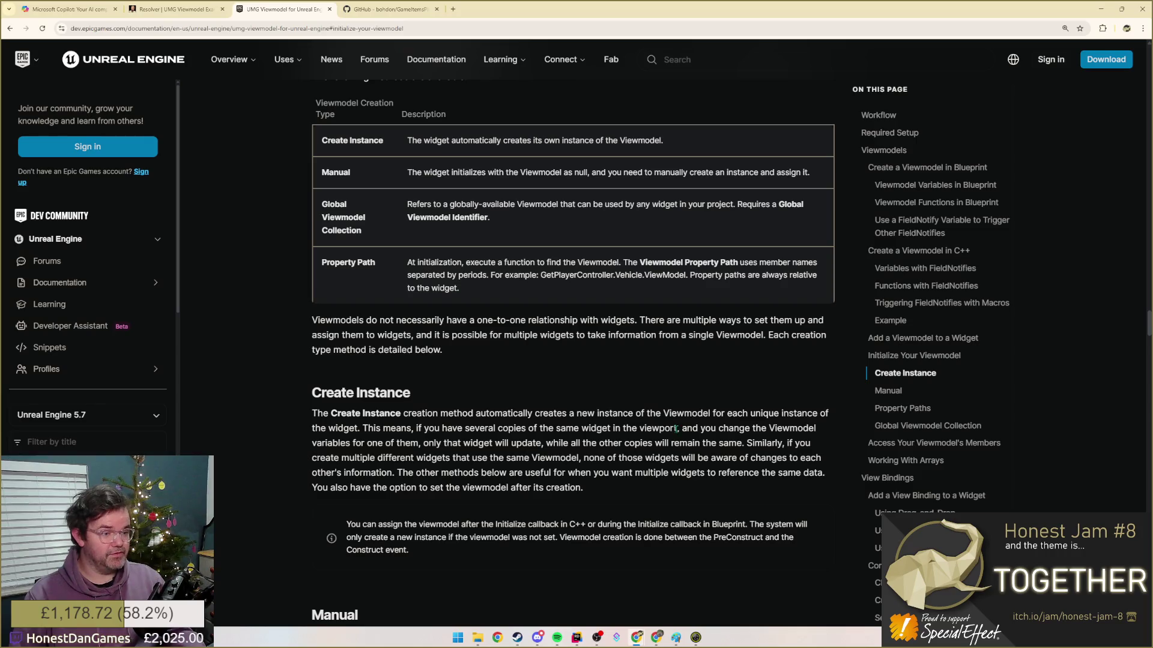
- Read the notes about changing the Viewmodel and when viewmodel creation happens, highlighting passages
{"action": "left_click_drag", "start_coordinate": [680, 429], "coordinate": [815, 429]}
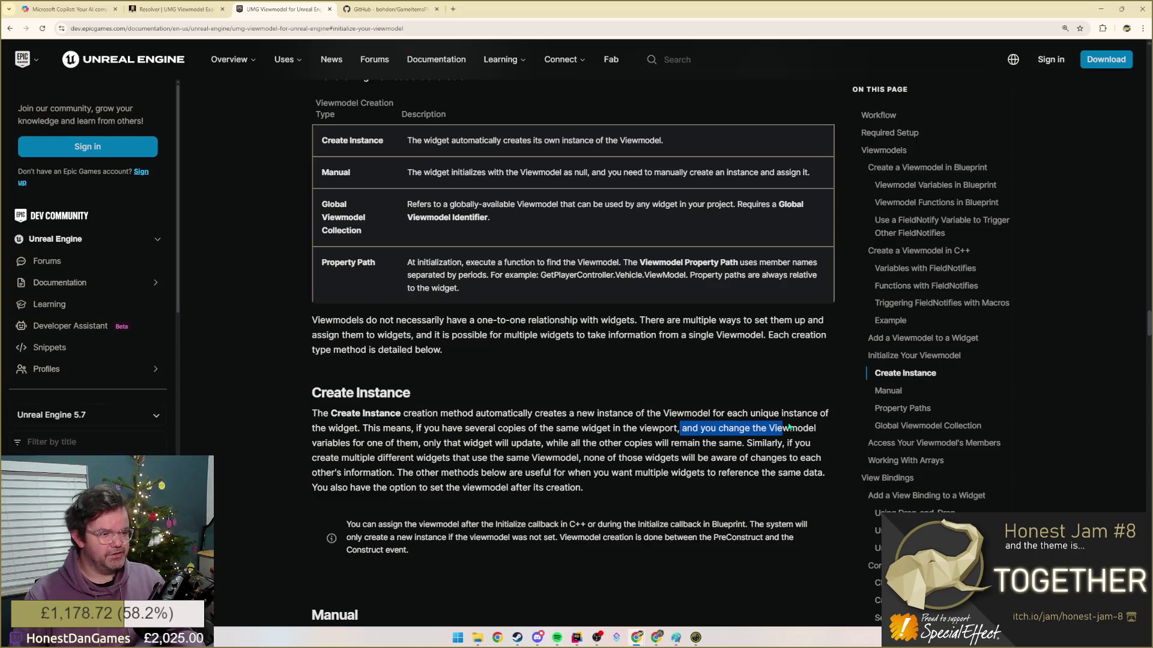
{"action": "left_click", "coordinate": [369, 444]}
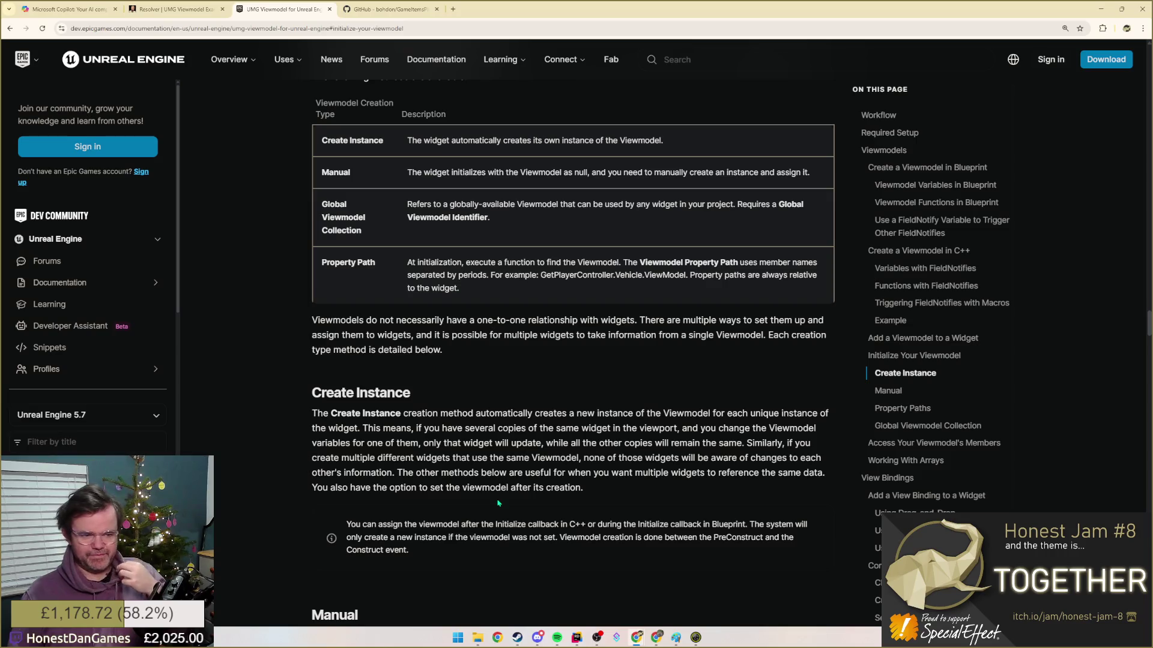
{"action": "scroll", "coordinate": [498, 505], "scroll_direction": "down", "scroll_amount": 1}
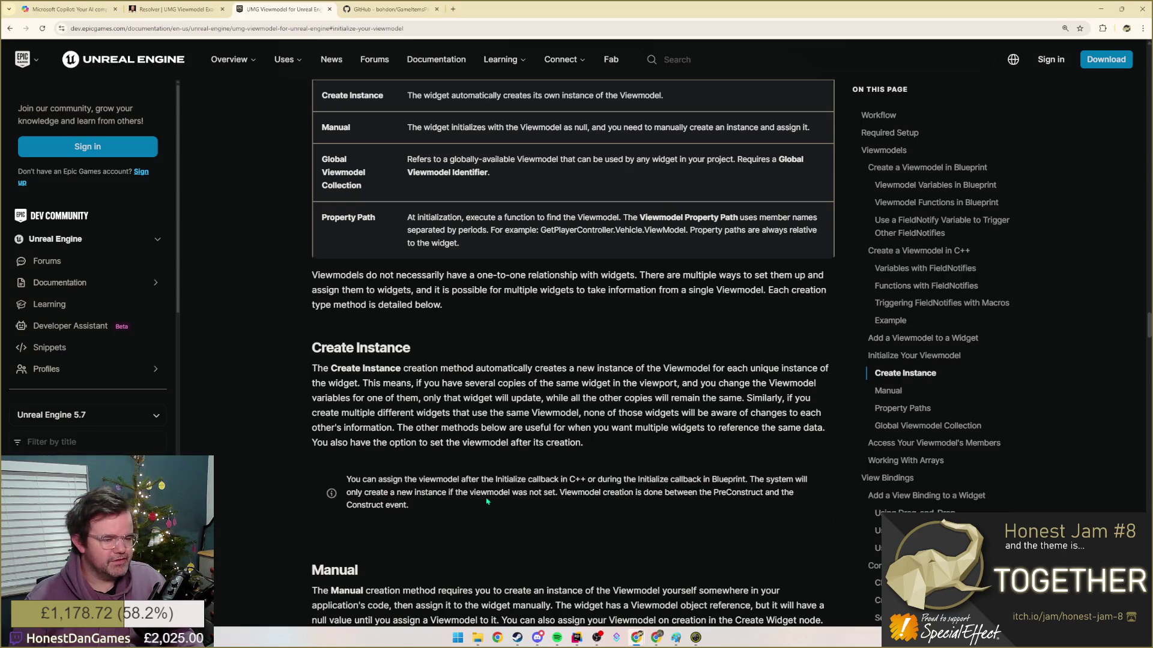
{"action": "mouse_move", "coordinate": [470, 493]}
{"action": "left_mouse_down"}
{"action": "mouse_move", "coordinate": [558, 492]}
{"action": "mouse_move", "coordinate": [534, 507]}
{"action": "left_mouse_up"}
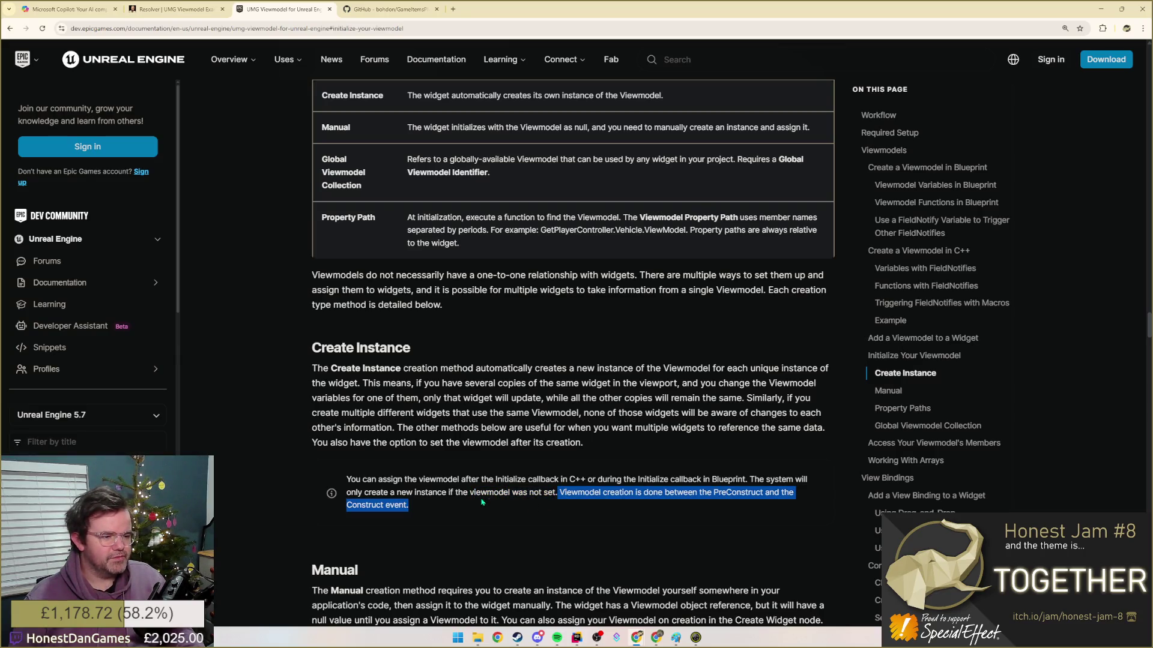
{"action": "scroll", "coordinate": [530, 493], "scroll_direction": "down", "scroll_amount": 1}
{"action": "left_click", "coordinate": [426, 462]}
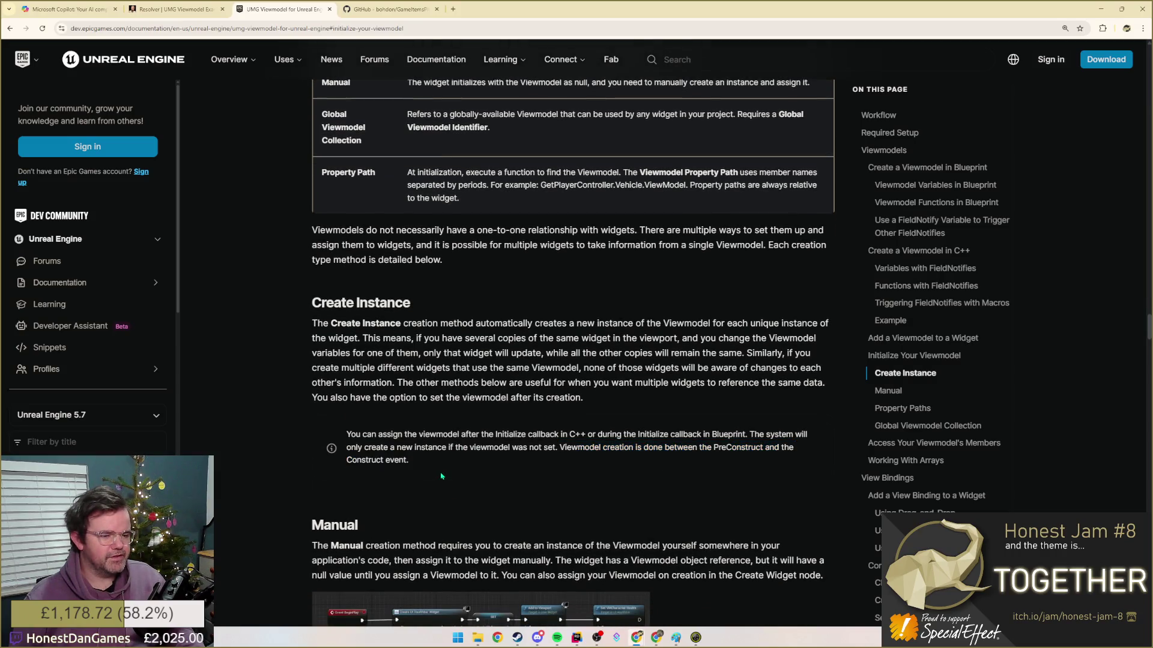
{"action": "scroll", "coordinate": [426, 461], "scroll_direction": "down", "scroll_amount": 2}
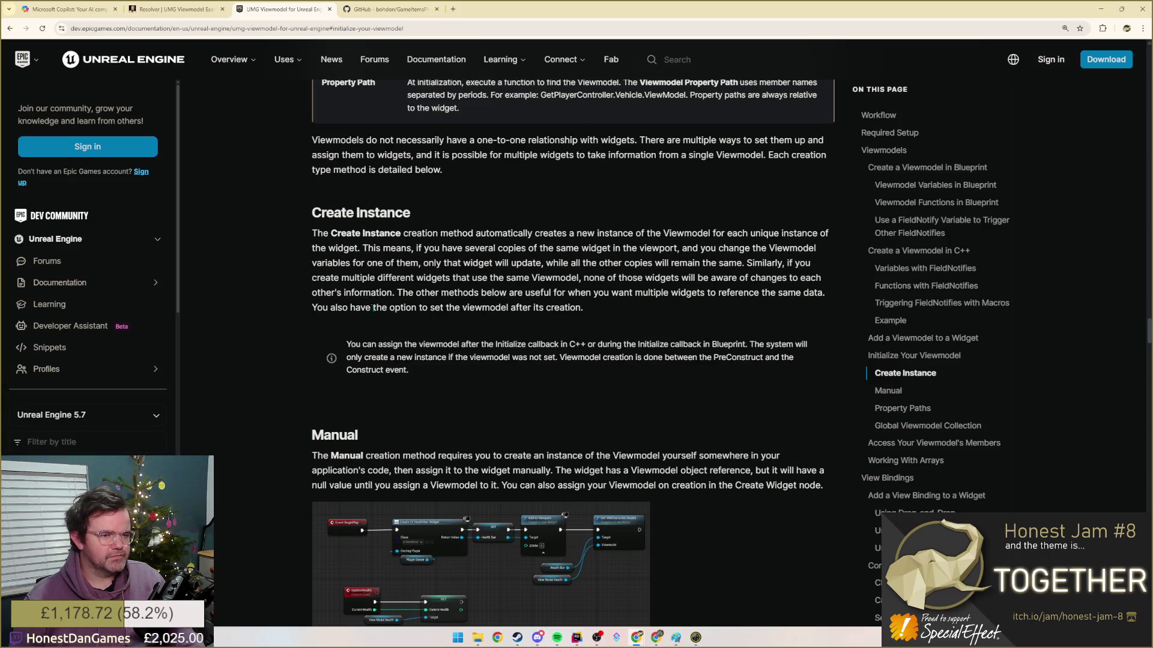
{"action": "left_click_drag", "start_coordinate": [356, 293], "coordinate": [414, 371]}
{"action": "left_click", "coordinate": [368, 418]}
{"action": "scroll", "coordinate": [369, 416], "scroll_direction": "down", "scroll_amount": 2}
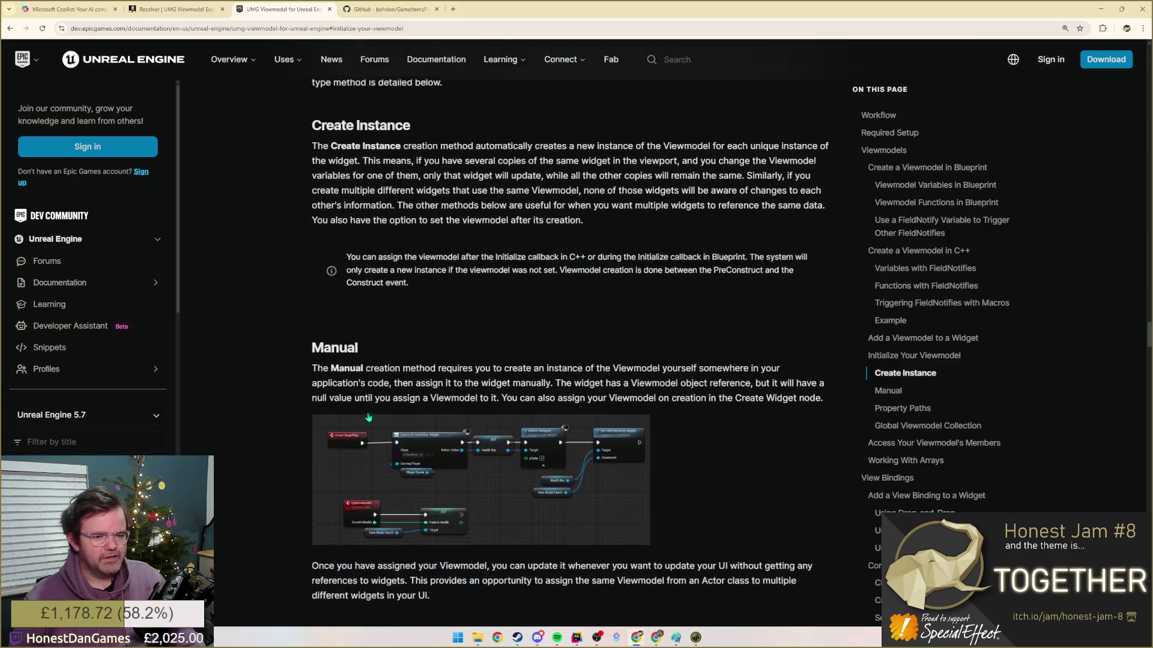
{"action": "scroll", "coordinate": [369, 417], "scroll_direction": "down", "scroll_amount": 1}
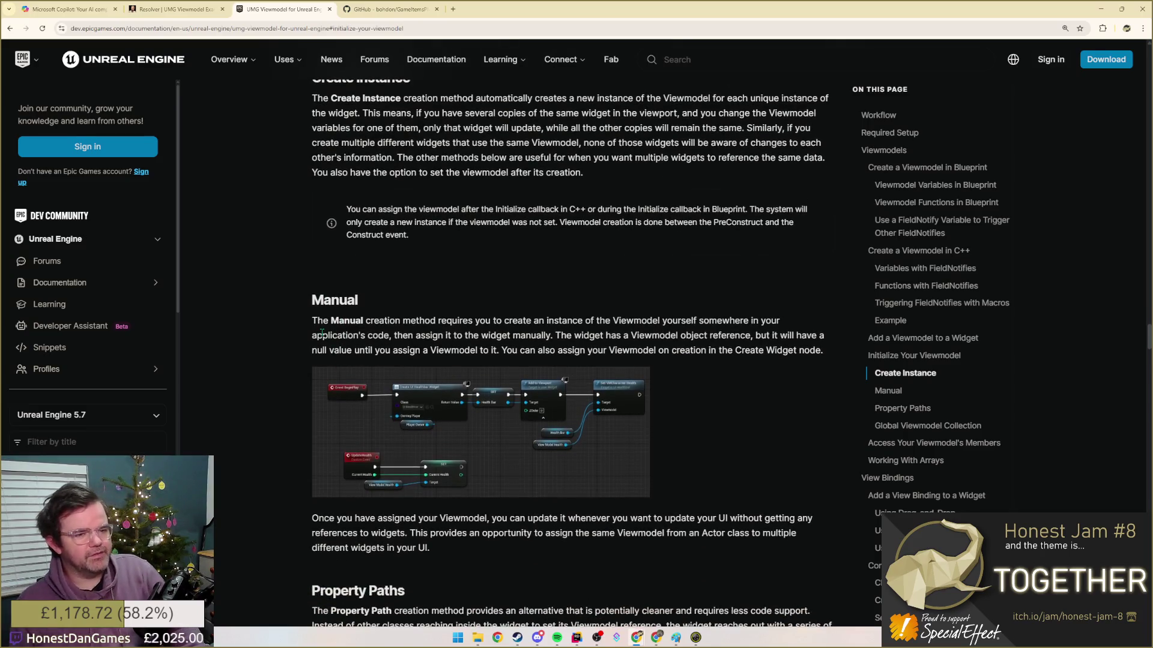
{"action": "scroll", "coordinate": [323, 336], "scroll_direction": "down", "scroll_amount": 1}
{"action": "mouse_move", "coordinate": [382, 275]}
{"action": "left_mouse_down"}
{"action": "mouse_move", "coordinate": [577, 287]}
{"action": "mouse_move", "coordinate": [390, 292]}
{"action": "mouse_move", "coordinate": [558, 292]}
{"action": "left_mouse_up"}
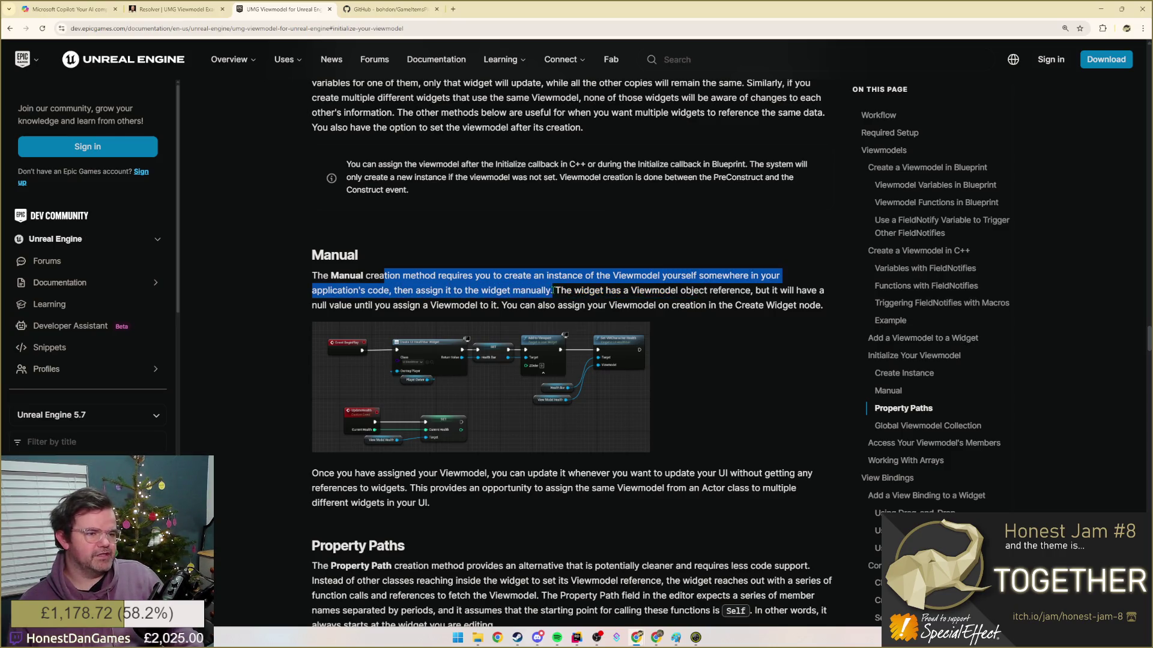
- Read the Create Instance and Manual assignment text, then enlarge the Manual Blueprint example image
{"action": "left_click", "coordinate": [602, 293]}
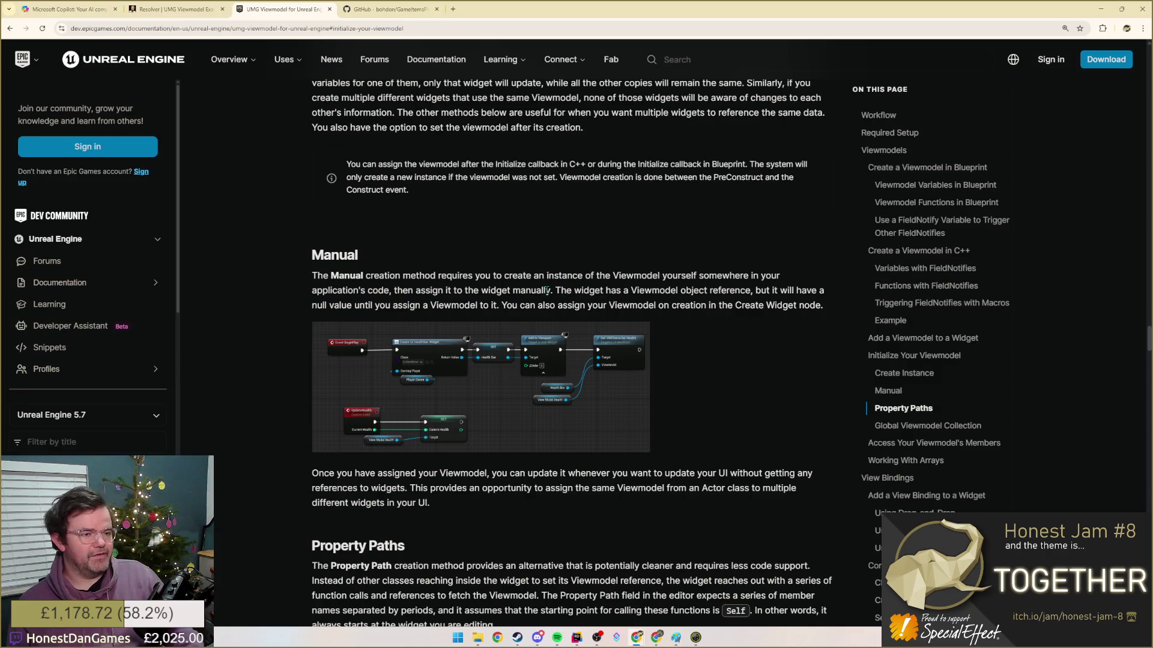
{"action": "left_click_drag", "start_coordinate": [553, 291], "coordinate": [304, 291]}
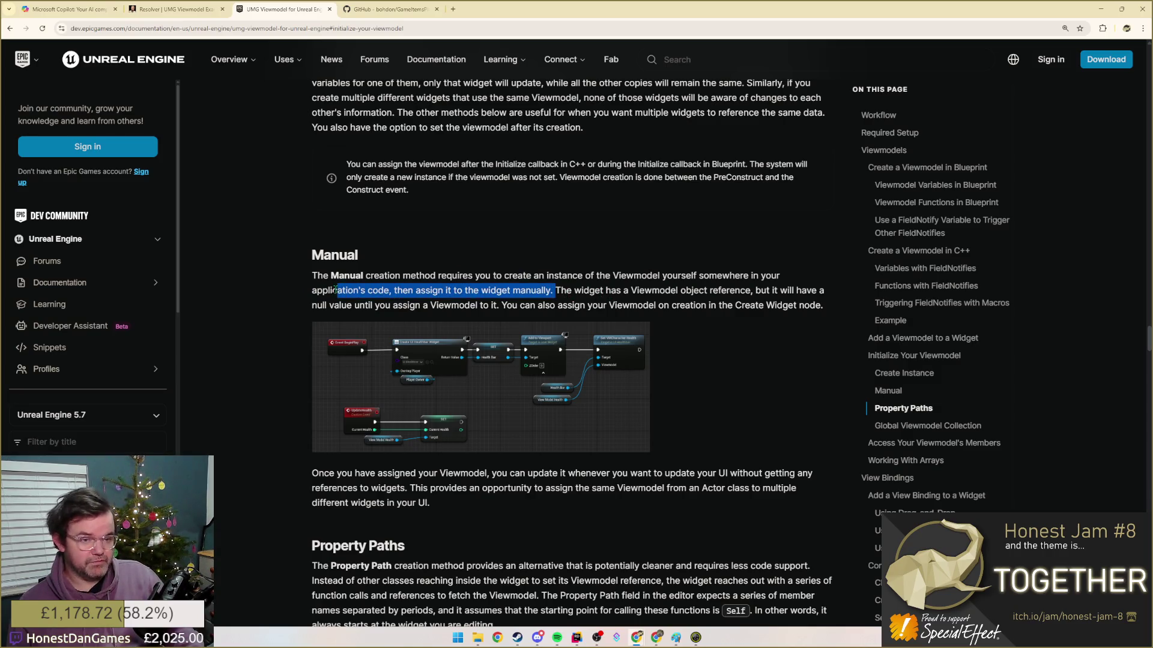
{"action": "left_click", "coordinate": [642, 305]}
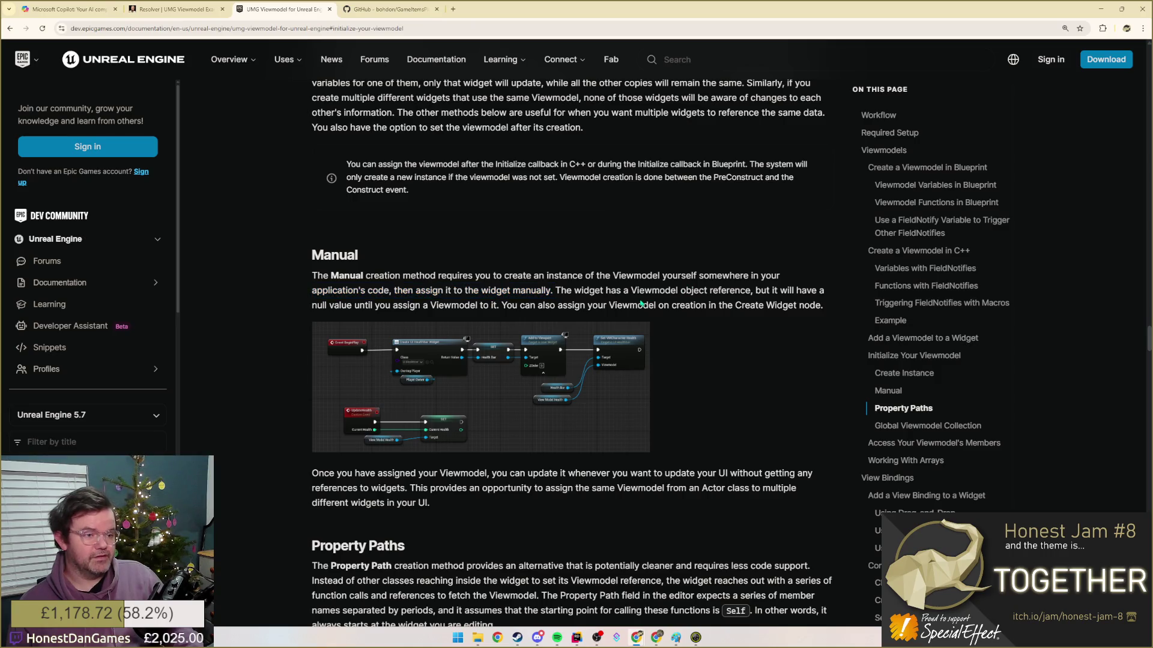
{"action": "scroll", "coordinate": [537, 318], "scroll_direction": "up", "scroll_amount": 2}
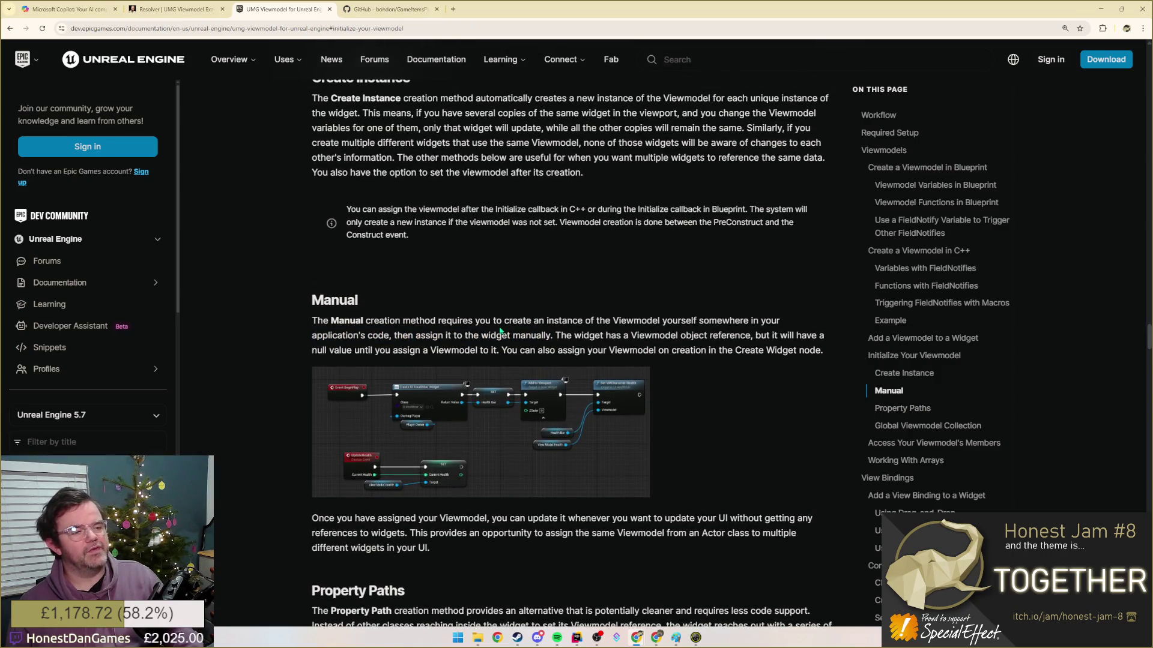
{"action": "scroll", "coordinate": [501, 331], "scroll_direction": "up", "scroll_amount": 1}
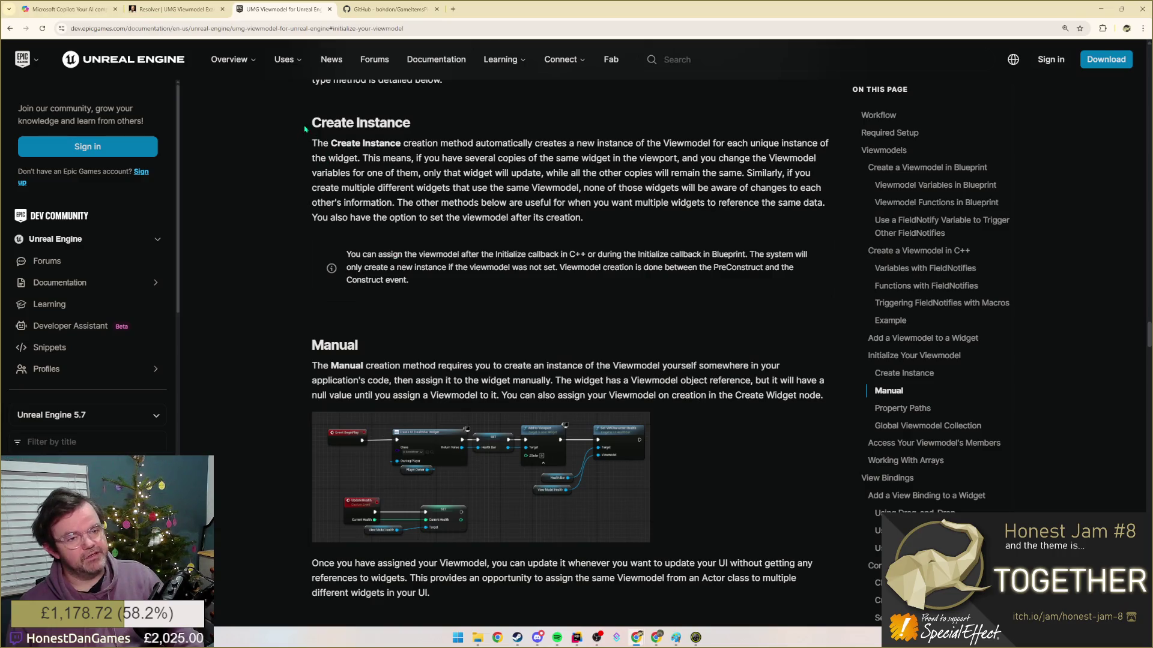
{"action": "left_click_drag", "start_coordinate": [304, 126], "coordinate": [482, 220]}
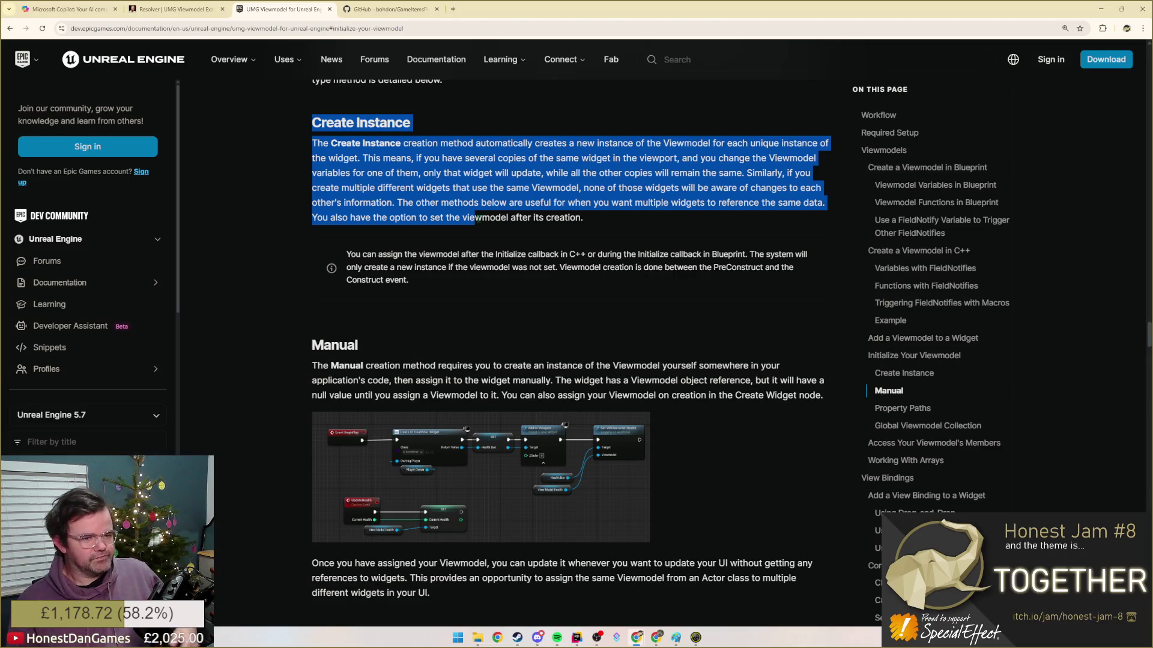
{"action": "scroll", "coordinate": [477, 218], "scroll_direction": "down", "scroll_amount": 1}
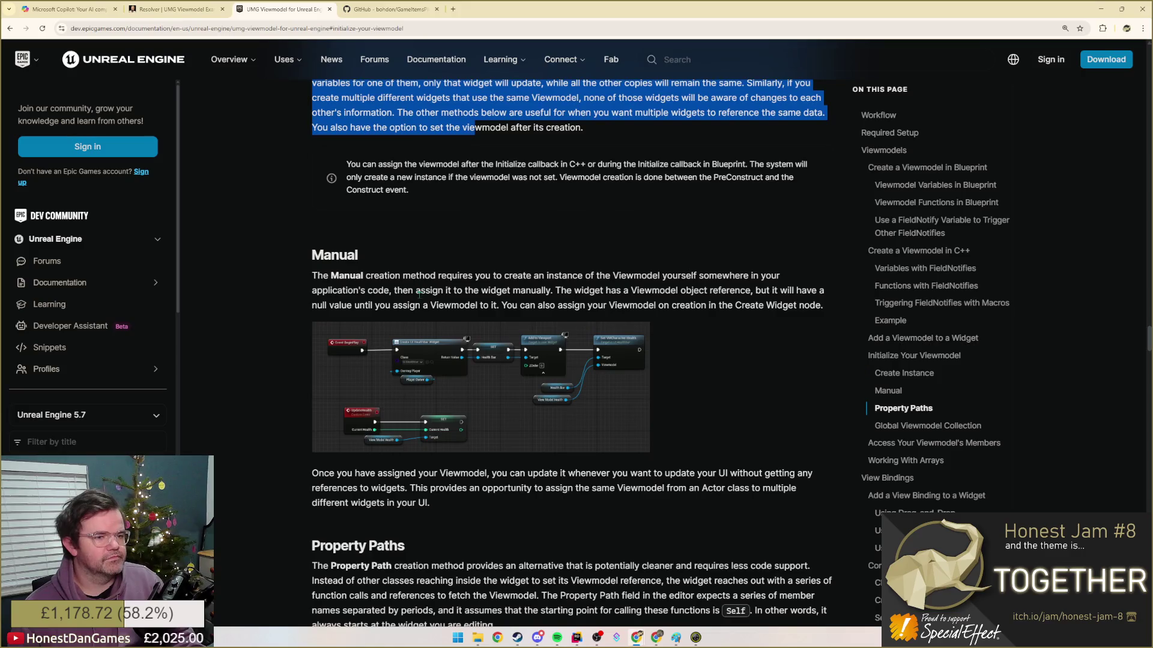
{"action": "left_click_drag", "start_coordinate": [417, 291], "coordinate": [622, 290]}
{"action": "left_click", "coordinate": [631, 290]}
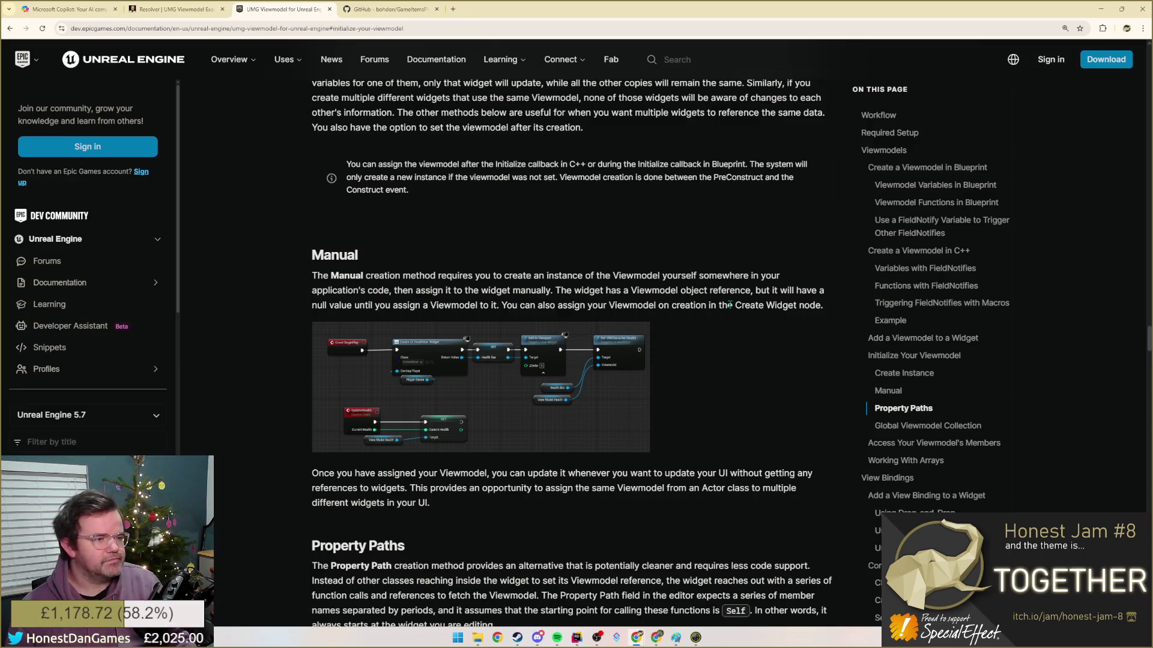
{"action": "left_click", "coordinate": [545, 385]}
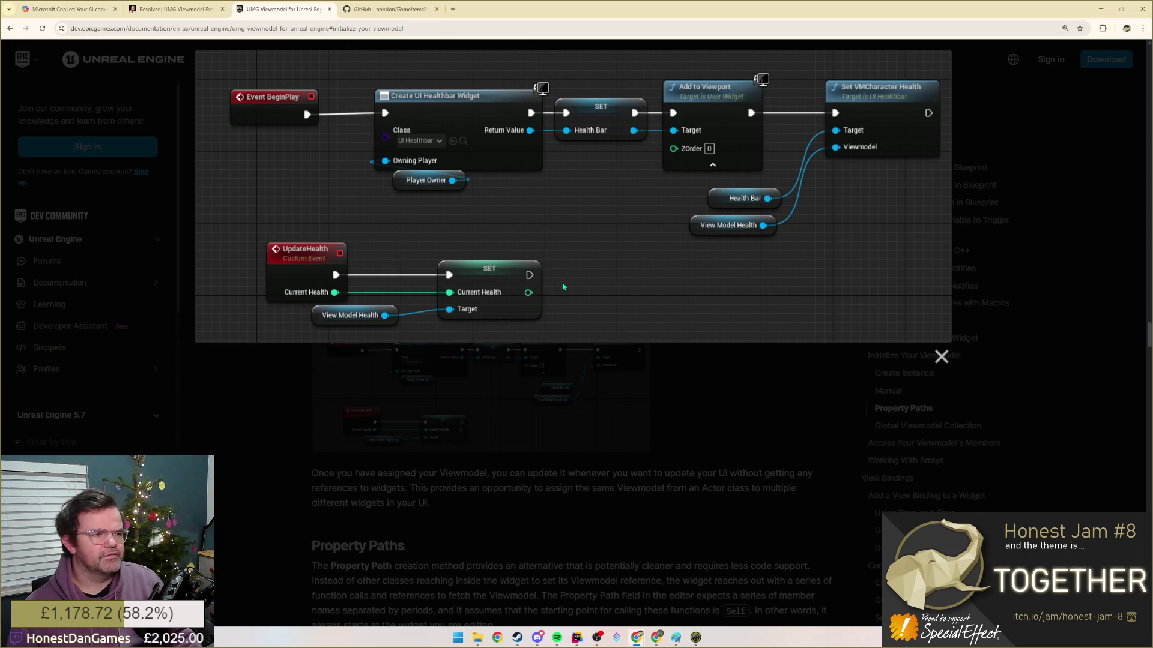
{"action": "scroll", "coordinate": [563, 287], "scroll_direction": "up", "scroll_amount": 1}
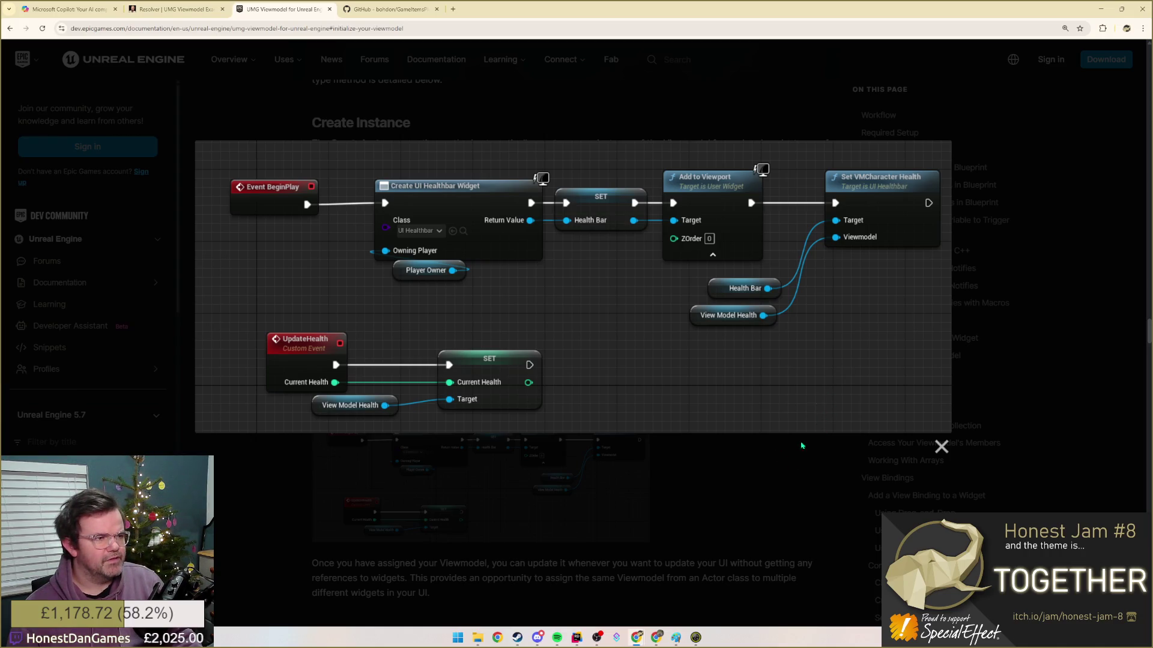
- Close the enlarged Blueprint image and bring the Paint game-layout sketch to the front
{"action": "left_click", "coordinate": [737, 460]}
{"action": "scroll", "coordinate": [644, 435], "scroll_direction": "down", "scroll_amount": 3}
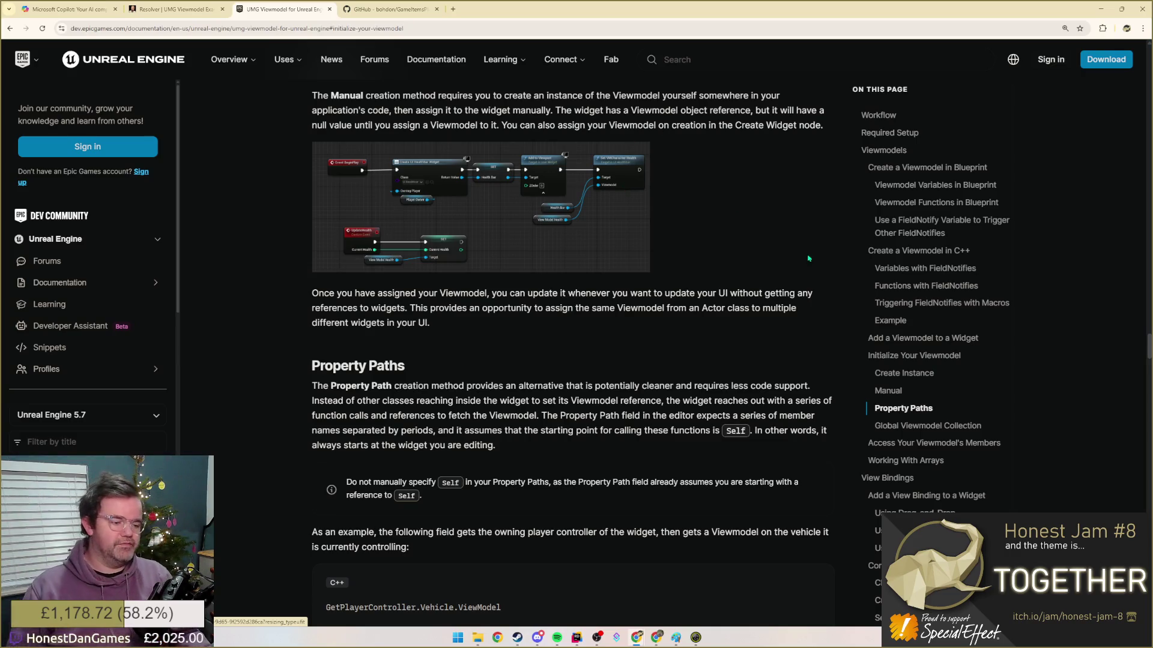
{"action": "left_click", "coordinate": [676, 637]}
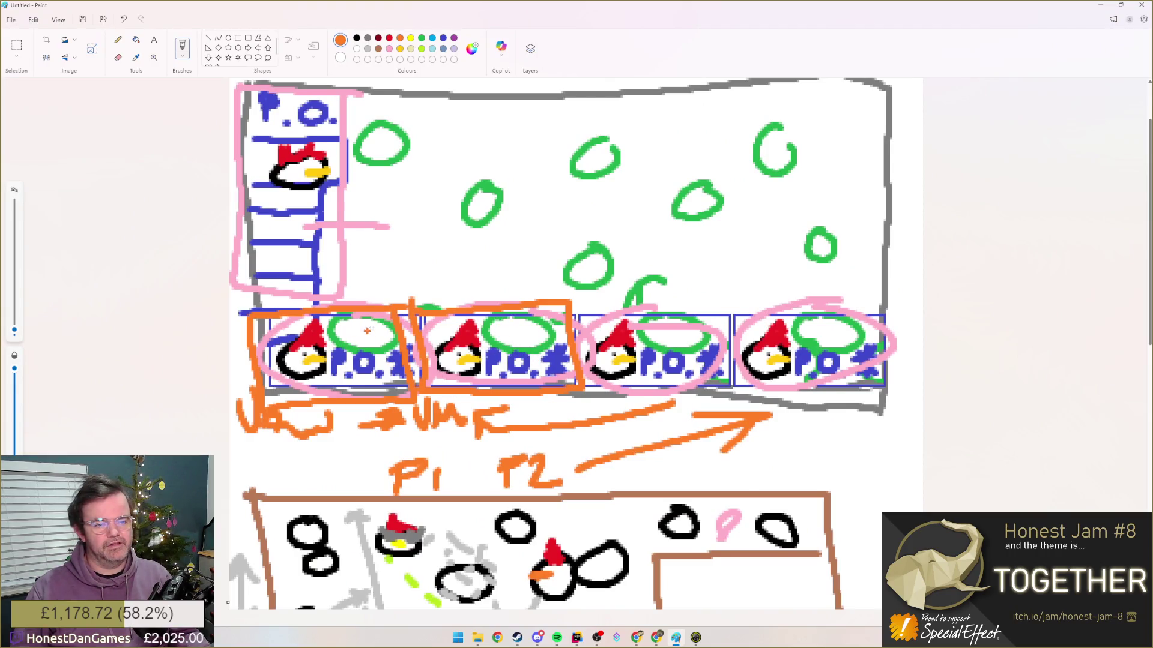
- Sketch orange X strokes in the first box, undo them, and minimize Paint back to the documentation
{"action": "mouse_move", "coordinate": [341, 321]}
{"action": "left_mouse_down"}
{"action": "mouse_move", "coordinate": [377, 343]}
{"action": "mouse_move", "coordinate": [354, 344]}
{"action": "mouse_move", "coordinate": [378, 370]}
{"action": "left_mouse_up"}
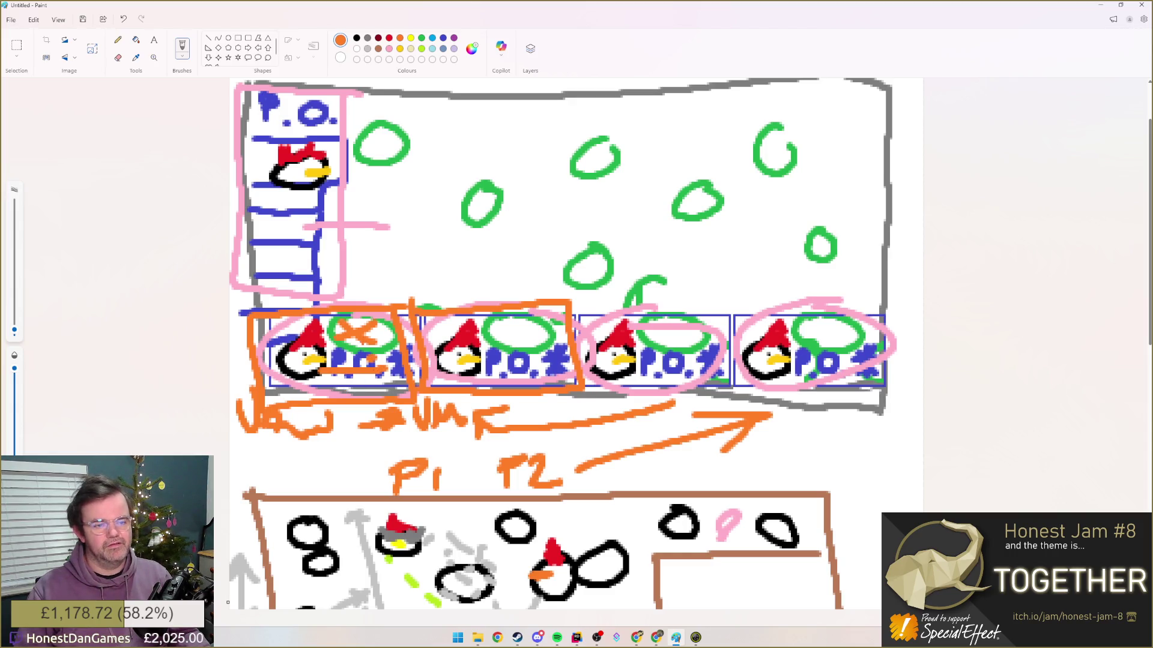
{"action": "key", "text": "ctrl+z"}
{"action": "key", "text": "ctrl+z"}
{"action": "left_click_drag", "start_coordinate": [343, 326], "coordinate": [385, 315]}
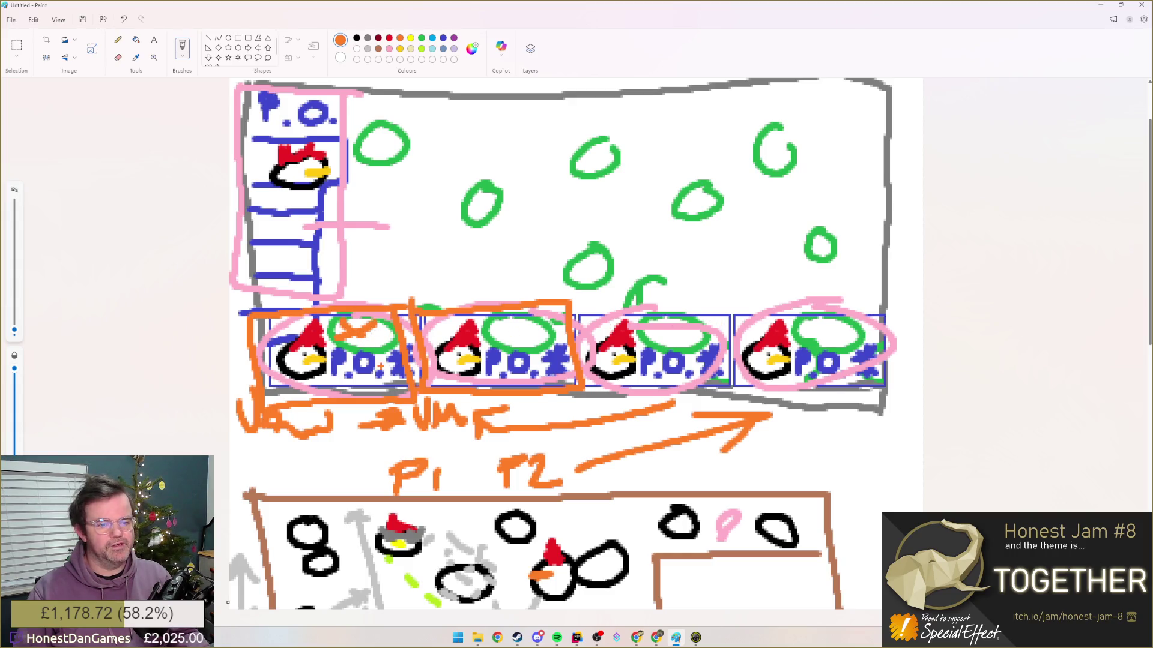
{"action": "left_click_drag", "start_coordinate": [338, 383], "coordinate": [397, 370]}
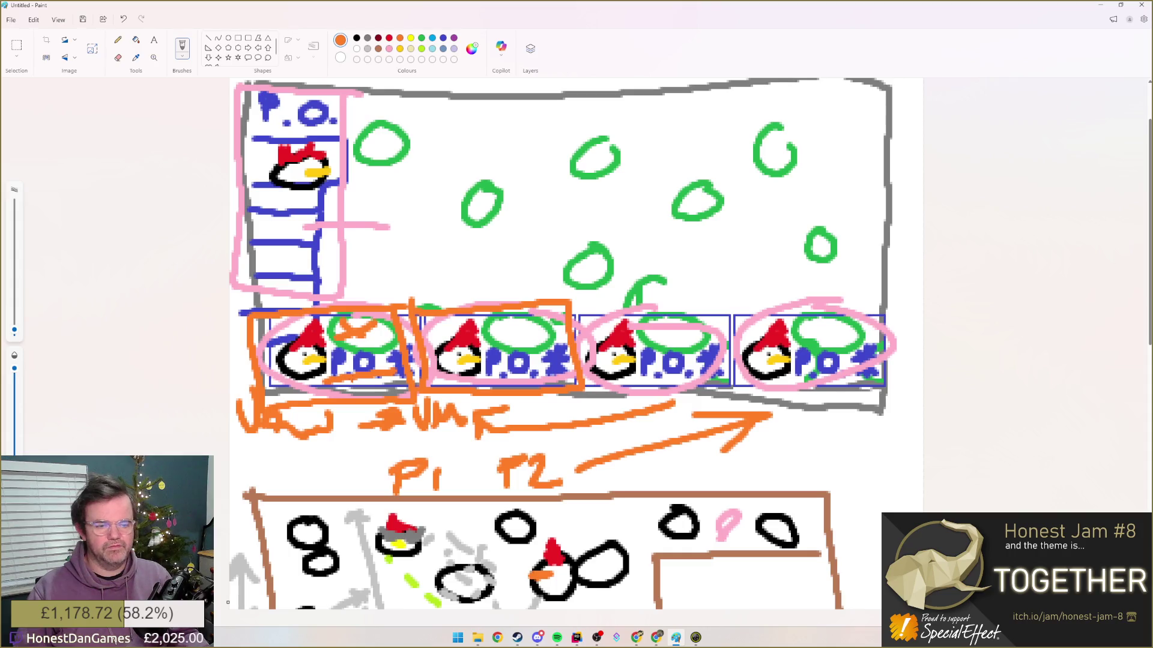
{"action": "key", "text": "ctrl+z"}
{"action": "key", "text": "ctrl+z"}
{"action": "key", "text": "ctrl+z"}
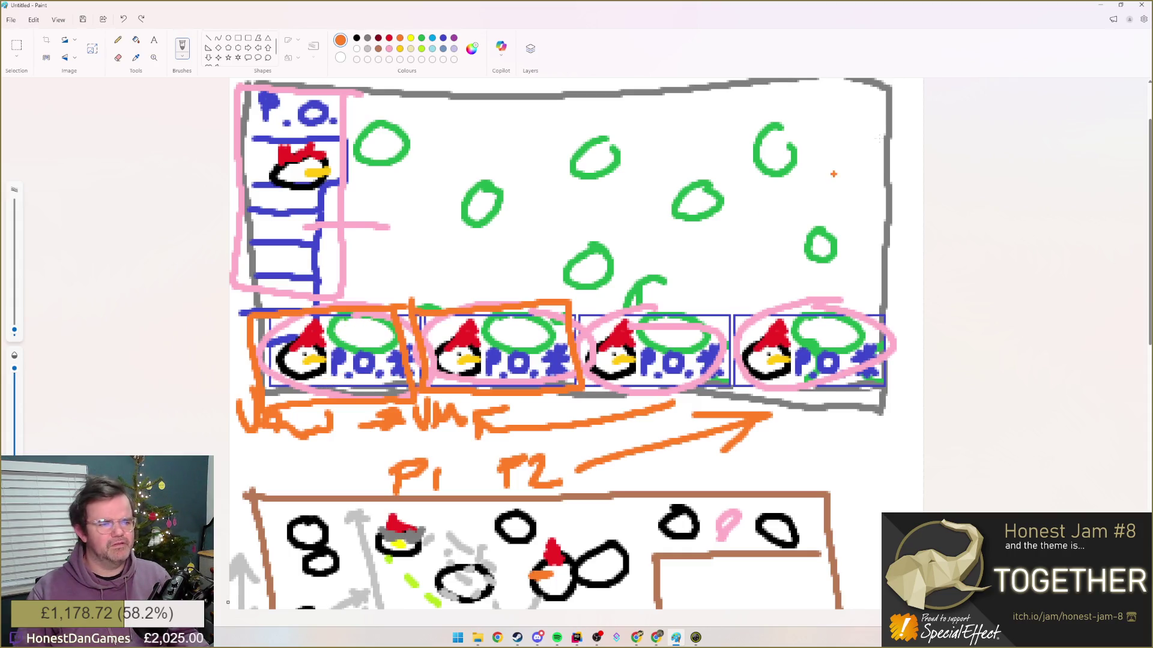
{"action": "left_click", "coordinate": [1099, 7]}
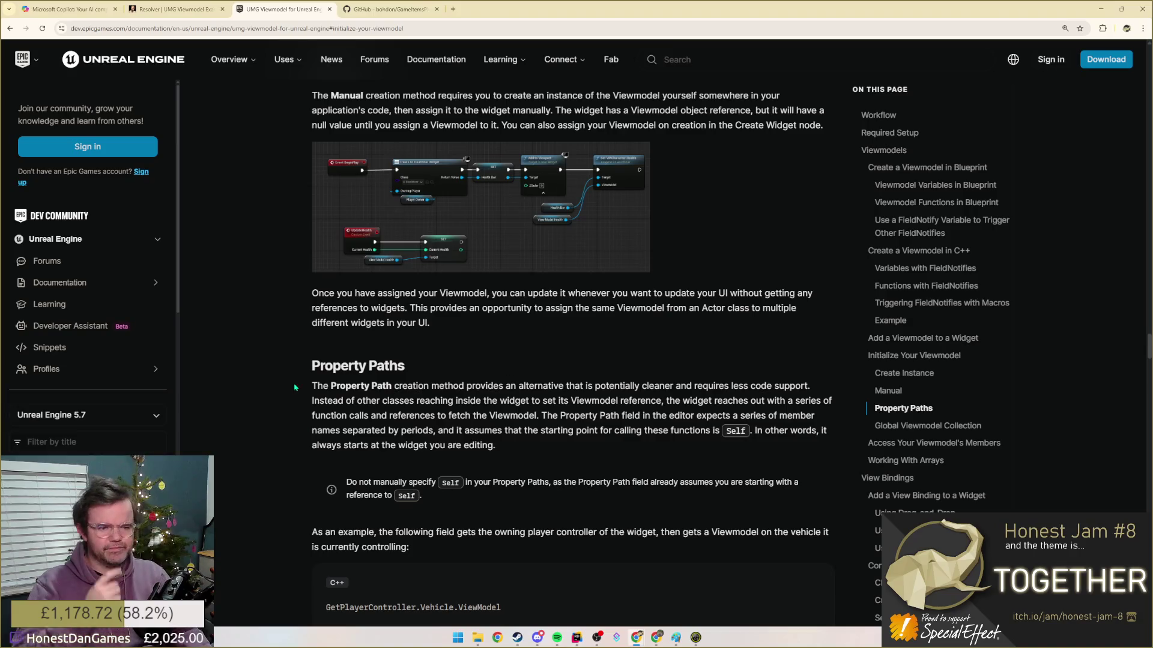
{"action": "scroll", "coordinate": [541, 316], "scroll_direction": "down", "scroll_amount": 1}
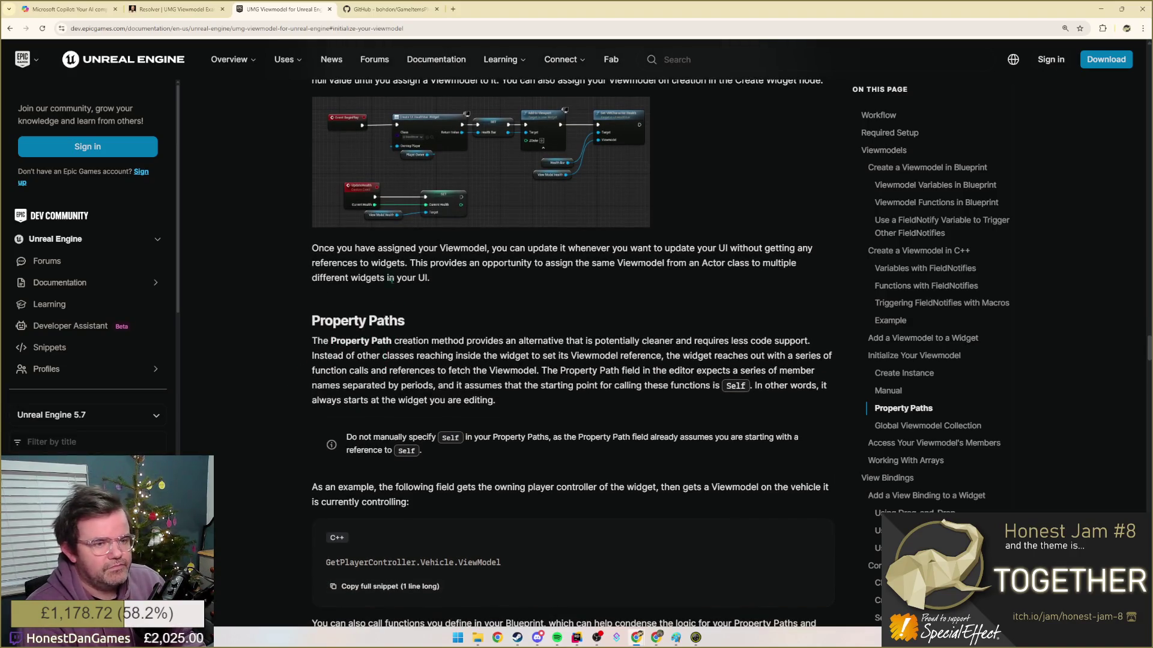
{"action": "left_click_drag", "start_coordinate": [378, 248], "coordinate": [453, 298]}
- Read the Property Paths section, highlighting the opening paragraph and the Character Health example sentence
{"action": "left_click_drag", "start_coordinate": [312, 341], "coordinate": [451, 343]}
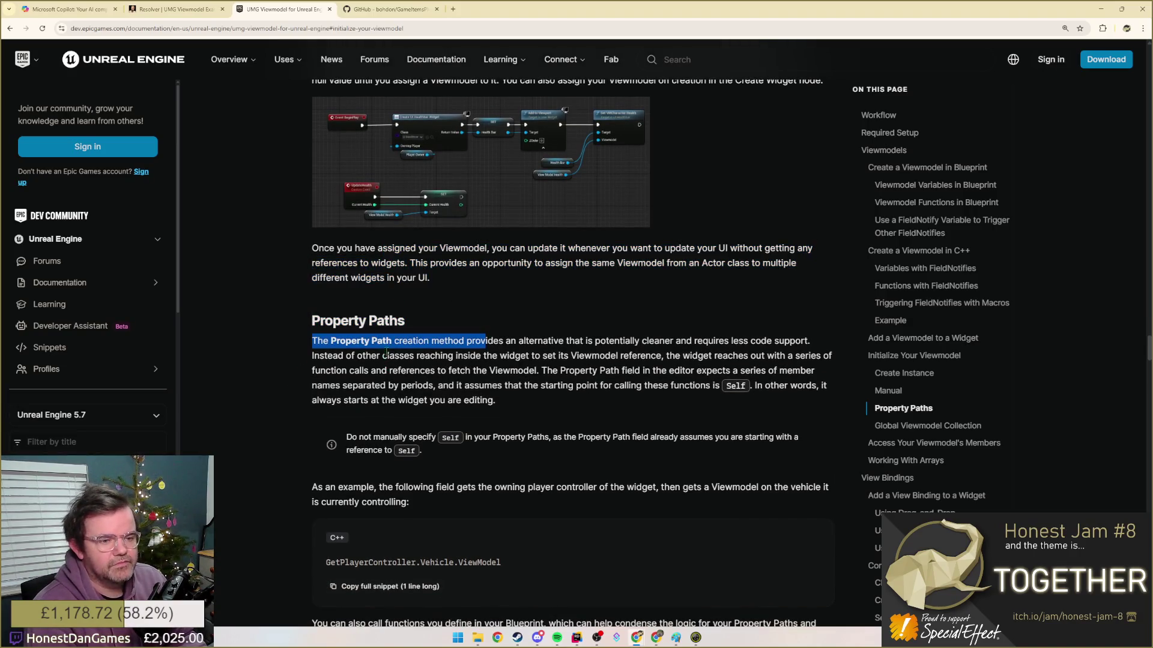
{"action": "left_click", "coordinate": [531, 367]}
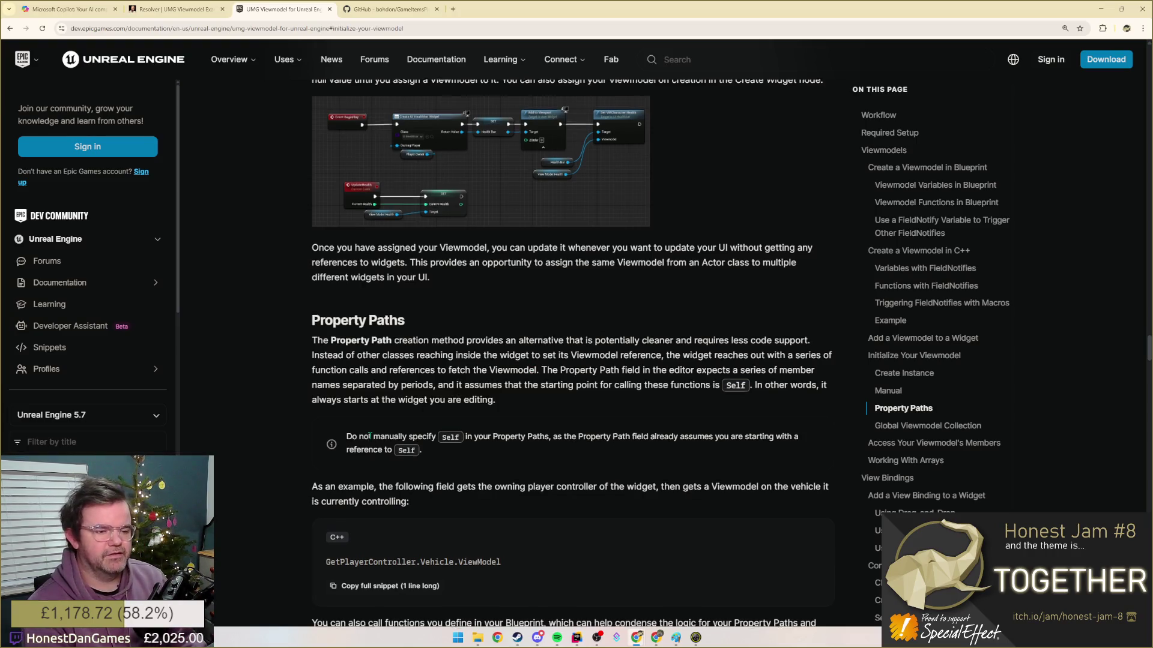
{"action": "scroll", "coordinate": [366, 435], "scroll_direction": "down", "scroll_amount": 1}
{"action": "left_click_drag", "start_coordinate": [312, 399], "coordinate": [420, 411]}
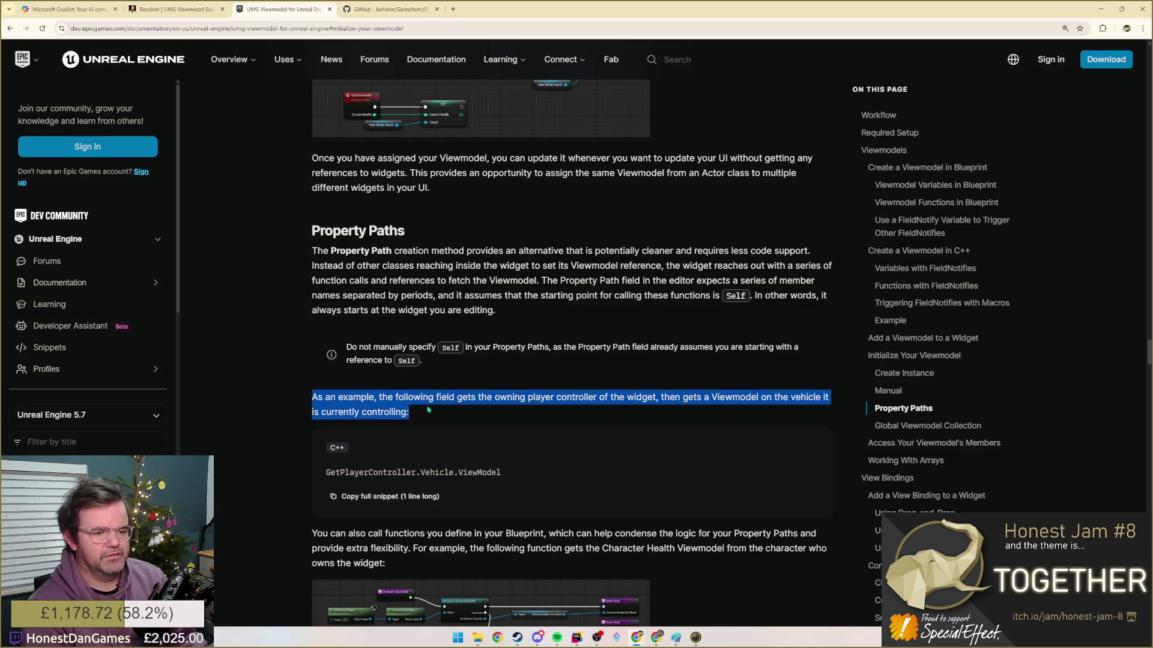
{"action": "left_click", "coordinate": [419, 411]}
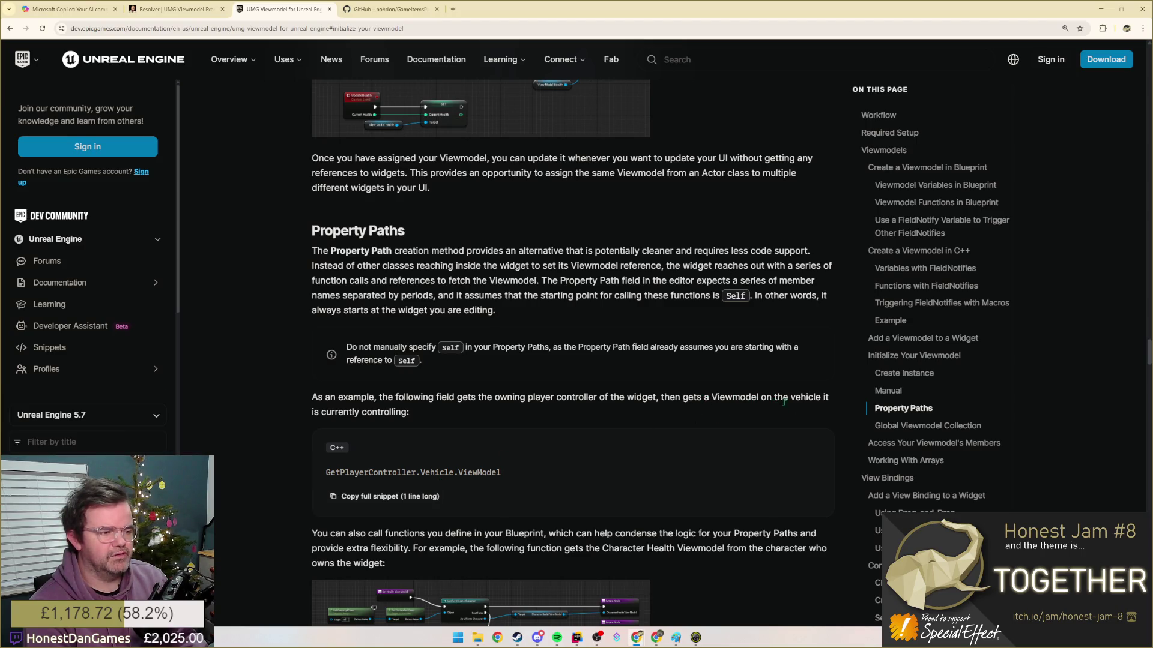
{"action": "scroll", "coordinate": [504, 442], "scroll_direction": "down", "scroll_amount": 3}
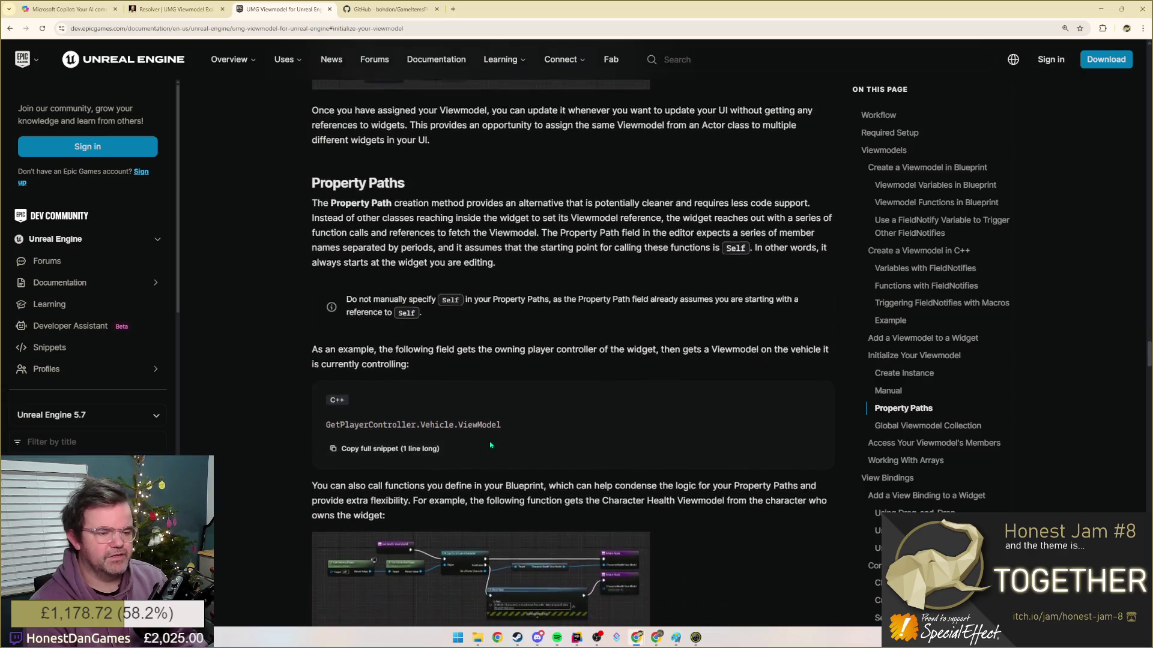
{"action": "scroll", "coordinate": [433, 360], "scroll_direction": "down", "scroll_amount": 2}
{"action": "scroll", "coordinate": [349, 319], "scroll_direction": "down", "scroll_amount": 1}
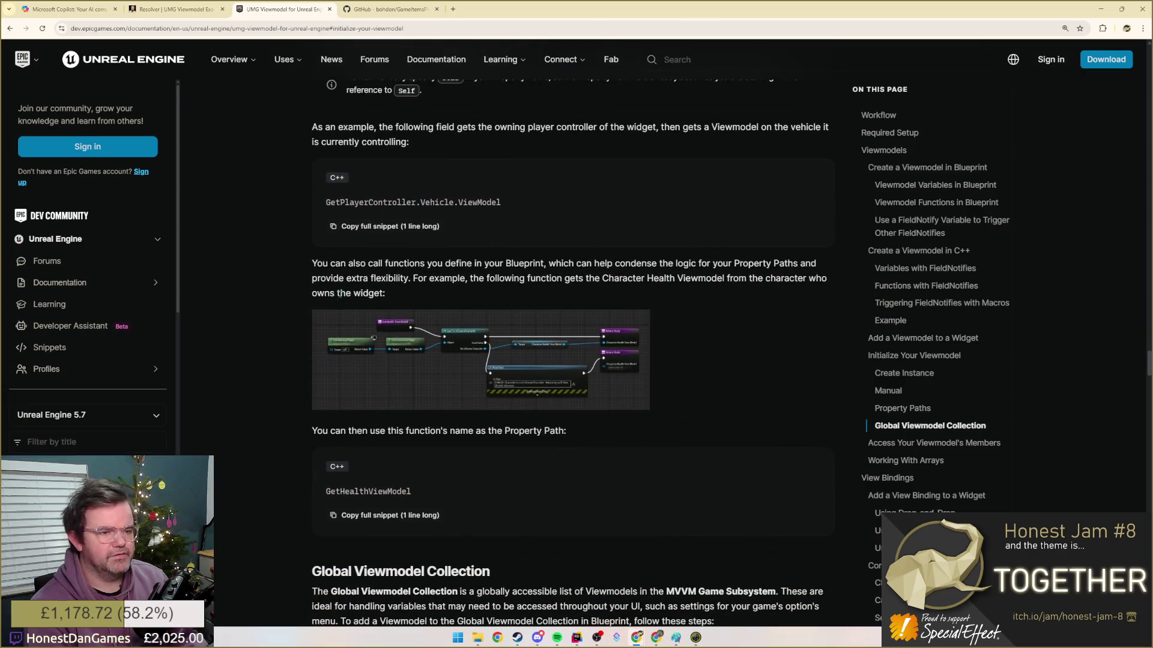
{"action": "left_click_drag", "start_coordinate": [522, 277], "coordinate": [388, 293]}
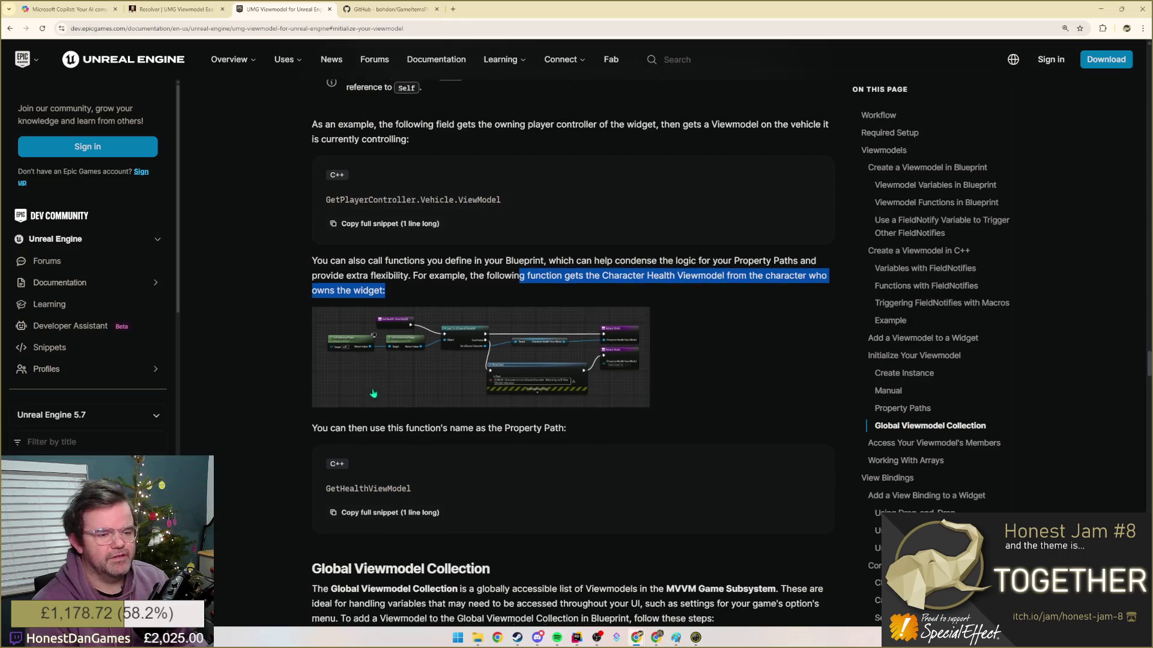
{"action": "scroll", "coordinate": [518, 329], "scroll_direction": "down", "scroll_amount": 1}
{"action": "scroll", "coordinate": [342, 398], "scroll_direction": "up", "scroll_amount": 2}
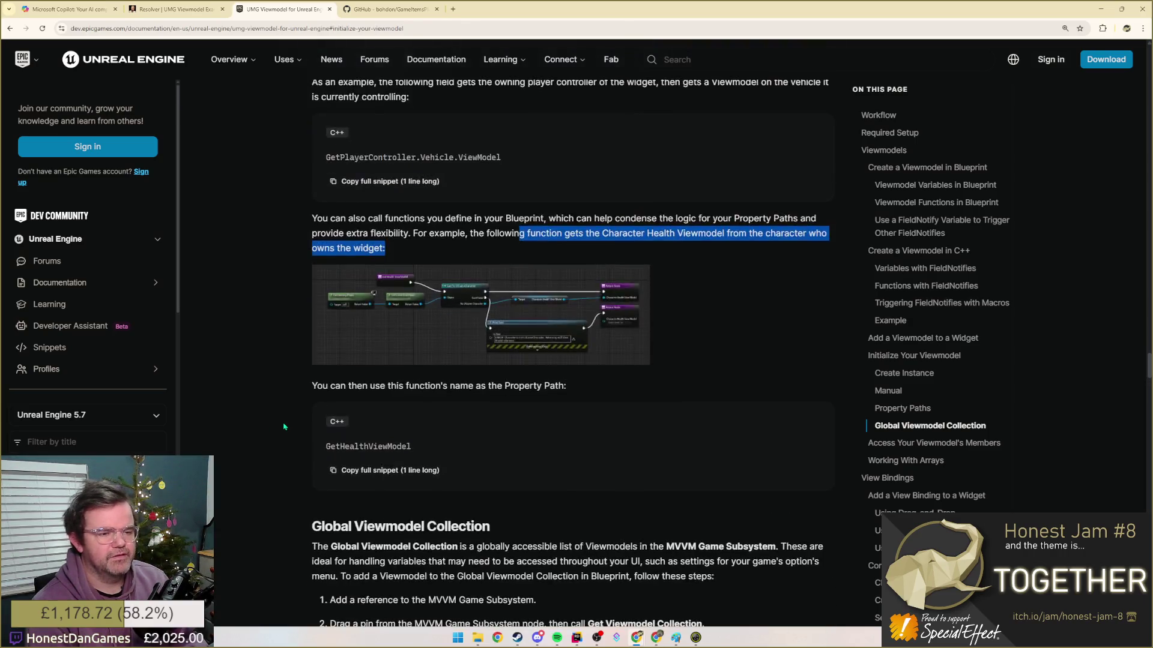
{"action": "scroll", "coordinate": [342, 398], "scroll_direction": "up", "scroll_amount": 2}
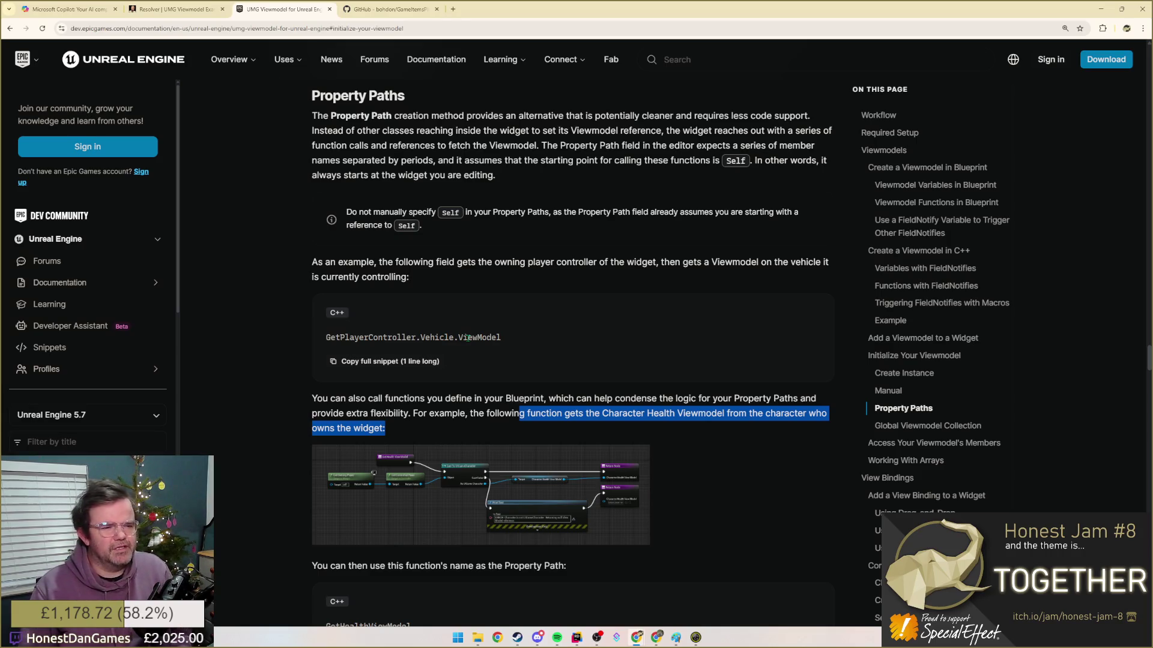
{"action": "scroll", "coordinate": [471, 337], "scroll_direction": "up", "scroll_amount": 2}
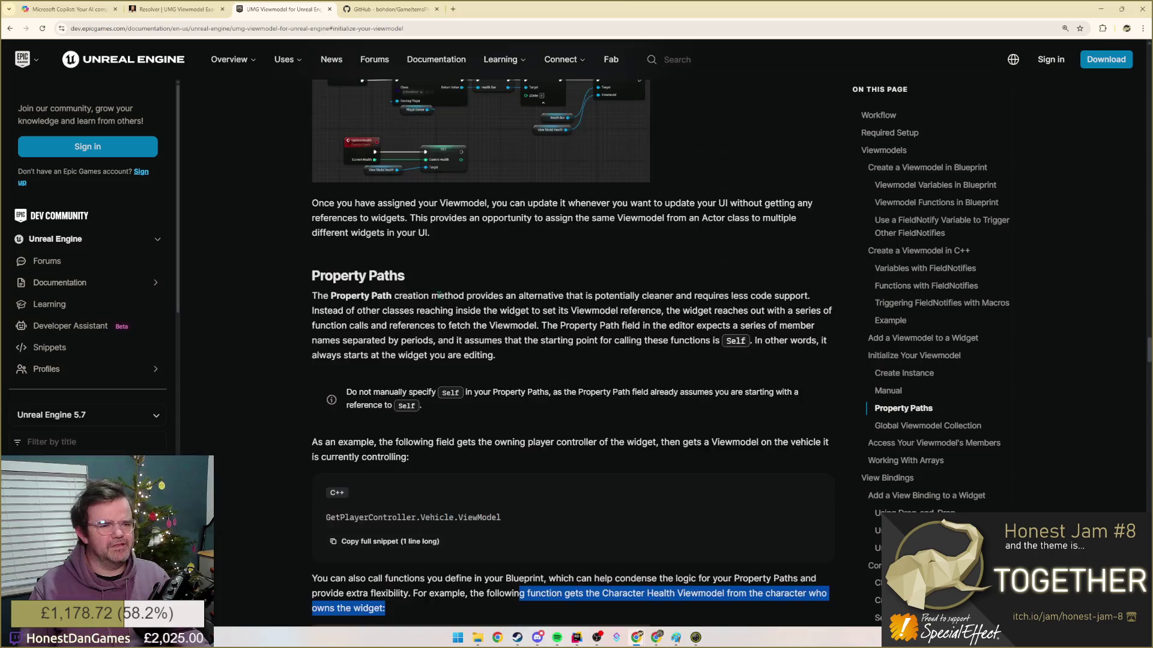
{"action": "scroll", "coordinate": [470, 337], "scroll_direction": "up", "scroll_amount": 2}
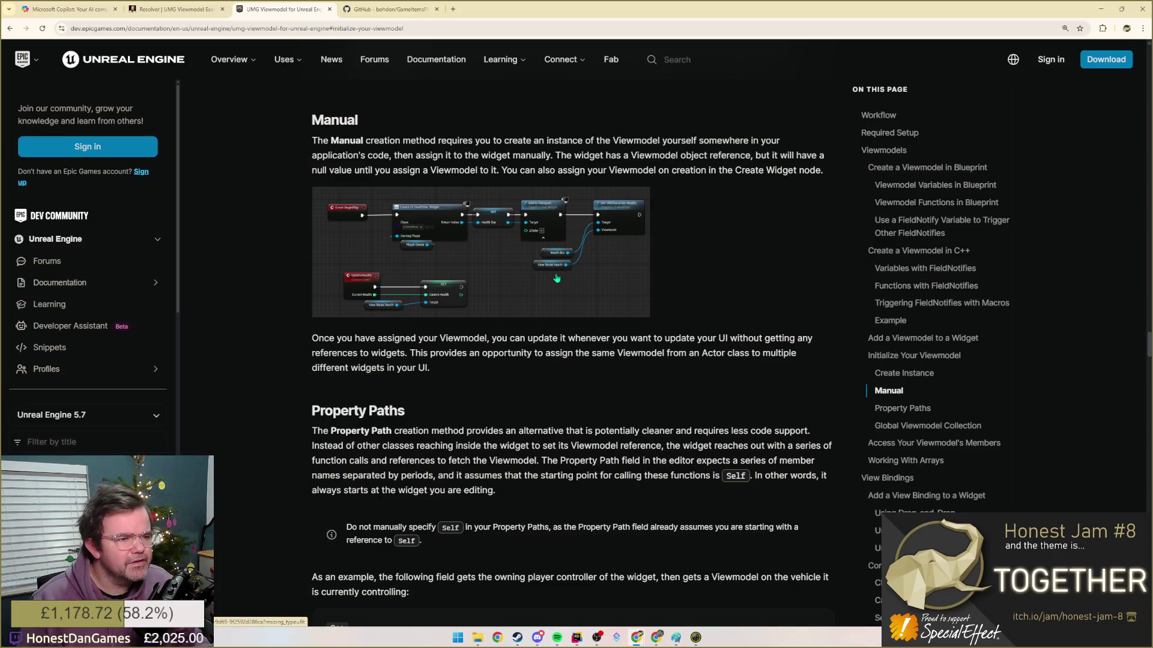
- Enlarge and close the Manual creation Blueprint image twice to study the node setup
{"action": "left_click", "coordinate": [601, 274]}
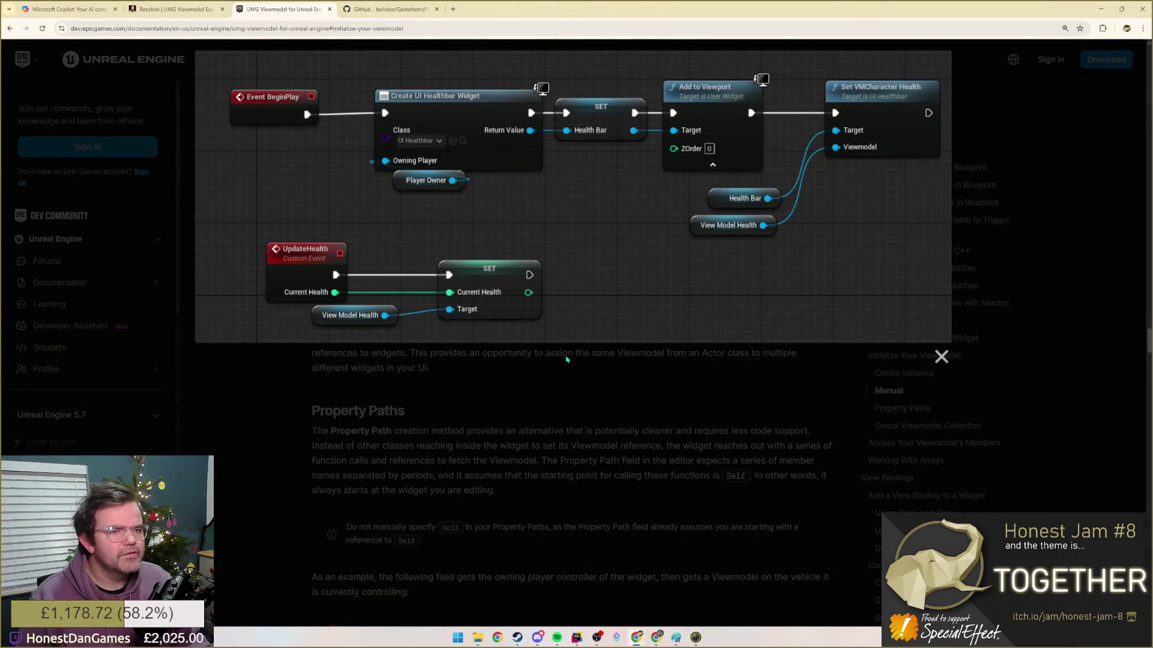
{"action": "left_click", "coordinate": [621, 408]}
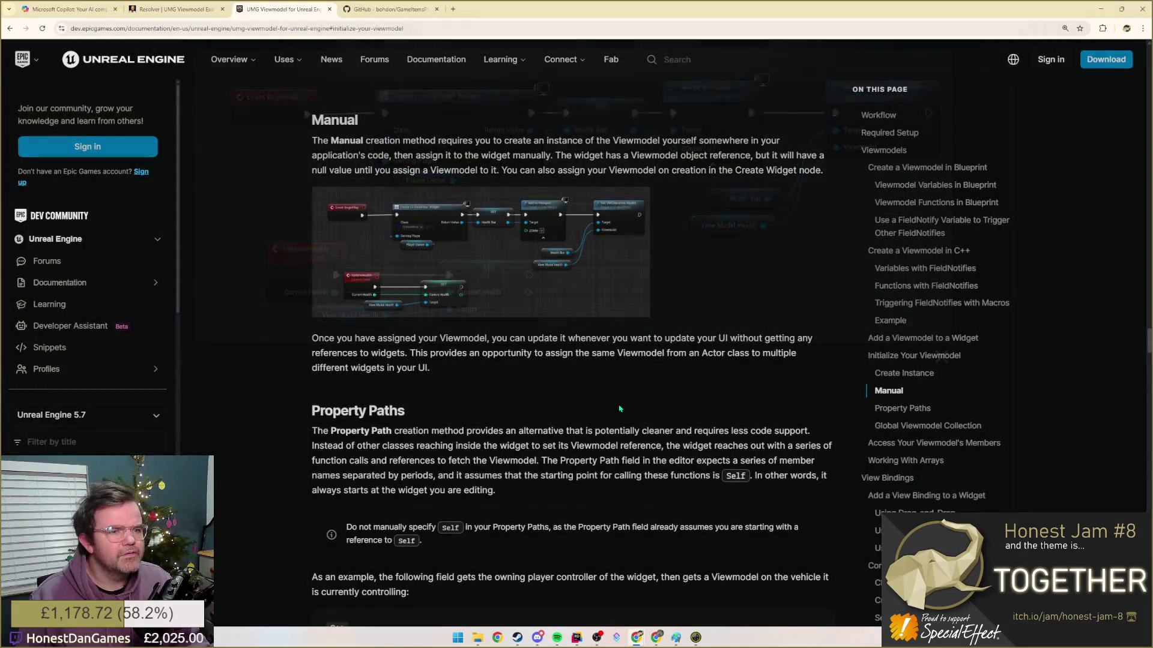
{"action": "left_click", "coordinate": [416, 238]}
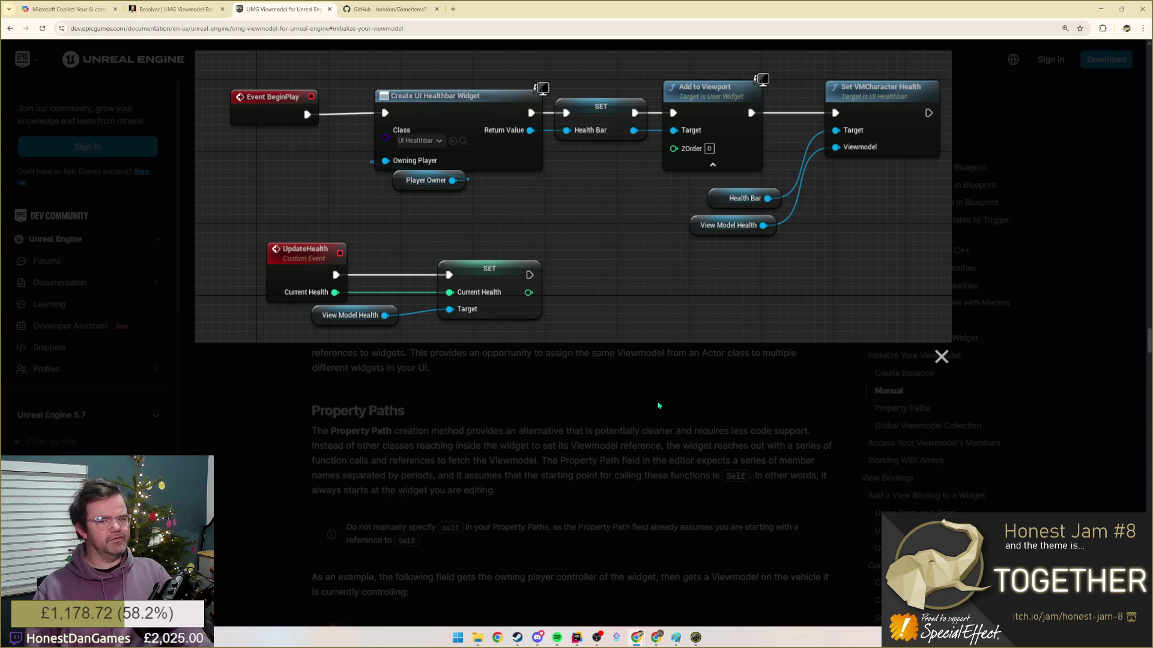
{"action": "left_click", "coordinate": [605, 436]}
{"action": "scroll", "coordinate": [541, 406], "scroll_direction": "down", "scroll_amount": 5}
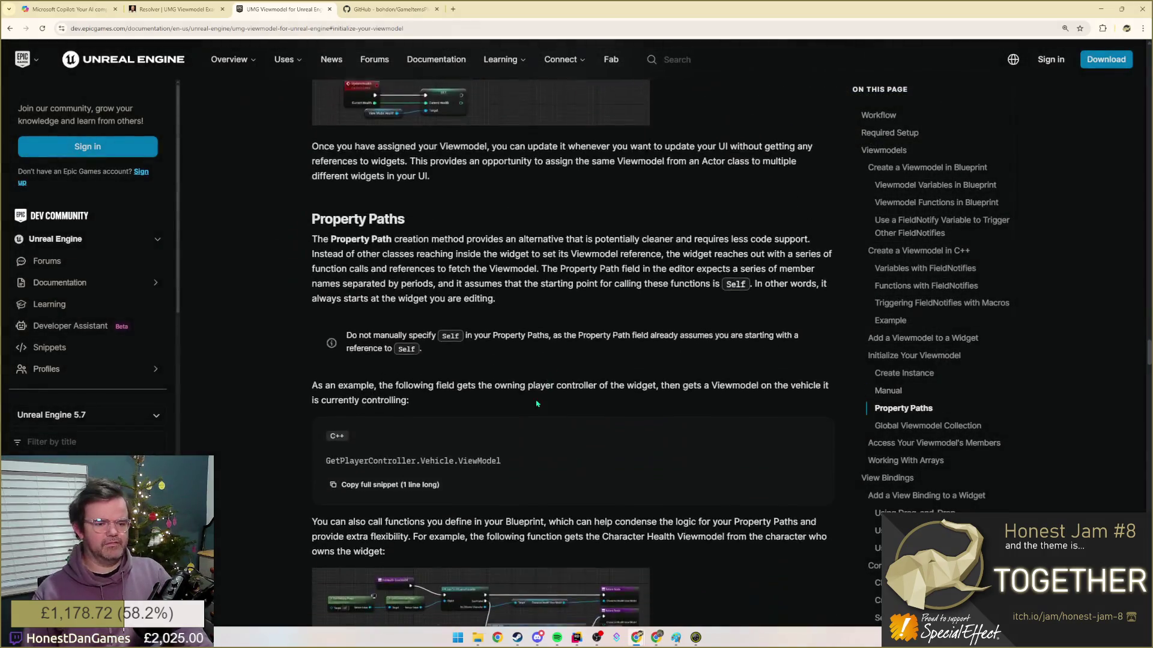
{"action": "scroll", "coordinate": [505, 397], "scroll_direction": "down", "scroll_amount": 5}
{"action": "scroll", "coordinate": [483, 387], "scroll_direction": "down", "scroll_amount": 5}
{"action": "scroll", "coordinate": [482, 386], "scroll_direction": "down", "scroll_amount": 1}
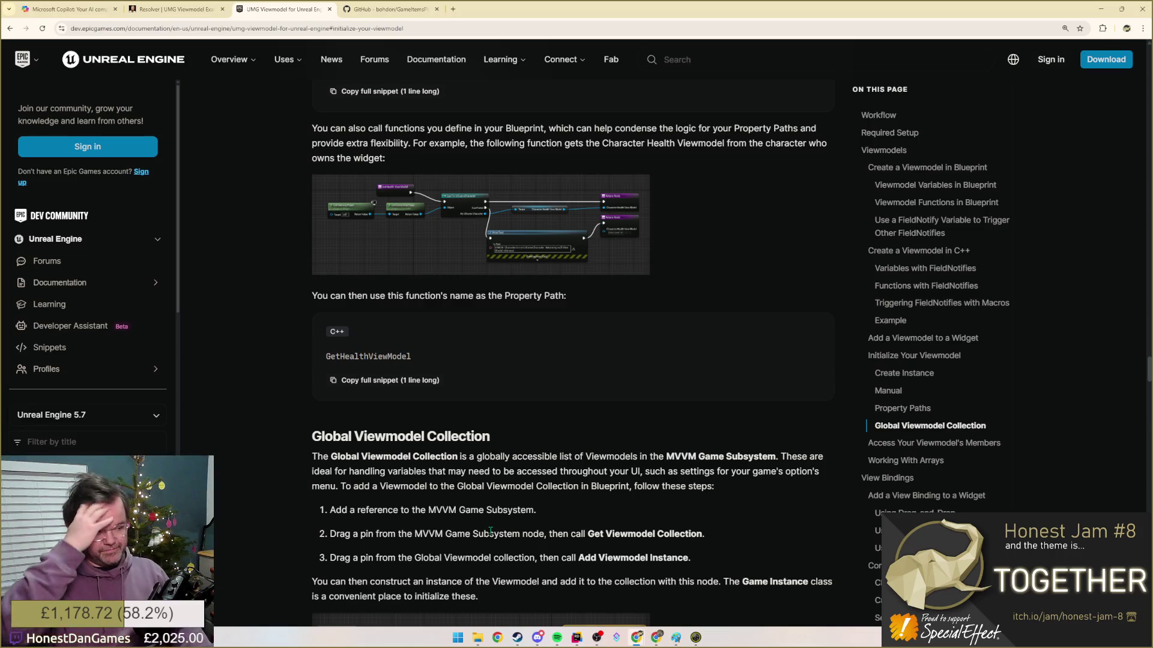
{"action": "scroll", "coordinate": [596, 416], "scroll_direction": "down", "scroll_amount": 1}
{"action": "scroll", "coordinate": [595, 416], "scroll_direction": "down", "scroll_amount": 2}
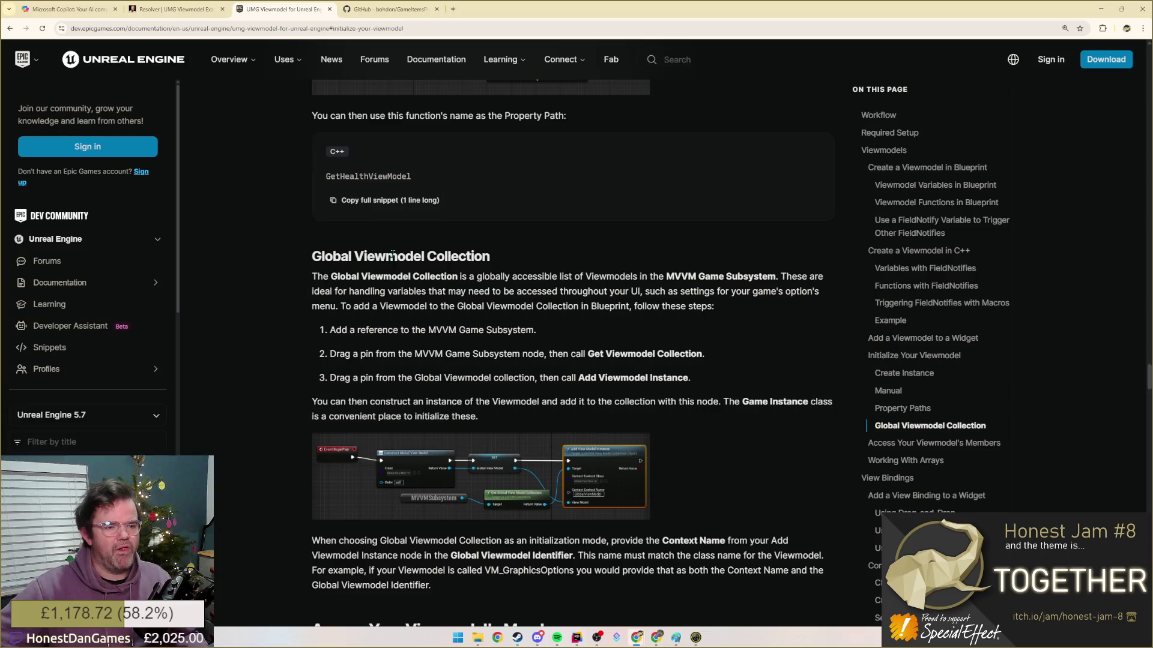
- Read down to the Global Viewmodel Collection section, highlighting a paragraph along the way
{"action": "left_click_drag", "start_coordinate": [357, 275], "coordinate": [446, 291]}
{"action": "left_click", "coordinate": [487, 321]}
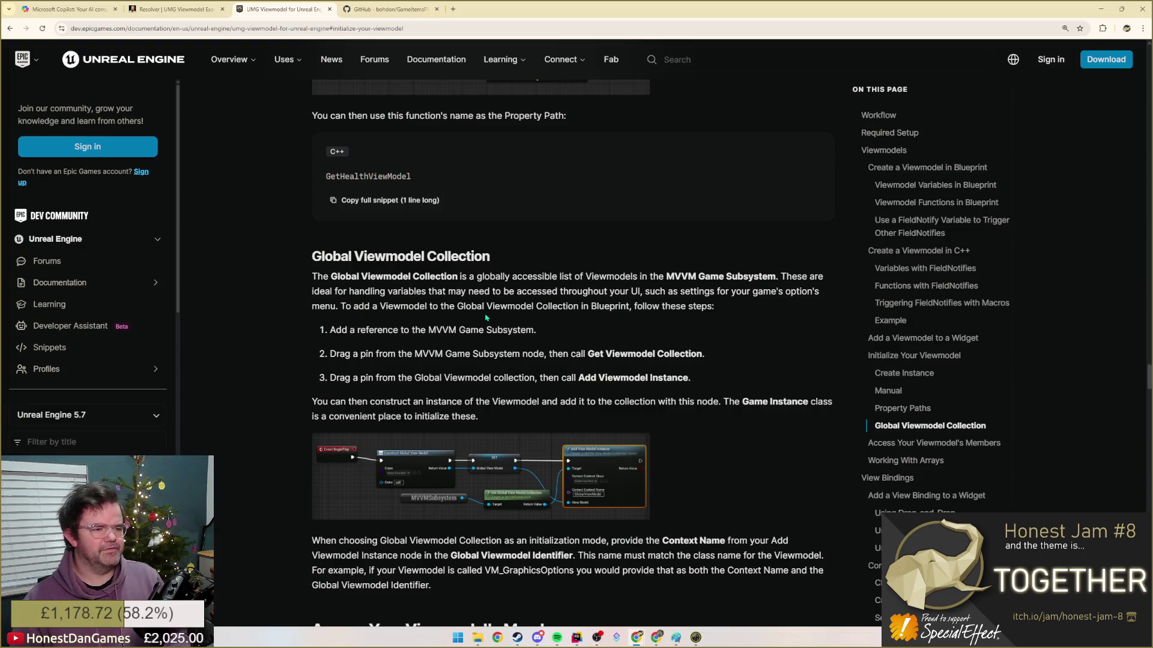
{"action": "scroll", "coordinate": [437, 379], "scroll_direction": "down", "scroll_amount": 1}
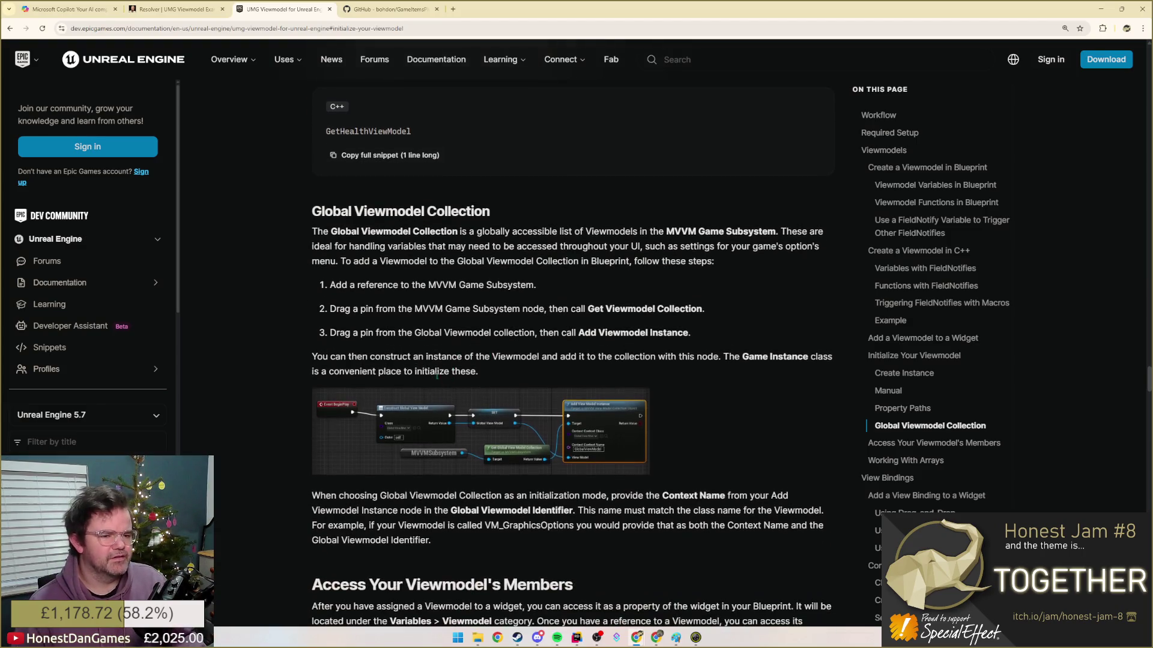
{"action": "left_click_drag", "start_coordinate": [370, 357], "coordinate": [473, 372]}
{"action": "left_click", "coordinate": [448, 360]}
{"action": "left_click", "coordinate": [573, 368]}
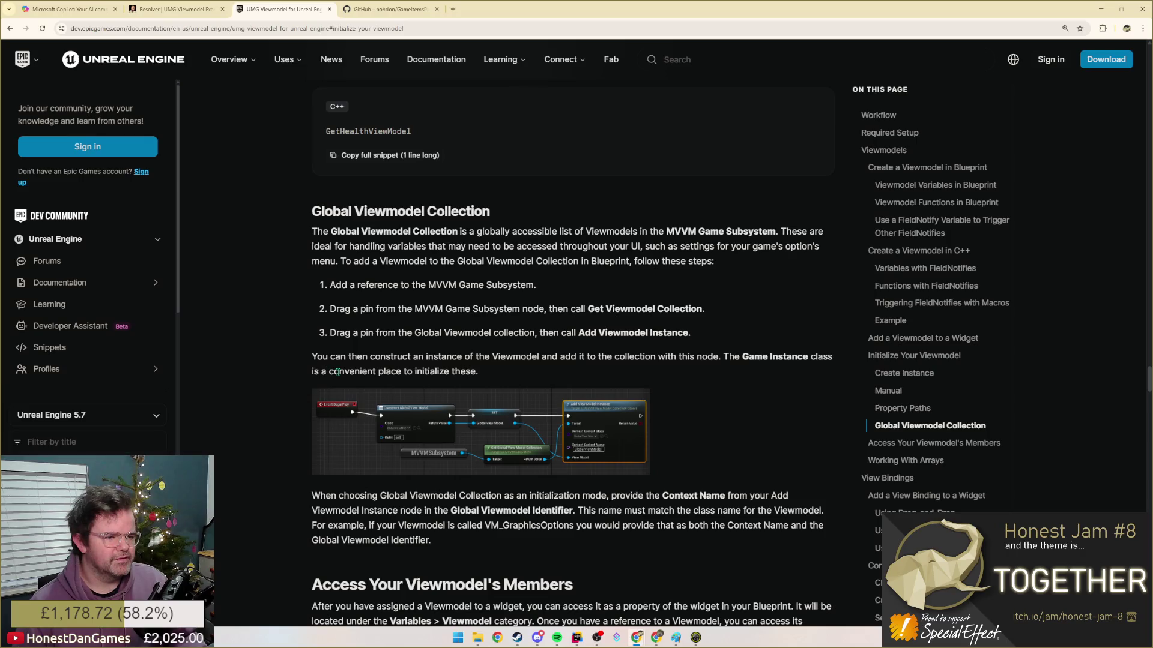
{"action": "left_click_drag", "start_coordinate": [316, 371], "coordinate": [445, 371]}
{"action": "left_click", "coordinate": [581, 413]}
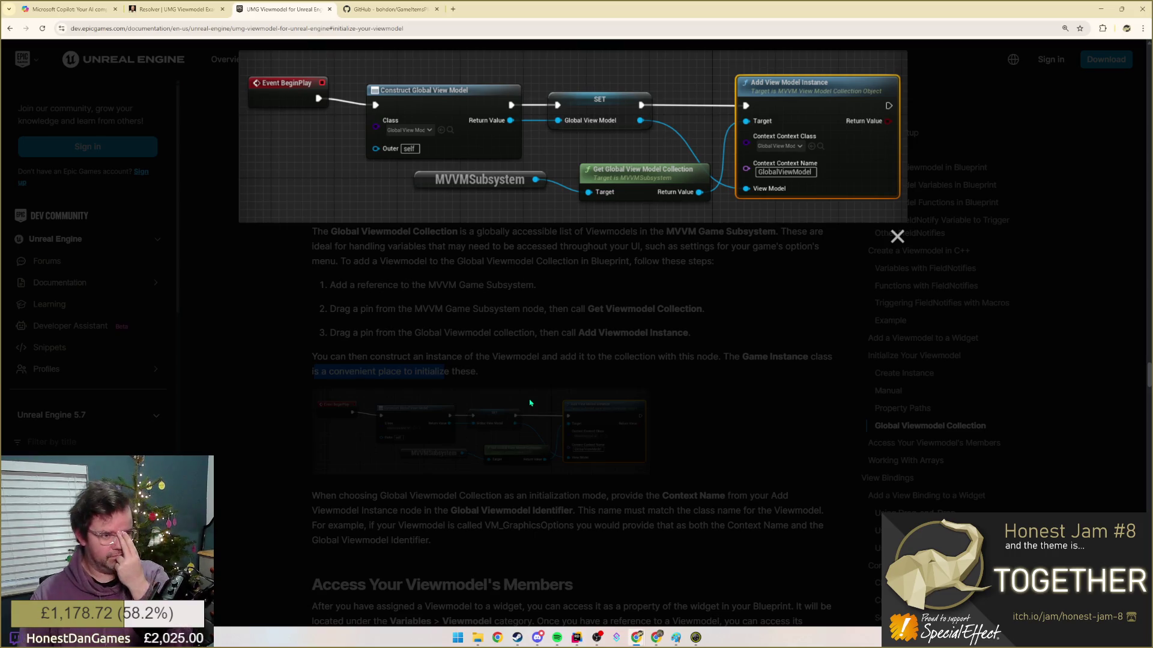
{"action": "left_click", "coordinate": [585, 372]}
{"action": "scroll", "coordinate": [585, 372], "scroll_direction": "down", "scroll_amount": 2}
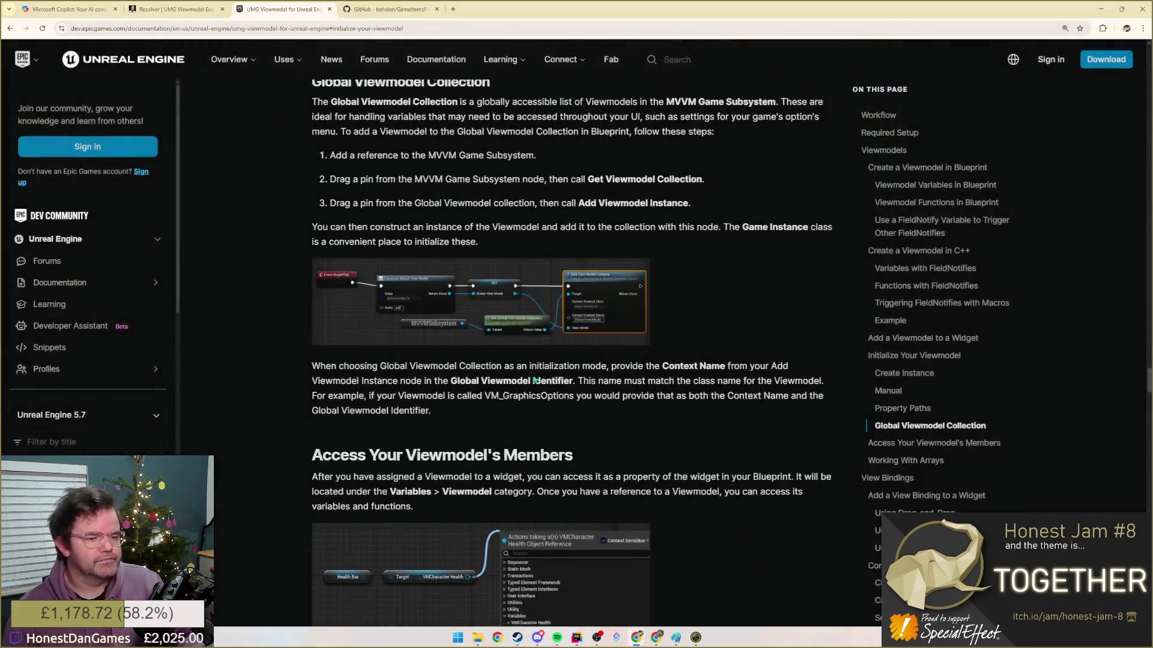
{"action": "left_click_drag", "start_coordinate": [410, 361], "coordinate": [396, 390]}
- Clear the highlight while reading past Viewmodel members and arrays to View Bindings
{"action": "left_click", "coordinate": [505, 389]}
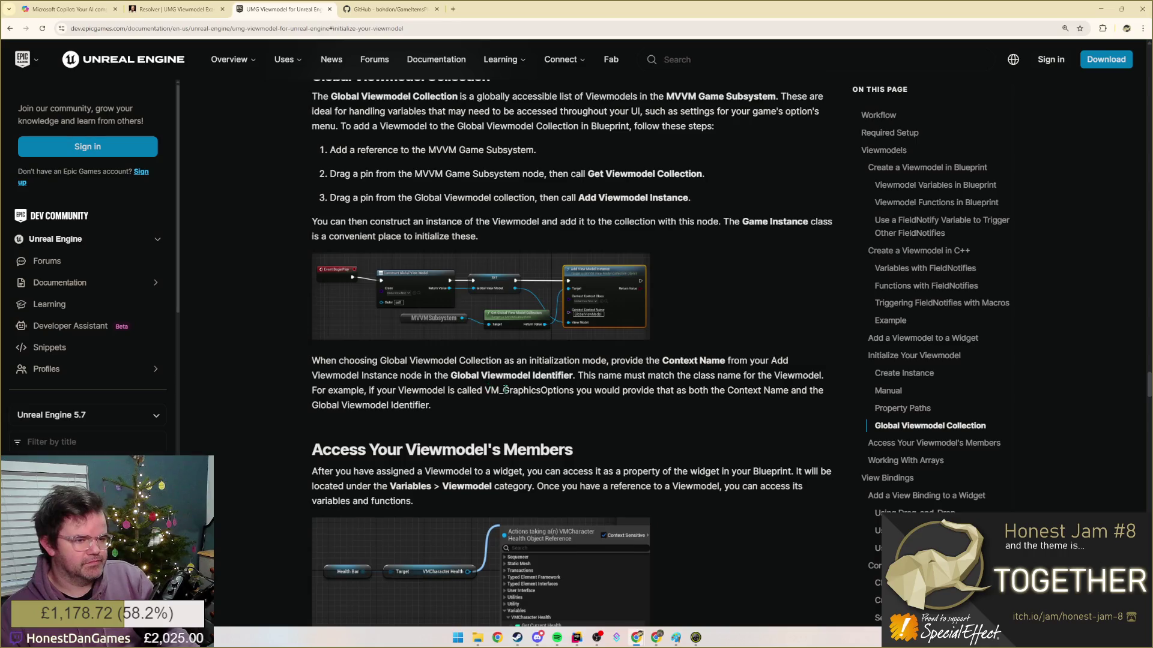
{"action": "scroll", "coordinate": [489, 385], "scroll_direction": "down", "scroll_amount": 3}
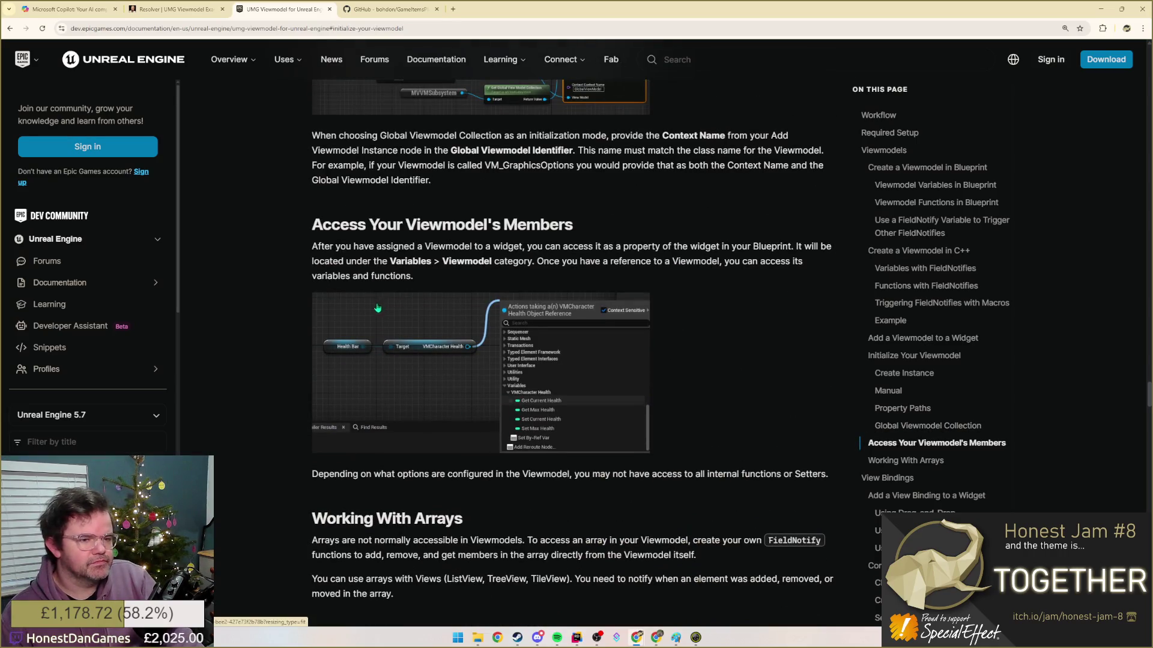
{"action": "scroll", "coordinate": [372, 261], "scroll_direction": "down", "scroll_amount": 3}
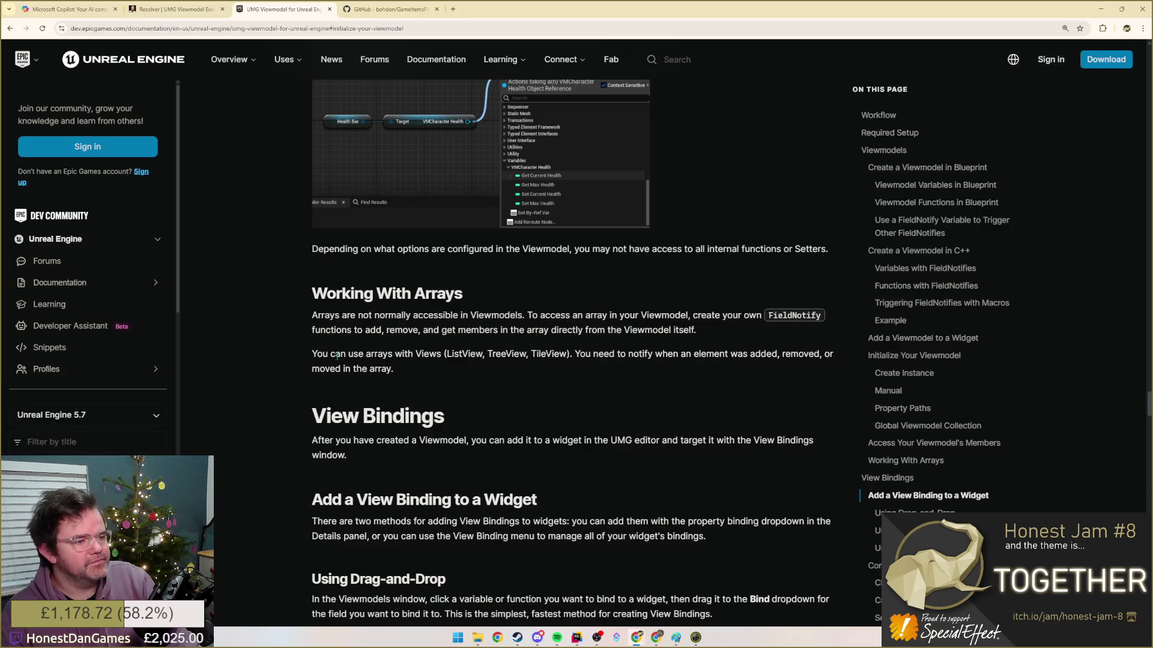
{"action": "scroll", "coordinate": [324, 343], "scroll_direction": "down", "scroll_amount": 1}
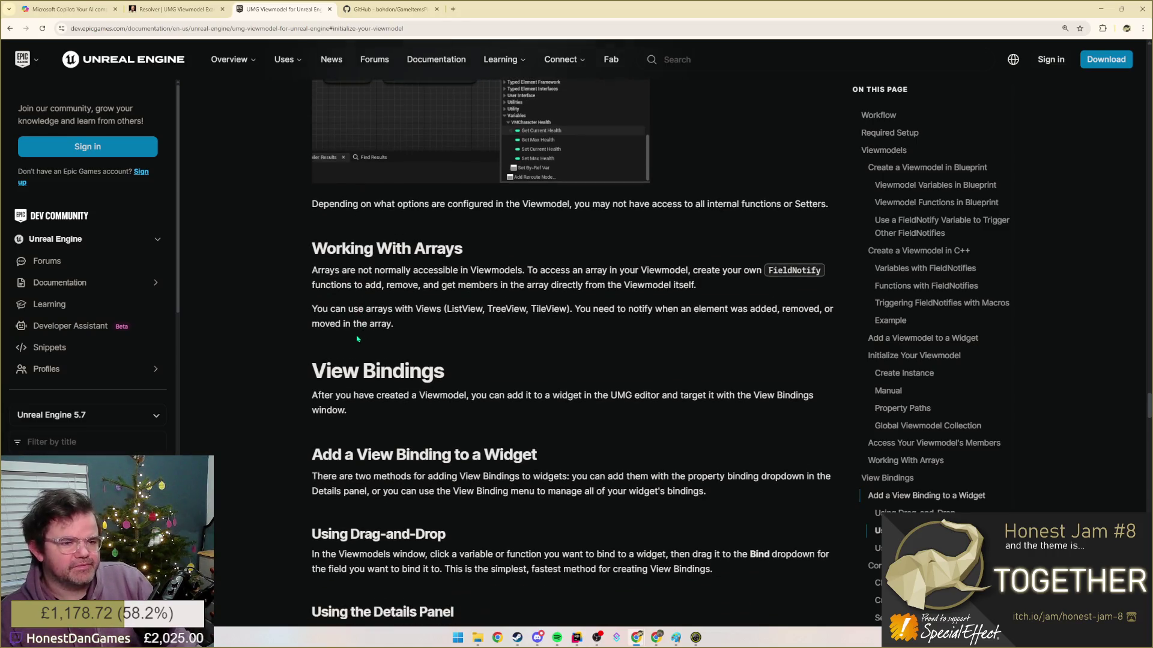
{"action": "scroll", "coordinate": [326, 343], "scroll_direction": "down", "scroll_amount": 3}
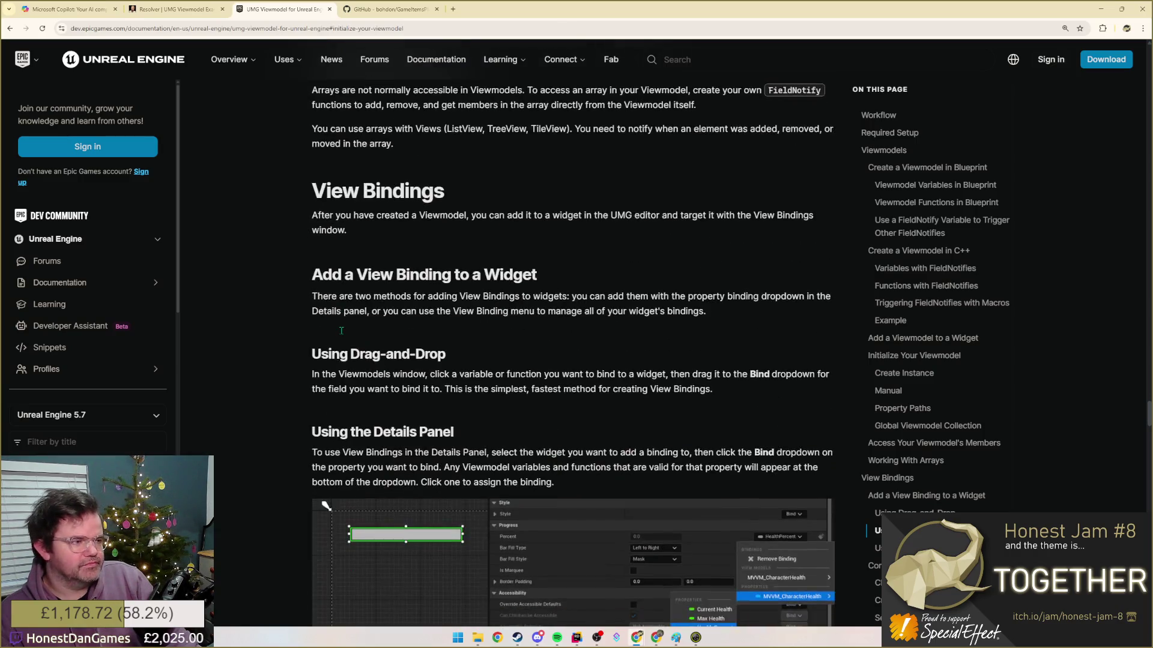
{"action": "scroll", "coordinate": [326, 343], "scroll_direction": "down", "scroll_amount": 3}
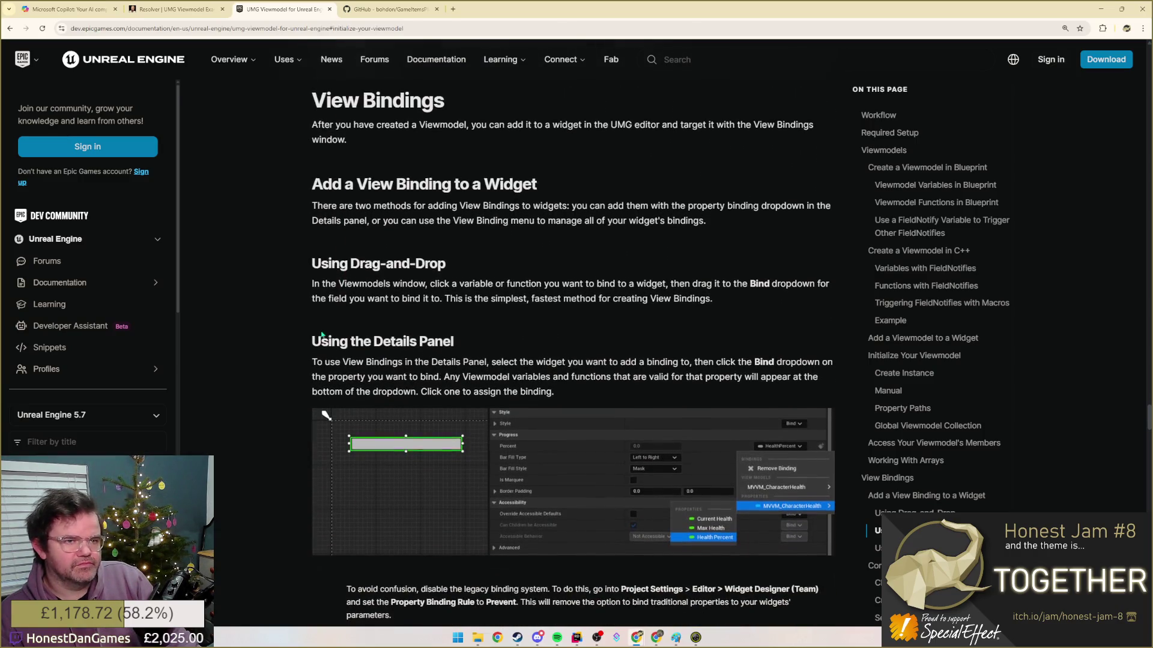
{"action": "scroll", "coordinate": [325, 340], "scroll_direction": "down", "scroll_amount": 5}
{"action": "scroll", "coordinate": [324, 341], "scroll_direction": "down", "scroll_amount": 4}
{"action": "scroll", "coordinate": [324, 340], "scroll_direction": "down", "scroll_amount": 2}
{"action": "scroll", "coordinate": [325, 341], "scroll_direction": "down", "scroll_amount": 6}
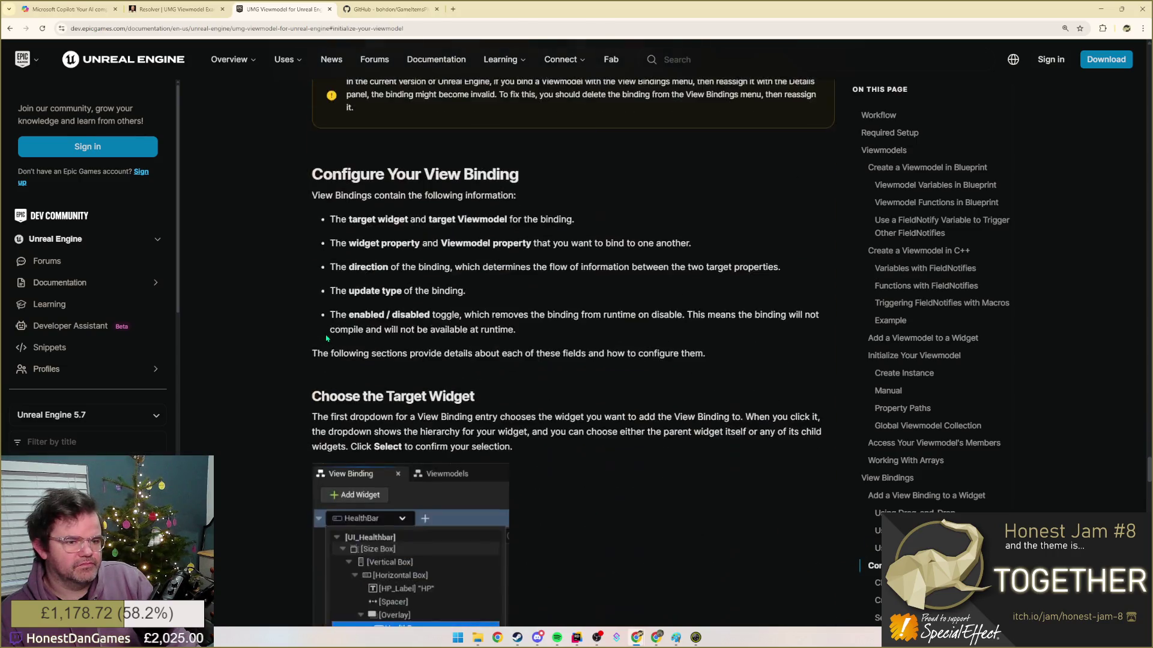
{"action": "scroll", "coordinate": [324, 340], "scroll_direction": "down", "scroll_amount": 4}
{"action": "scroll", "coordinate": [326, 339], "scroll_direction": "down", "scroll_amount": 5}
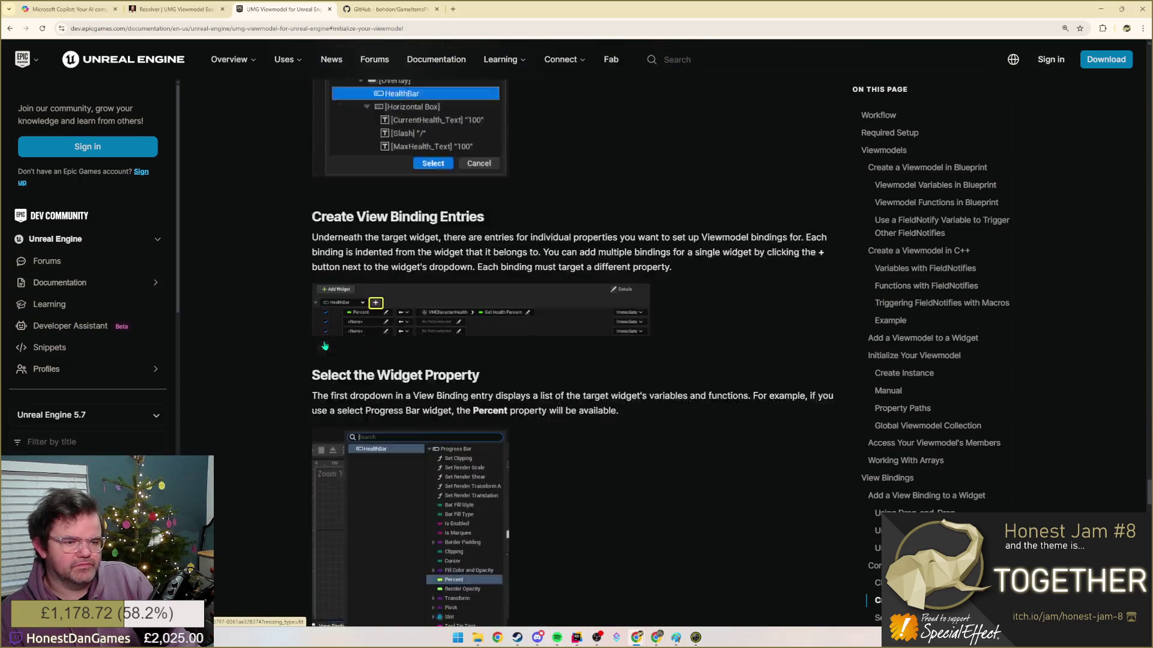
{"action": "scroll", "coordinate": [326, 340], "scroll_direction": "down", "scroll_amount": 2}
{"action": "scroll", "coordinate": [326, 339], "scroll_direction": "down", "scroll_amount": 5}
{"action": "scroll", "coordinate": [326, 340], "scroll_direction": "down", "scroll_amount": 4}
{"action": "scroll", "coordinate": [326, 345], "scroll_direction": "down", "scroll_amount": 5}
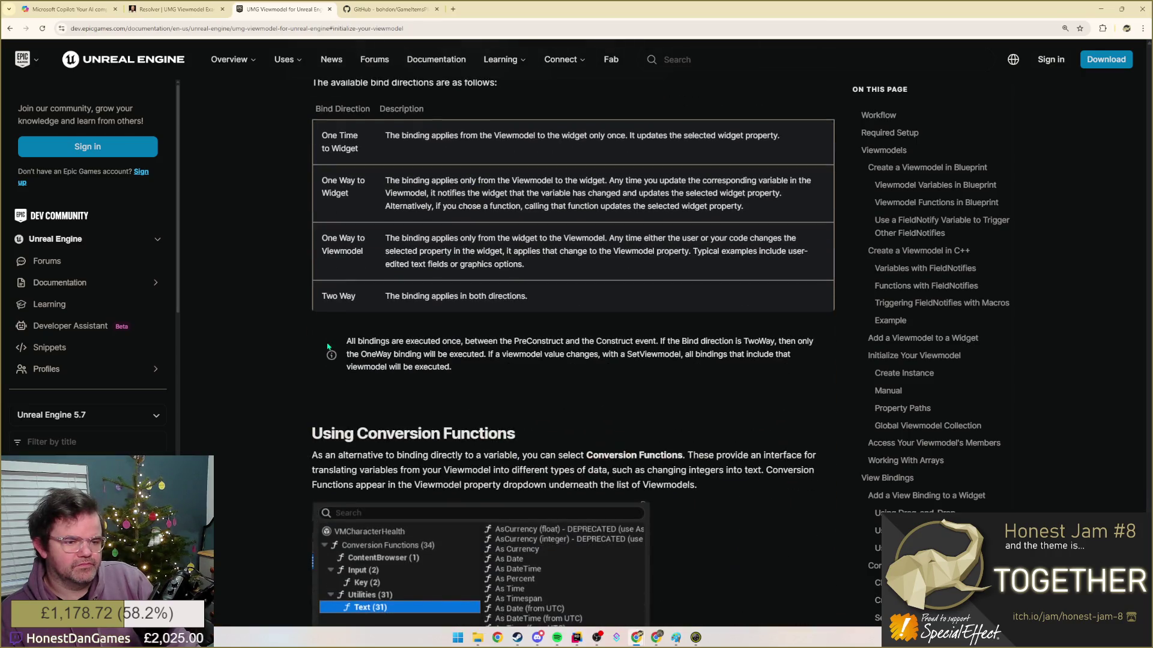
{"action": "scroll", "coordinate": [326, 344], "scroll_direction": "down", "scroll_amount": 5}
{"action": "scroll", "coordinate": [327, 345], "scroll_direction": "down", "scroll_amount": 5}
{"action": "scroll", "coordinate": [326, 344], "scroll_direction": "down", "scroll_amount": 4}
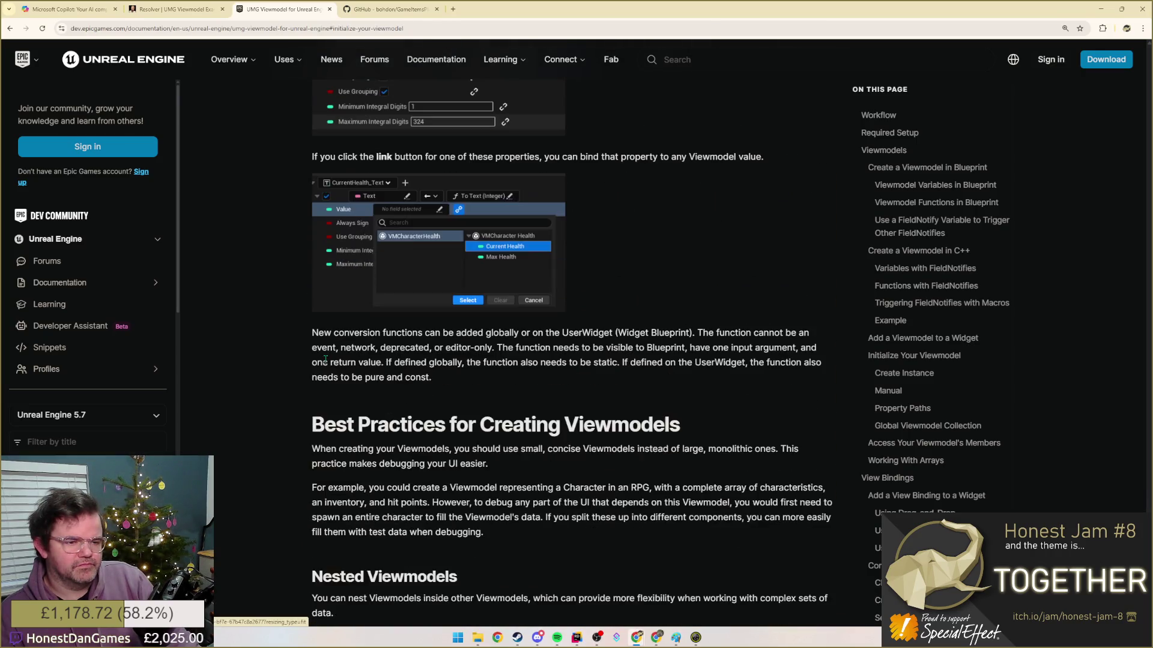
{"action": "scroll", "coordinate": [326, 345], "scroll_direction": "down", "scroll_amount": 4}
{"action": "scroll", "coordinate": [327, 345], "scroll_direction": "down", "scroll_amount": 1}
{"action": "scroll", "coordinate": [326, 345], "scroll_direction": "down", "scroll_amount": 2}
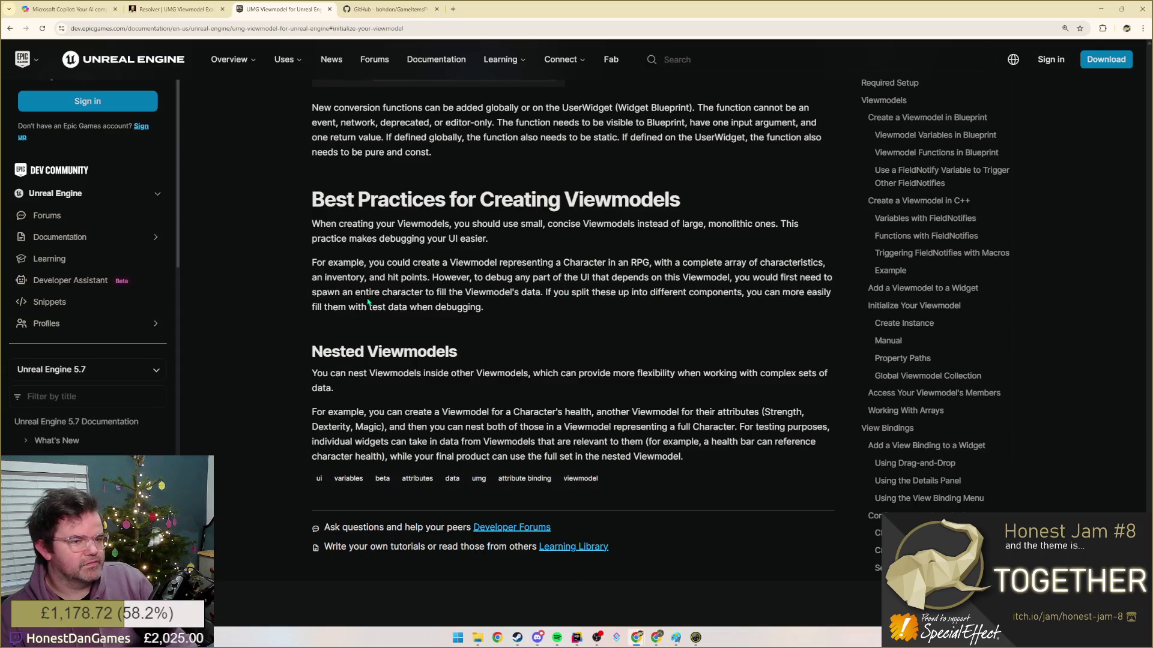
{"action": "left_click_drag", "start_coordinate": [367, 292], "coordinate": [522, 293]}
{"action": "left_click", "coordinate": [640, 296]}
{"action": "left_click_drag", "start_coordinate": [546, 293], "coordinate": [482, 307]}
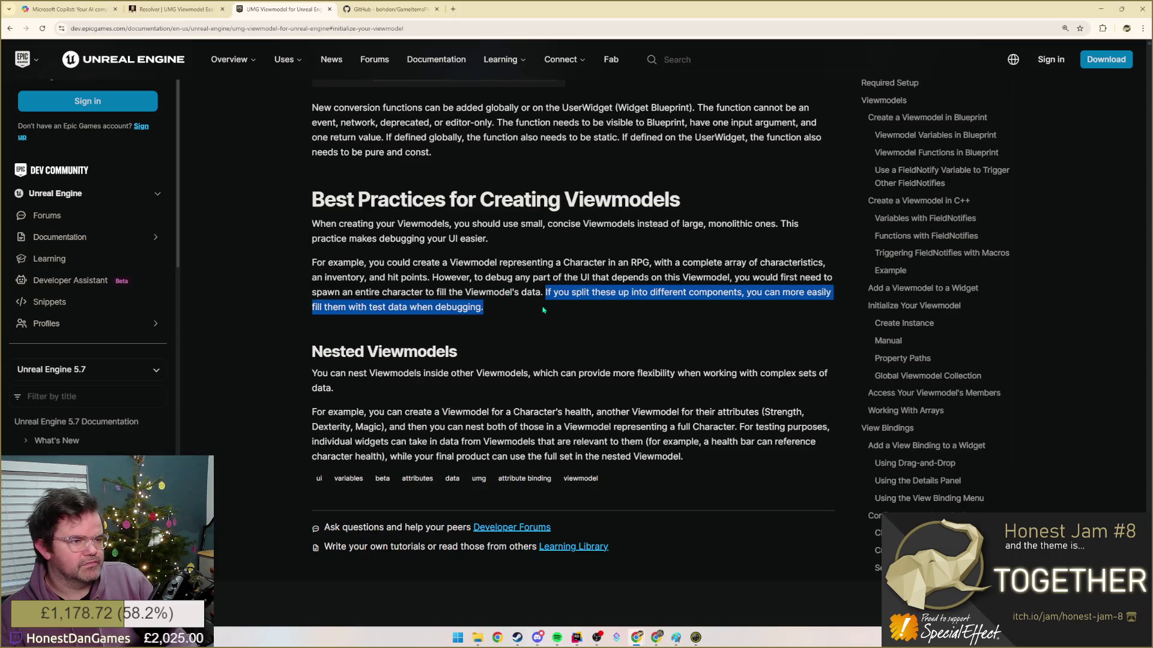
{"action": "left_click", "coordinate": [433, 309]}
{"action": "scroll", "coordinate": [387, 340], "scroll_direction": "down", "scroll_amount": 3}
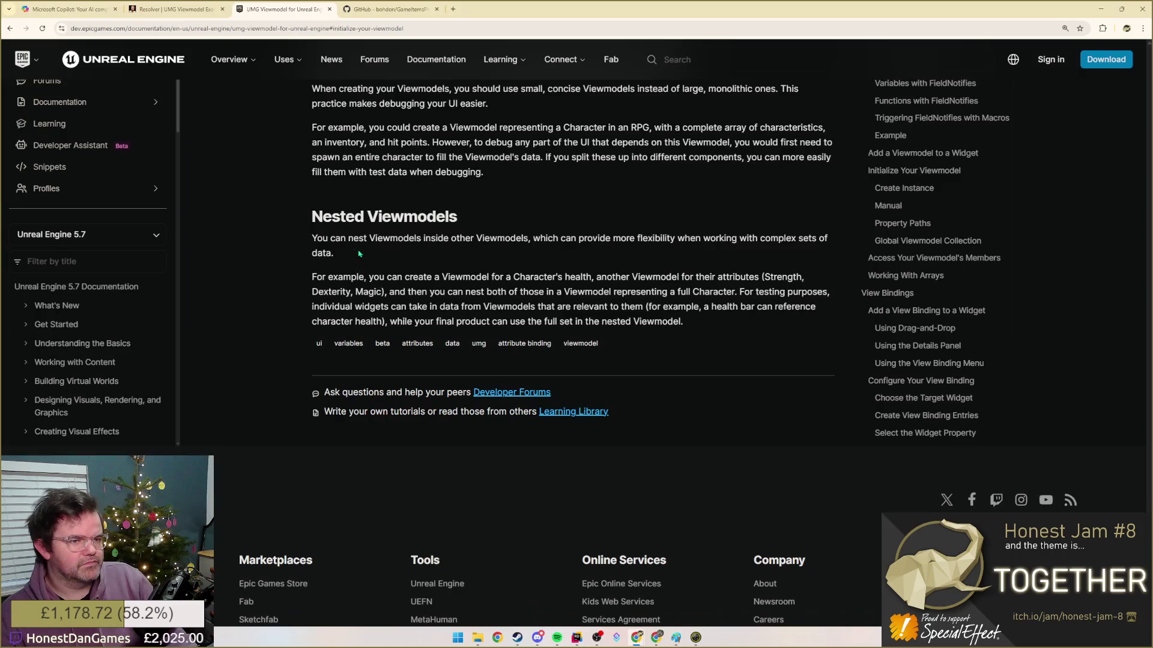
{"action": "left_click_drag", "start_coordinate": [329, 238], "coordinate": [394, 261]}
{"action": "left_click", "coordinate": [467, 287]}
{"action": "scroll", "coordinate": [395, 347], "scroll_direction": "down", "scroll_amount": 2}
{"action": "scroll", "coordinate": [367, 339], "scroll_direction": "up", "scroll_amount": 5}
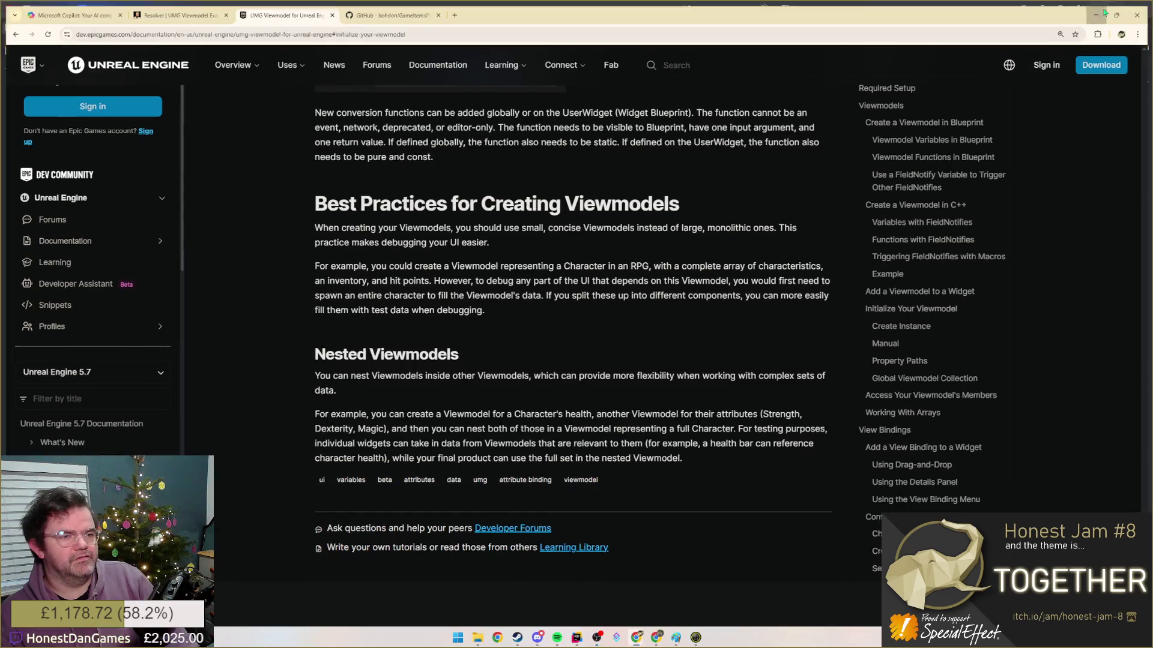
- Return to the HJ8 notes and start a MODEL-level bullet after the Game State line
{"action": "left_click", "coordinate": [1102, 10]}
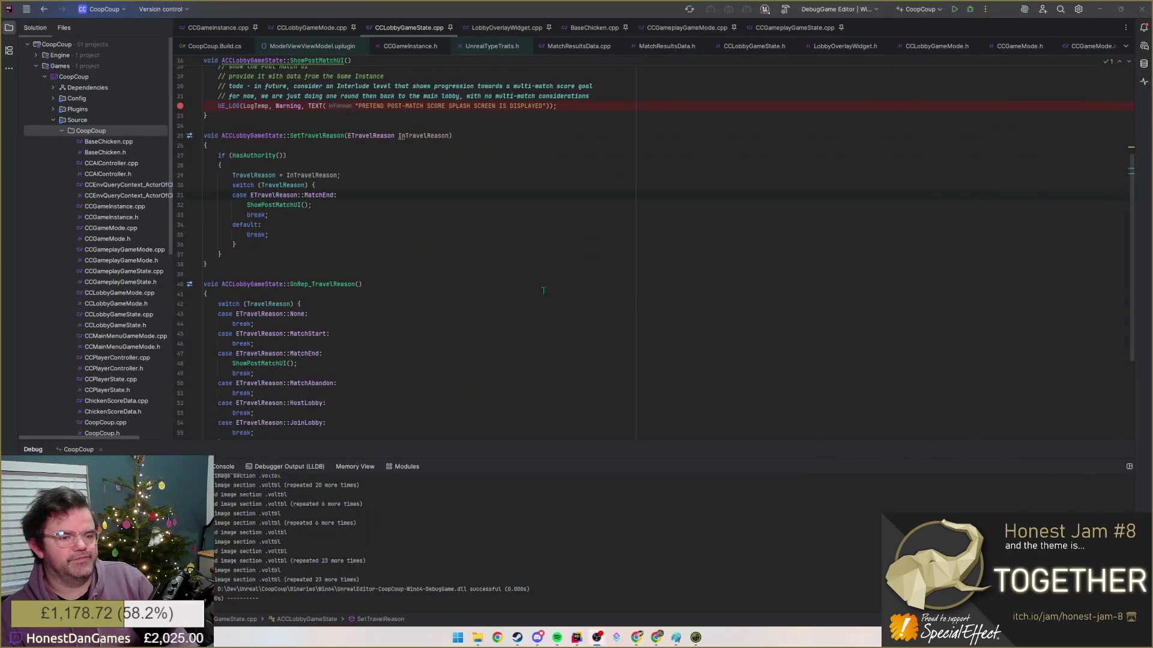
{"action": "left_click", "coordinate": [635, 638]}
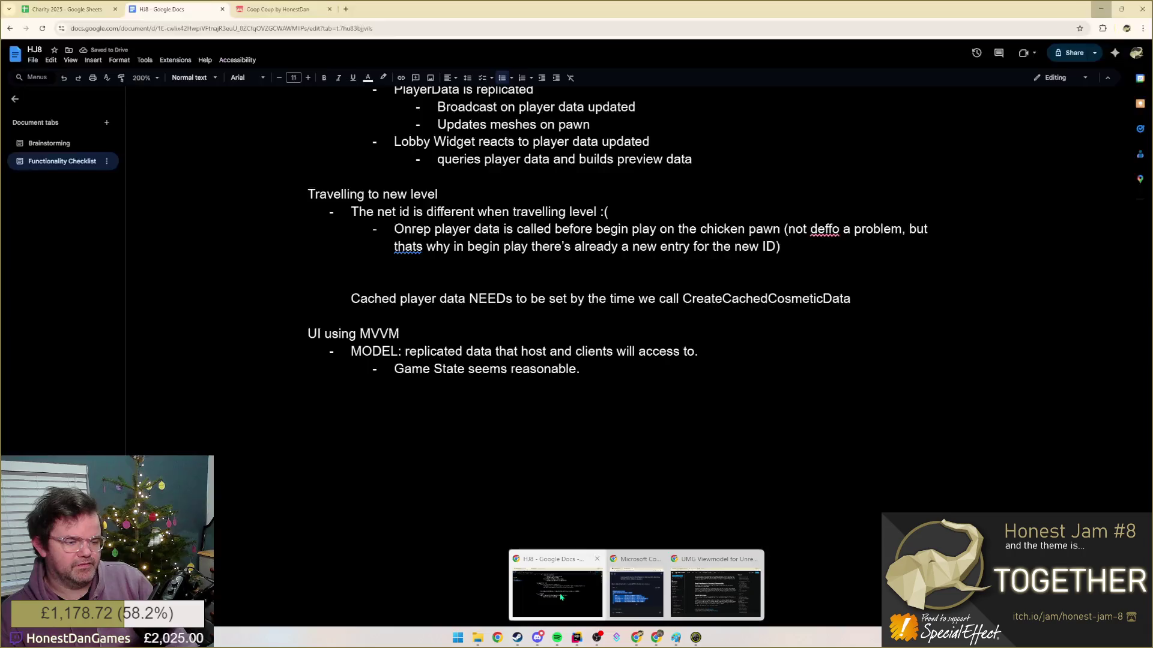
{"action": "left_click", "coordinate": [595, 370]}
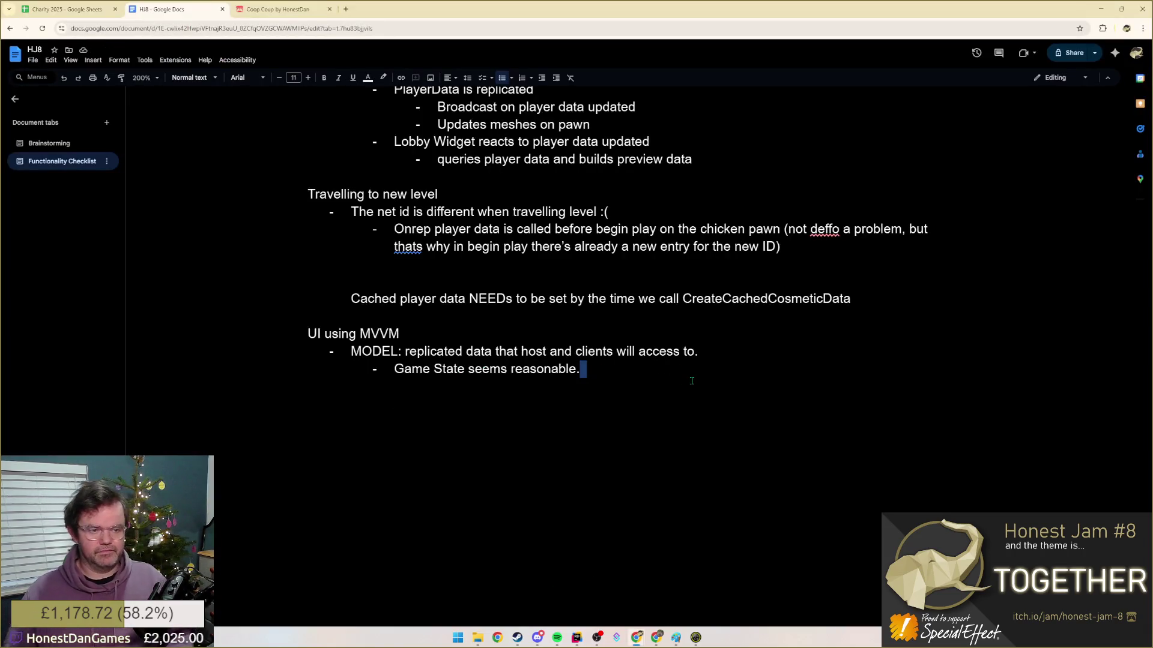
{"action": "key", "text": "Return"}
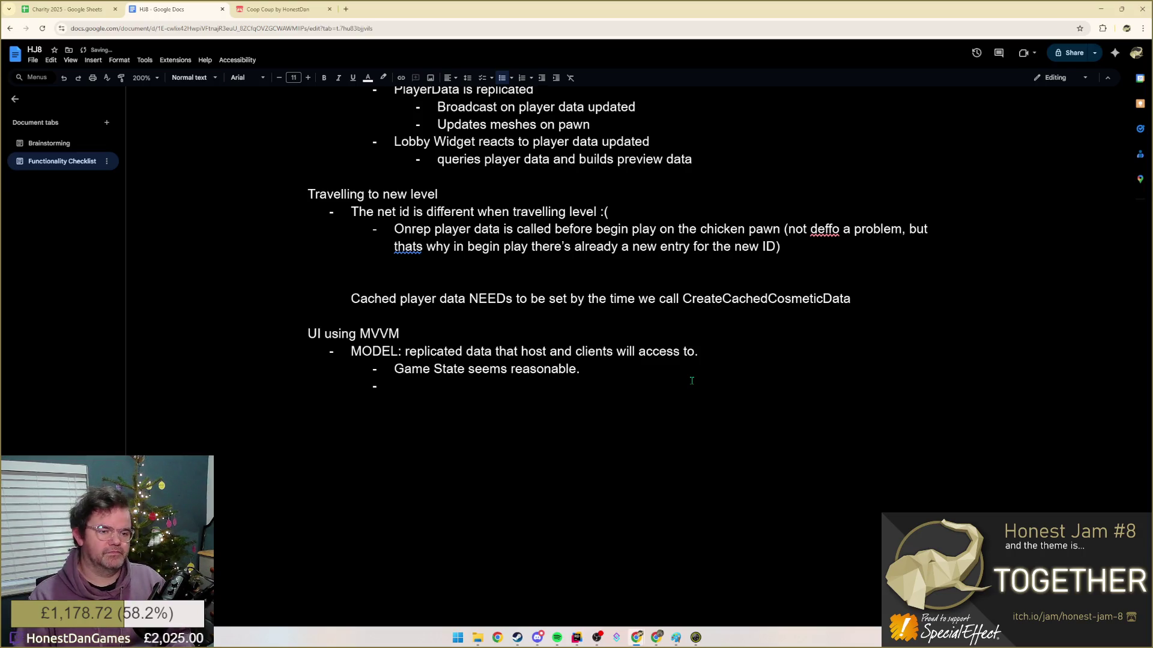
{"action": "key", "text": "shift+Tab"}
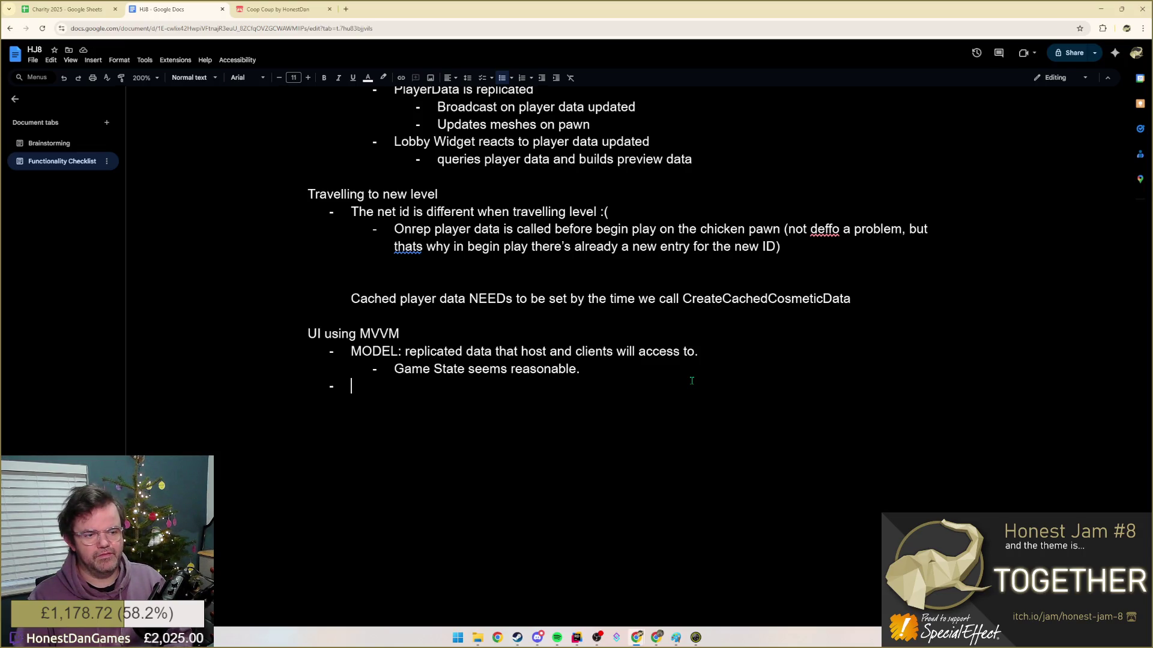
{"action": "type", "text": "VIEW: UMGH"}
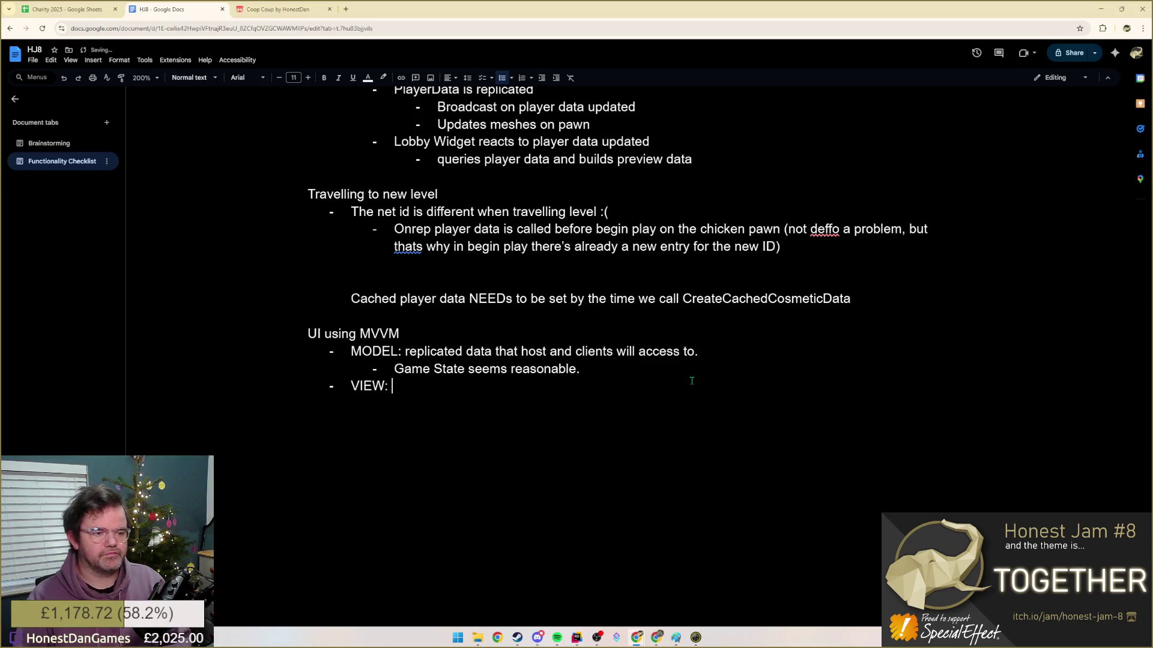
- Write the VIEW bullet describing it as a normal UMG widget, nothing fancy
{"action": "key", "text": "BackSpace"}
{"action": "key", "text": "BackSpace"}
{"action": "type", "text": "widget"}
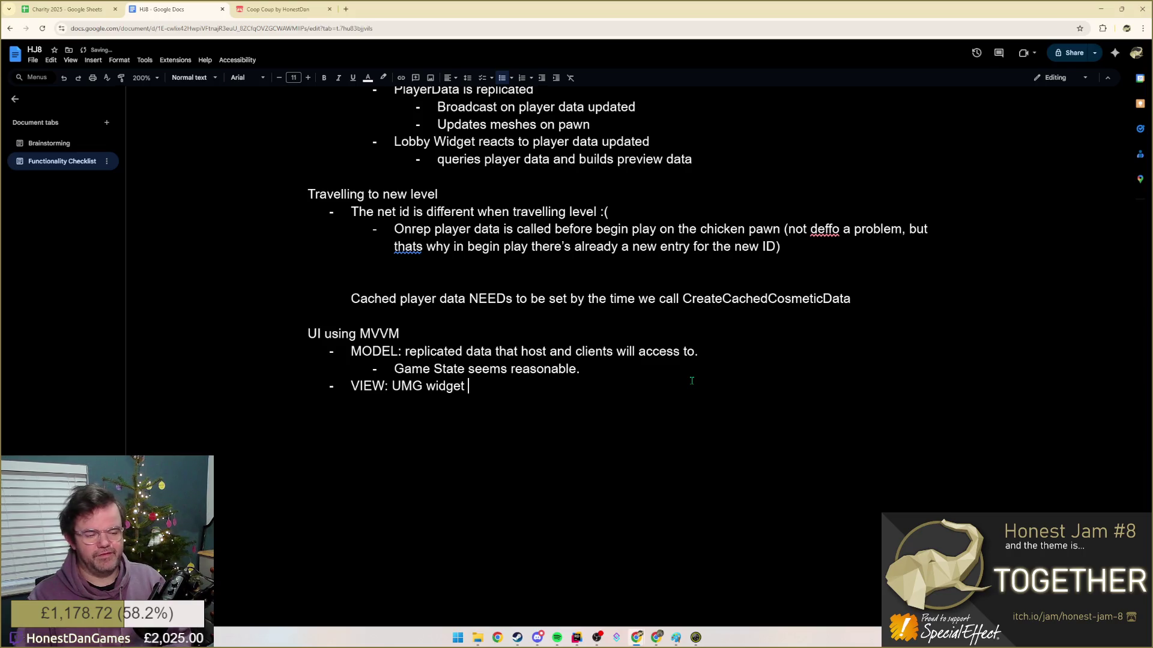
{"action": "type", "text": "  nothing fanc"}
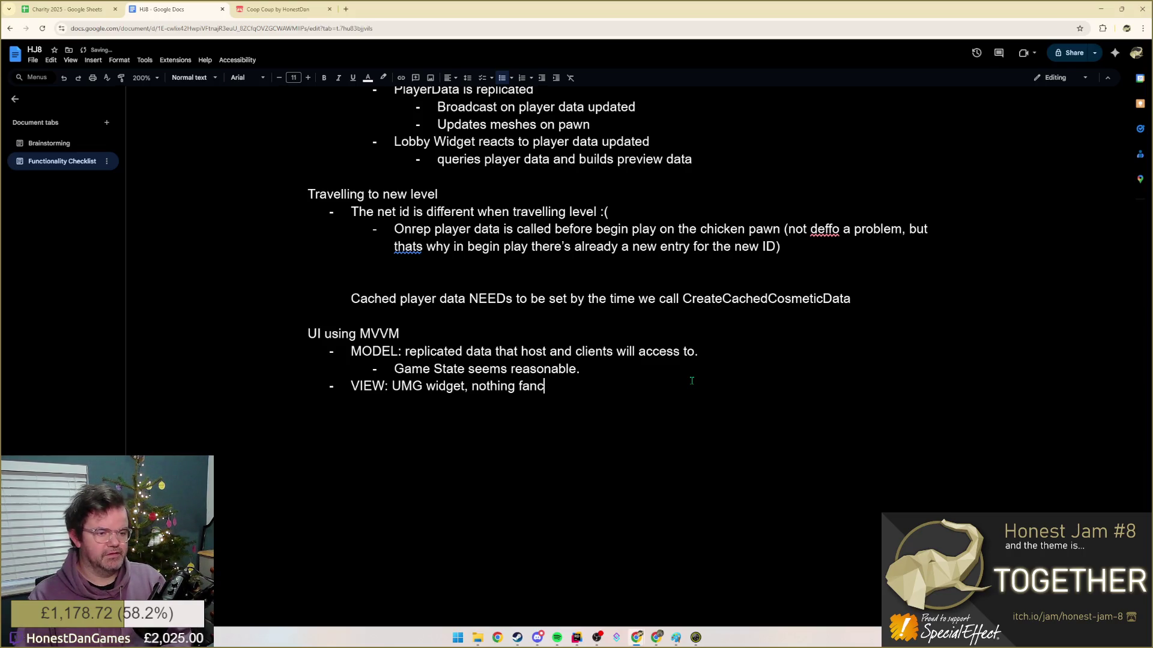
{"action": "type", "text": "y -"}
{"action": "key", "text": "BackSpace"}
{"action": "key", "text": "BackSpace"}
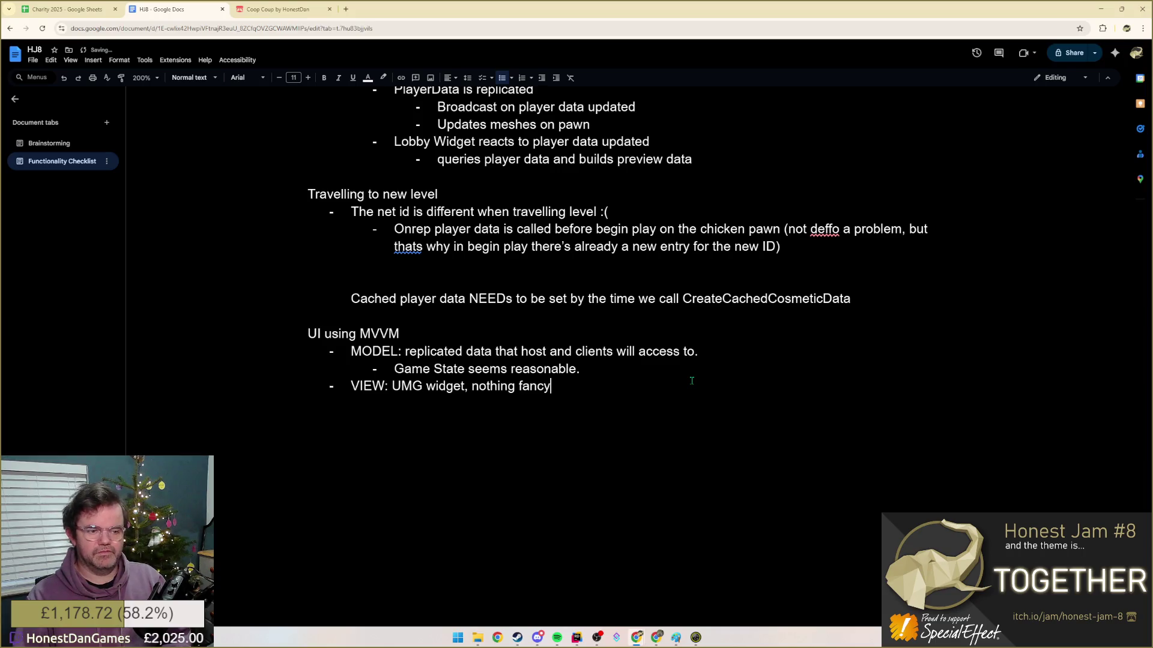
{"action": "type", "text": ", but"}
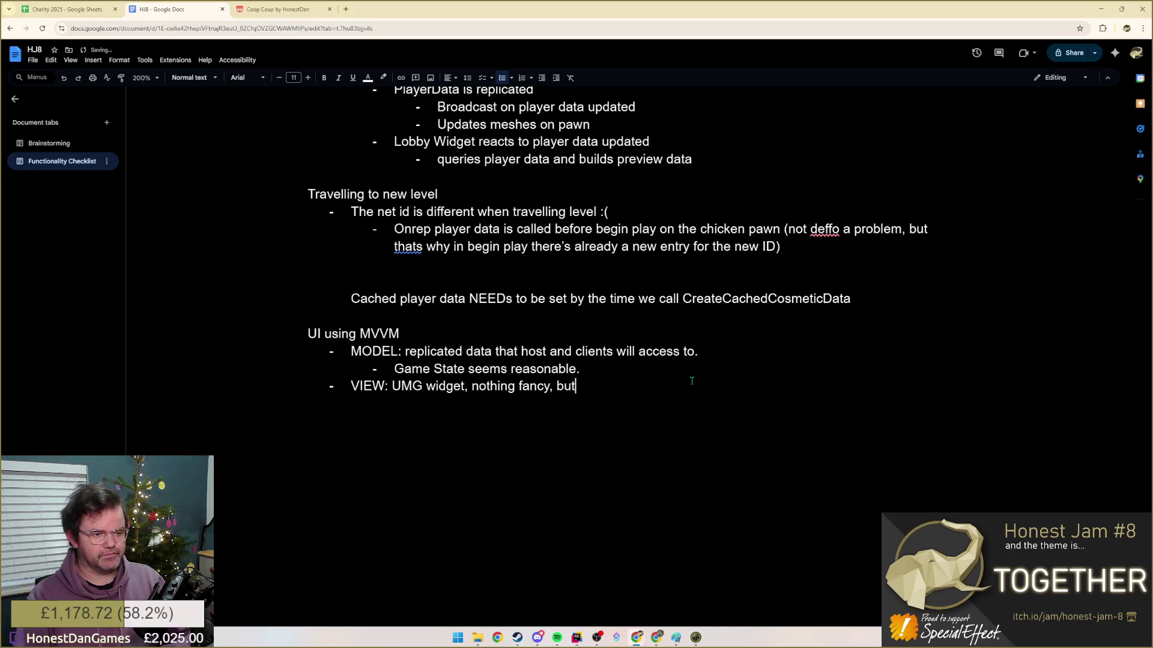
{"action": "key", "text": "BackSpace"}
{"action": "key", "text": "BackSpace"}
{"action": "key", "text": "BackSpace"}
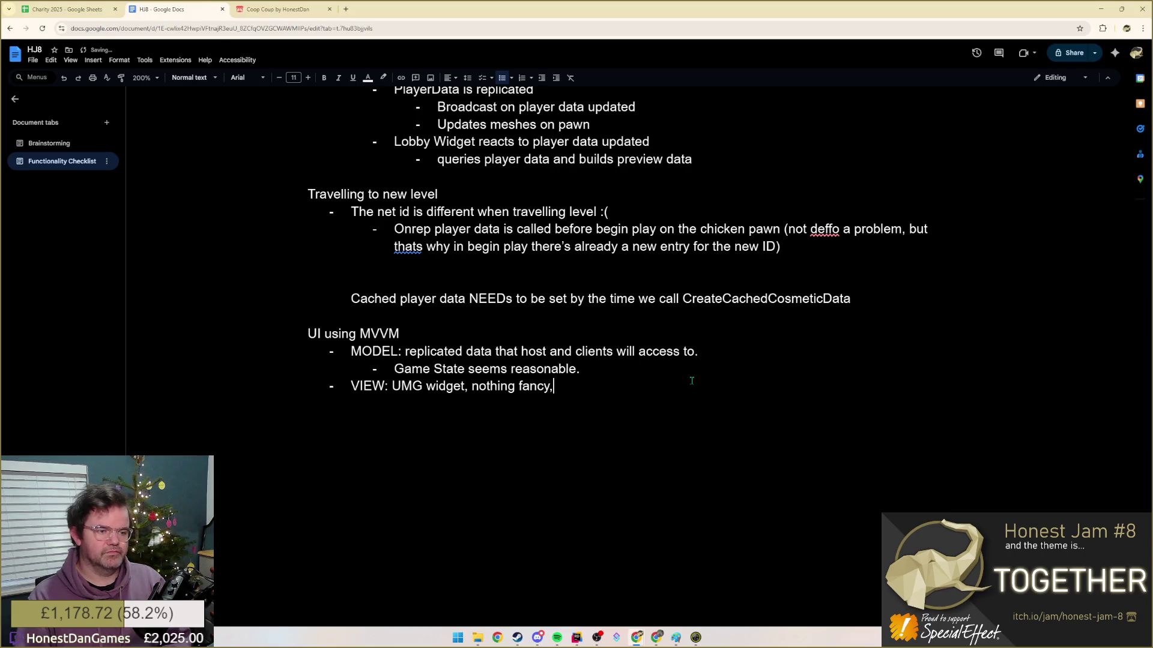
{"action": "key", "text": "BackSpace"}
{"action": "type", "text": "or different to "}
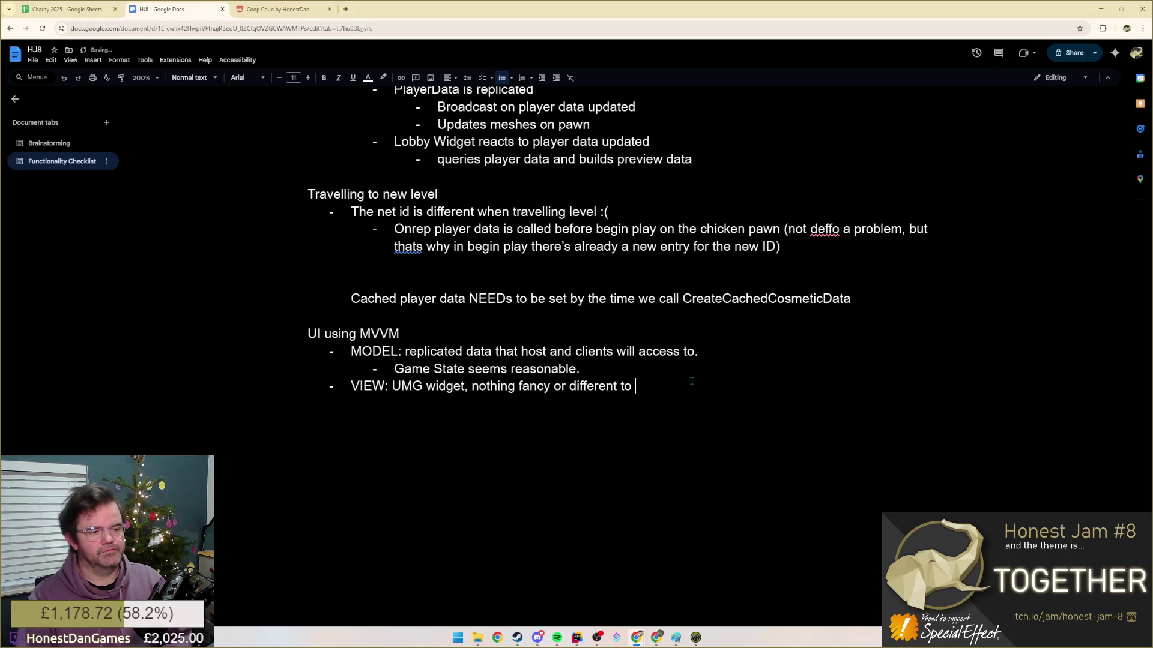
{"action": "type", "text": "normal"}
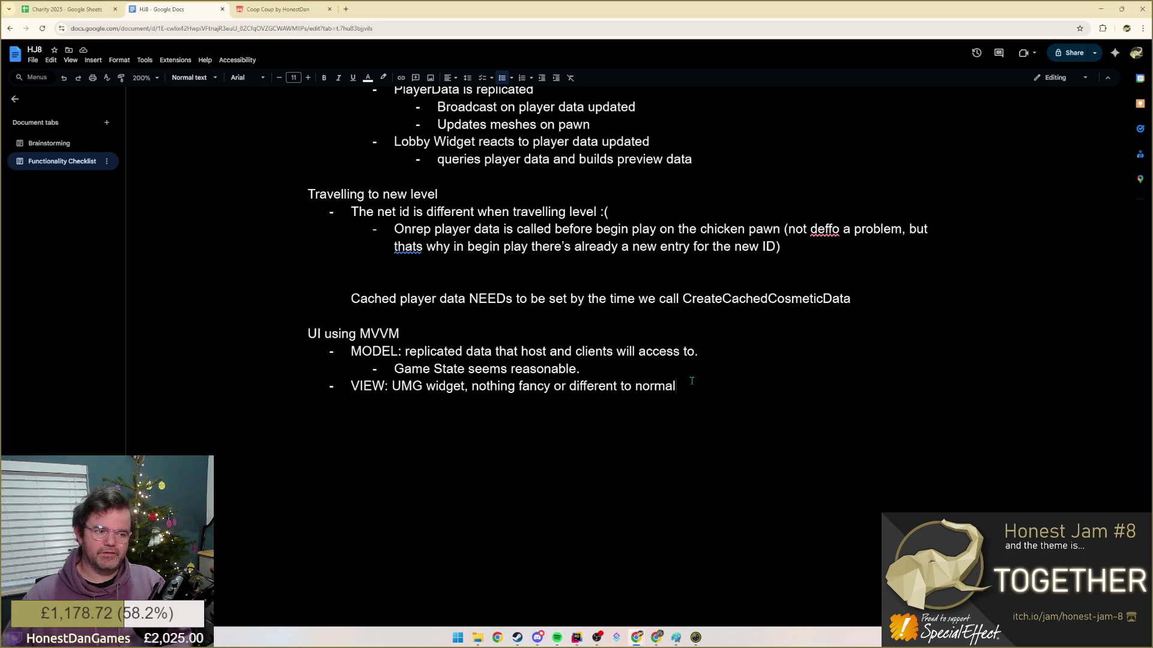
{"action": "type", "text": "(othj"}
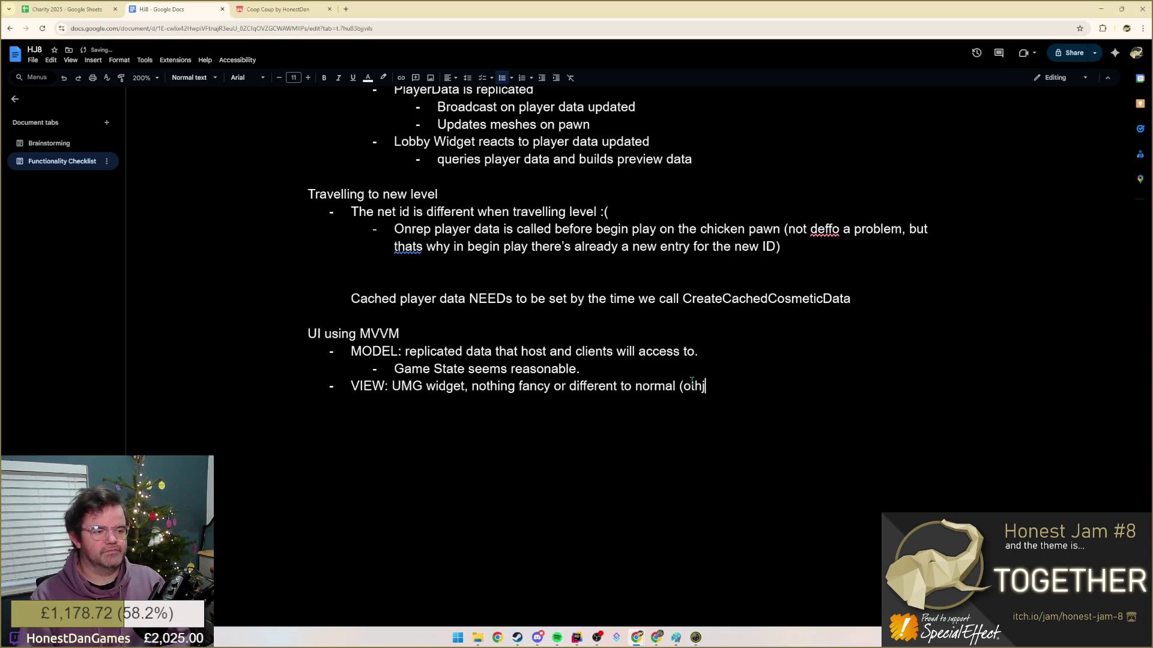
{"action": "type", "text": "e"}
{"action": "key", "text": "BackSpace"}
{"action": "key", "text": "BackSpace"}
{"action": "key", "text": "BackSpace"}
{"action": "type", "text": "n"}
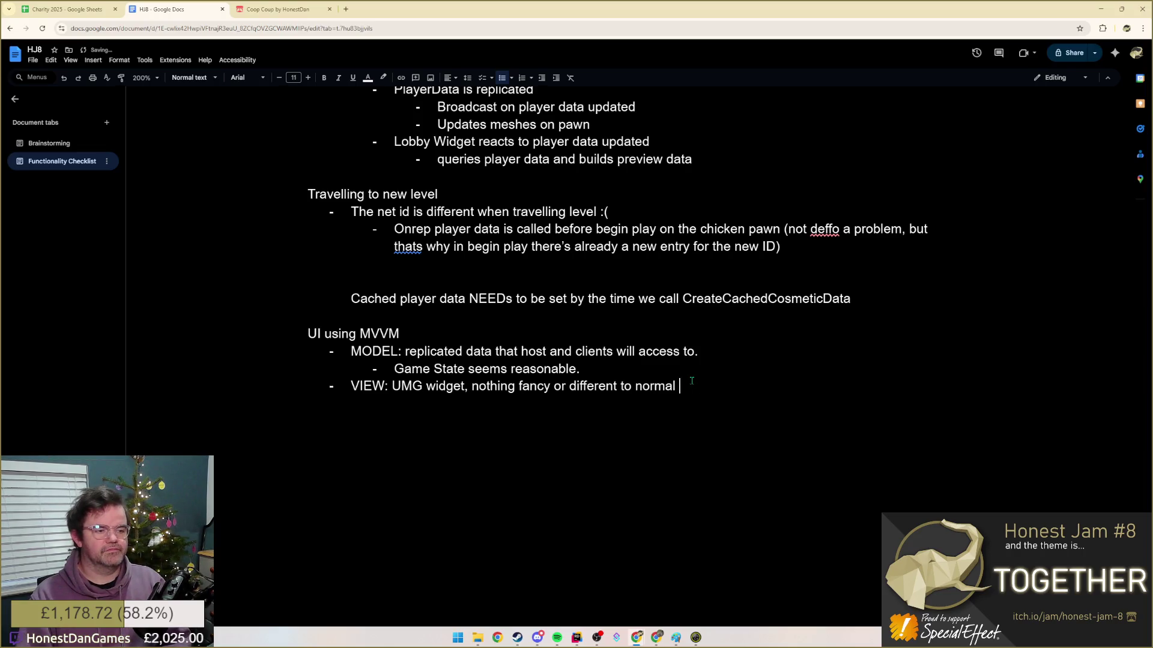
- Add an indented sub-point under VIEW noting that BindWidget isn't needed
{"action": "key", "text": "Tab"}
{"action": "type", "text": "no need"}
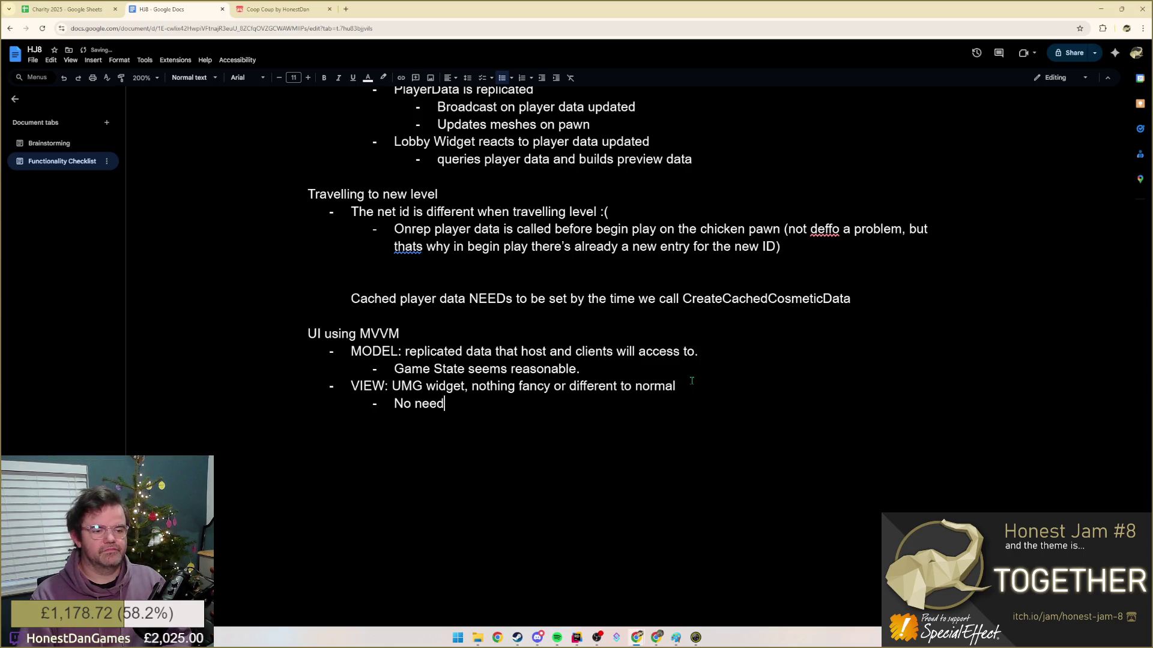
{"action": "type", "text": " for BindWId"}
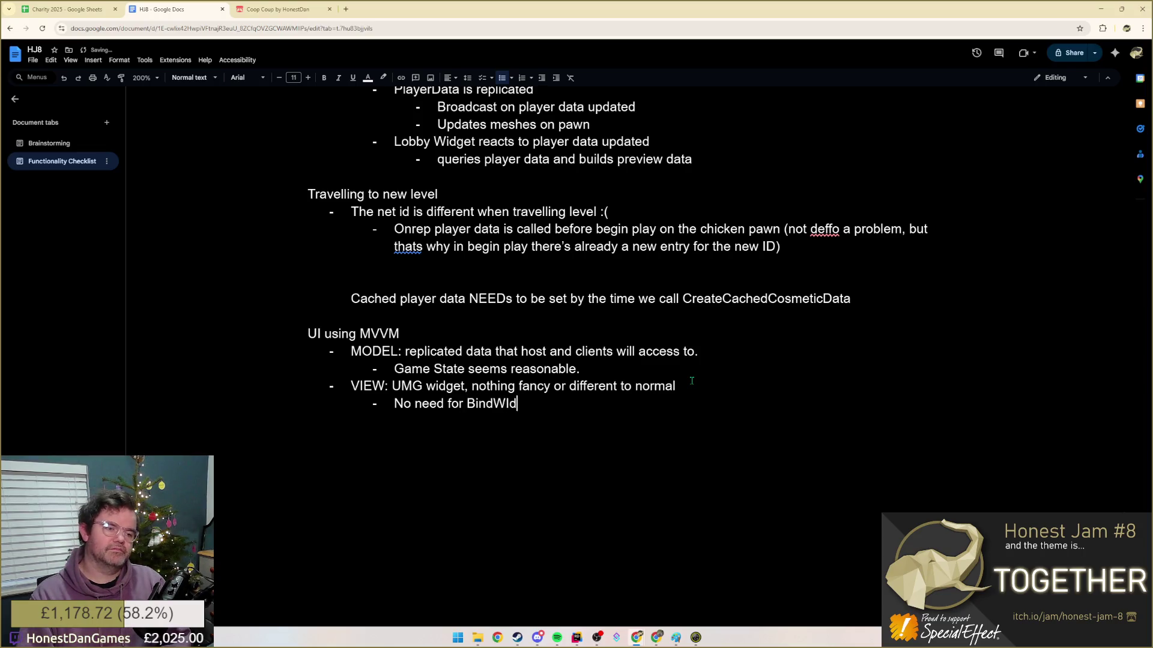
{"action": "type", "text": "g"}
{"action": "key", "text": "BackSpace"}
{"action": "key", "text": "BackSpace"}
{"action": "type", "text": "id"}
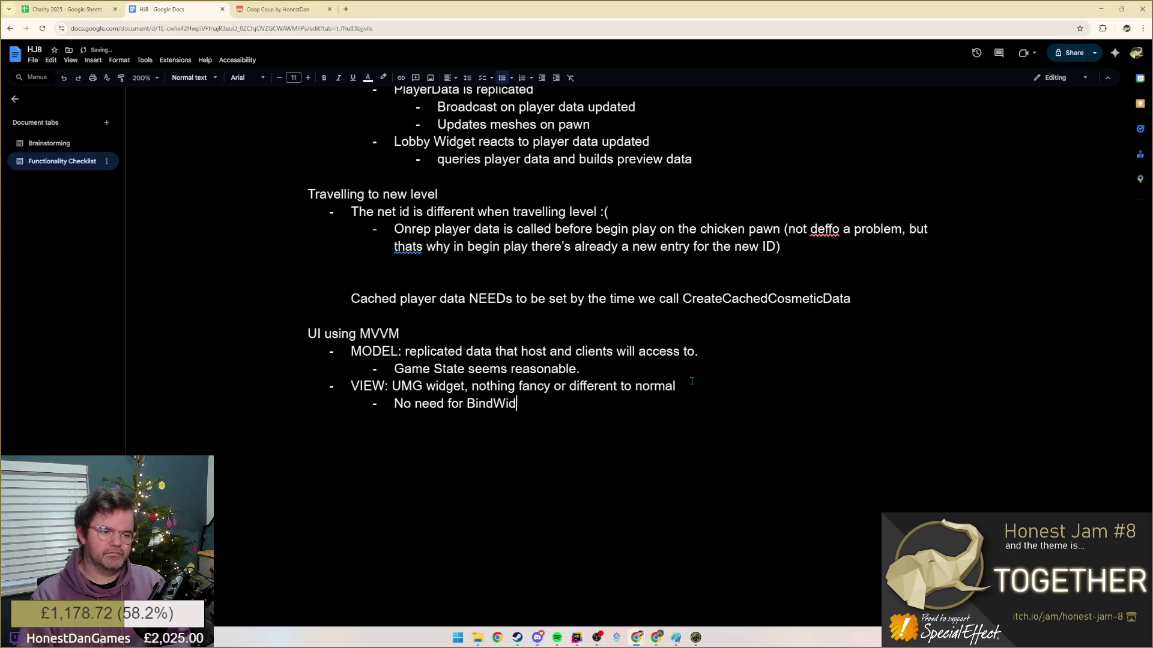
{"action": "type", "text": "get pattern"}
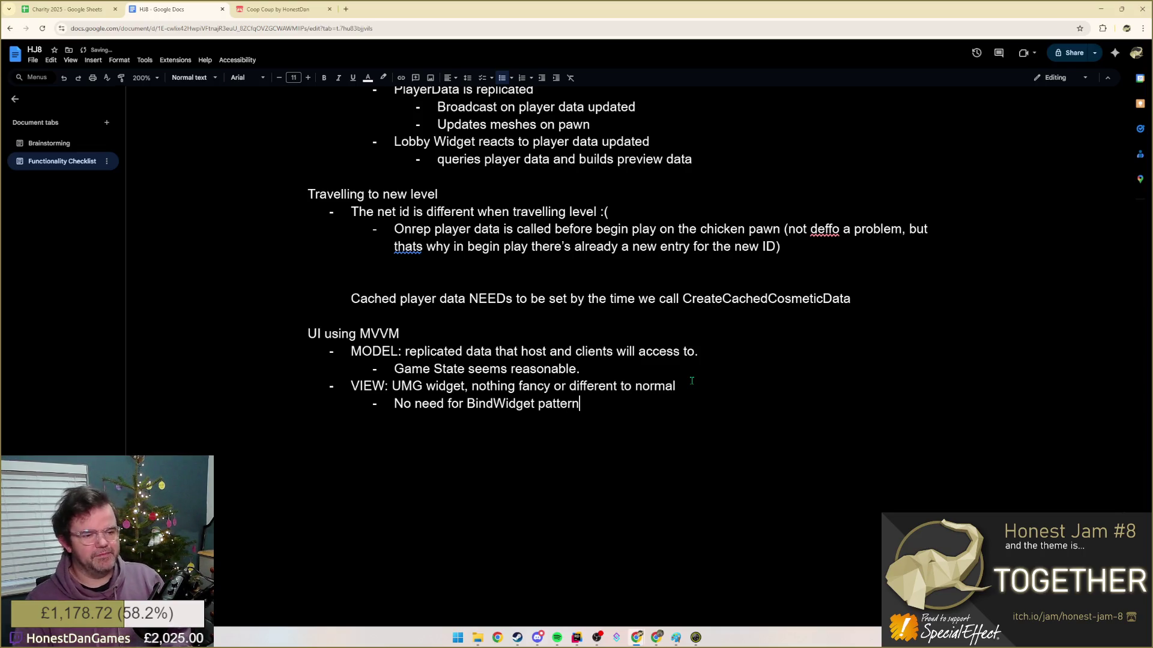
{"action": "type", "text": " if"}
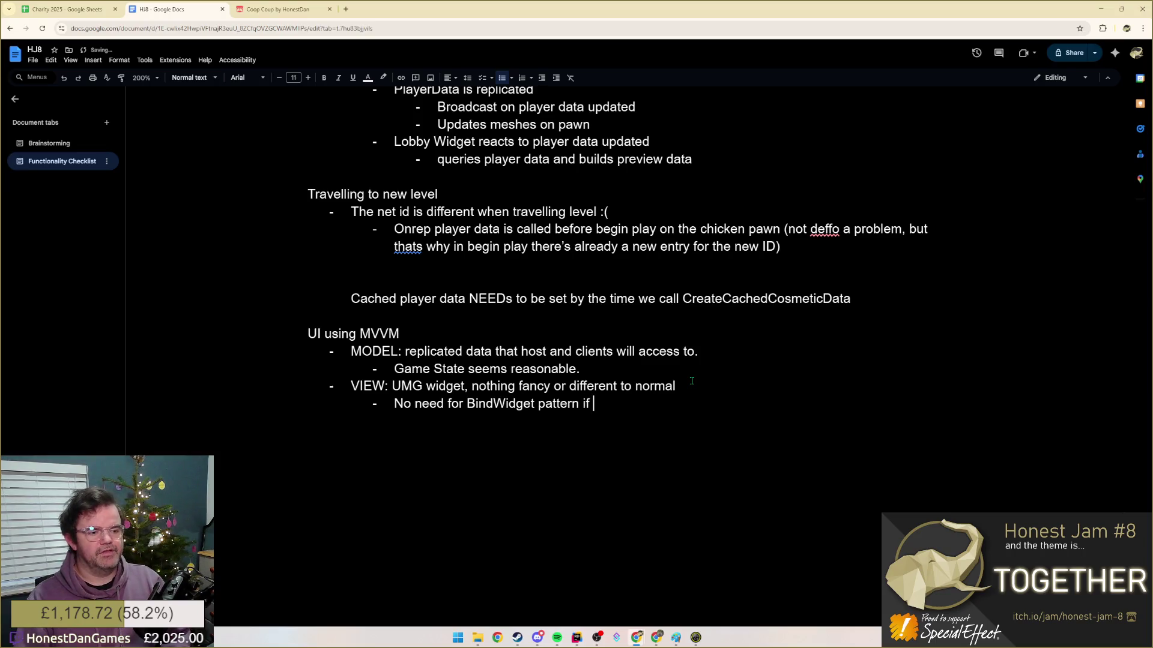
{"action": "type", "text": " we "}
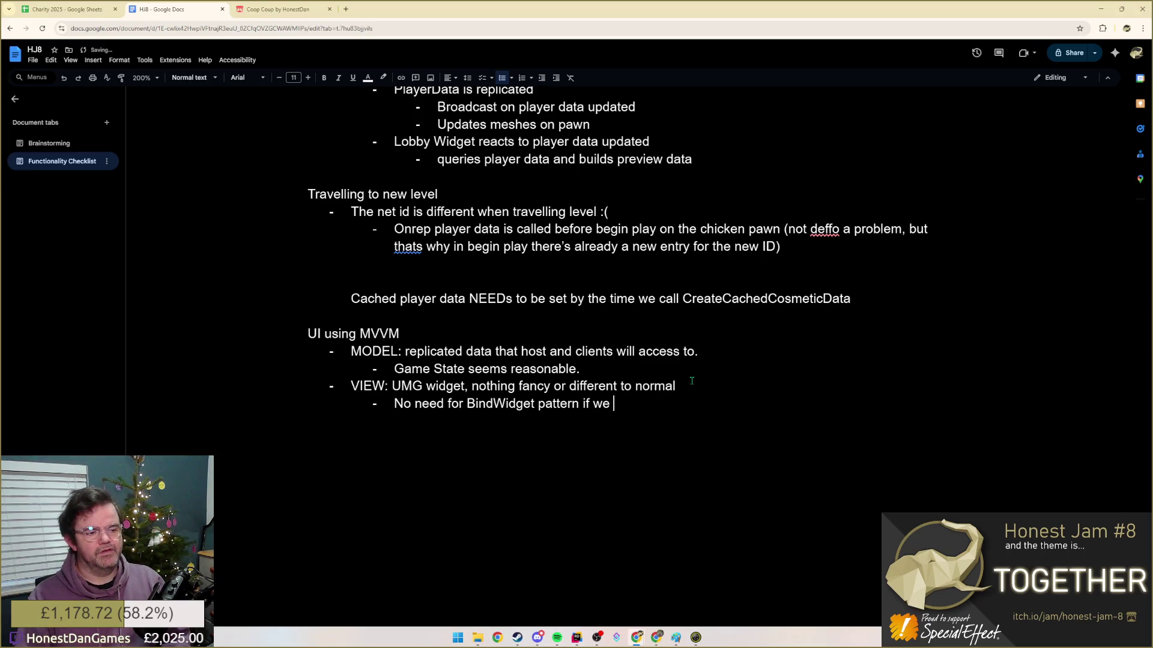
{"action": "type", "text": "only use"}
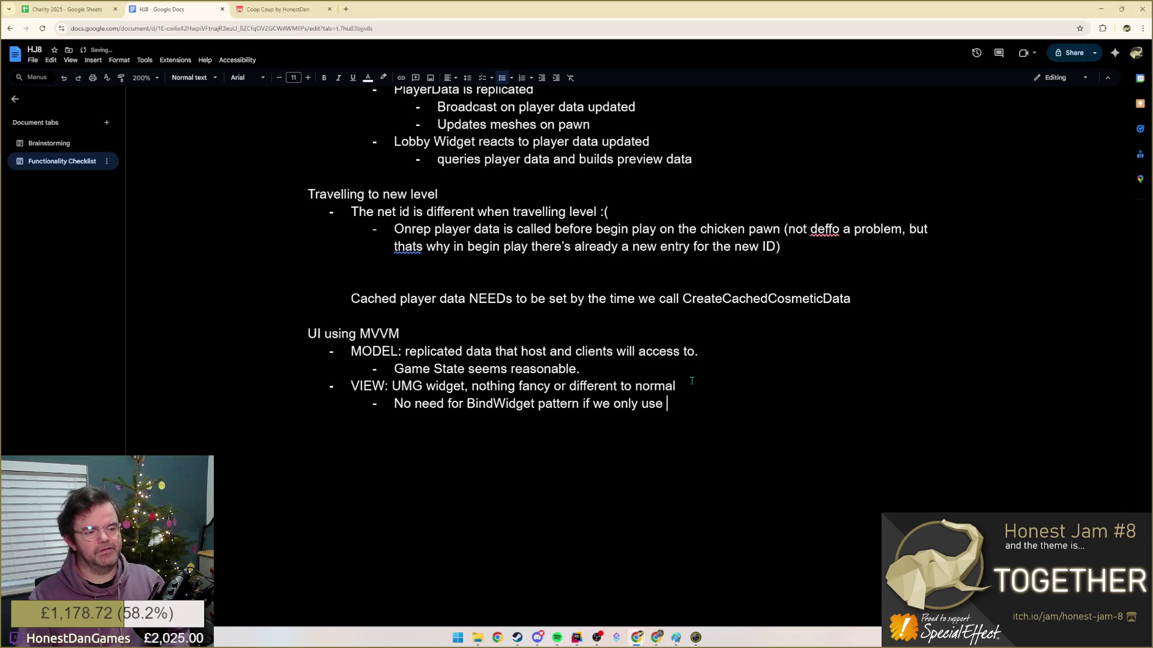
{"action": "key", "text": "BackSpace"}
{"action": "key", "text": "BackSpace"}
{"action": "key", "text": "BackSpace"}
{"action": "type", "text": "nee"}
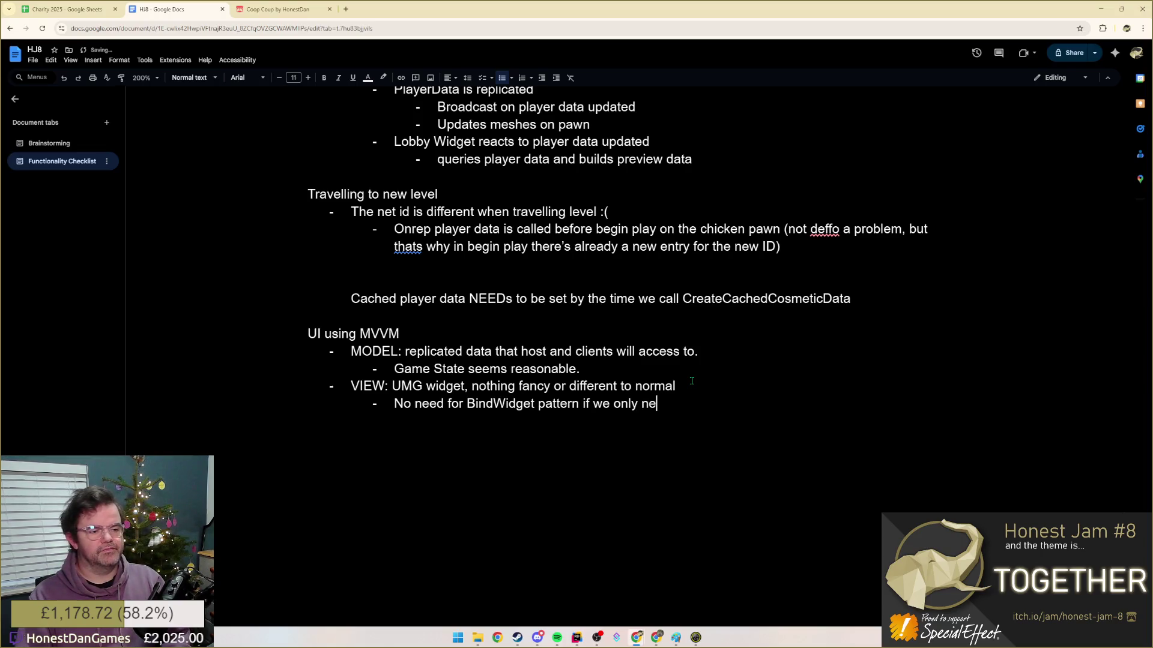
{"action": "key", "text": "BackSpace"}
{"action": "key", "text": "BackSpace"}
{"action": "key", "text": "BackSpace"}
{"action": "type", "text": "wer"}
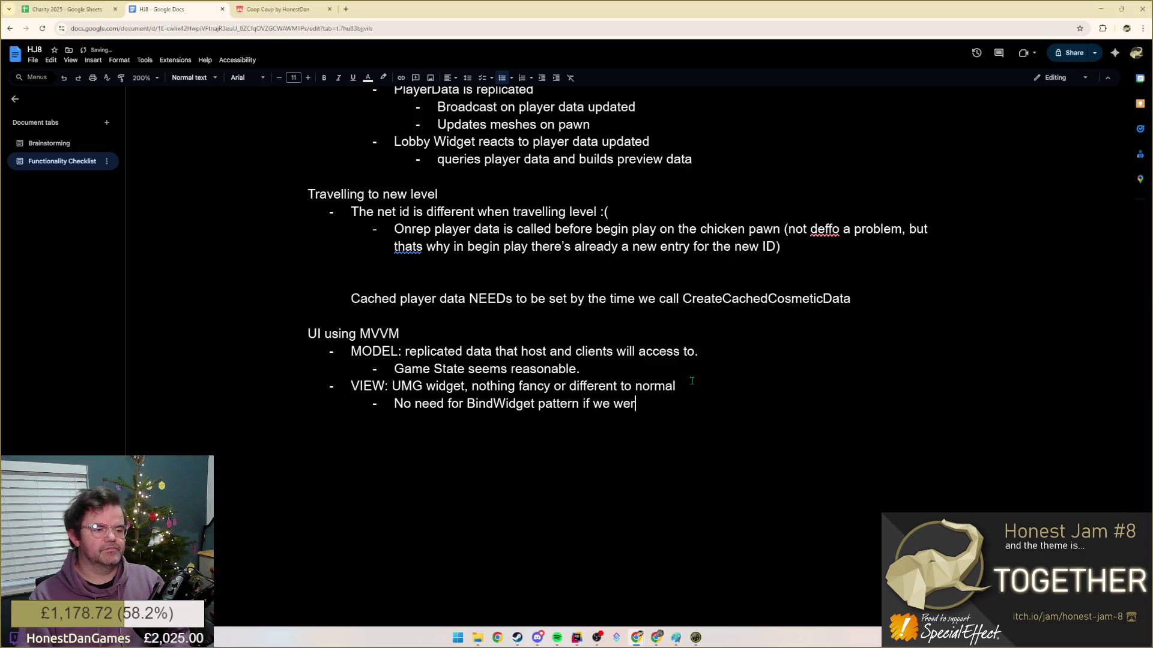
{"action": "type", "text": "e only binding "}
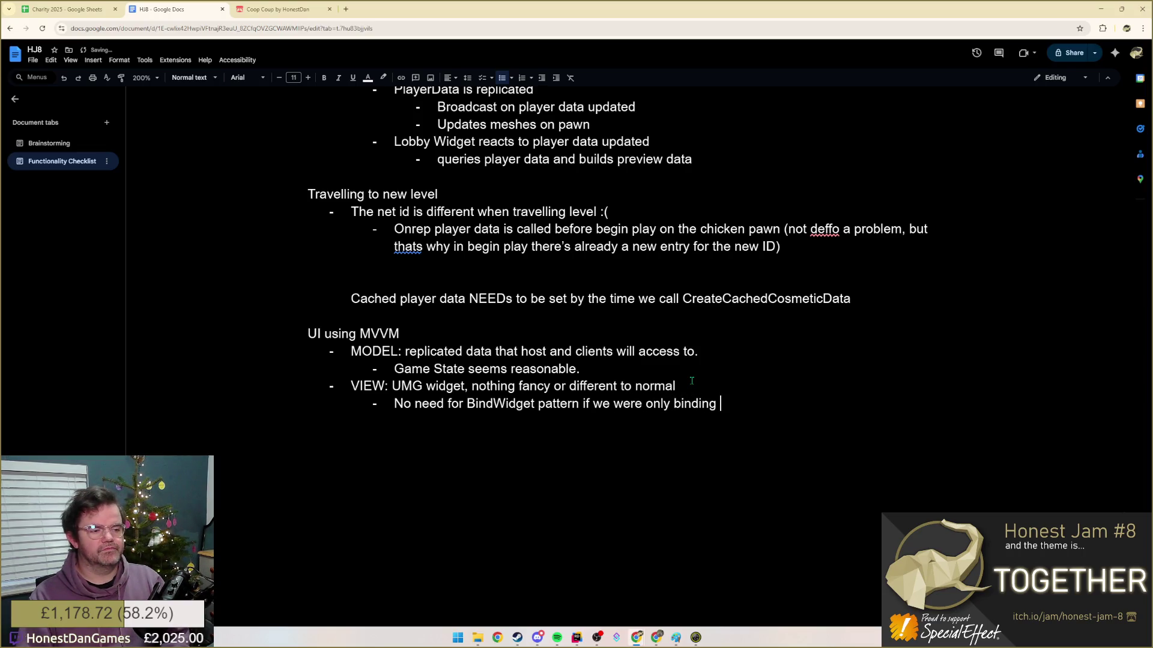
{"action": "type", "text": "to widget to set"}
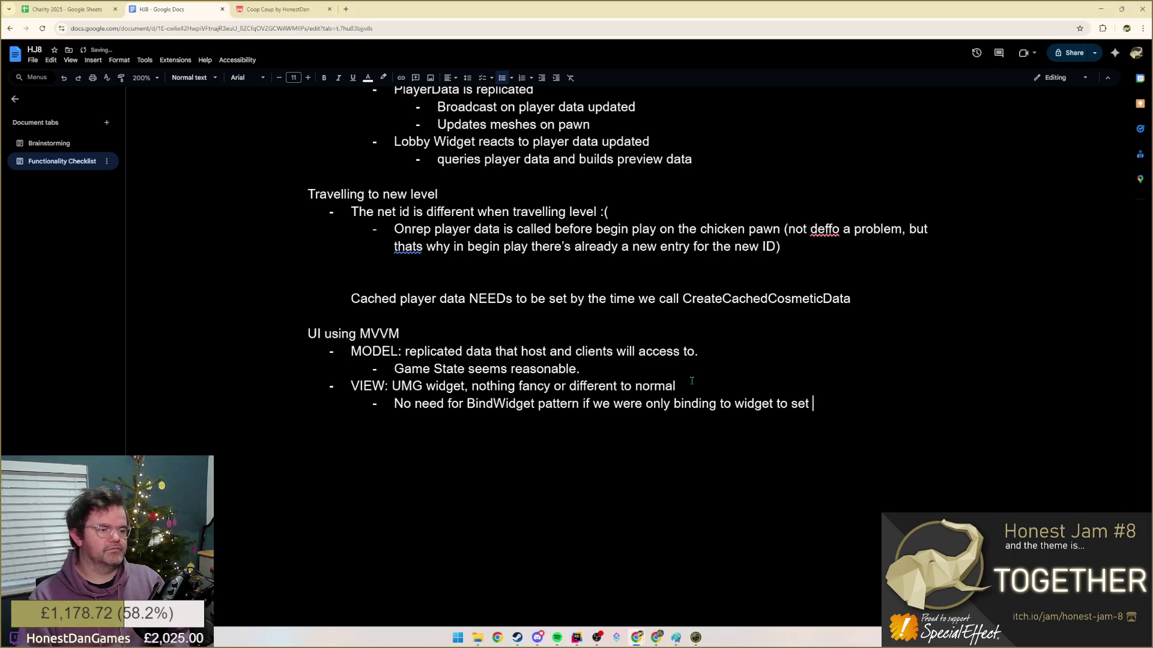
{"action": "type", "text": "data"}
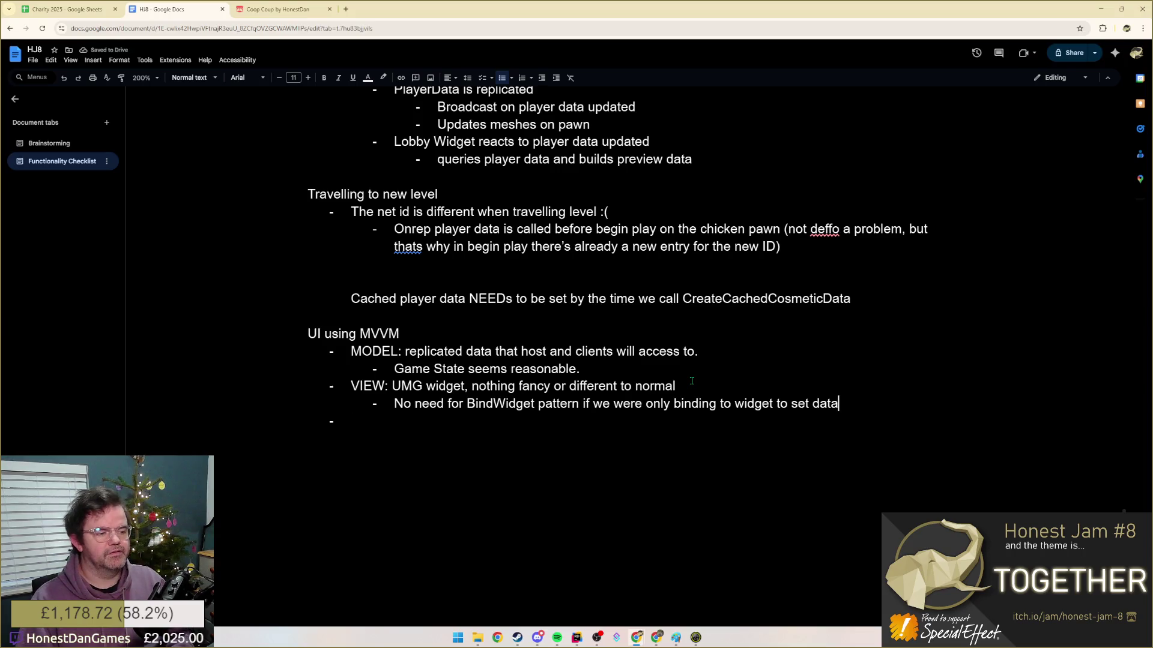
{"action": "type", "text": " from code"}
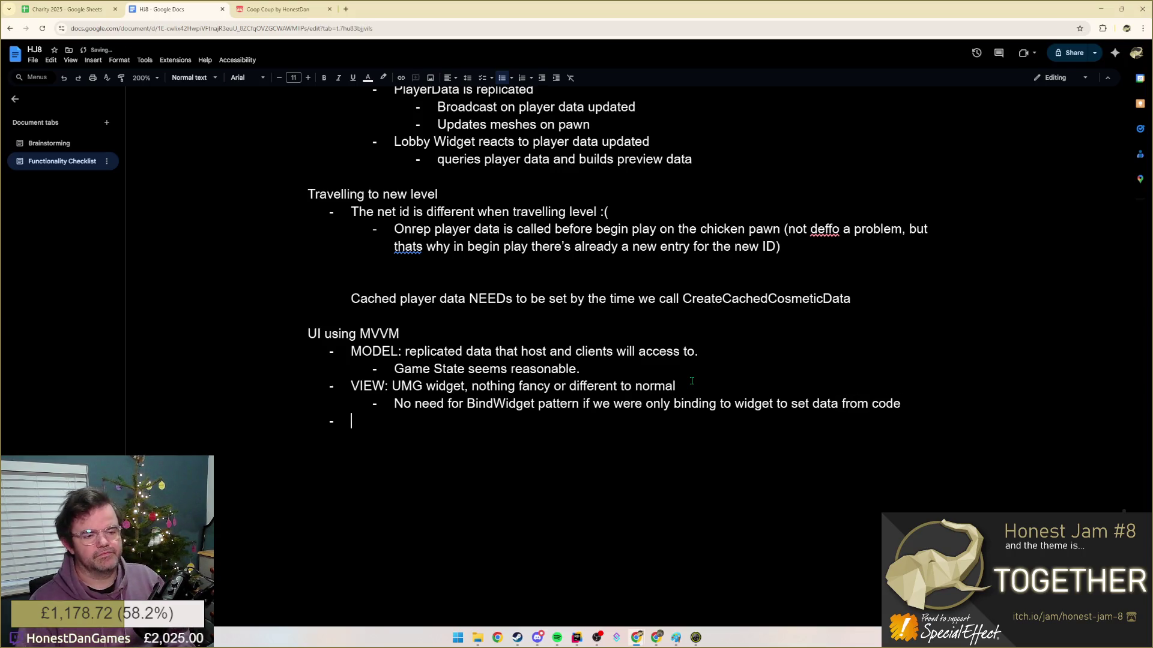
{"action": "type", "text": "VIE"}
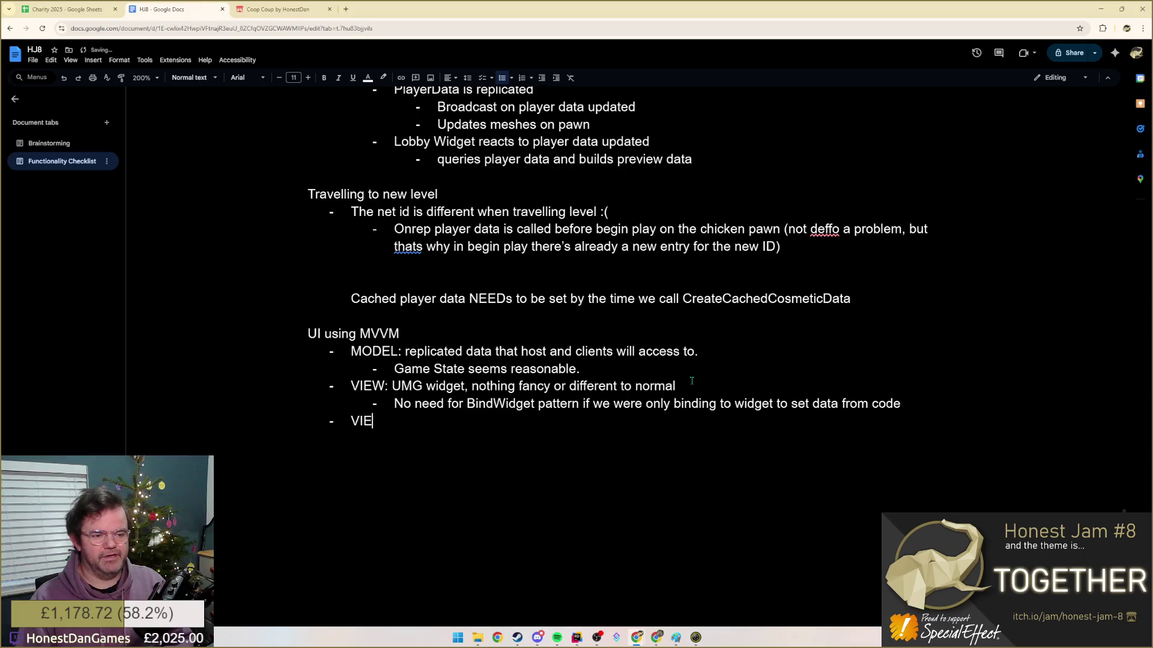
{"action": "type", "text": "W-MODEL"}
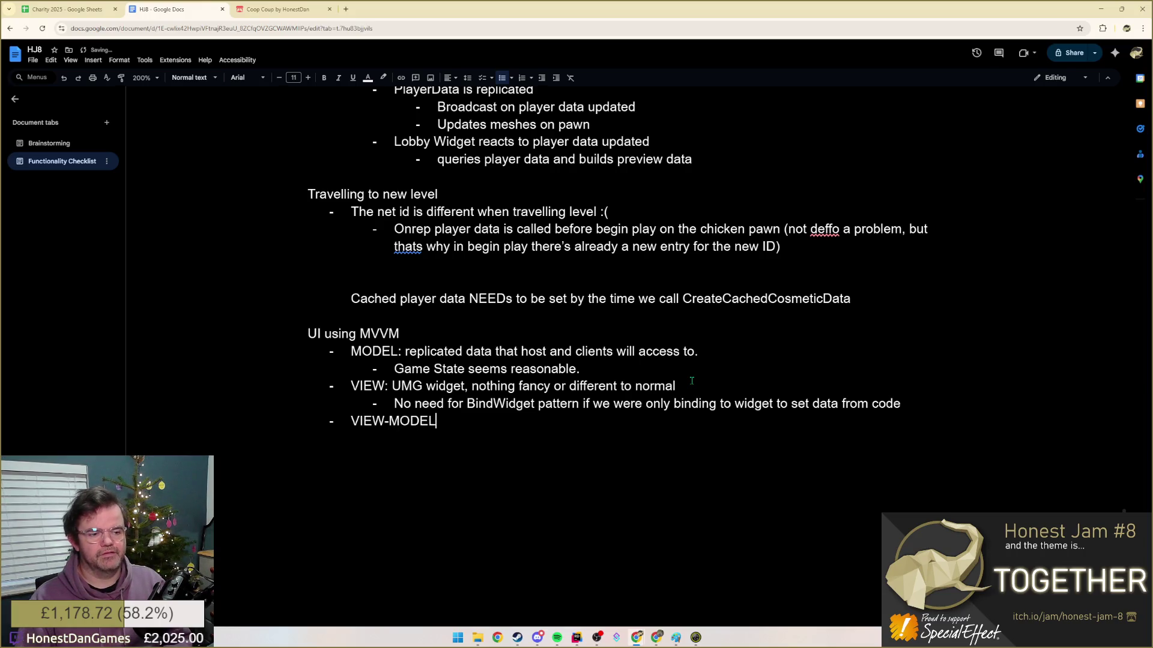
{"action": "type", "text": ": new "}
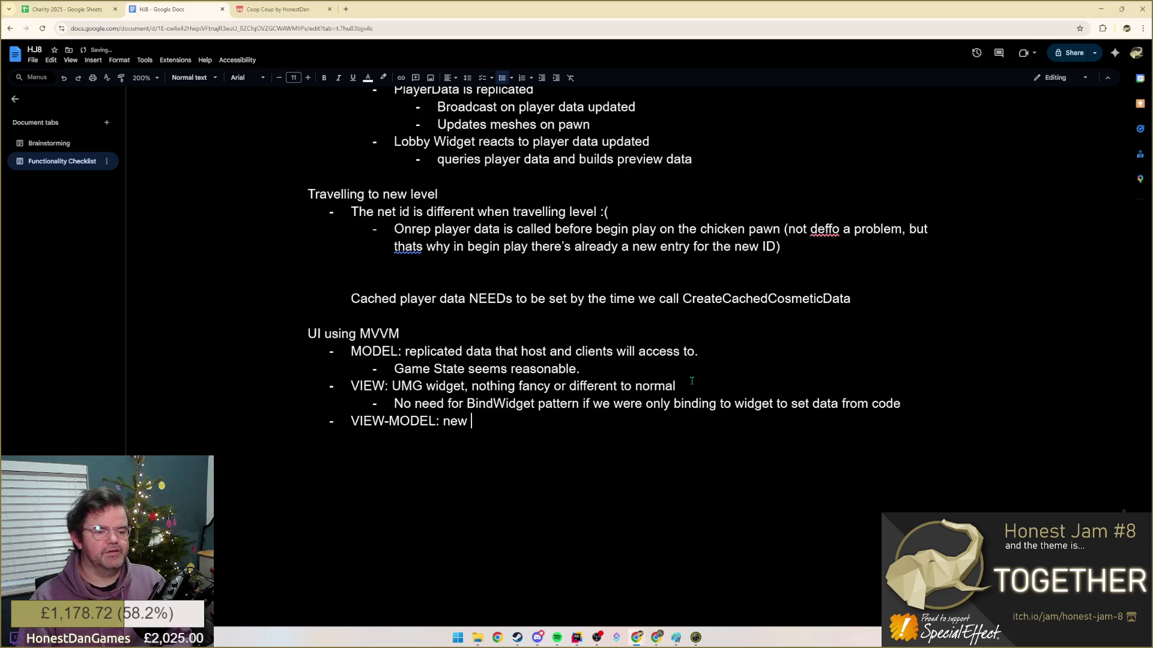
{"action": "type", "text": "obje"}
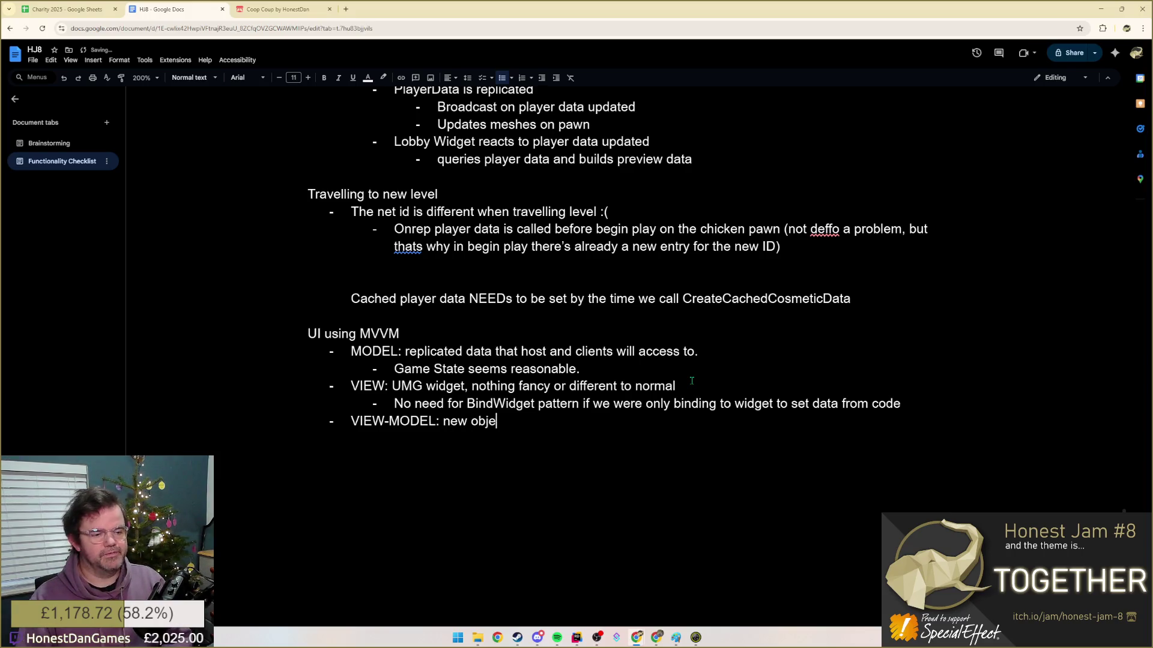
{"action": "type", "text": "ct that needs "}
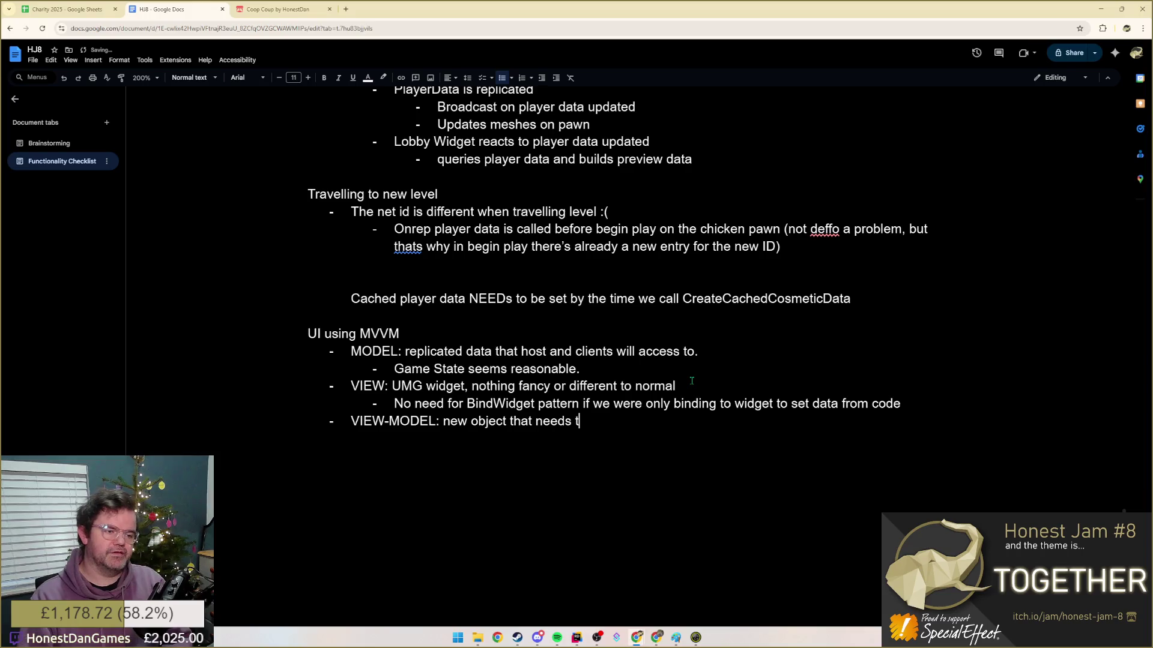
{"action": "type", "text": "to hold"}
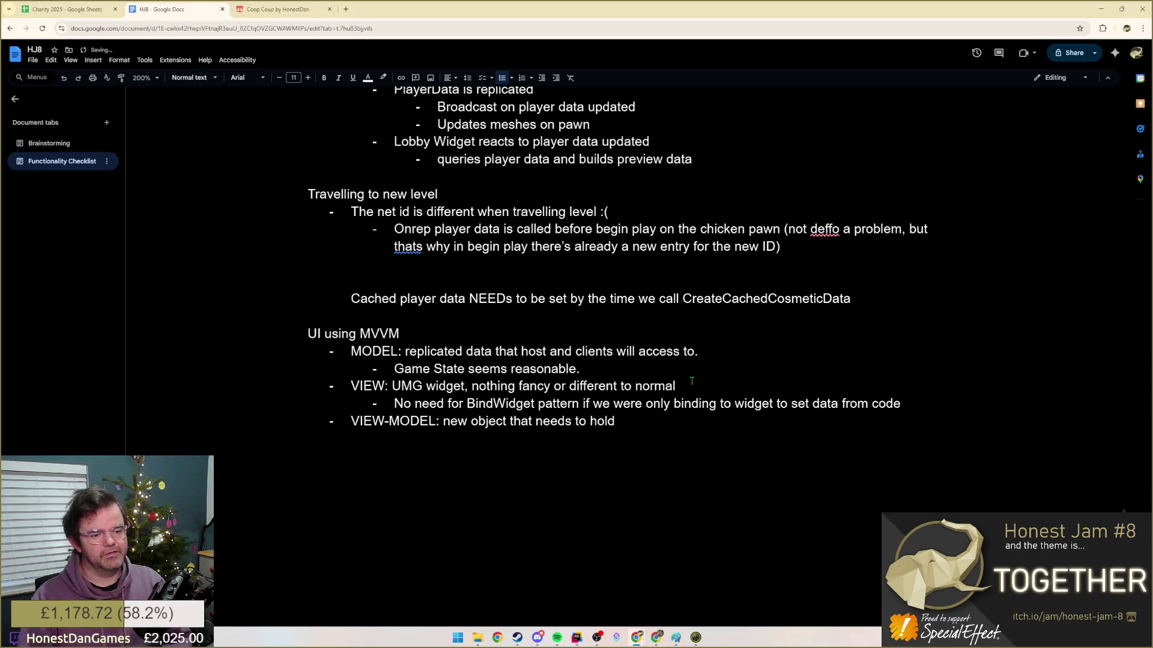
{"action": "type", "text": " s"}
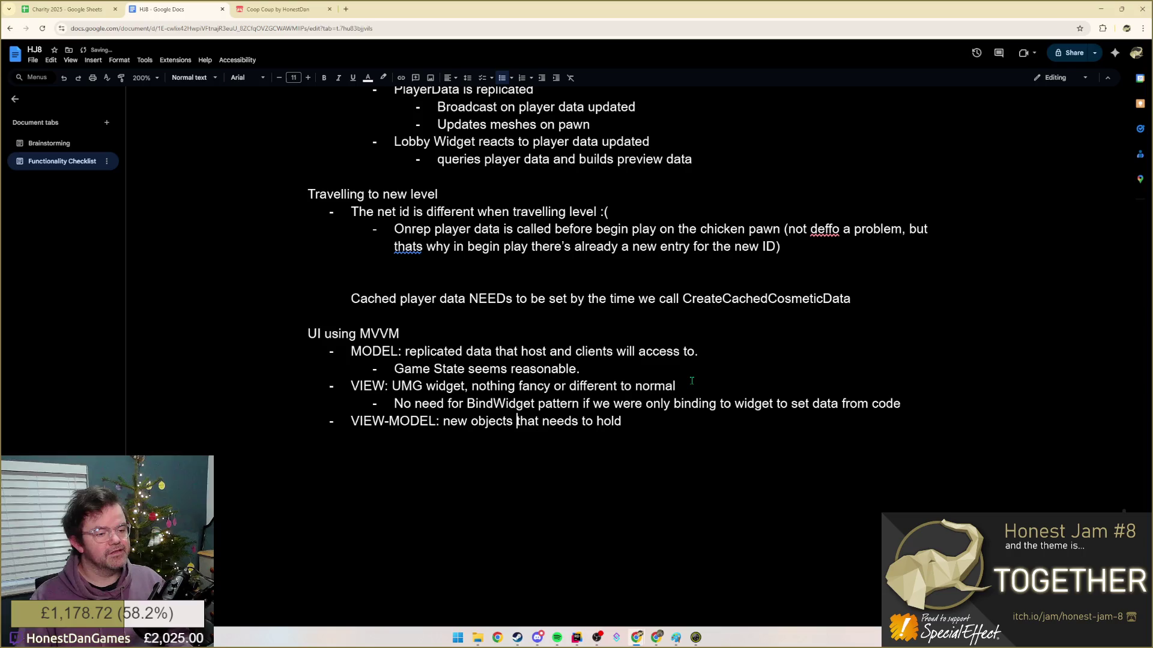
- Finish the VIEW-MODEL sentence about holding model data for the View and start the Flow bullet
{"action": "key", "text": "End"}
{"action": "type", "text": "set"}
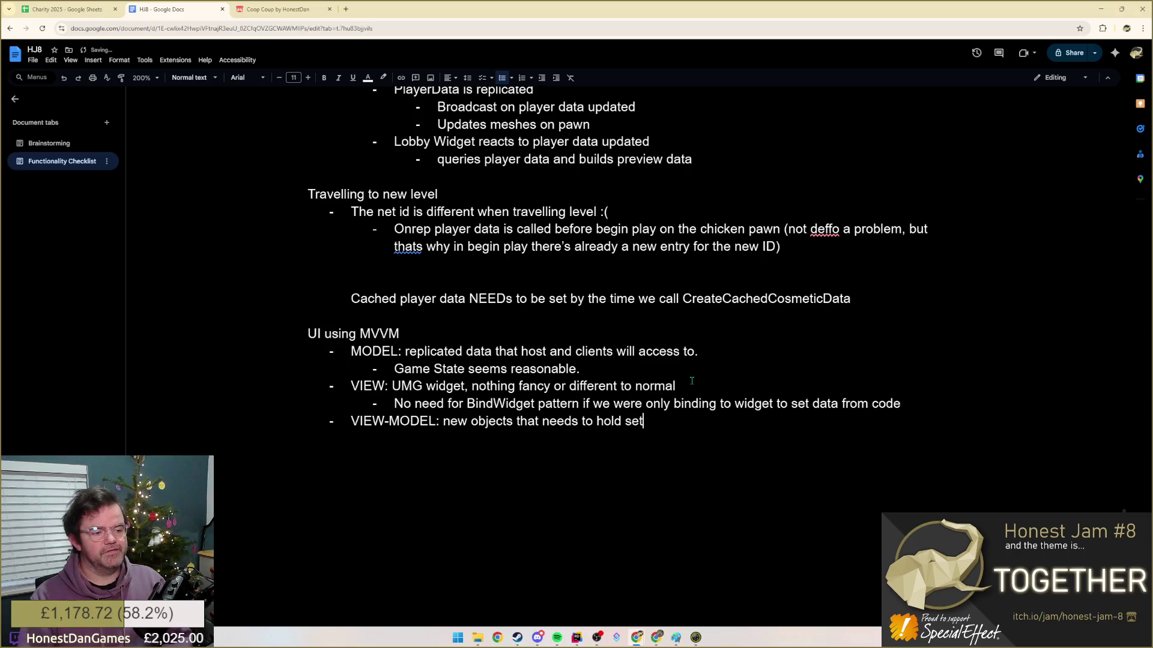
{"action": "type", "text": "s of data "}
{"action": "type", "text": "from our model,"}
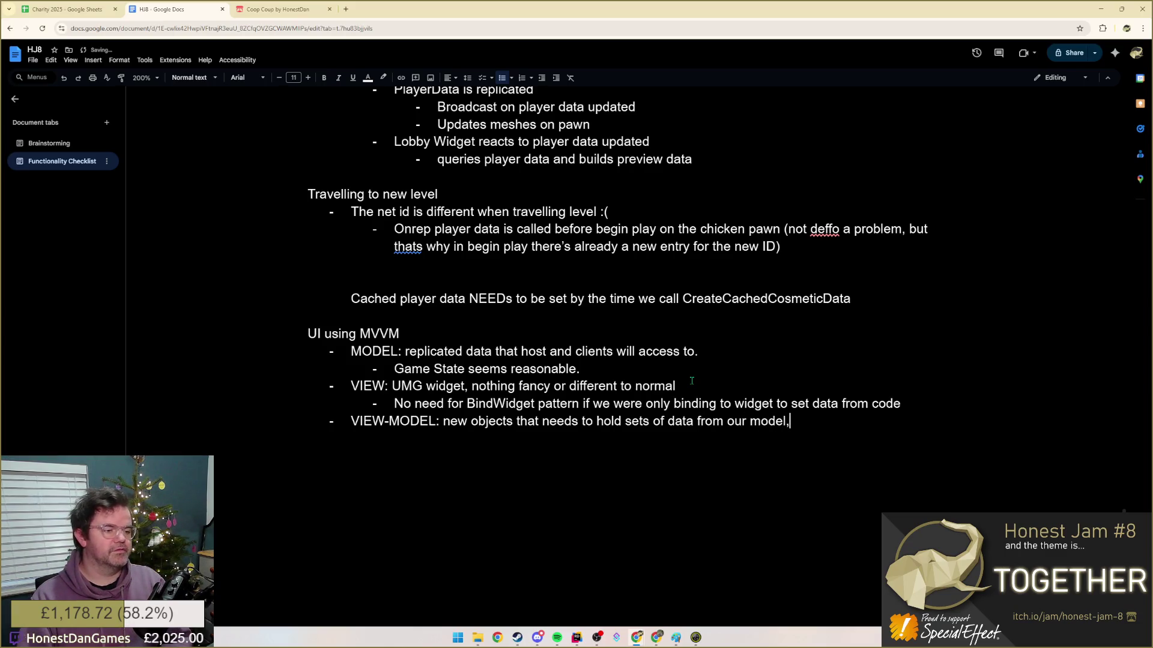
{"action": "type", "text": " and be "}
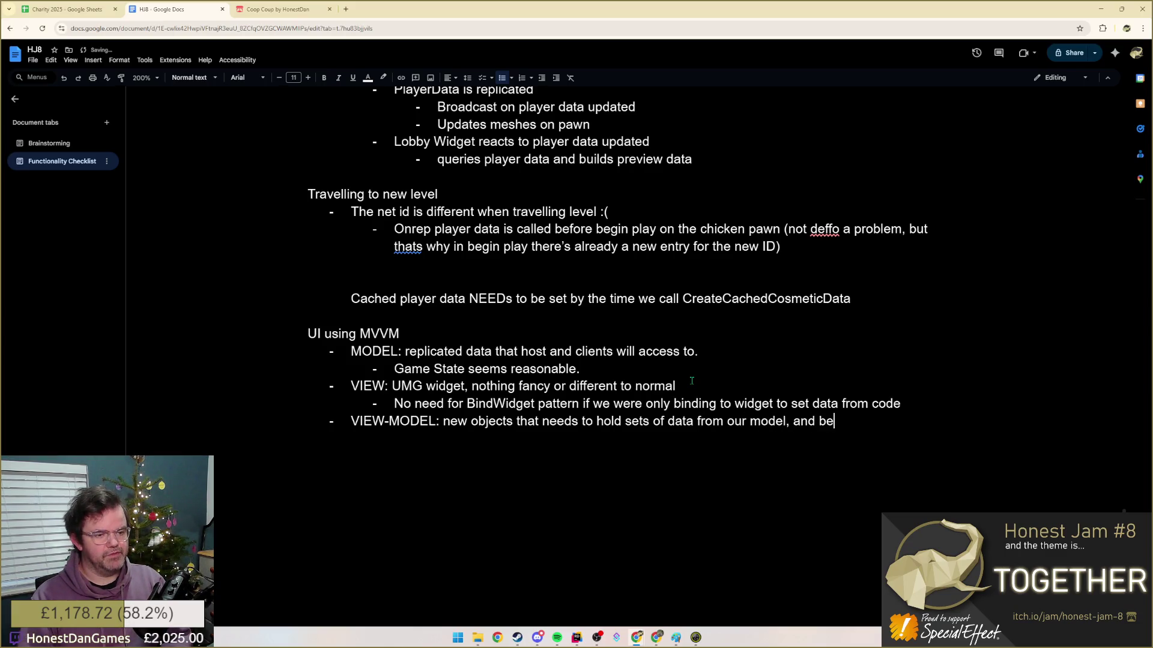
{"action": "type", "text": "read from by the V"}
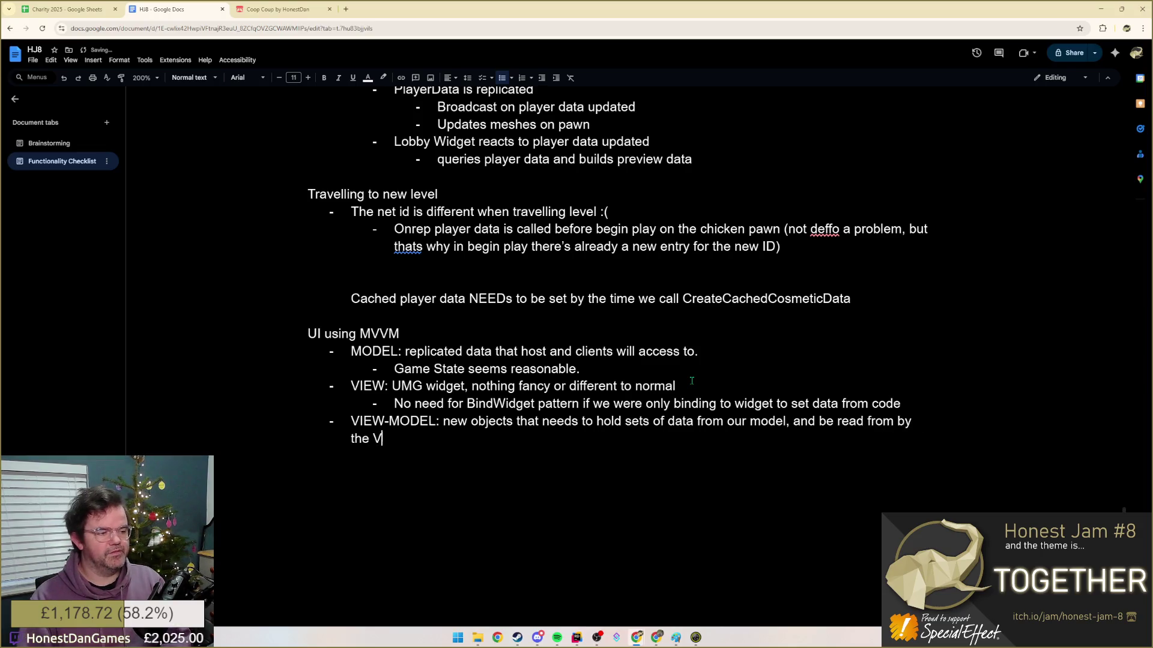
{"action": "type", "text": "iew."}
{"action": "key", "text": "Return"}
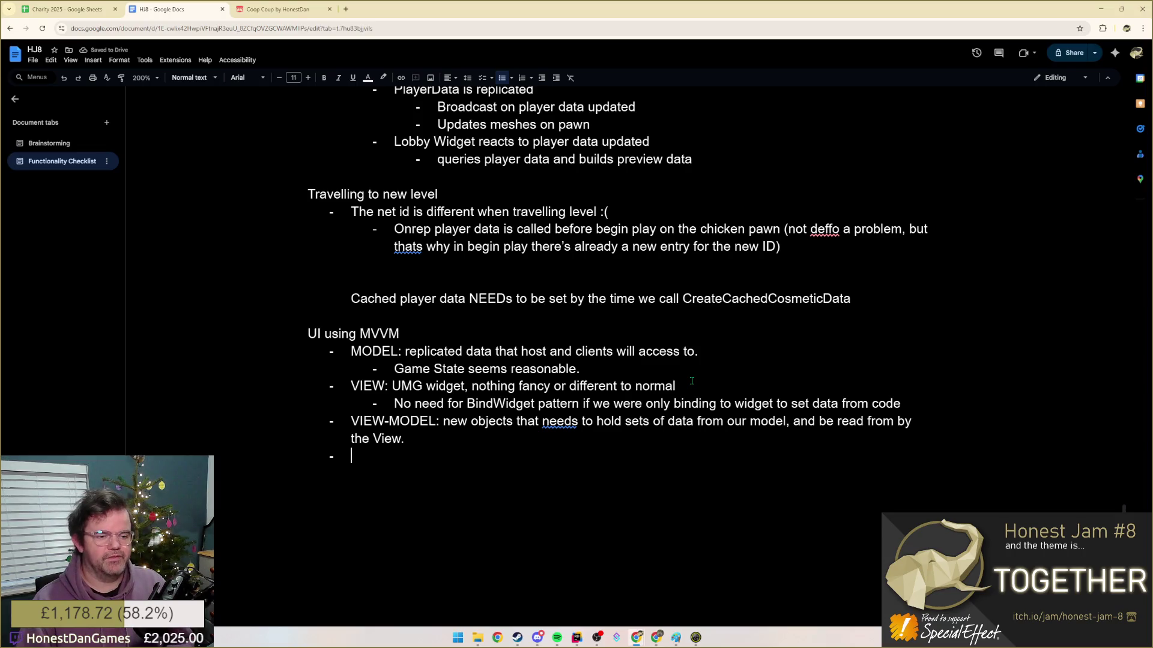
{"action": "type", "text": "Flo"}
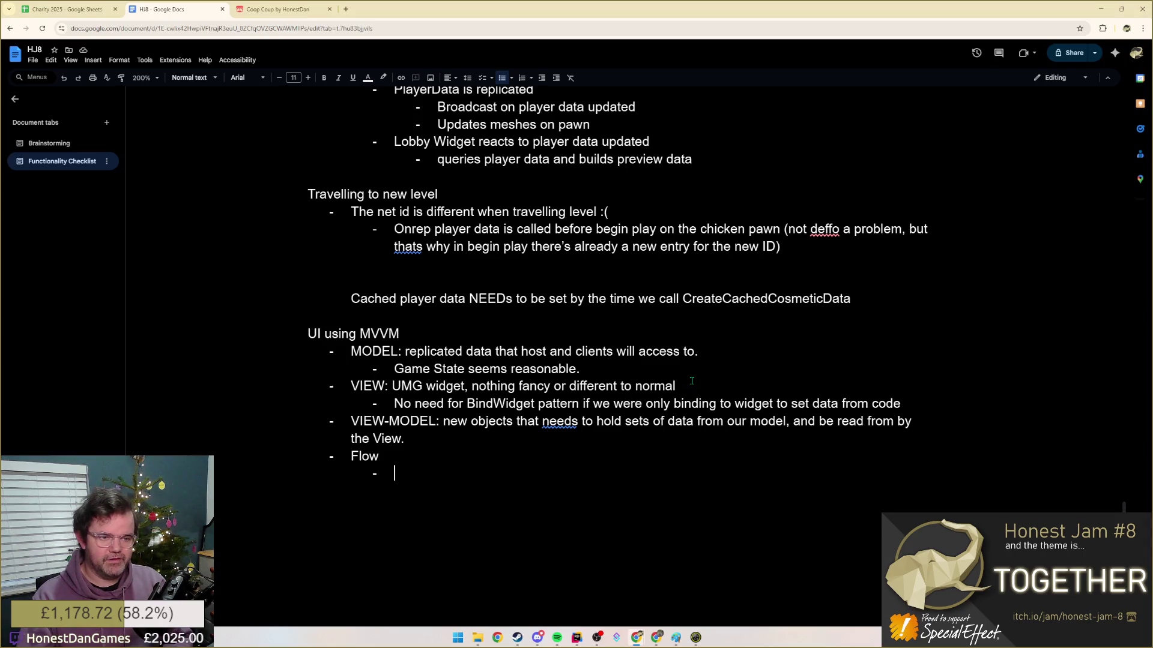
{"action": "type", "text": "When is is mode"}
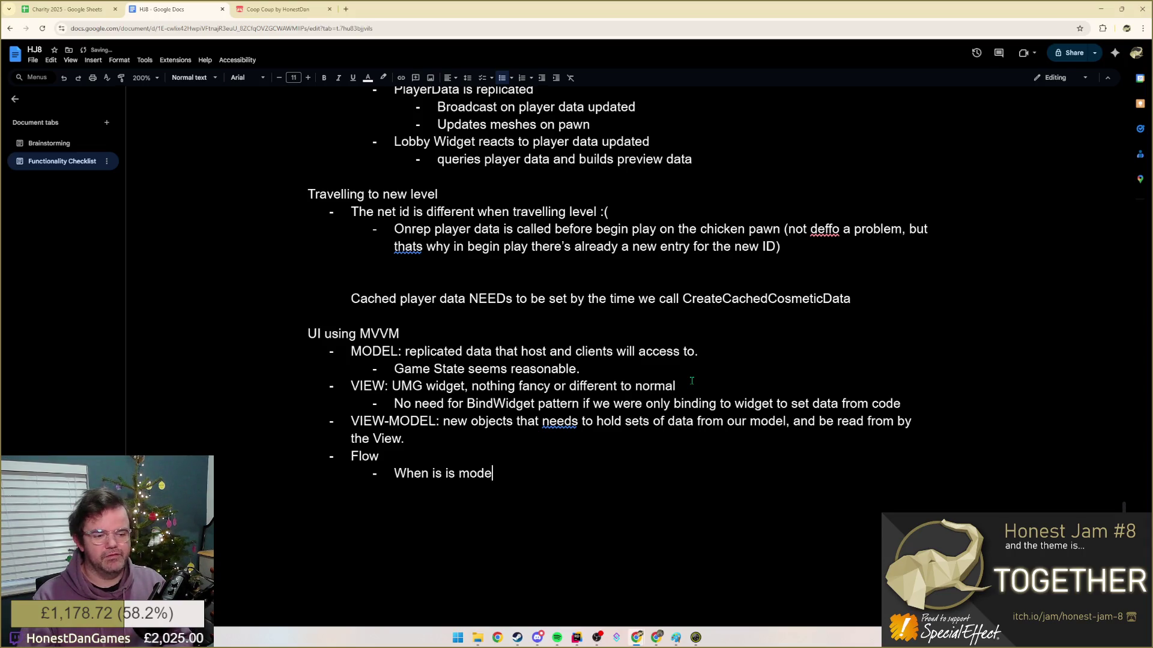
{"action": "type", "text": "lo m"}
- Answer 'When is the model made?' with the authoritative-game-state note and fix the repeated 'is'
{"action": "key", "text": "BackSpace"}
{"action": "key", "text": "BackSpace"}
{"action": "key", "text": "BackSpace"}
{"action": "type", "text": "made?"}
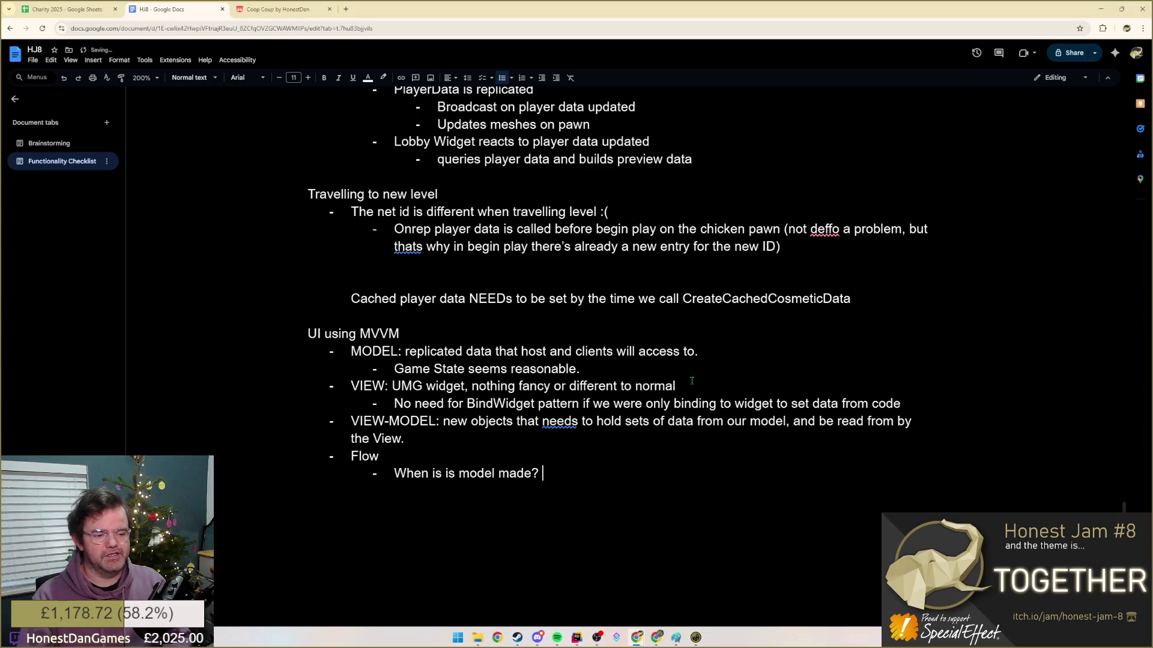
{"action": "type", "text": "Mode"}
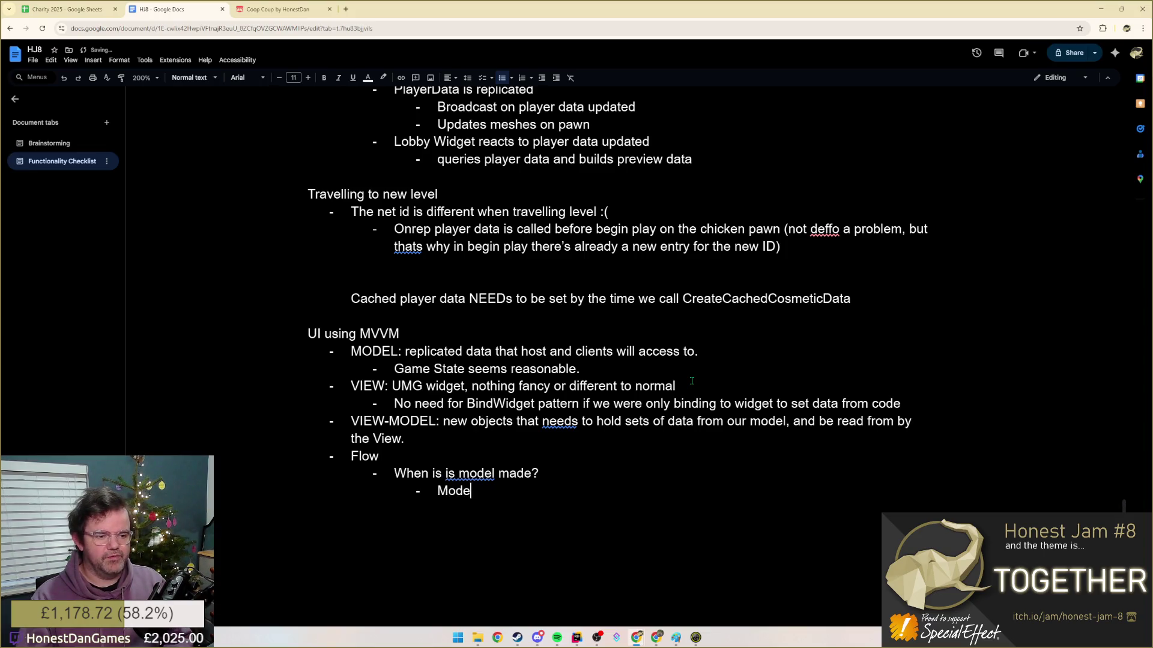
{"action": "type", "text": "l already exist"}
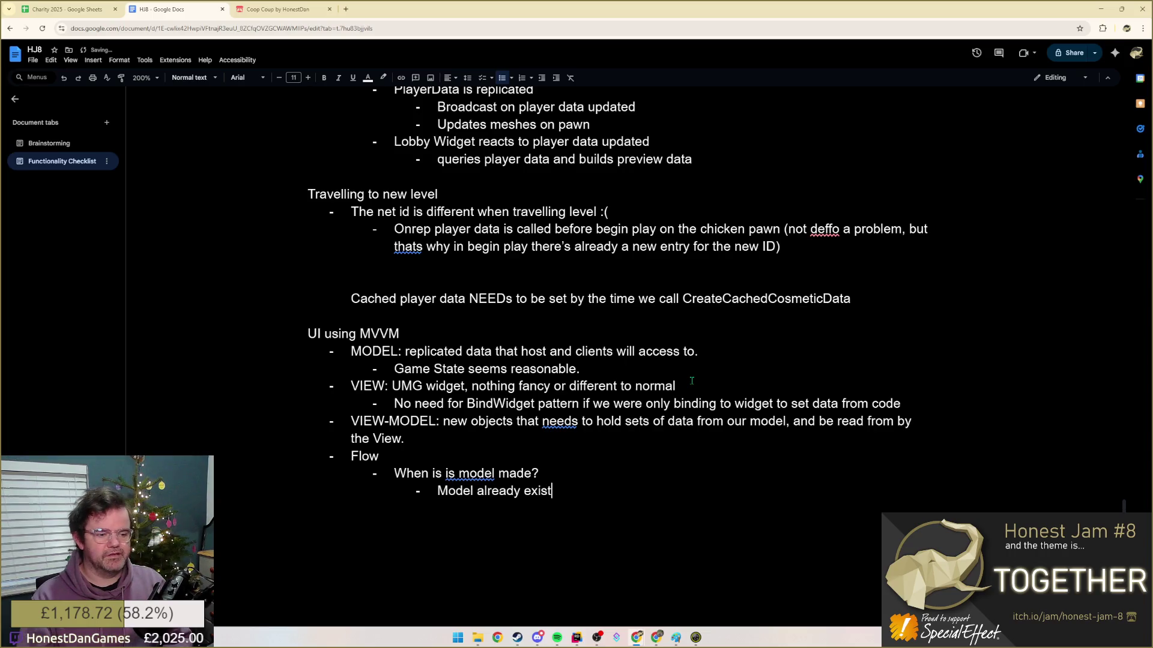
{"action": "type", "text": ", and is the aut"}
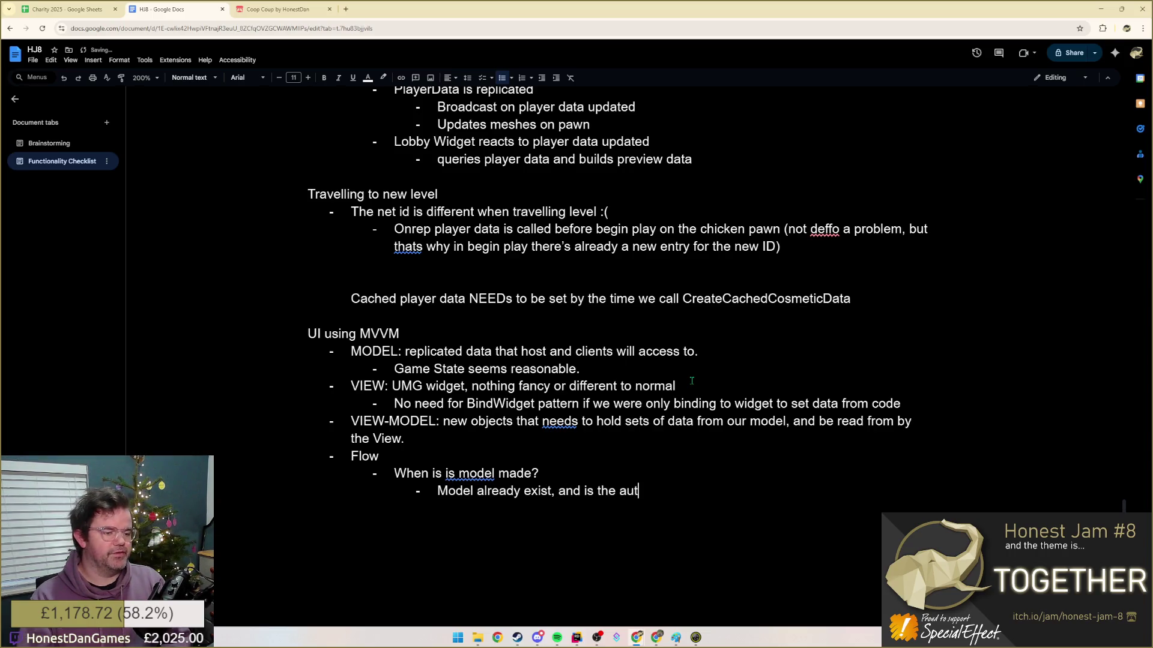
{"action": "type", "text": "horitive "}
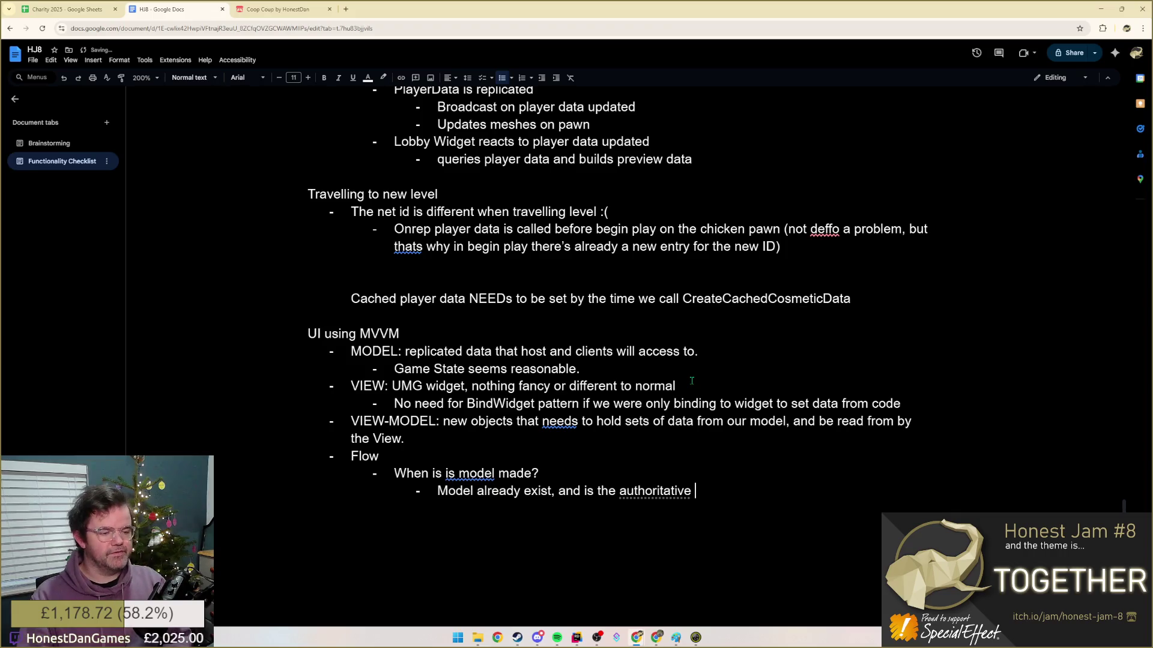
{"action": "type", "text": "s"}
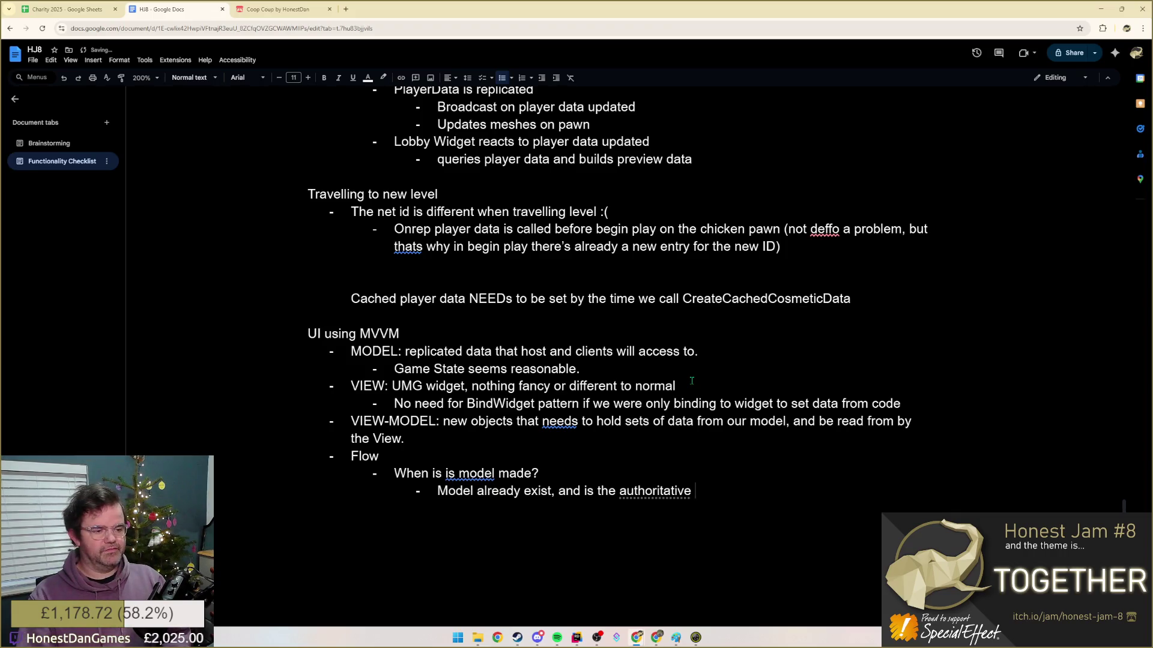
{"action": "type", "text": "state of the game"}
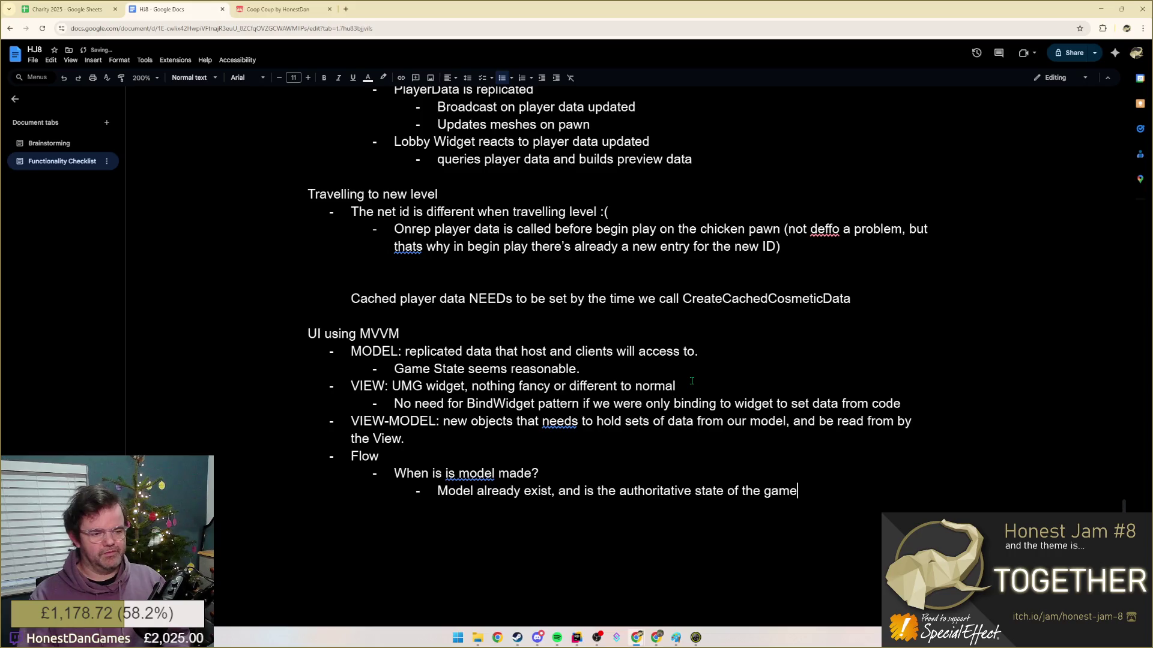
{"action": "key", "text": "Return"}
{"action": "key", "text": "shift+Tab"}
{"action": "type", "text": "When"}
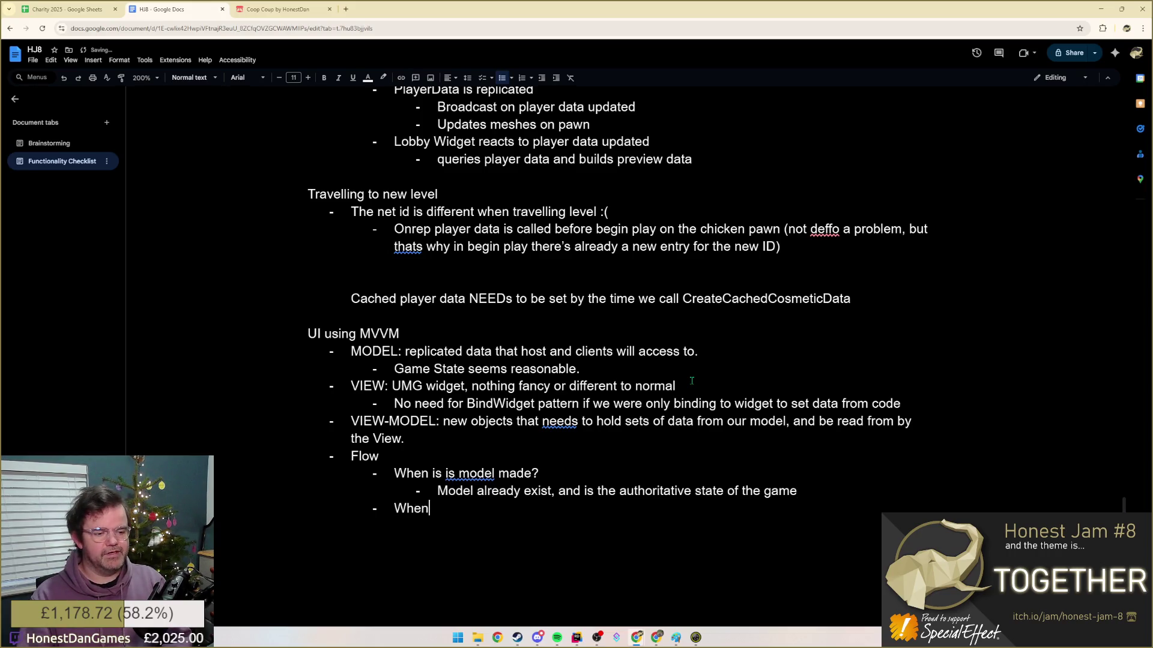
{"action": "type", "text": " is the"}
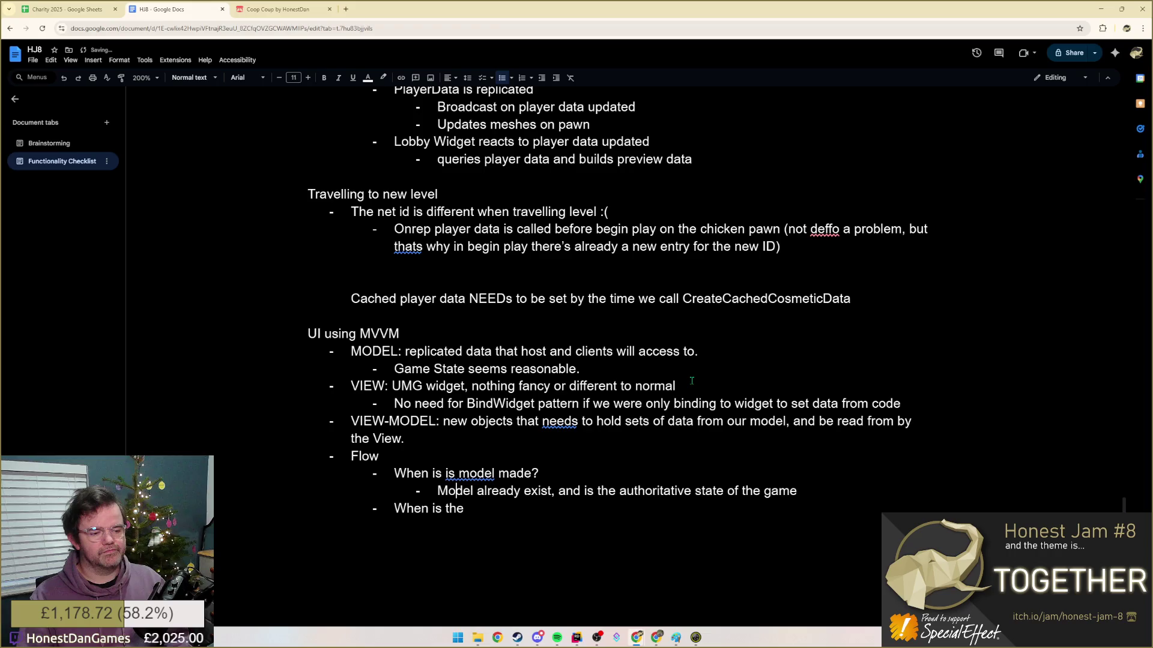
{"action": "left_click", "coordinate": [468, 473]}
{"action": "left_click", "coordinate": [486, 457]}
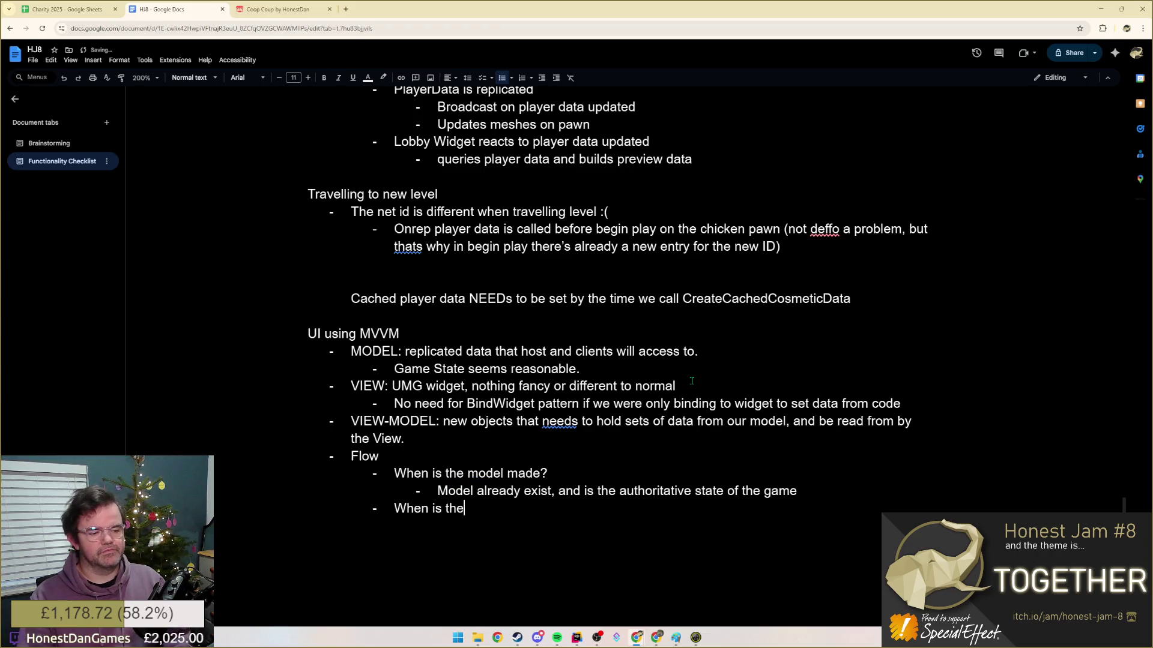
{"action": "type", "text": " view made?"}
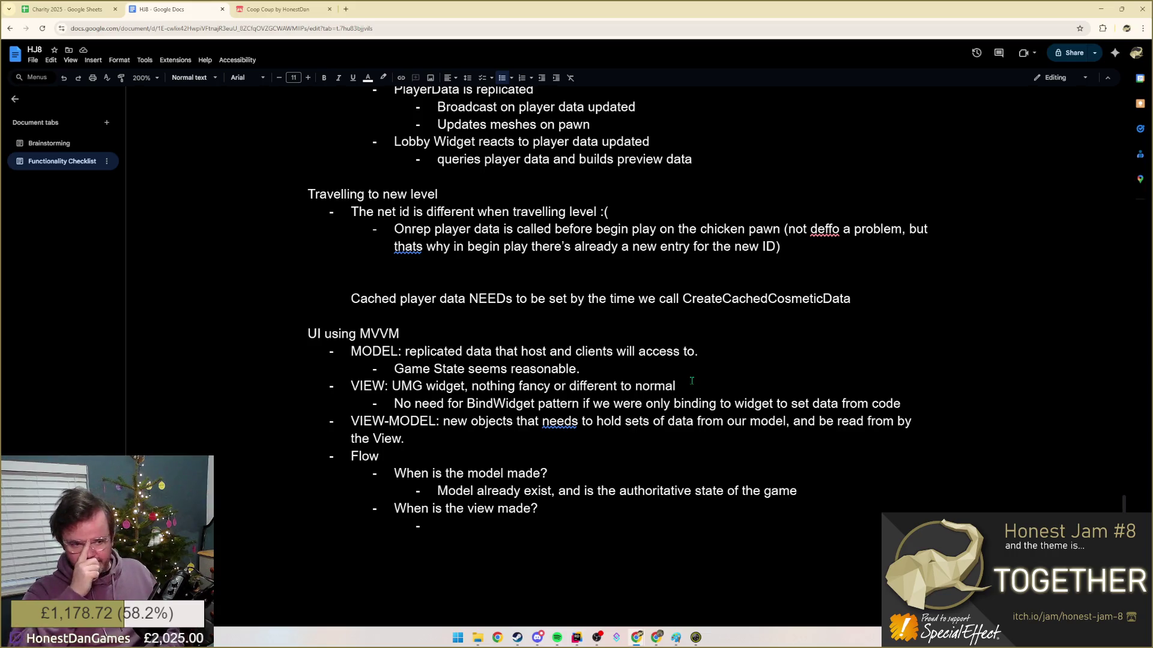
{"action": "type", "text": "AHU"}
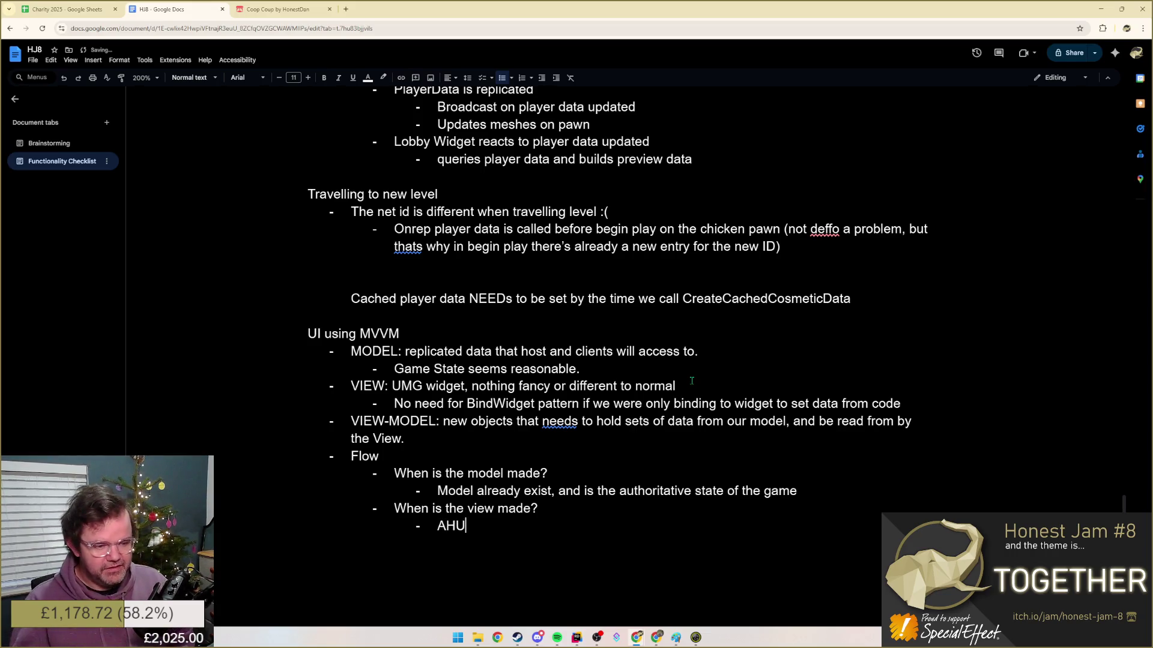
- Answer 'When is the view made?' with 'AHUD: can specify this per game mode.', checking the Unreal docs briefly
{"action": "key", "text": "BackSpace"}
{"action": "type", "text": "y"}
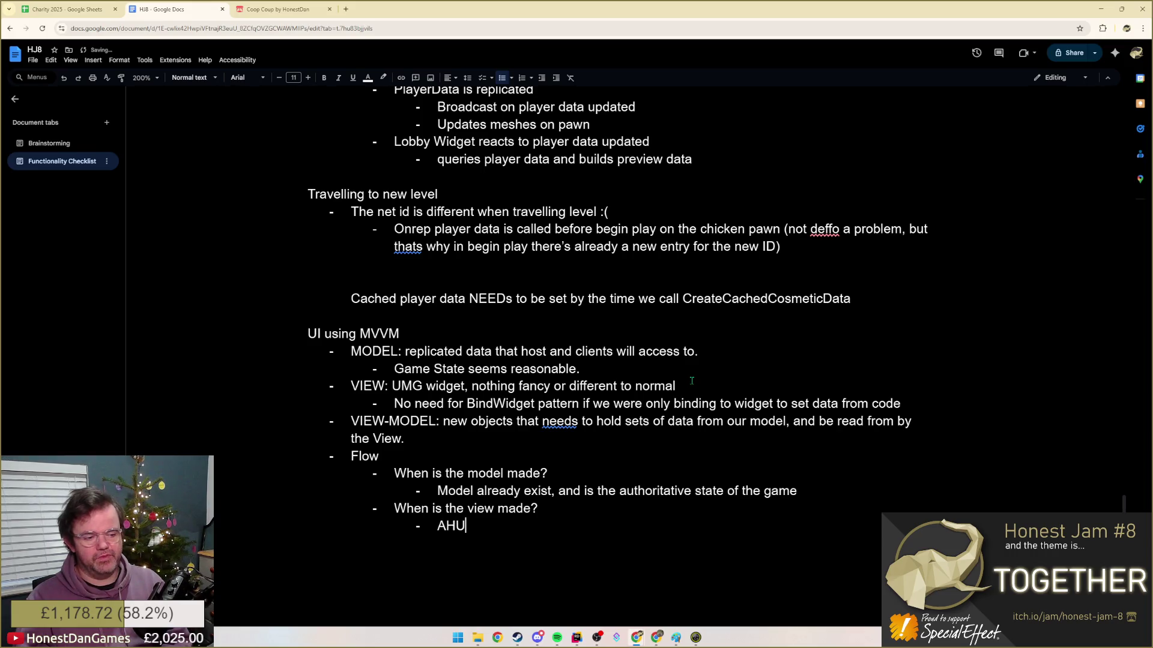
{"action": "type", "text": "D"}
{"action": "type", "text": ": can specify t"}
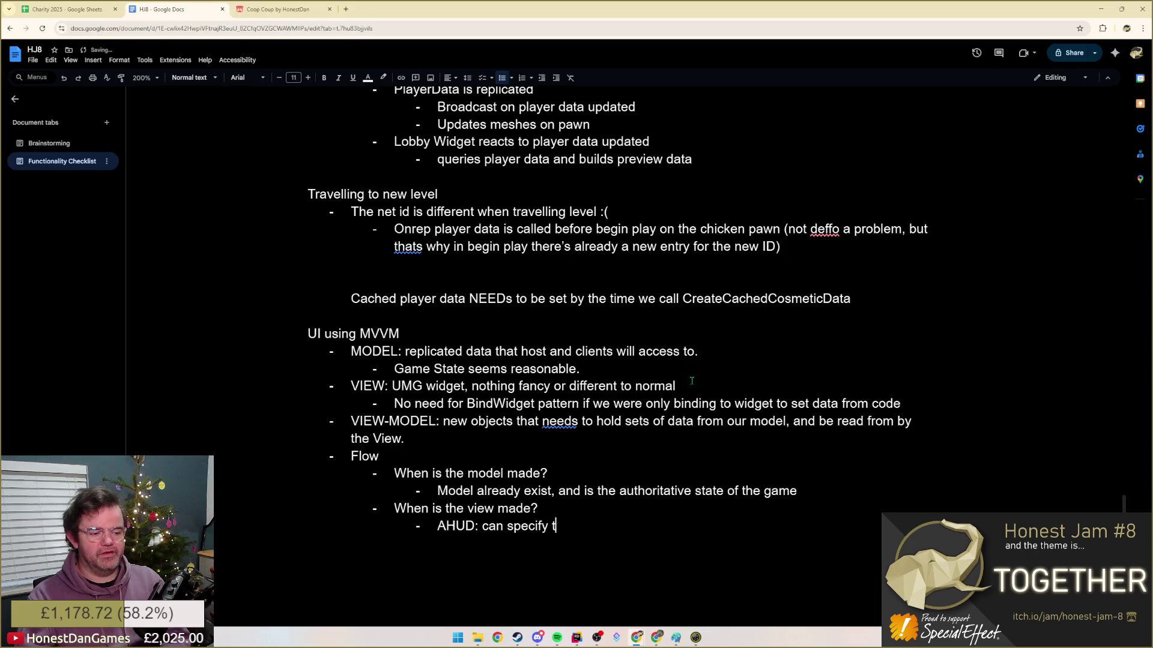
{"action": "type", "text": "his per game mdoe?"}
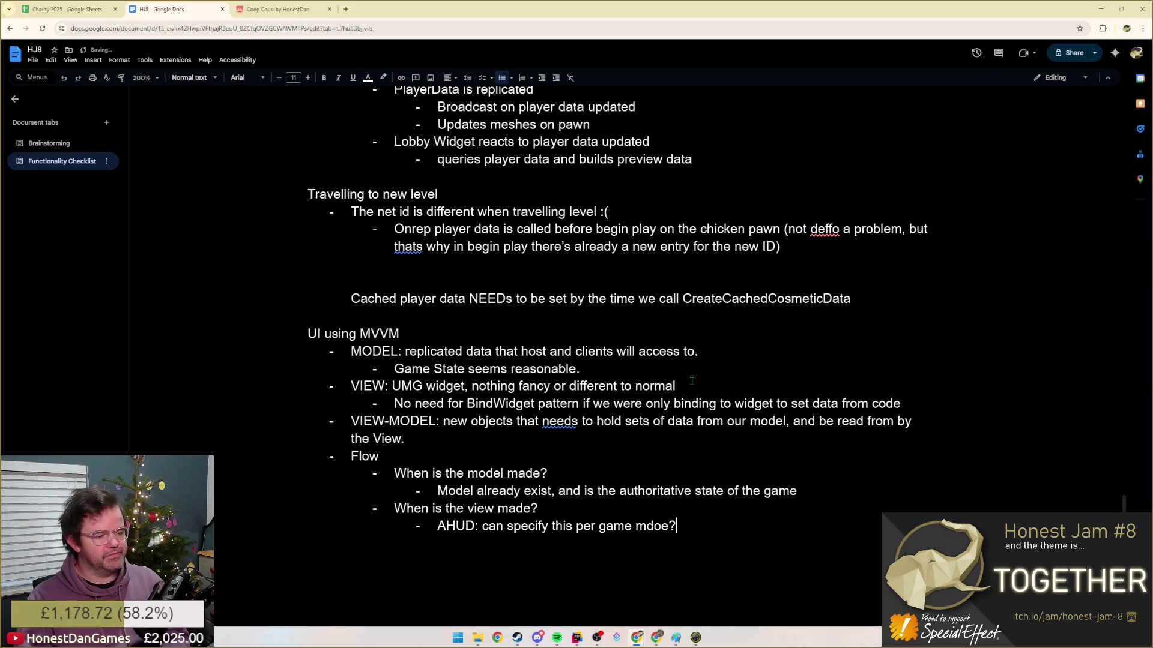
{"action": "key", "text": "BackSpace"}
{"action": "key", "text": "BackSpace"}
{"action": "key", "text": "BackSpace"}
{"action": "key", "text": "BackSpace"}
{"action": "type", "text": "ode."}
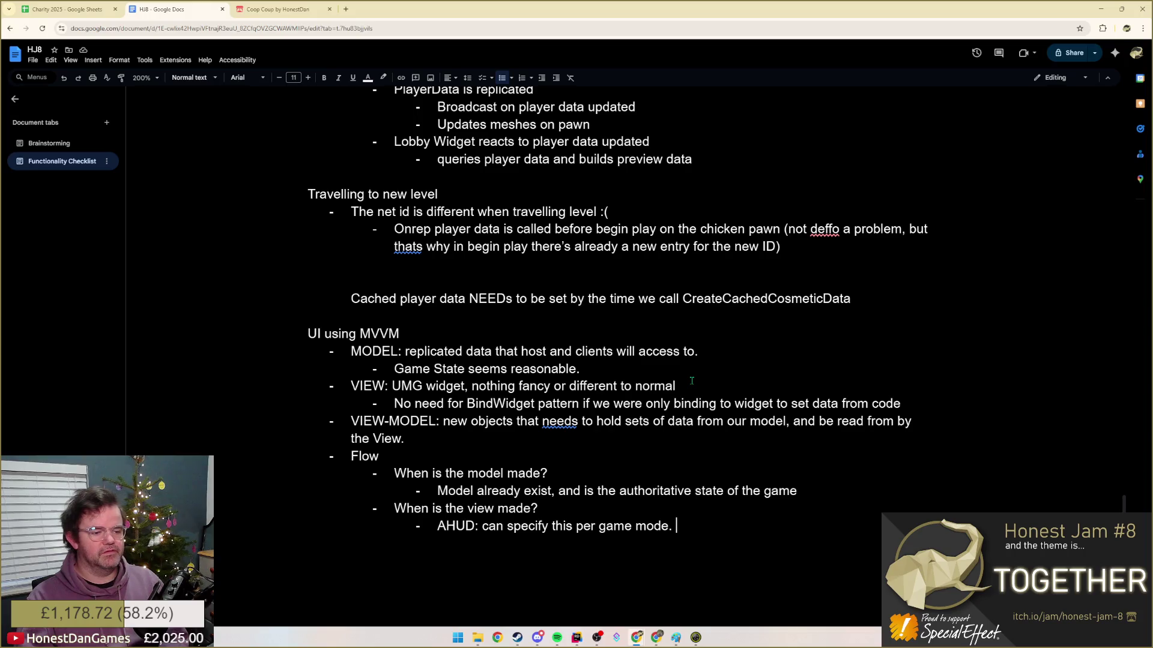
{"action": "type", "text": "Can"}
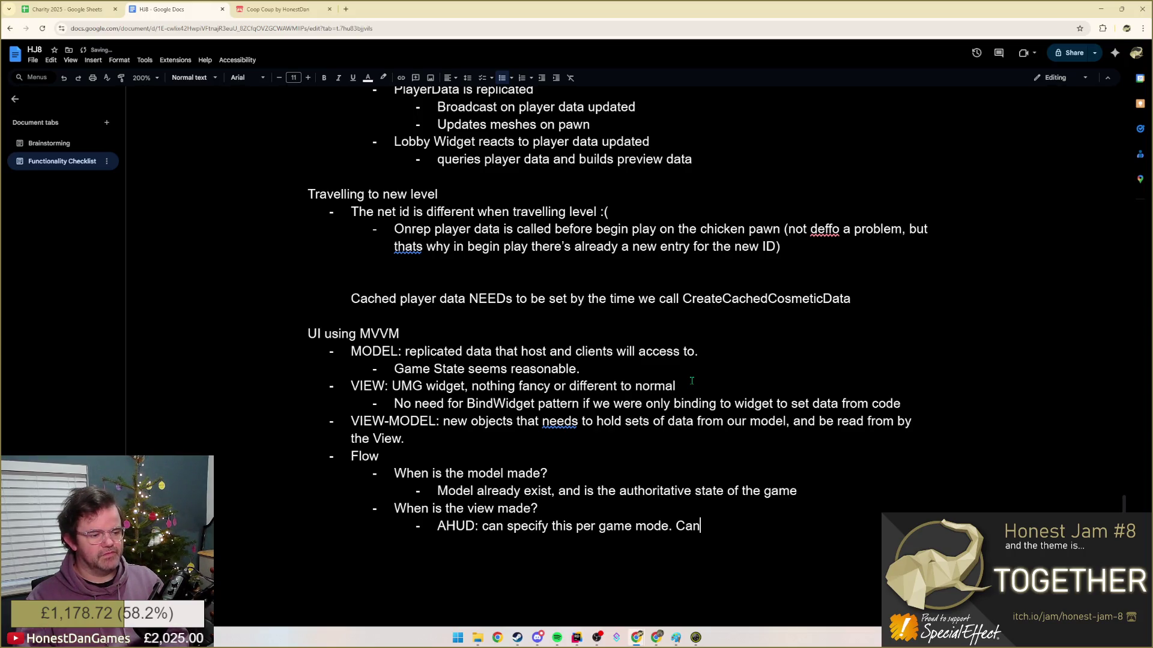
{"action": "key", "text": "BackSpace"}
{"action": "key", "text": "BackSpace"}
{"action": "key", "text": "BackSpace"}
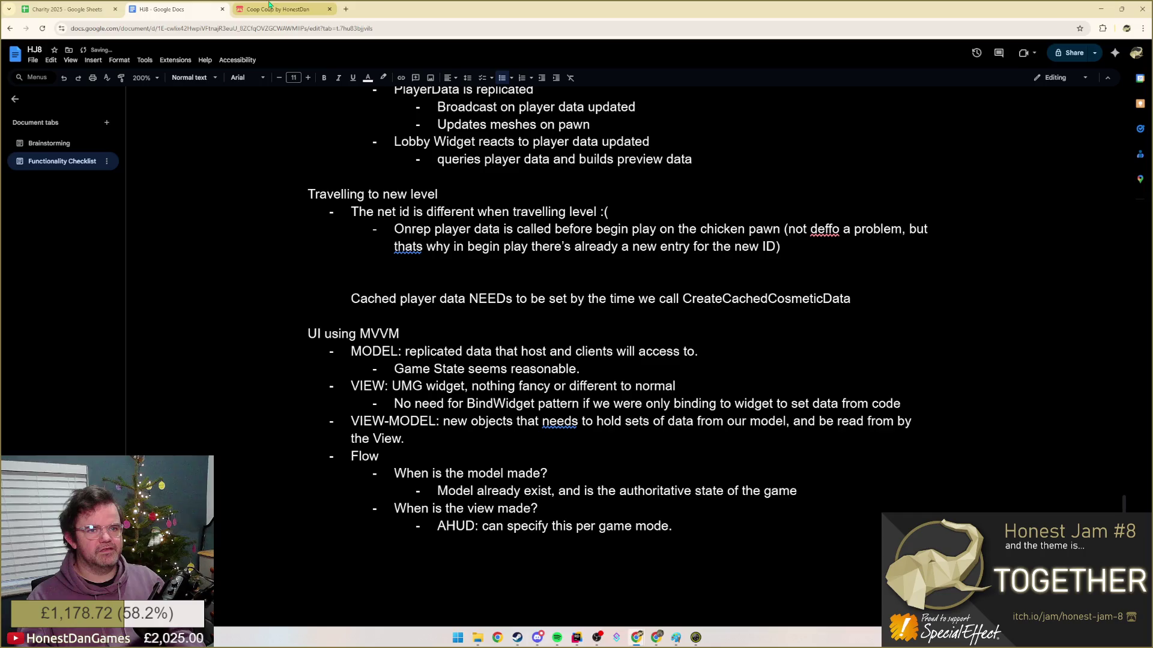
{"action": "left_click", "coordinate": [277, 9]}
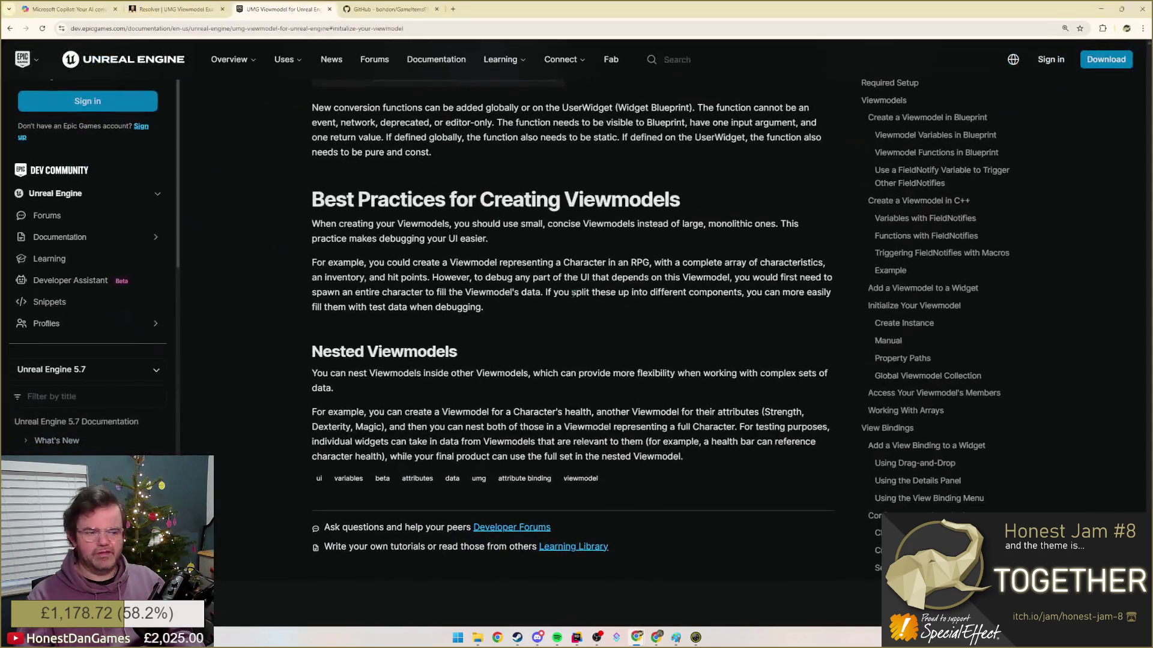
{"action": "left_click", "coordinate": [162, 9]}
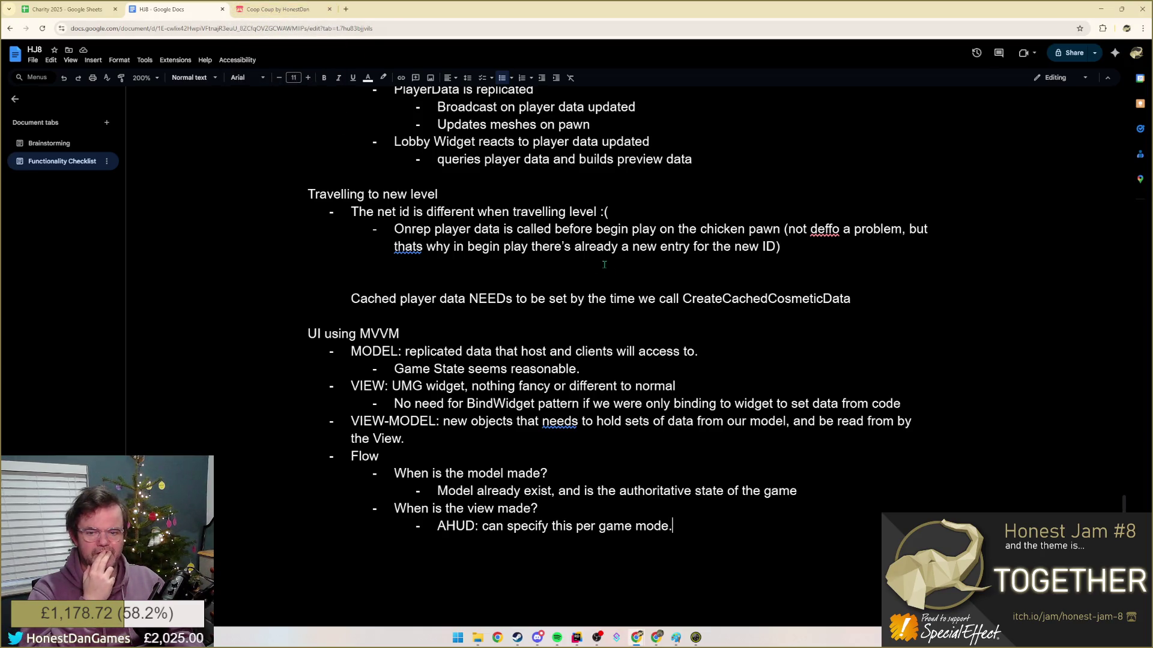
{"action": "left_click", "coordinate": [474, 527]}
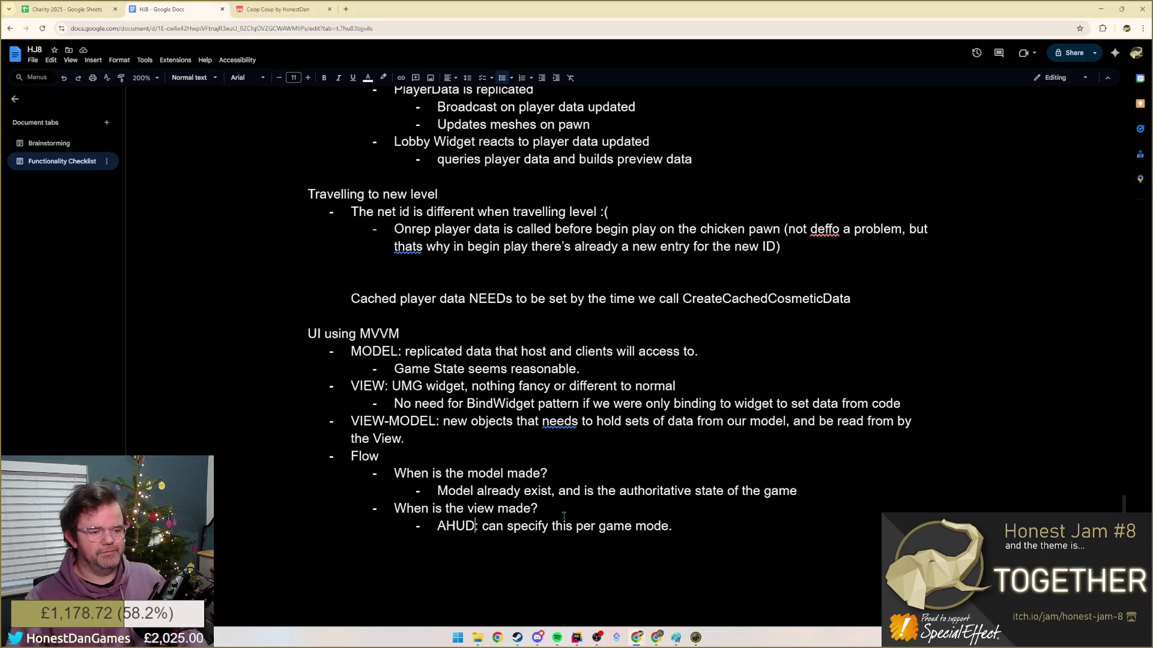
- Add 'Q: When does it need to be shown?' with the nested answer 'Always (like a HUD) on a particular level?'
{"action": "left_click", "coordinate": [676, 526]}
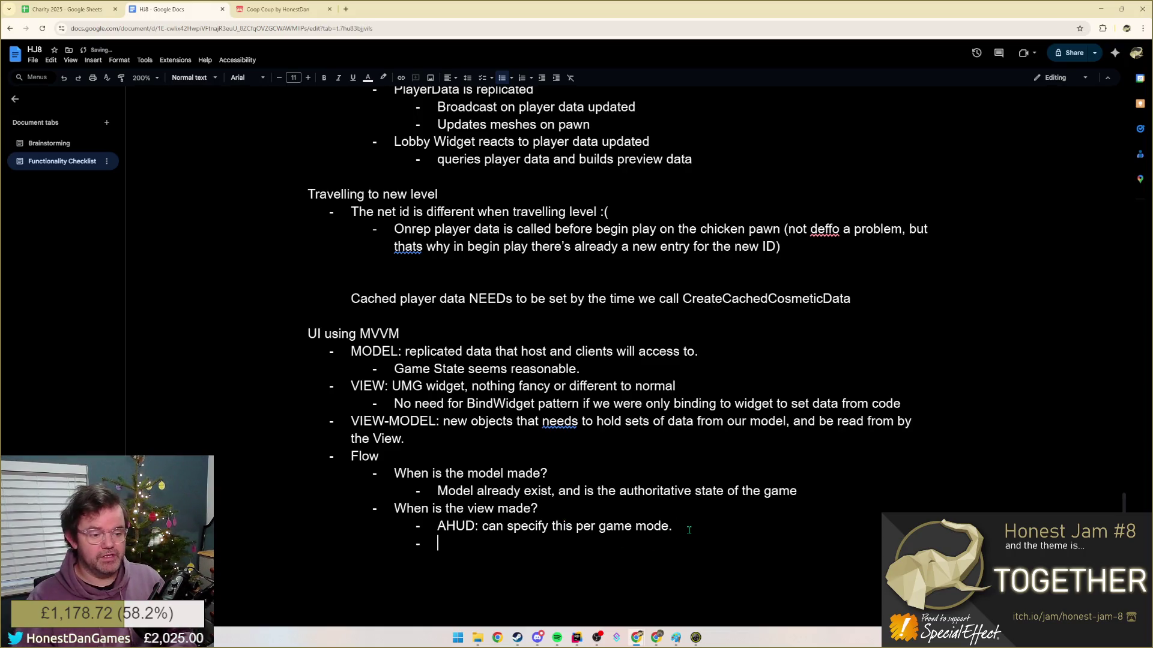
{"action": "key", "text": "Return"}
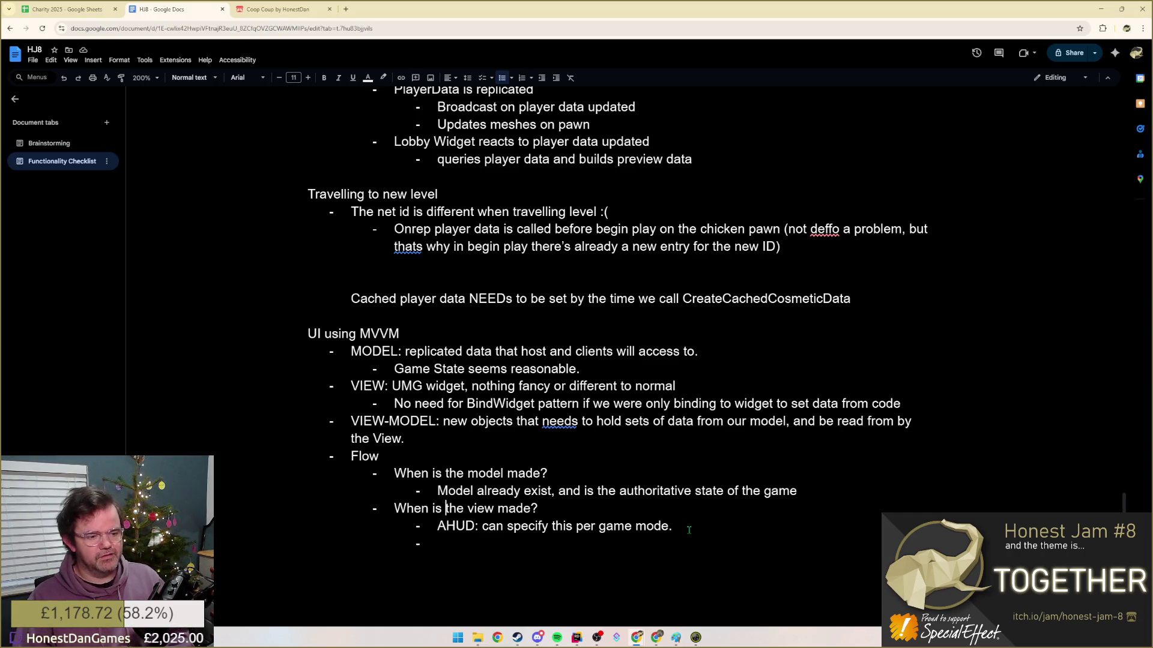
{"action": "key", "text": "Return"}
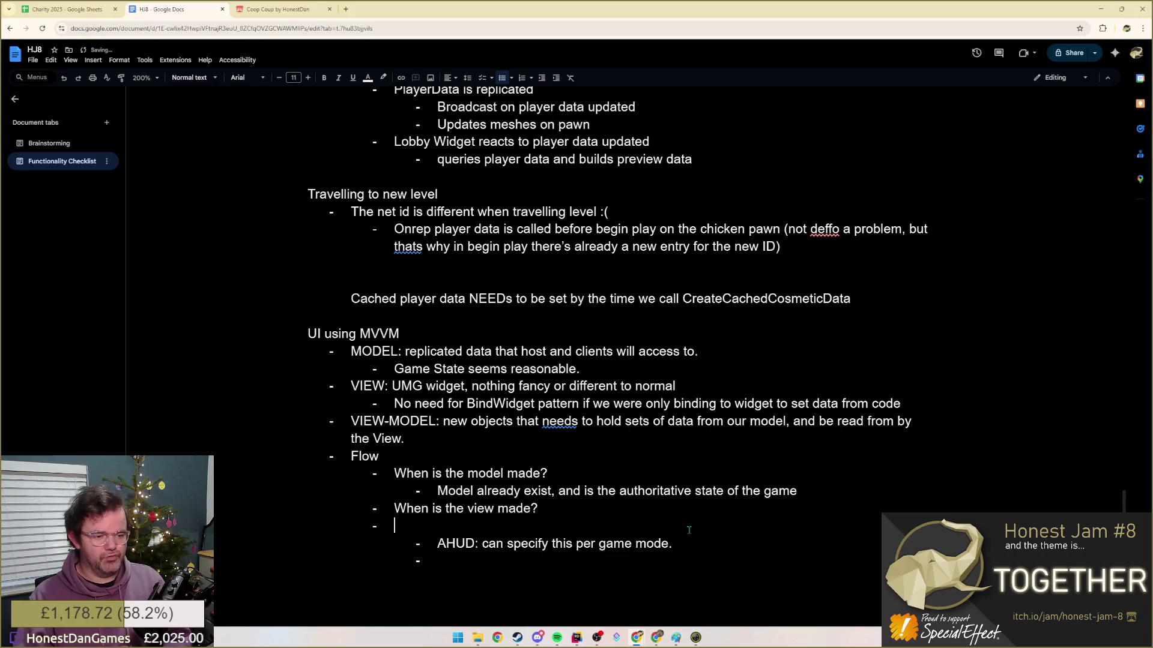
{"action": "type", "text": "Q:"}
{"action": "type", "text": "When"}
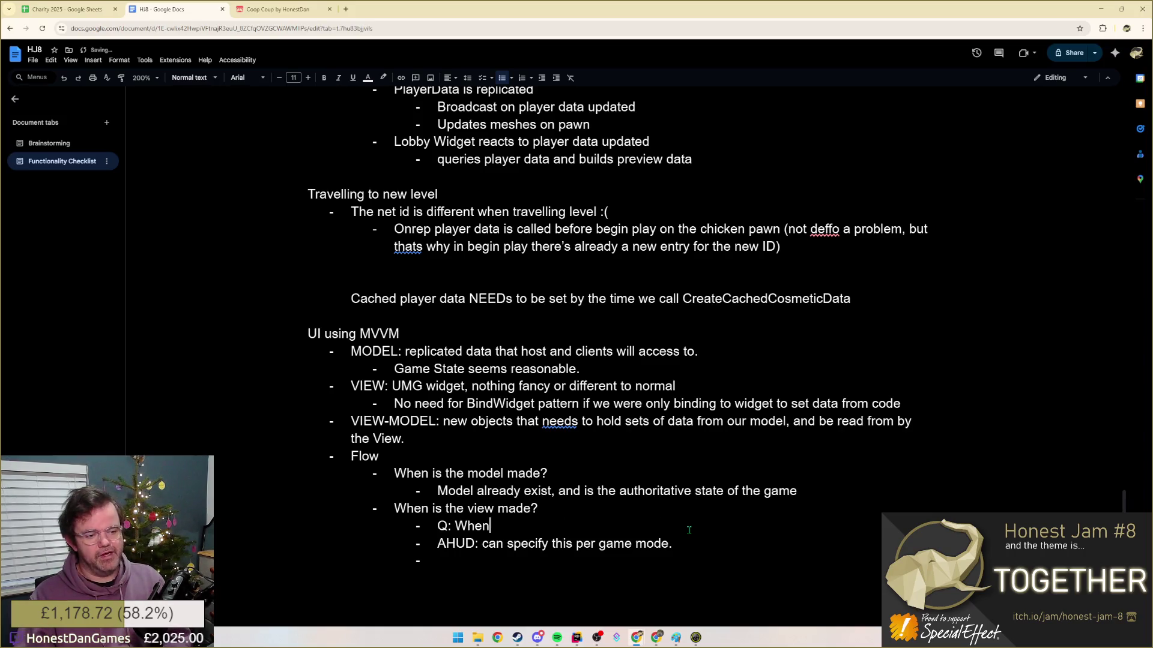
{"action": "type", "text": " does it need to be shown?"}
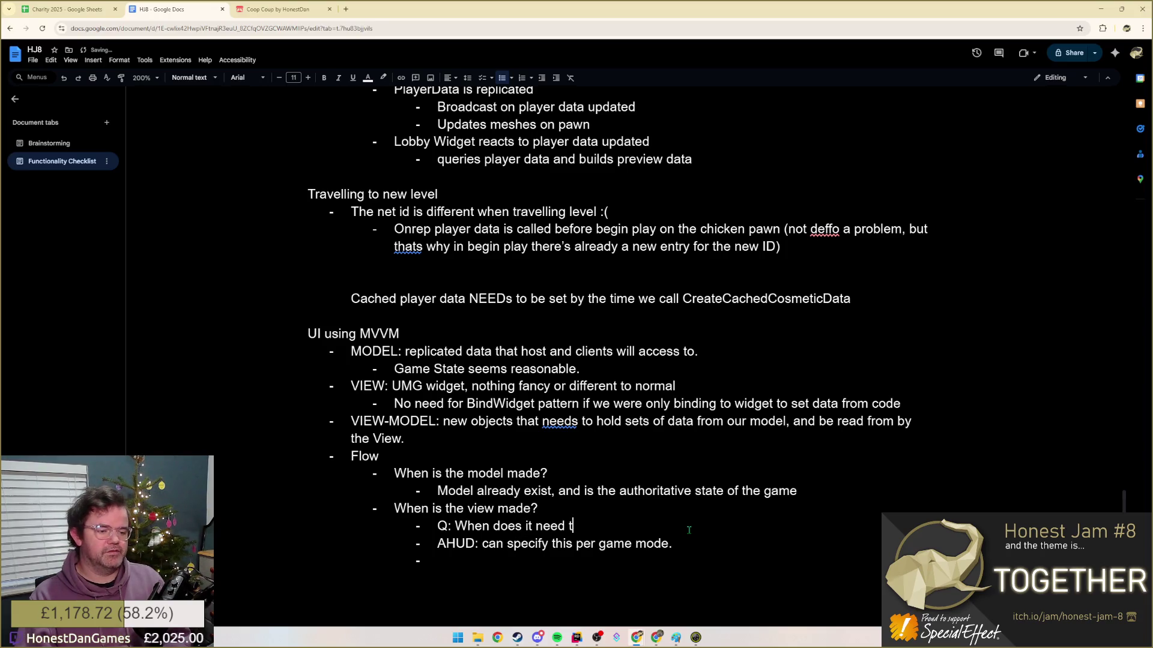
{"action": "key", "text": "Return"}
{"action": "key", "text": "Tab"}
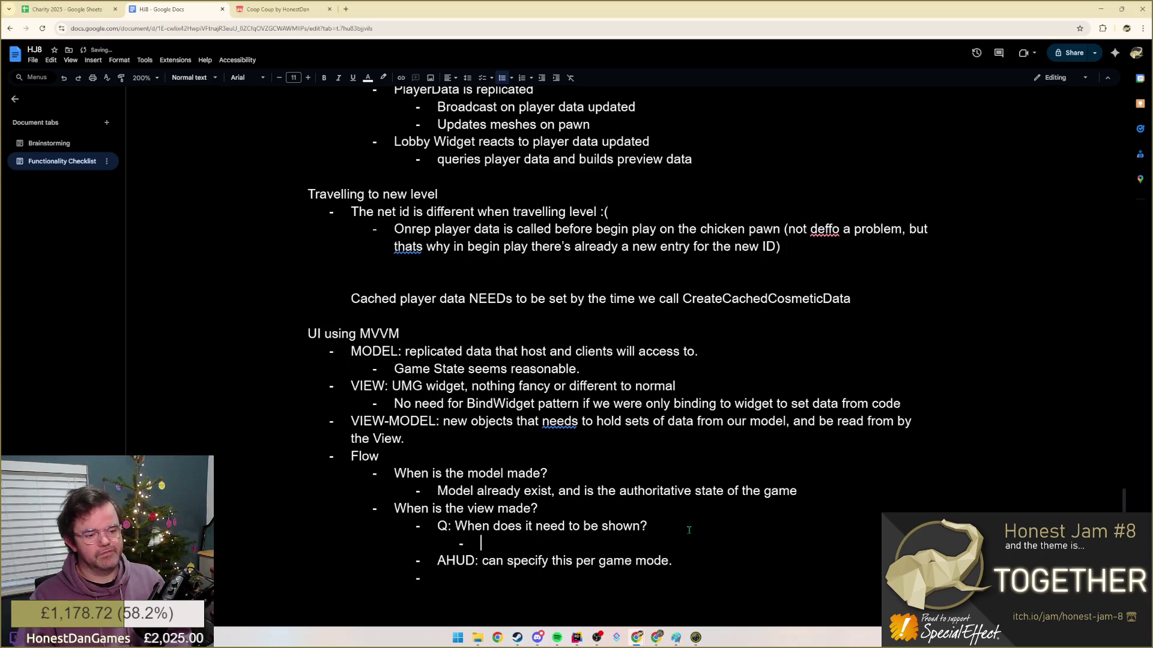
{"action": "type", "text": "Always (like"}
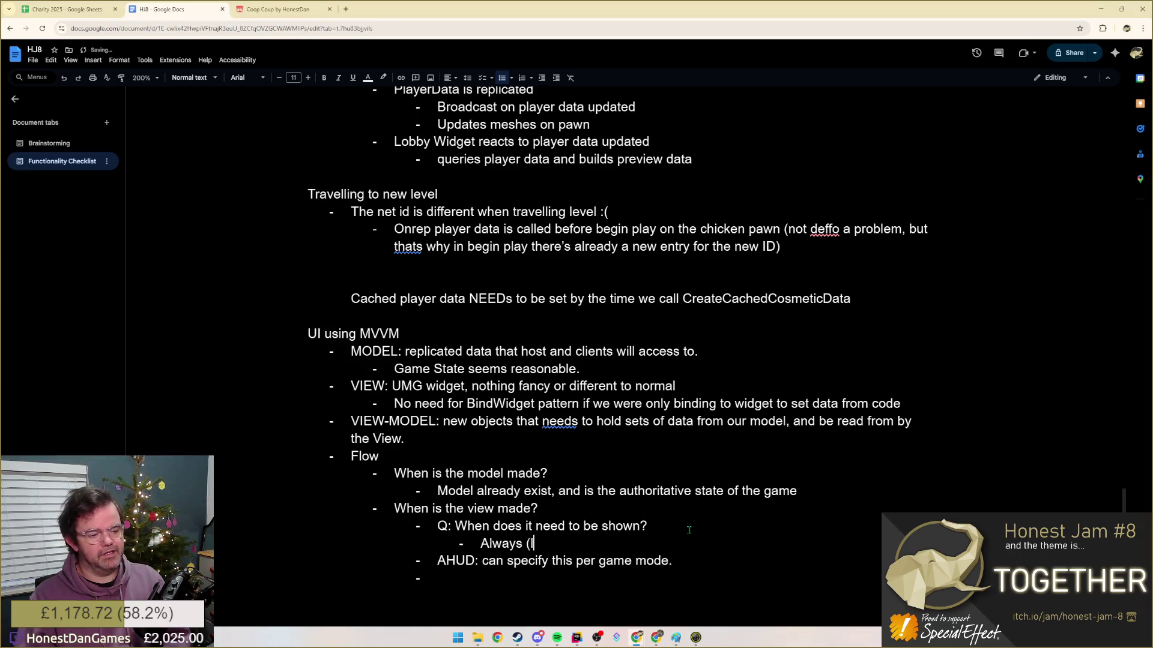
{"action": "type", "text": " a HUD) on"}
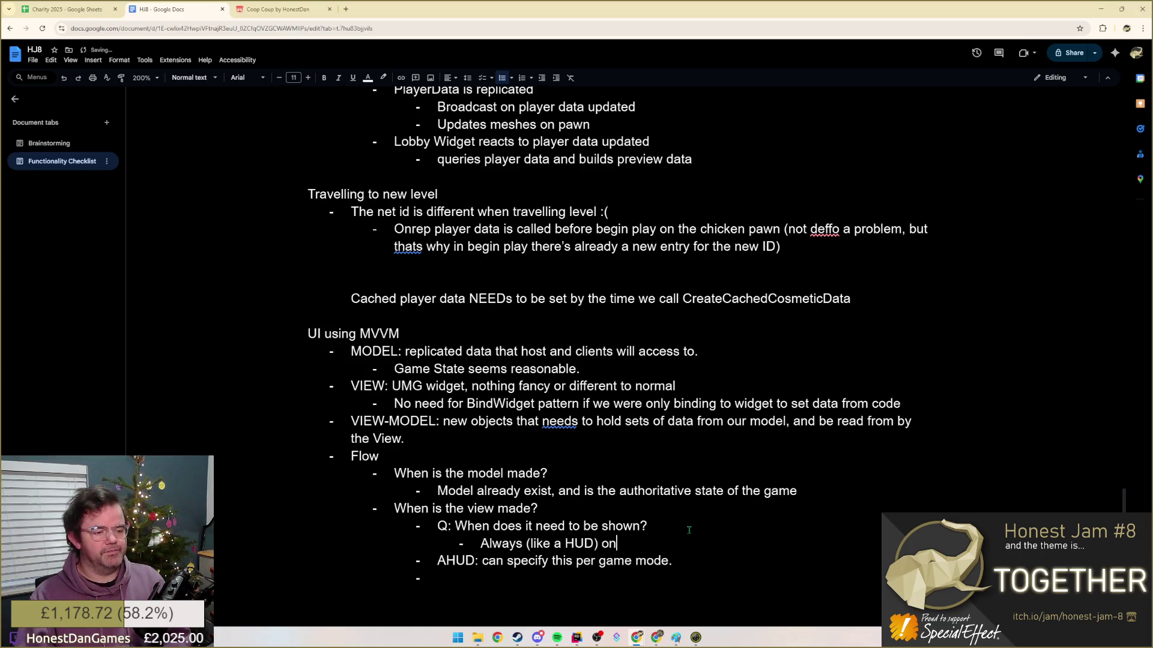
{"action": "type", "text": " a particular"}
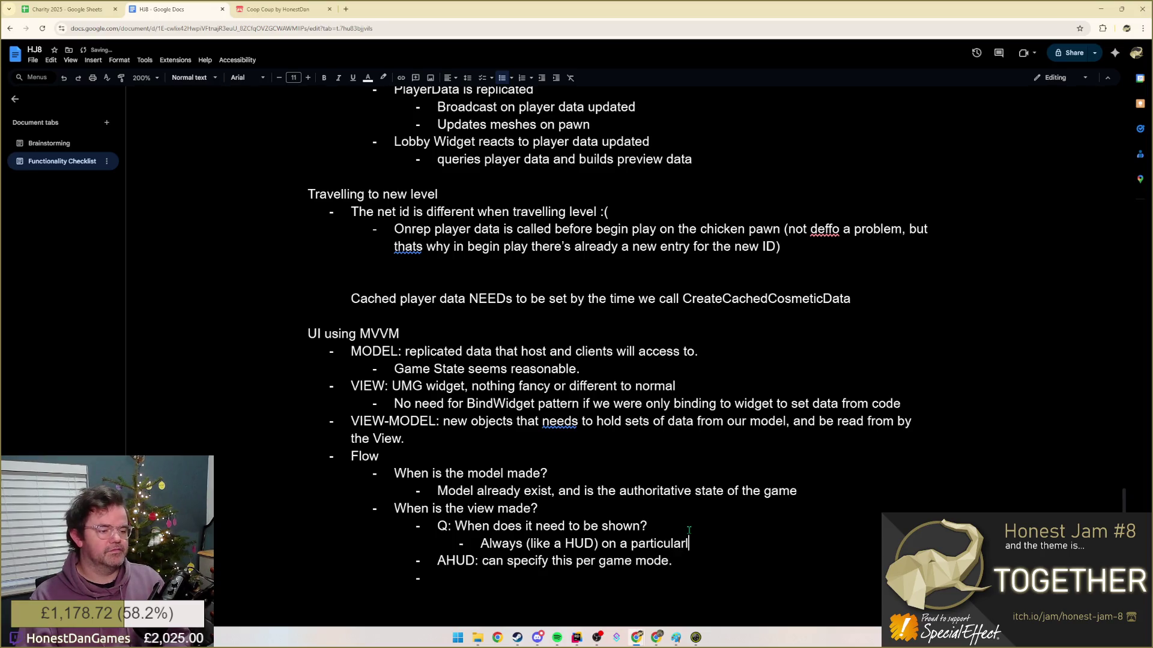
{"action": "type", "text": "l level?"}
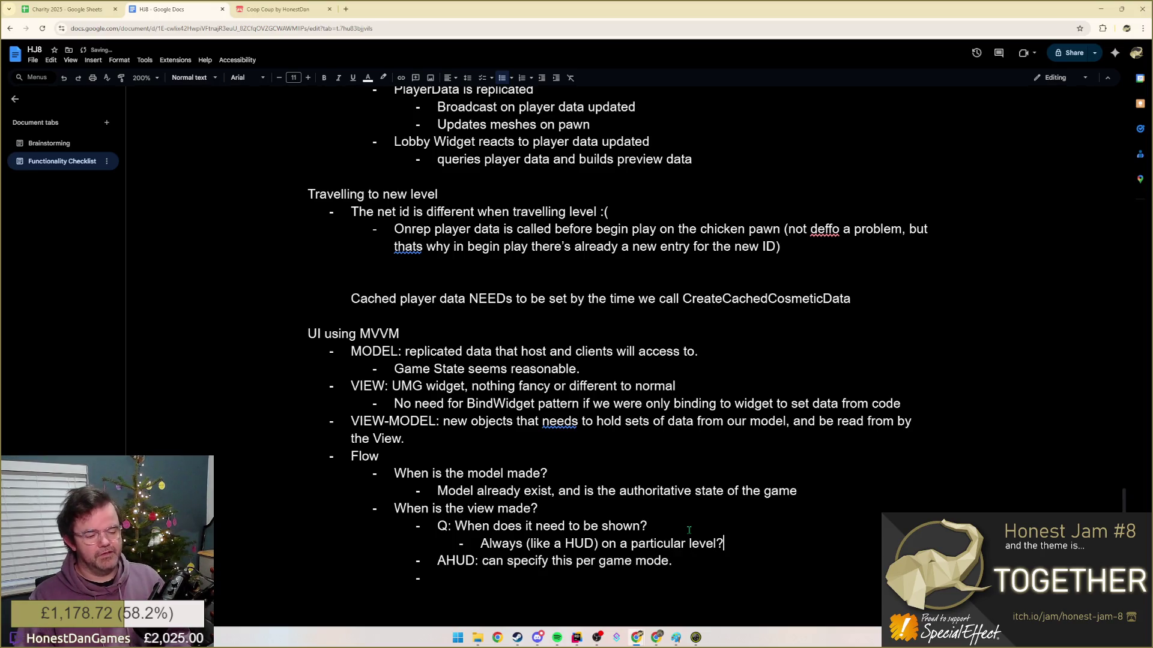
{"action": "key", "text": "Return"}
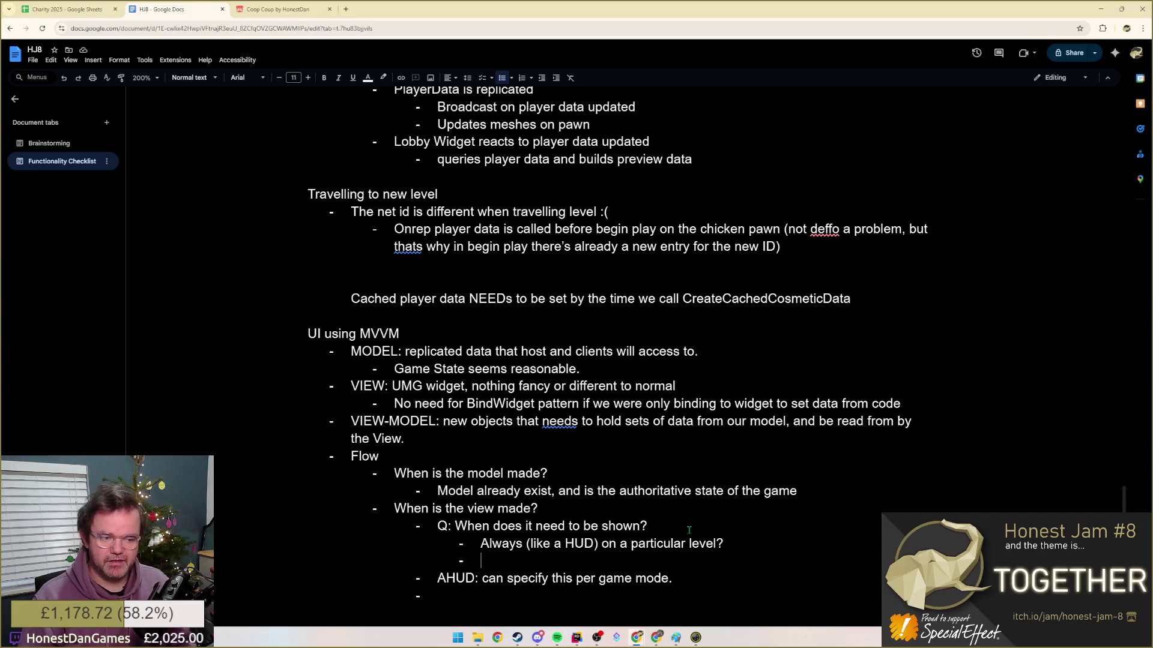
{"action": "type", "text": "Reactive (player action /"}
- Add the sub-point 'Reactive (player input / game event) triggering something to show'
{"action": "key", "text": "ctrl+BackSpace"}
{"action": "type", "text": "input "}
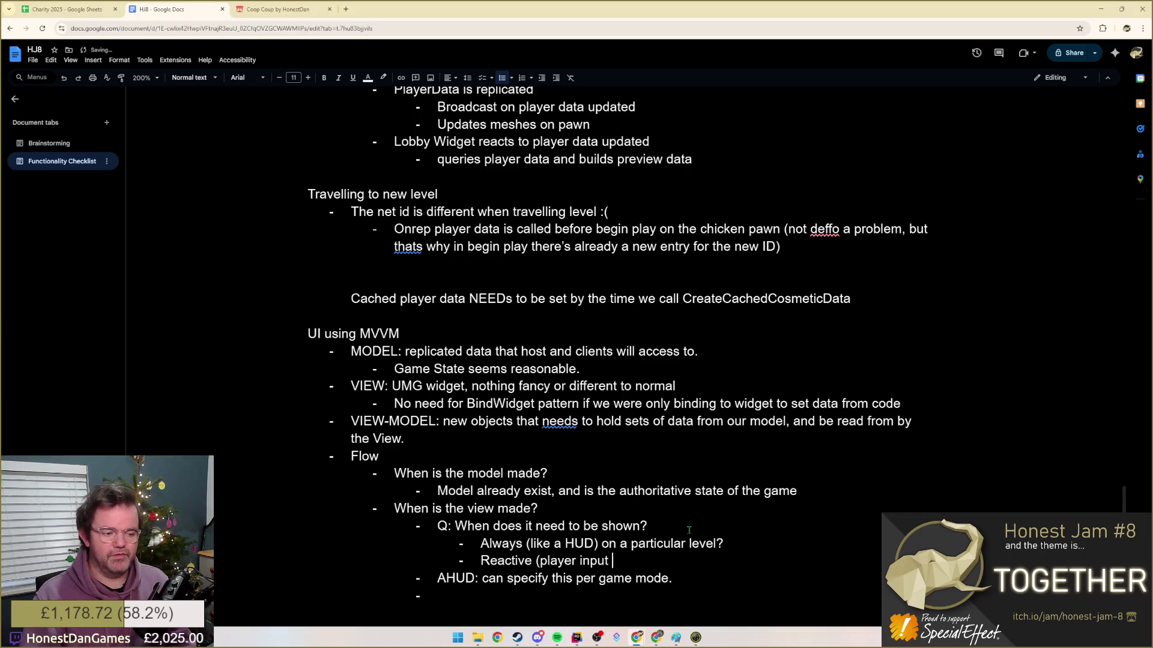
{"action": "type", "text": "/ gamevent"}
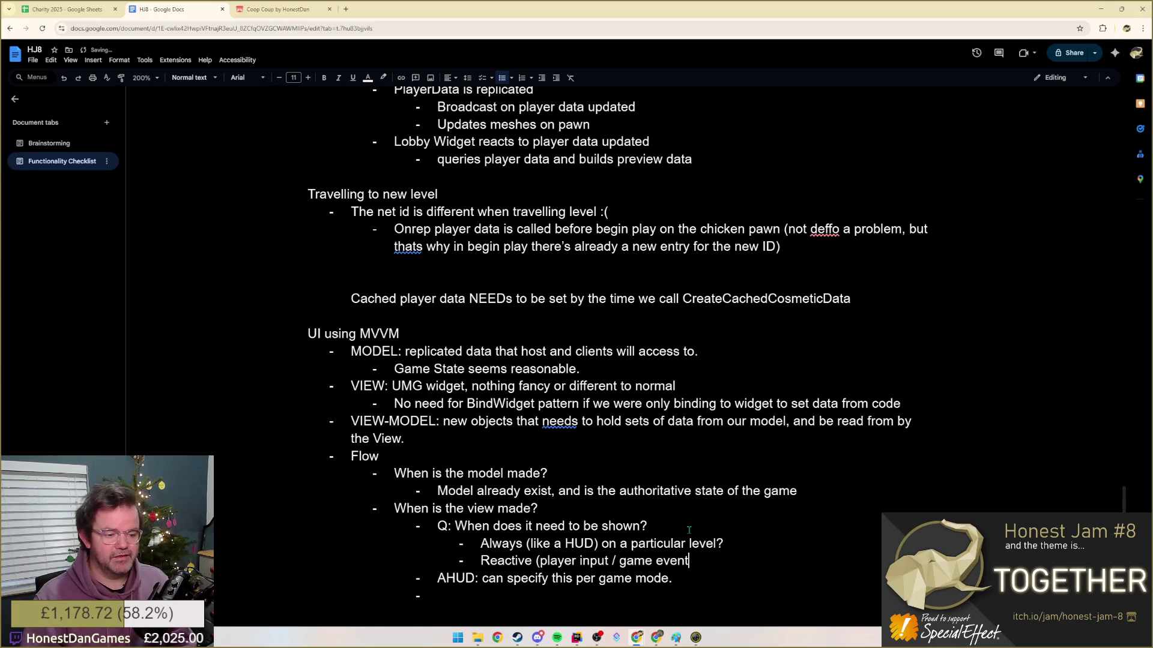
{"action": "type", "text": "trigg"}
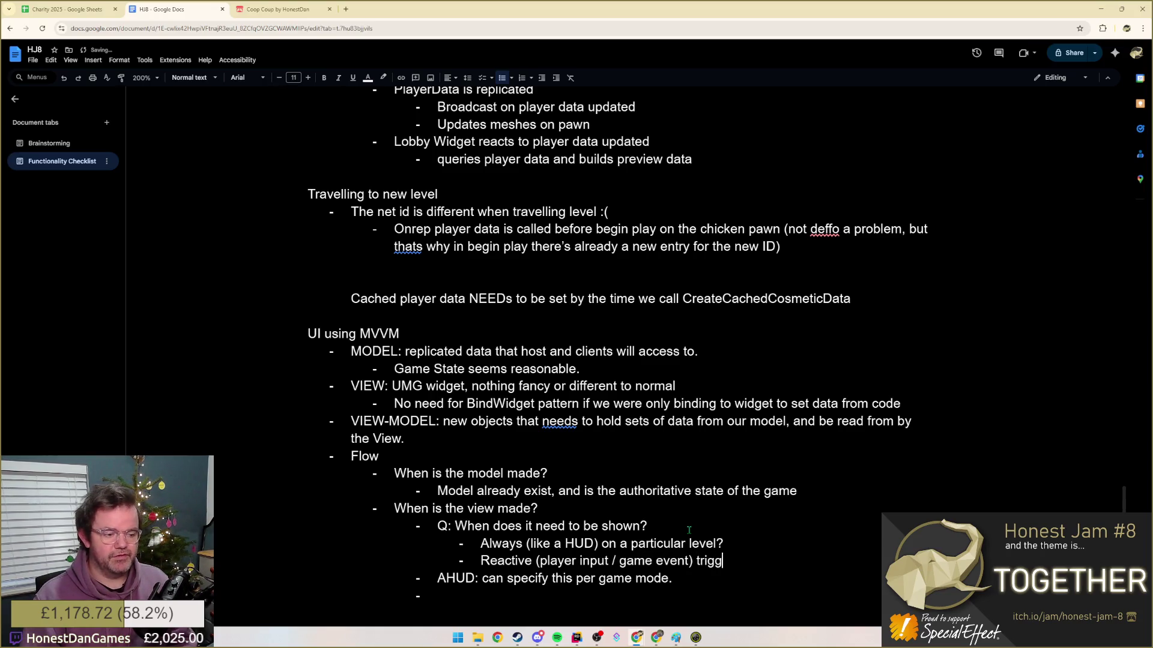
{"action": "type", "text": "eringsomething to show"}
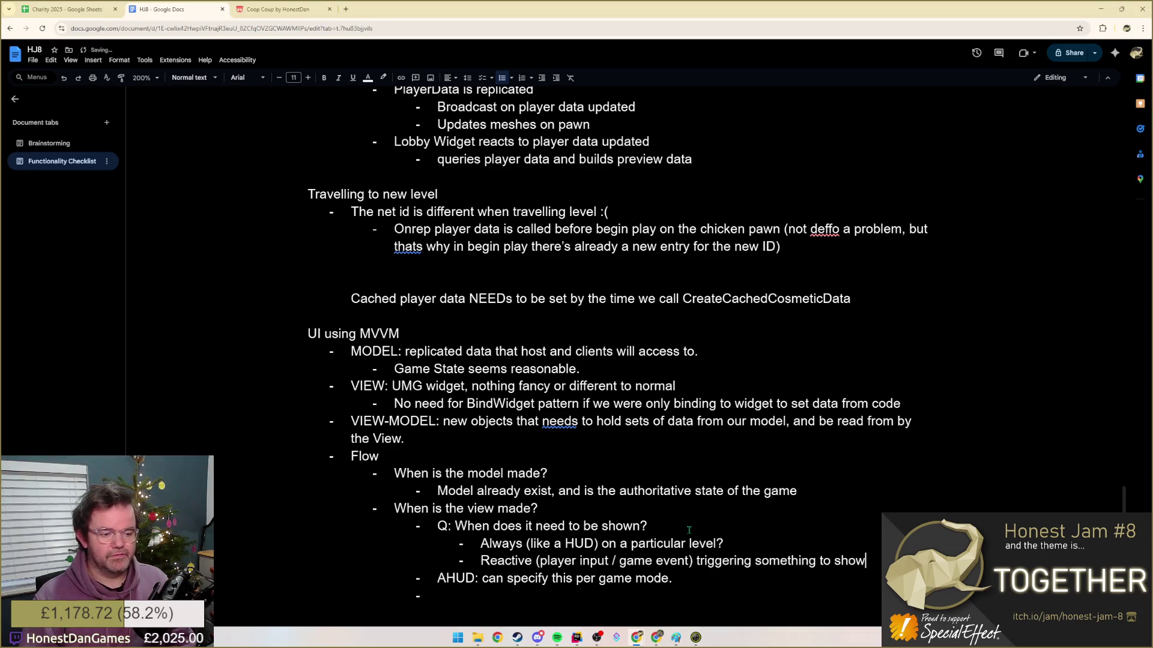
{"action": "key", "text": "Return"}
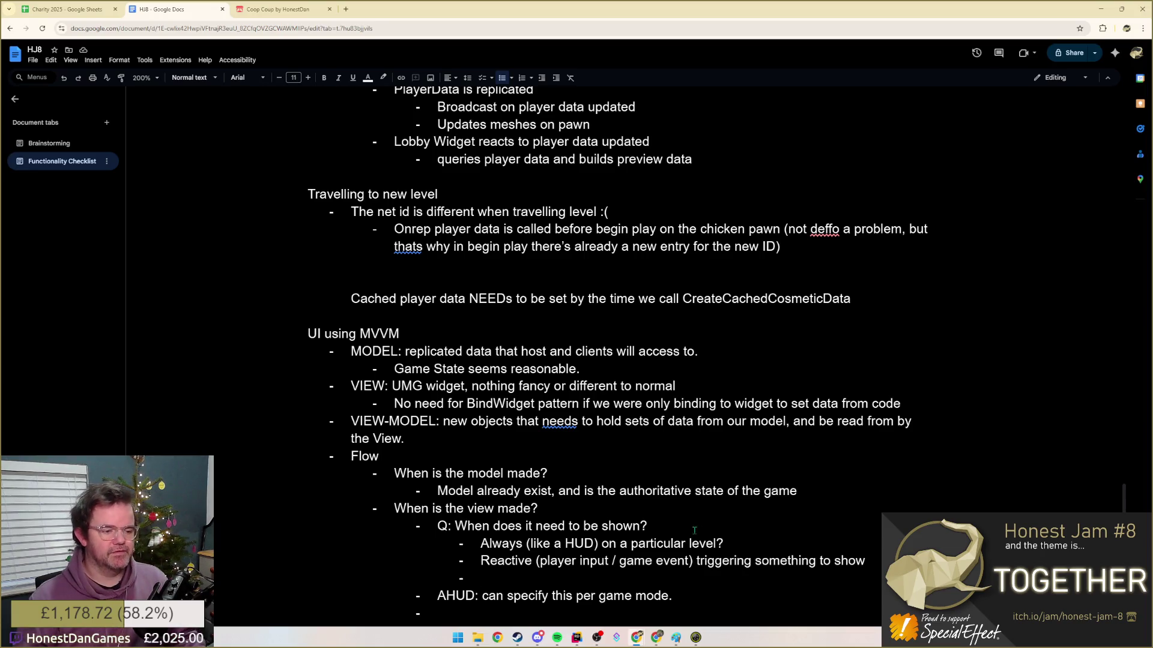
- Trim the first point to 'Always on a particular level?' and list examples 'HUD for a game mode' and 'Menu UI'
{"action": "left_click_drag", "start_coordinate": [610, 543], "coordinate": [524, 544]}
{"action": "key", "text": "BackSpace"}
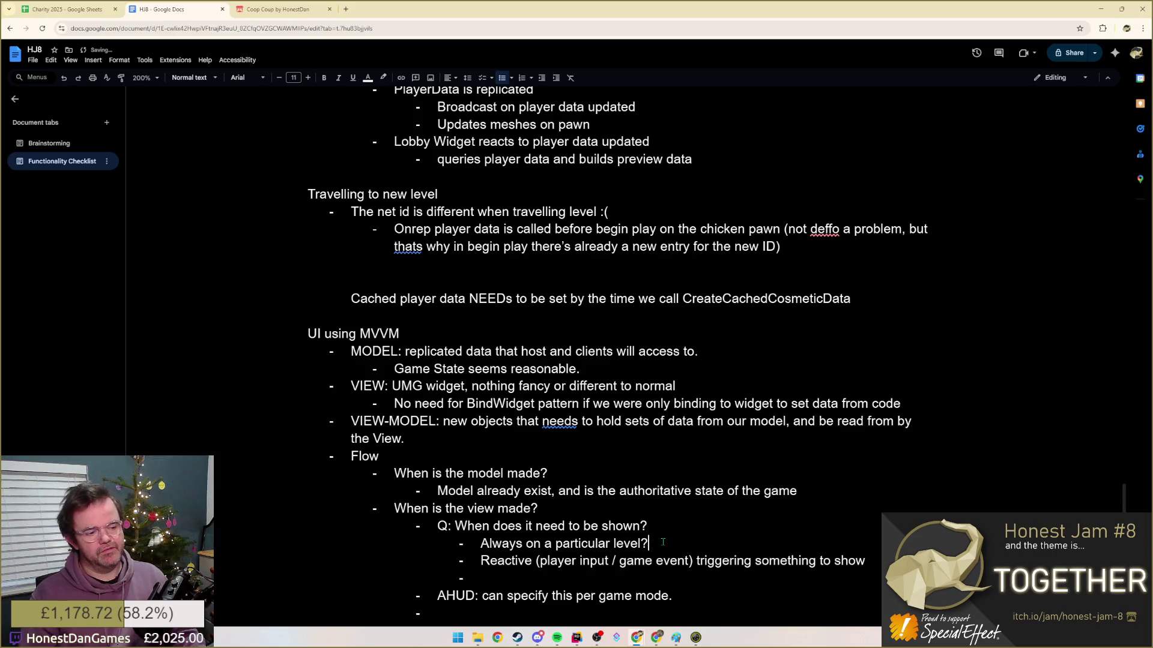
{"action": "key", "text": "End"}
{"action": "key", "text": "Return"}
{"action": "key", "text": "Tab"}
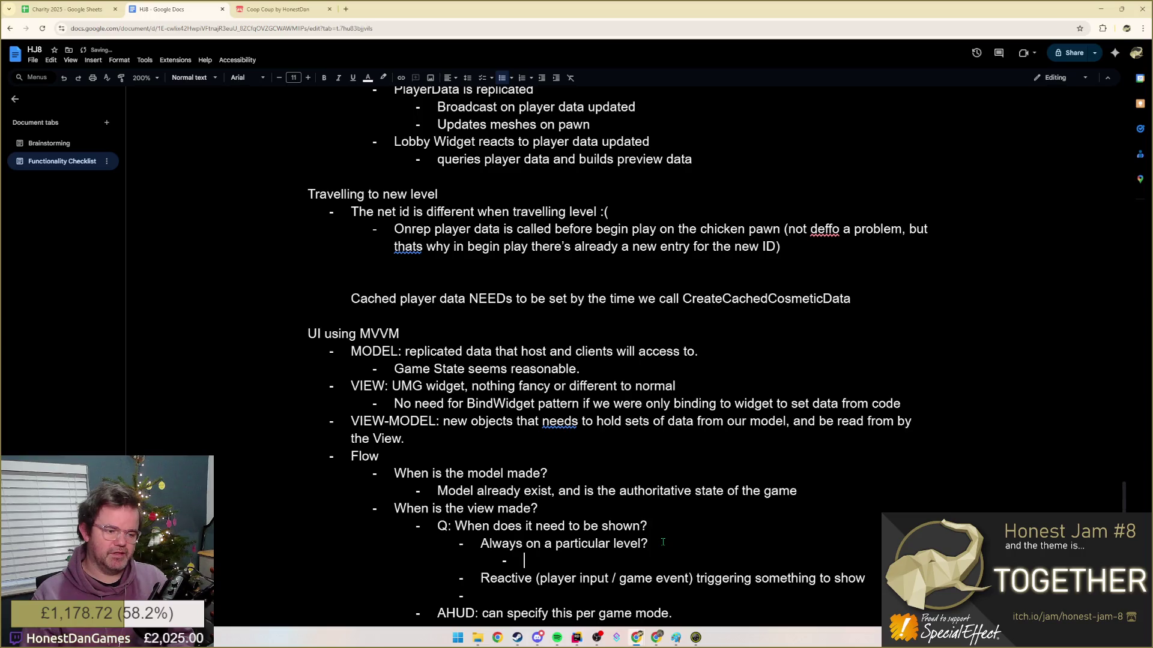
{"action": "type", "text": "HUD for a game mode"}
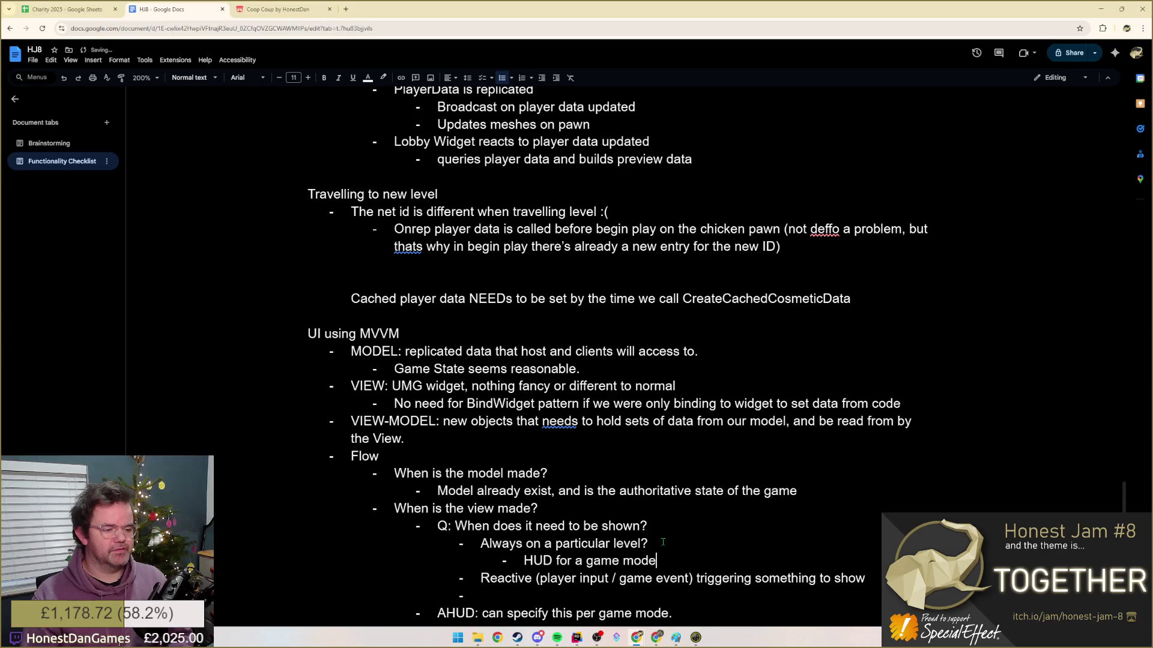
{"action": "key", "text": "Return"}
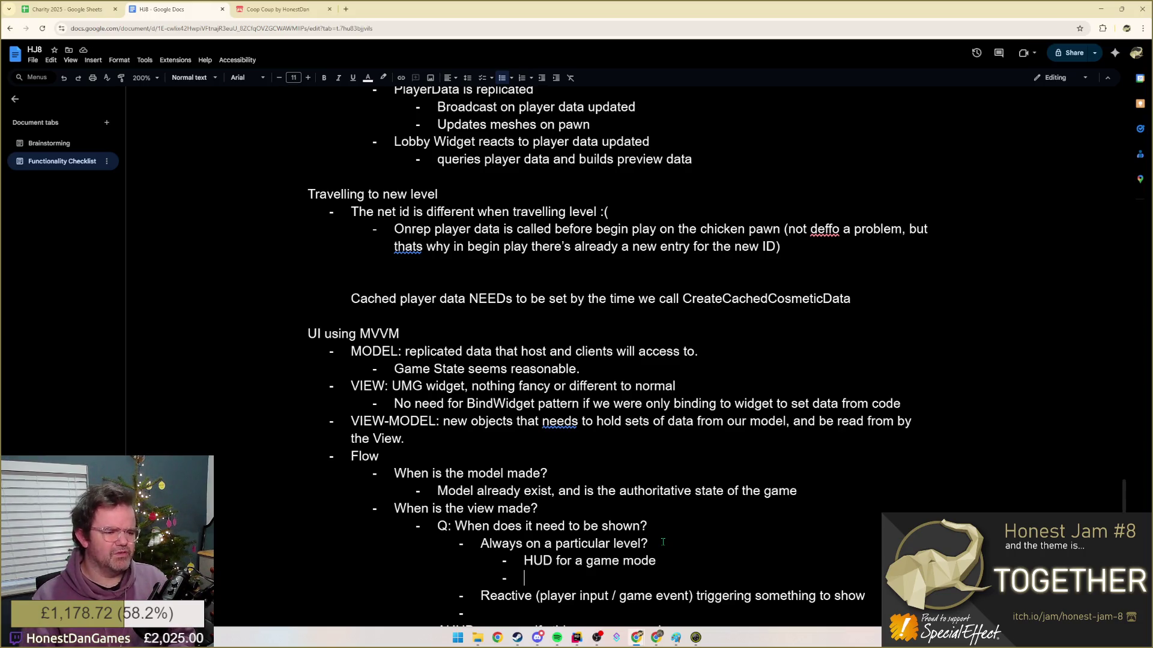
{"action": "type", "text": "Menu UII"}
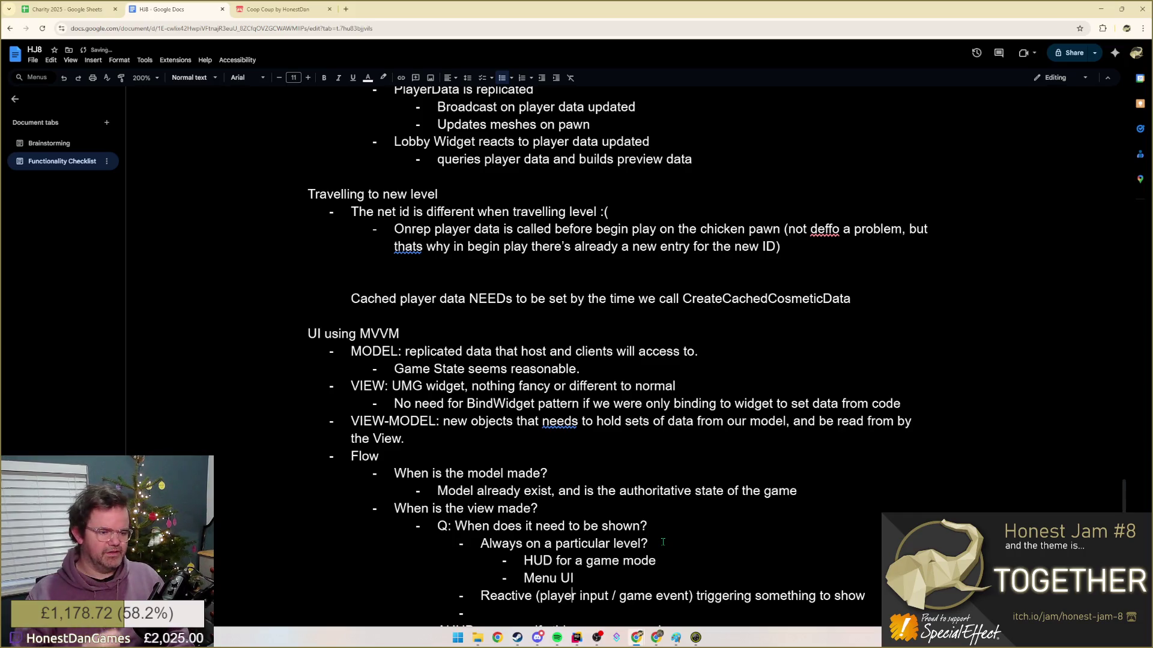
{"action": "scroll", "coordinate": [662, 542], "scroll_direction": "down", "scroll_amount": 2}
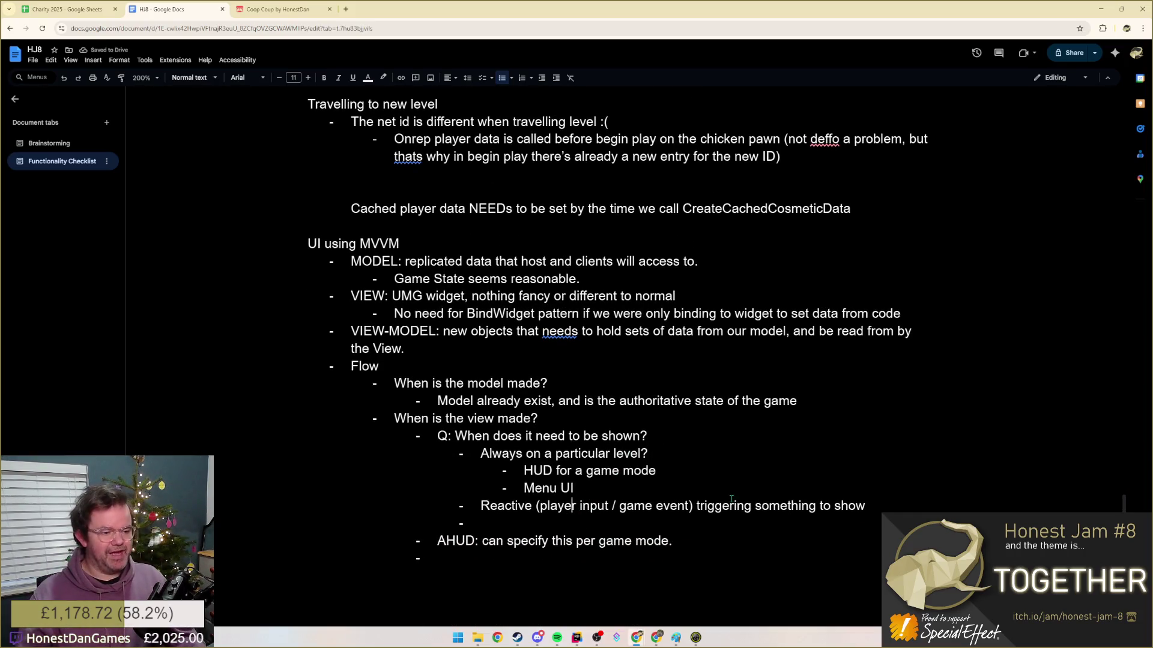
- Under Reactive, add the example of Pause/Esc opening the option menu
{"action": "left_click_drag", "start_coordinate": [503, 506], "coordinate": [868, 506]}
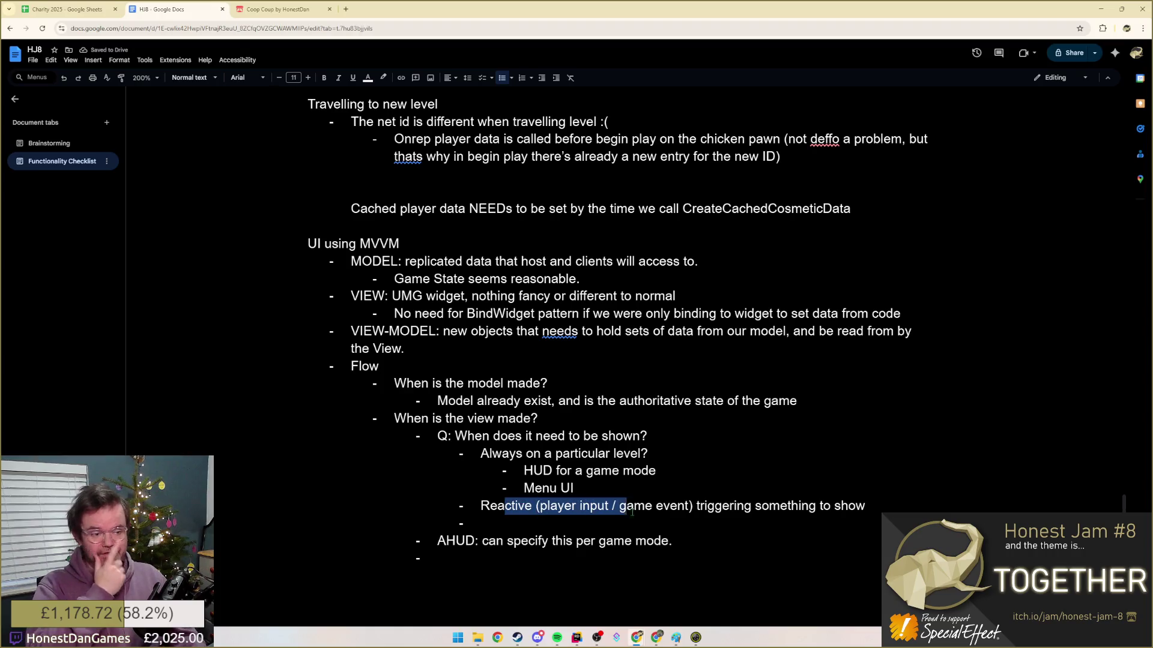
{"action": "double_click", "coordinate": [612, 487]}
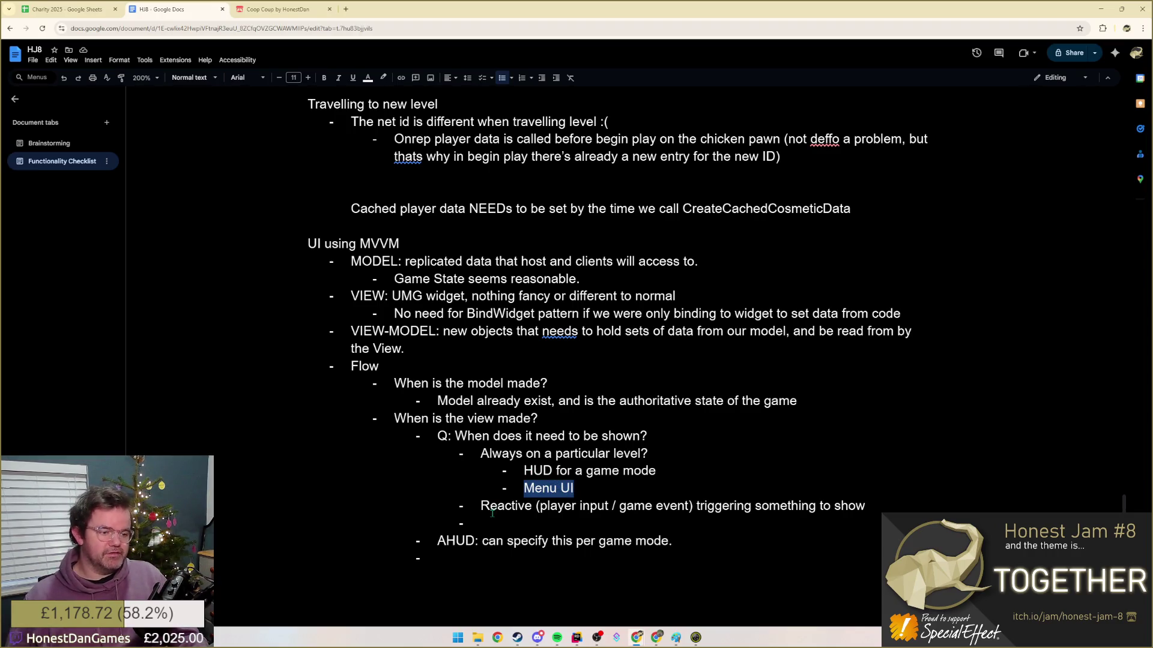
{"action": "left_click", "coordinate": [509, 523]}
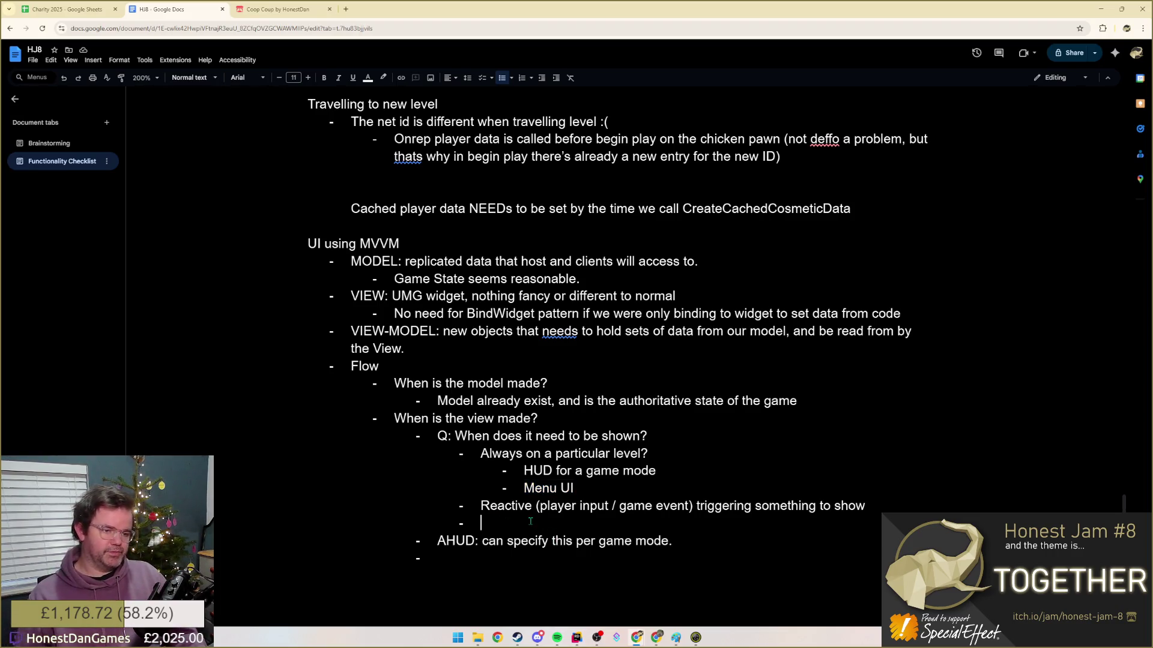
{"action": "key", "text": "Tab"}
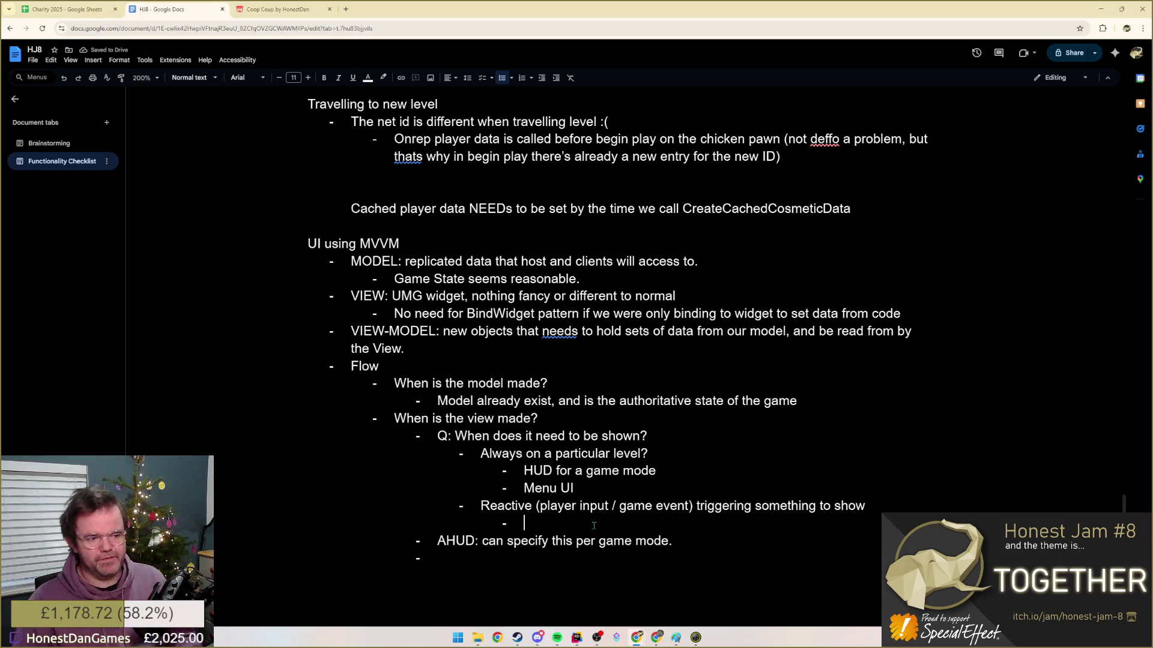
{"action": "type", "text": "PLaye"}
{"action": "key", "text": "BackSpace"}
{"action": "key", "text": "BackSpace"}
{"action": "key", "text": "BackSpace"}
{"action": "key", "text": "BackSpace"}
{"action": "type", "text": "layer clicking"}
{"action": "key", "text": "BackSpace"}
{"action": "key", "text": "BackSpace"}
{"action": "key", "text": "BackSpace"}
{"action": "type", "text": "pressing Pause "}
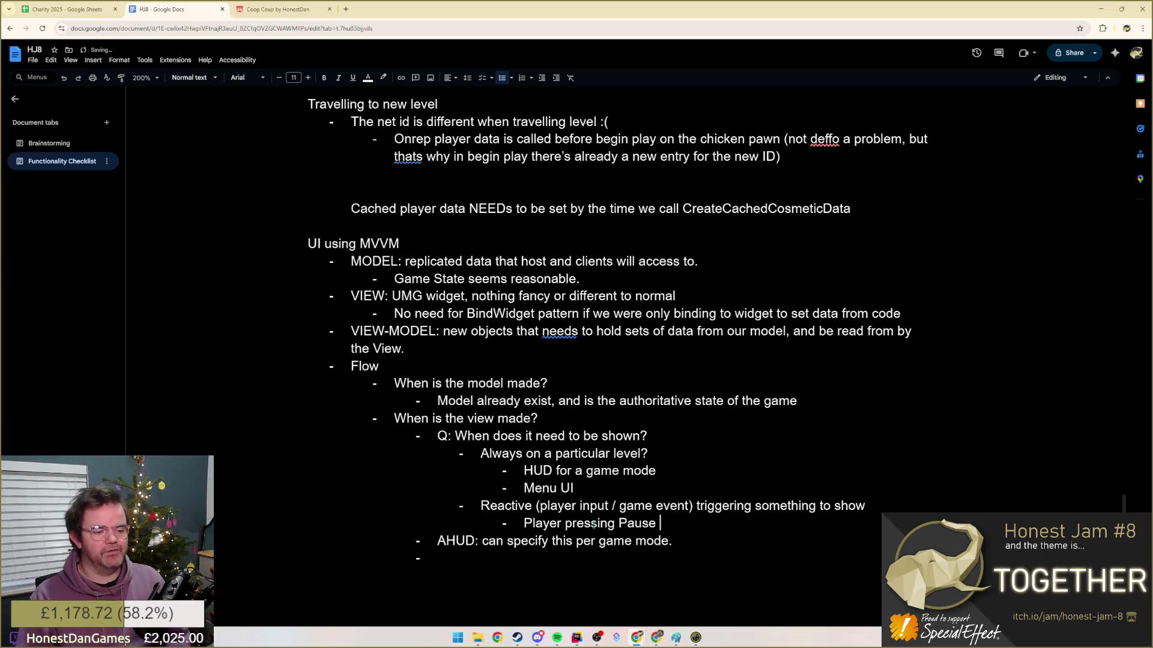
{"action": "type", "text": "/ Esc for option menu"}
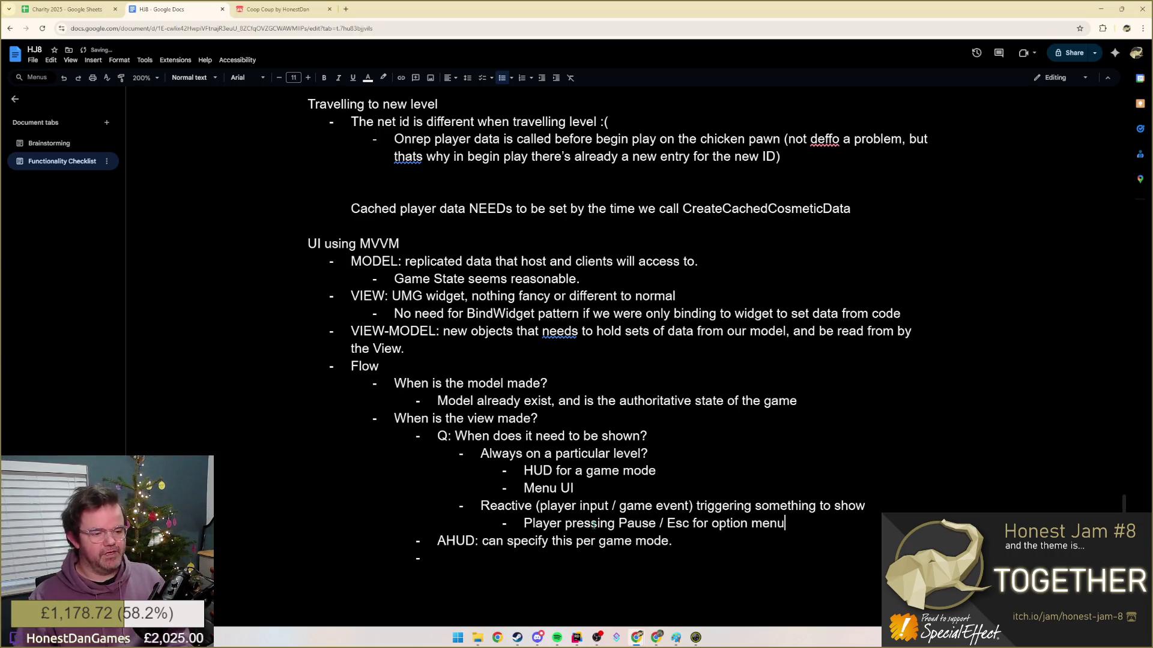
{"action": "key", "text": "Return"}
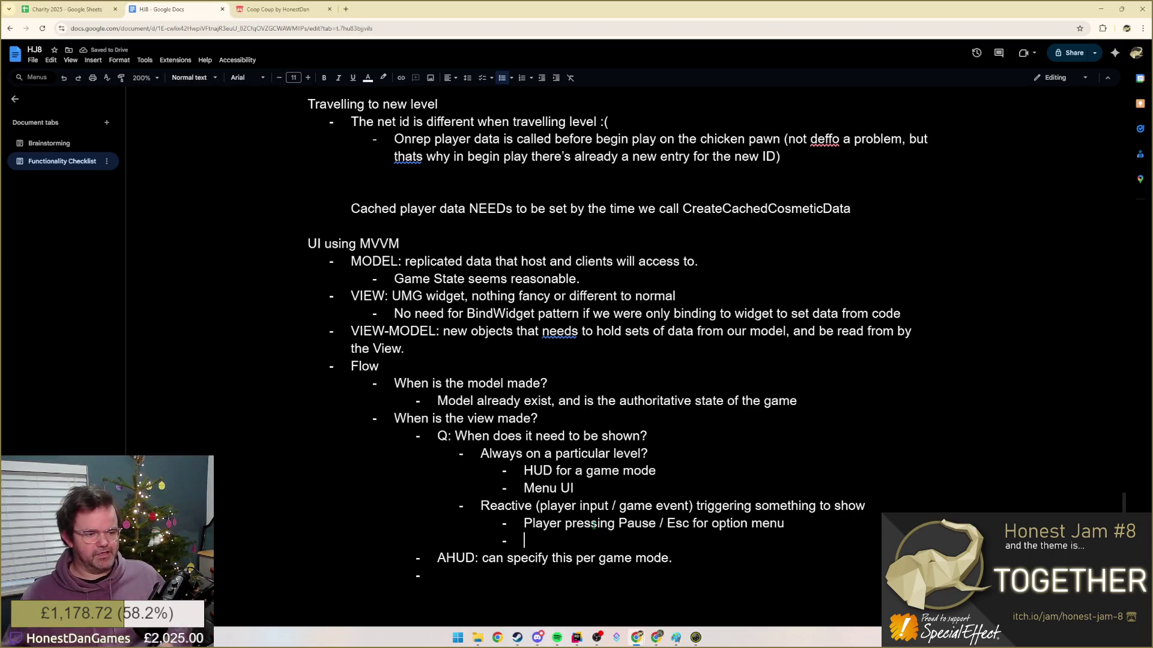
{"action": "type", "text": "Gas"}
- Add the example of Game Mode completing the game and showing a 'game complete' overlay
{"action": "key", "text": "BackSpace"}
{"action": "type", "text": "me Mode "}
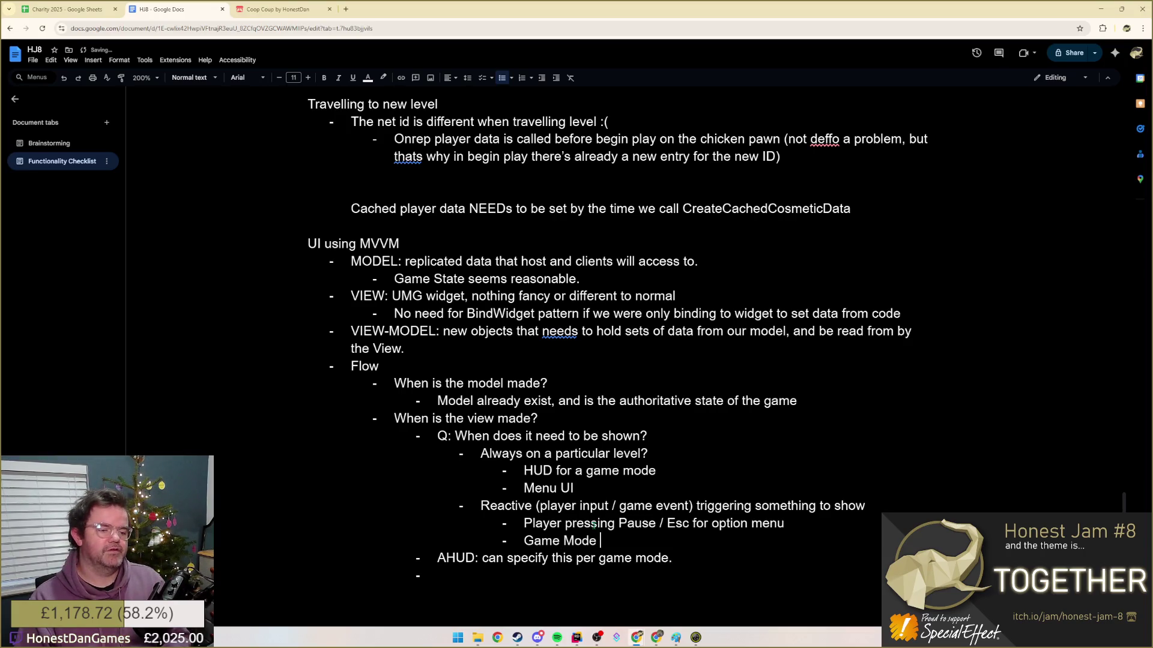
{"action": "type", "text": "completes the game, shows"}
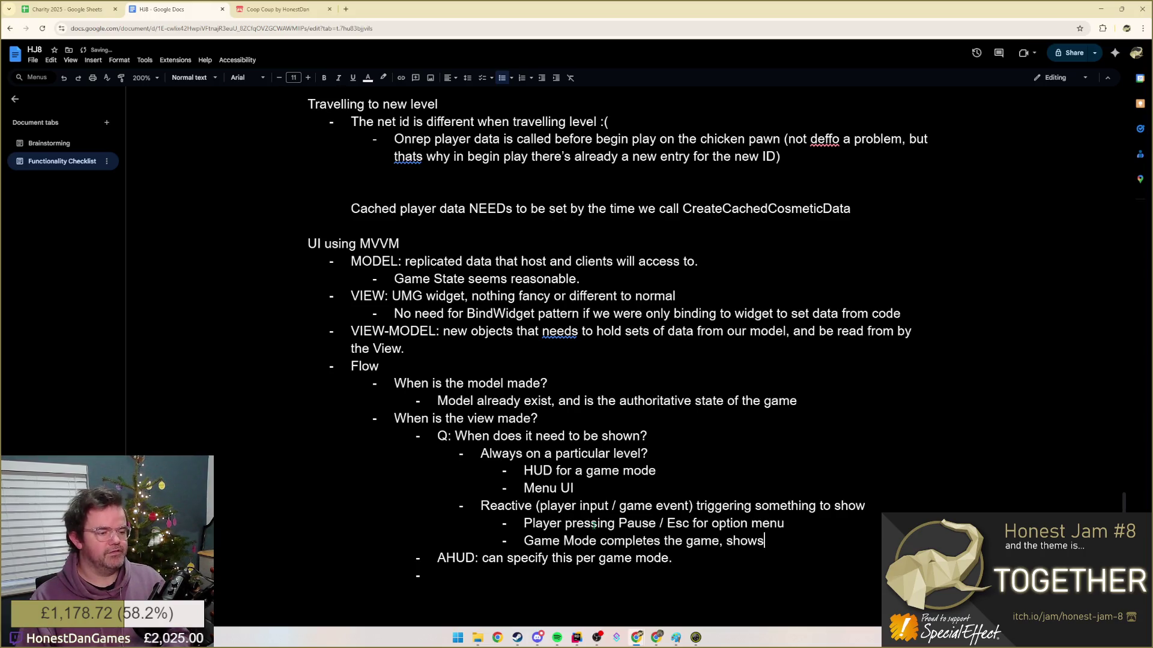
{"action": "type", "text": " \"game over"}
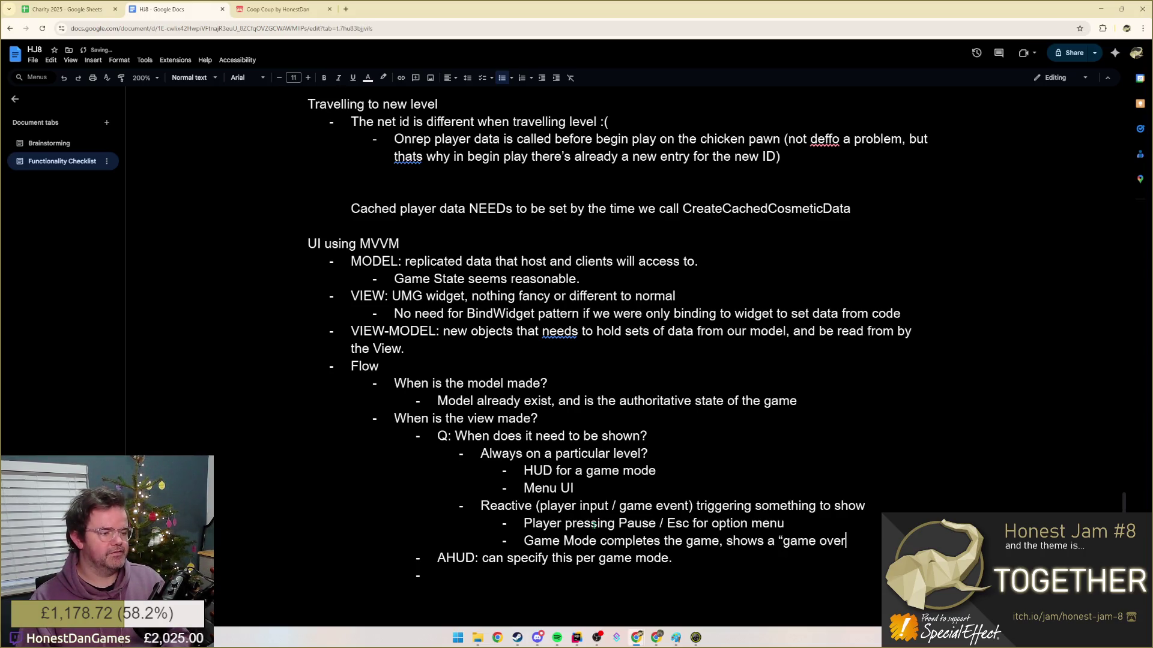
{"action": "key", "text": "BackSpace"}
{"action": "key", "text": "BackSpace"}
{"action": "key", "text": "BackSpace"}
{"action": "type", "text": "complete\""}
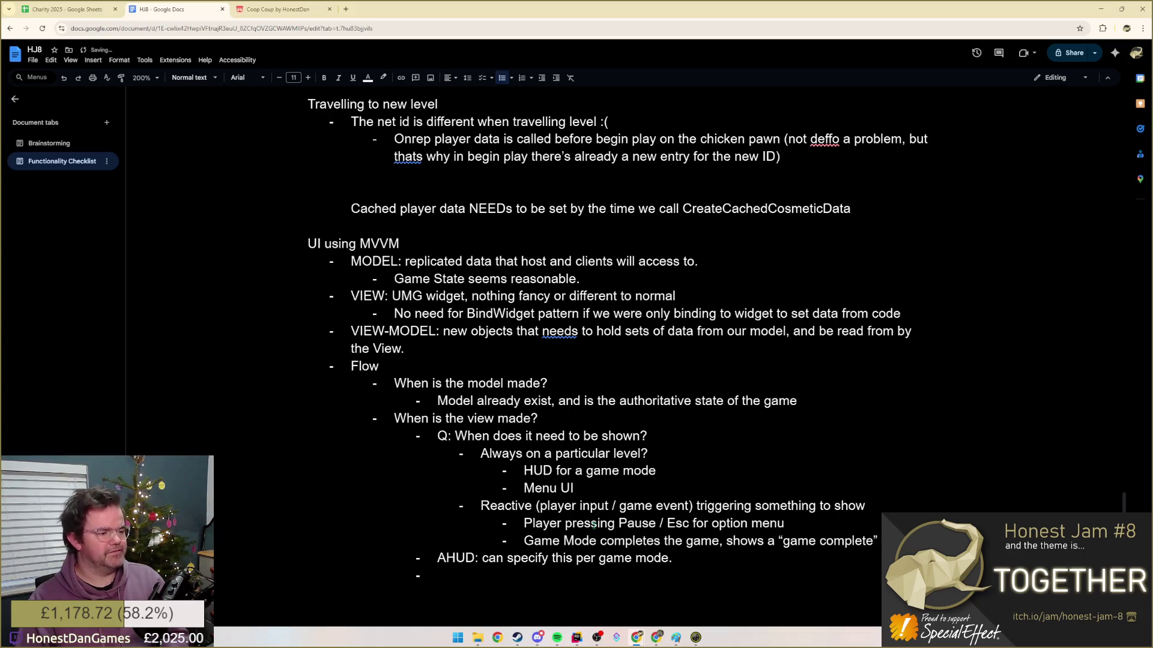
{"action": "type", "text": " overlay?"}
{"action": "key", "text": "Return"}
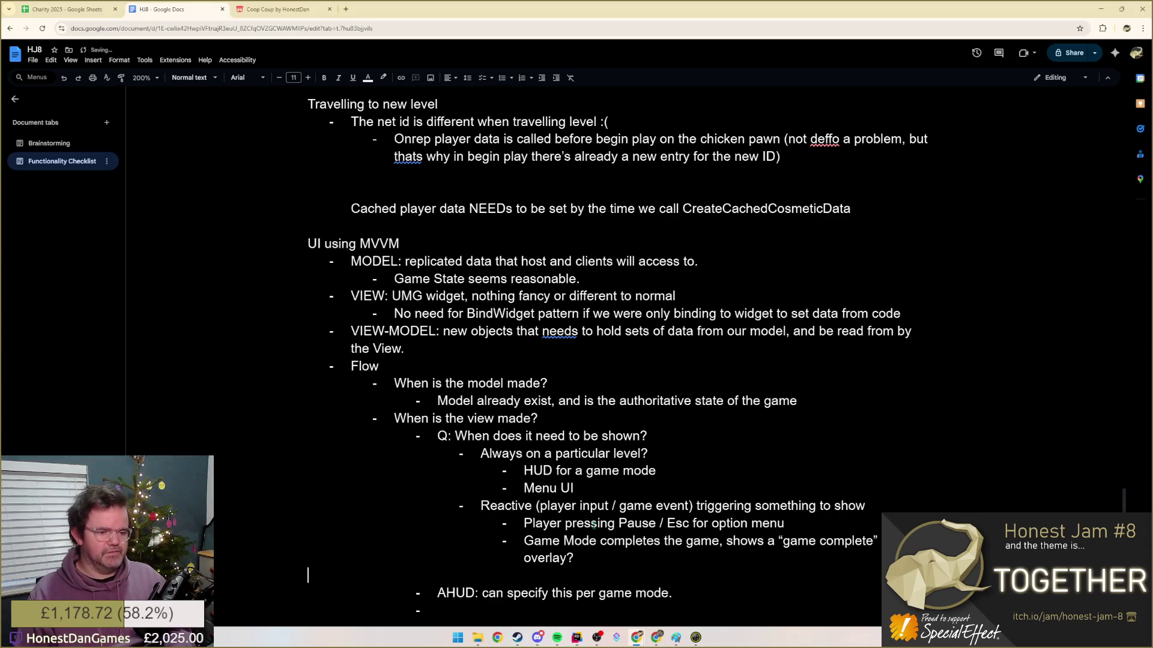
{"action": "key", "text": "BackSpace"}
{"action": "key", "text": "BackSpace"}
{"action": "scroll", "coordinate": [514, 515], "scroll_direction": "down", "scroll_amount": 1}
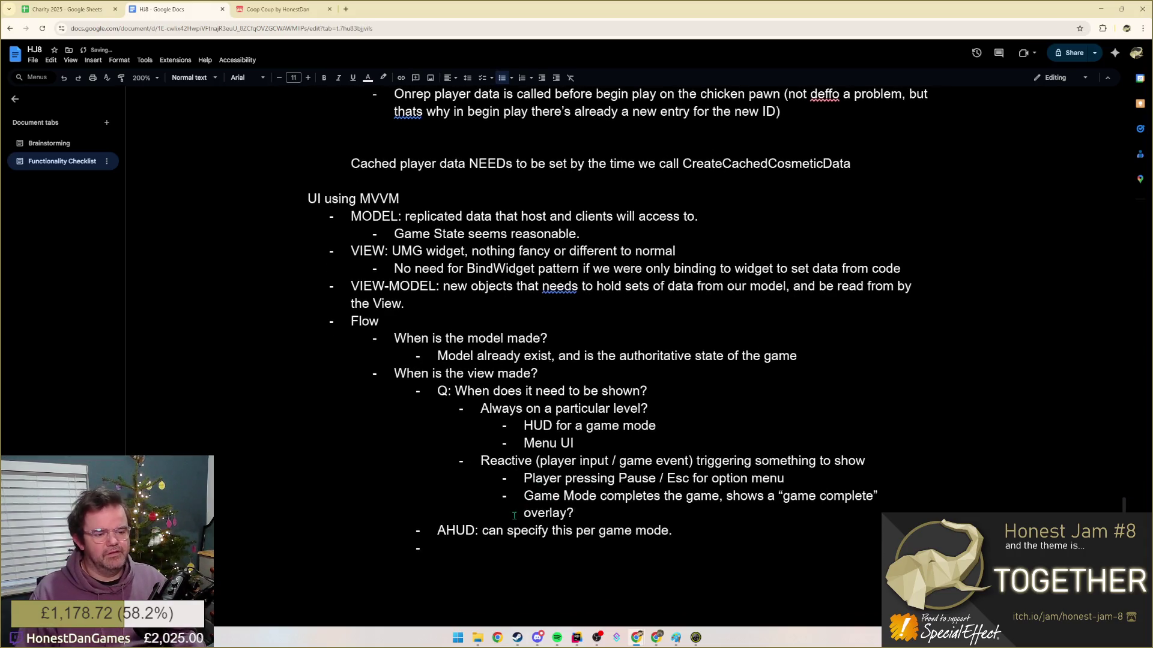
{"action": "left_click", "coordinate": [459, 546]}
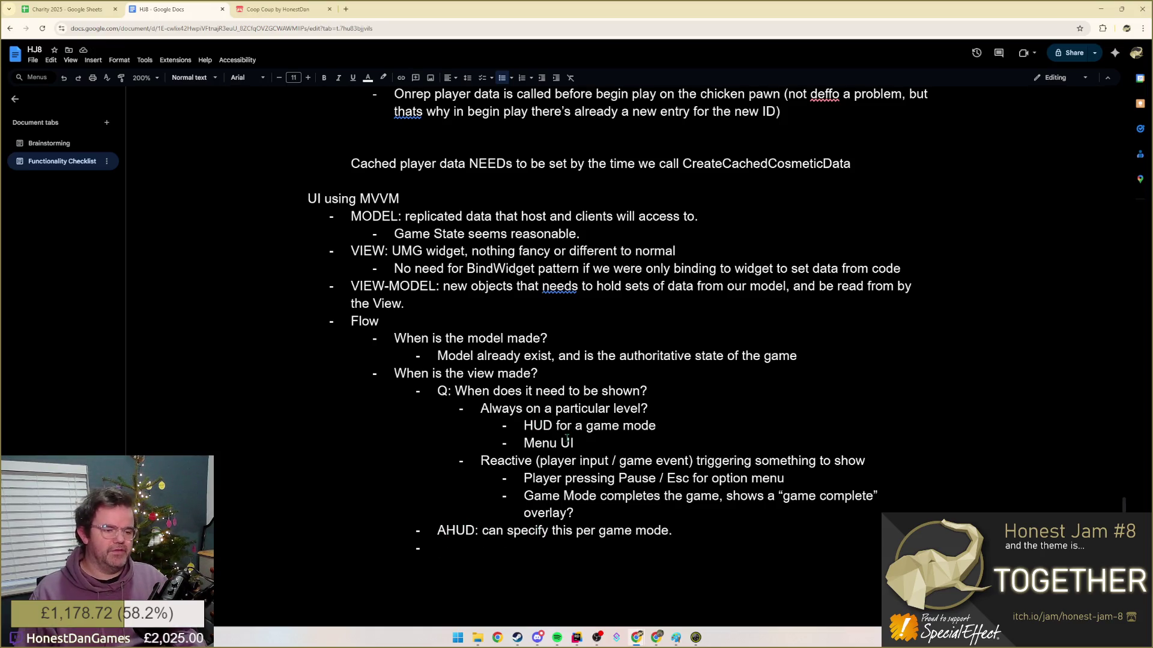
- Insert a 'For always on:' bullet above AHUD with the first entry 'LevelBlueprint'
{"action": "key", "text": "Up"}
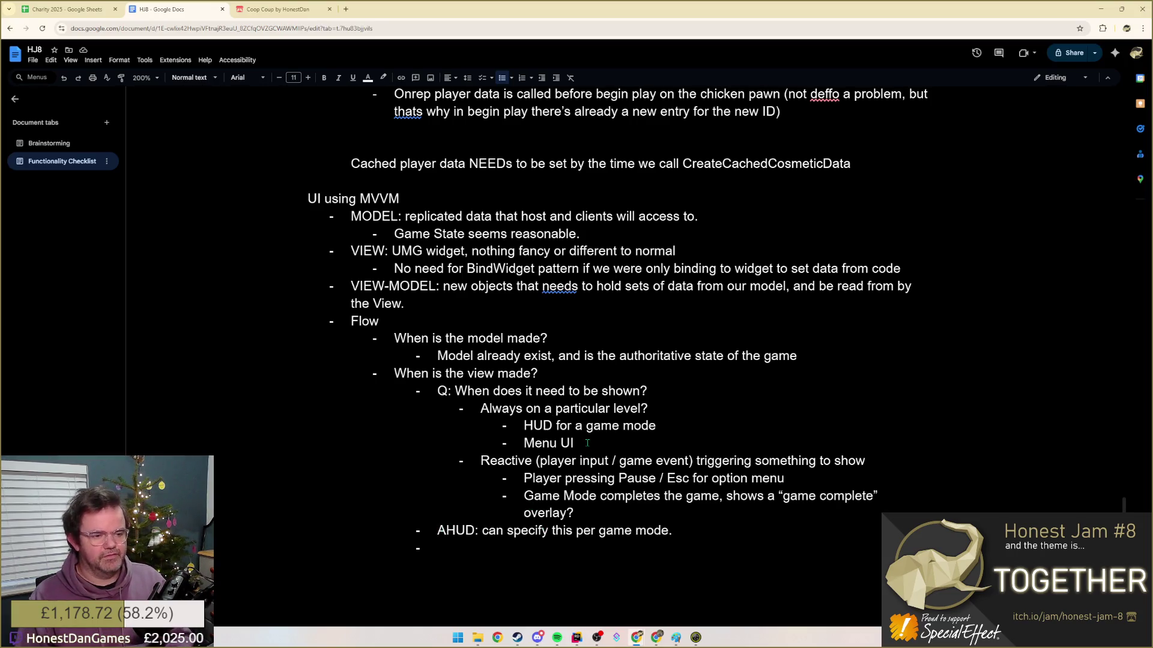
{"action": "type", "text": "For always on"}
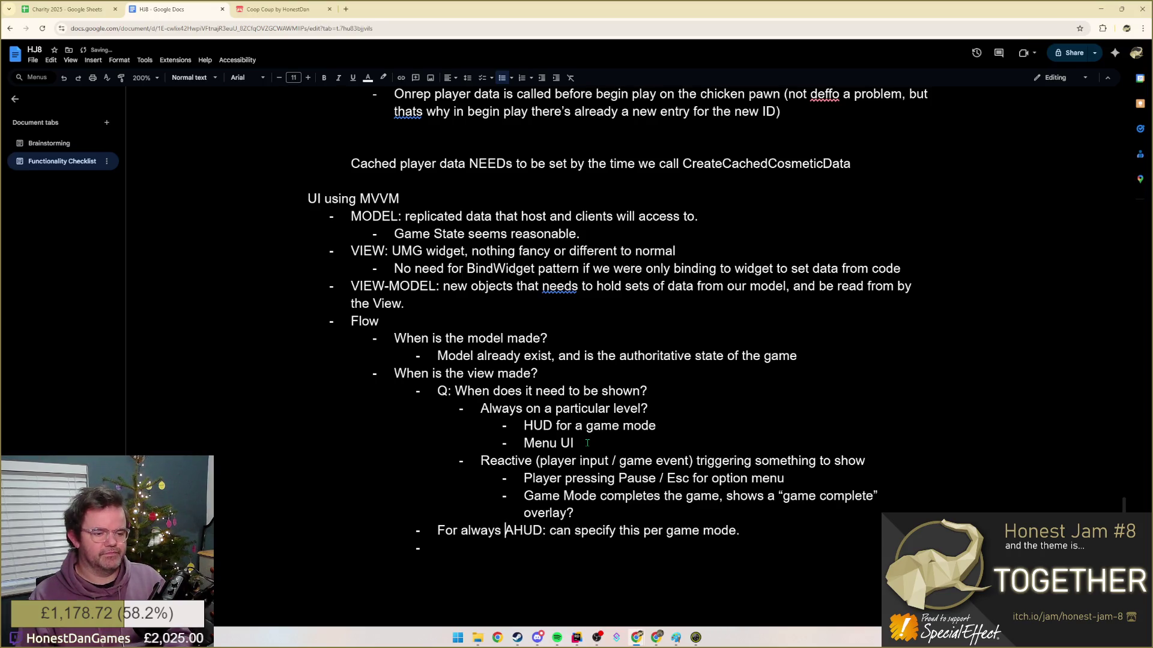
{"action": "key", "text": "Return"}
{"action": "key", "text": "ctrl+Right"}
{"action": "key", "text": "ctrl+Right"}
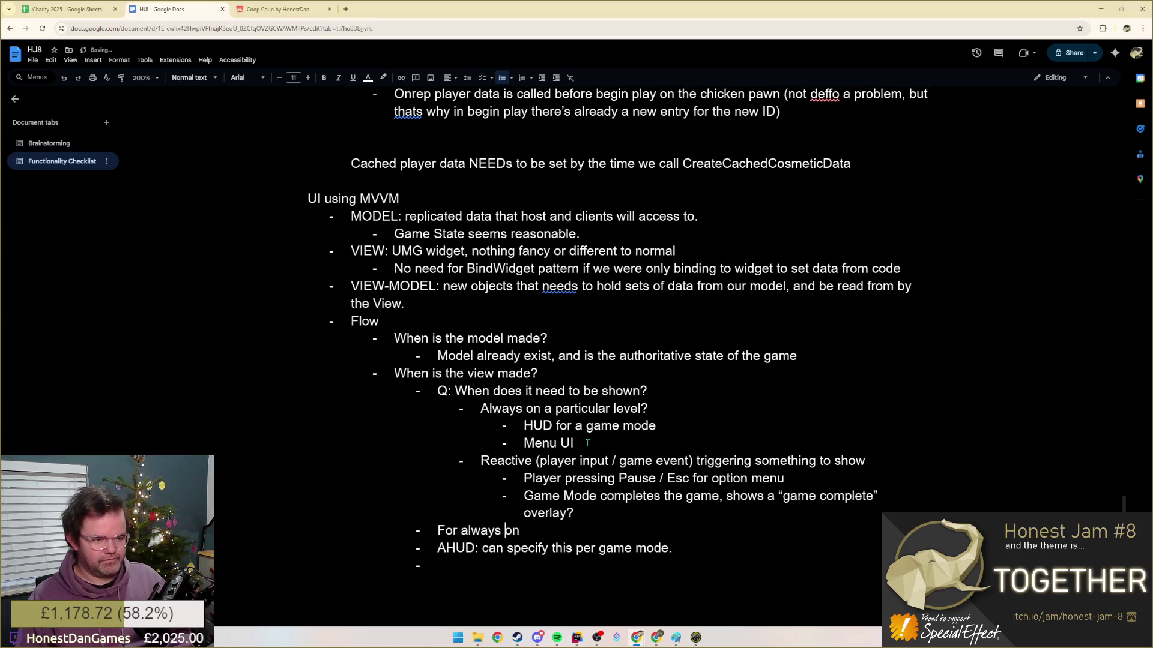
{"action": "type", "text": ":"}
{"action": "key", "text": "Return"}
{"action": "key", "text": "Tab"}
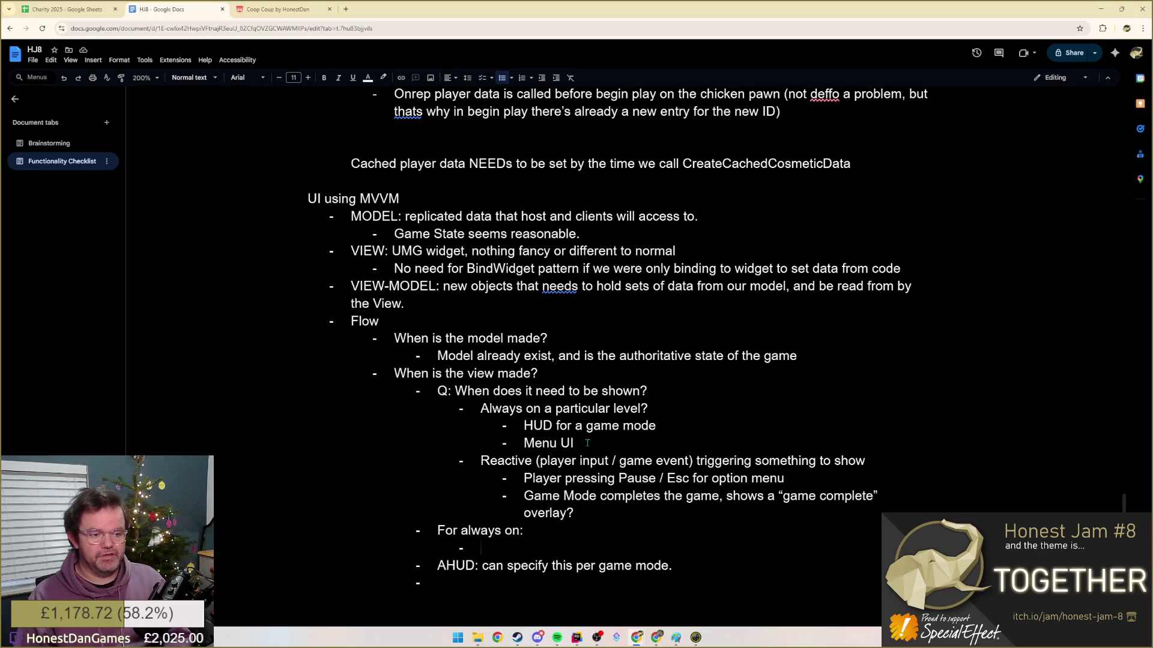
{"action": "type", "text": "Lev"}
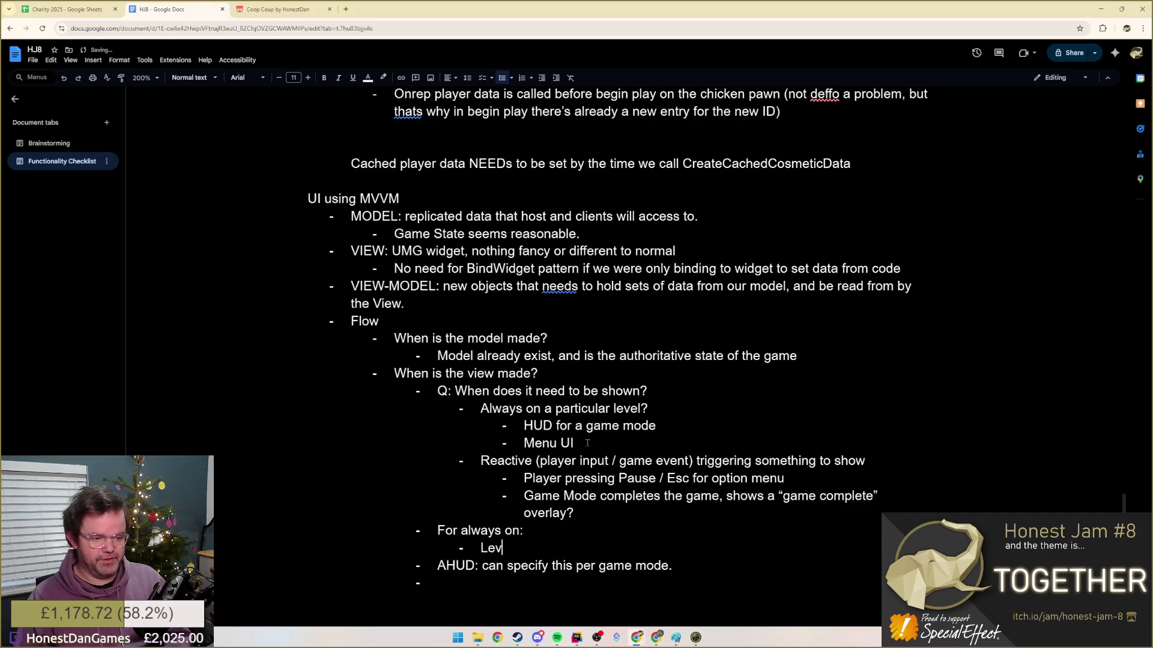
{"action": "type", "text": "velBlueprint"}
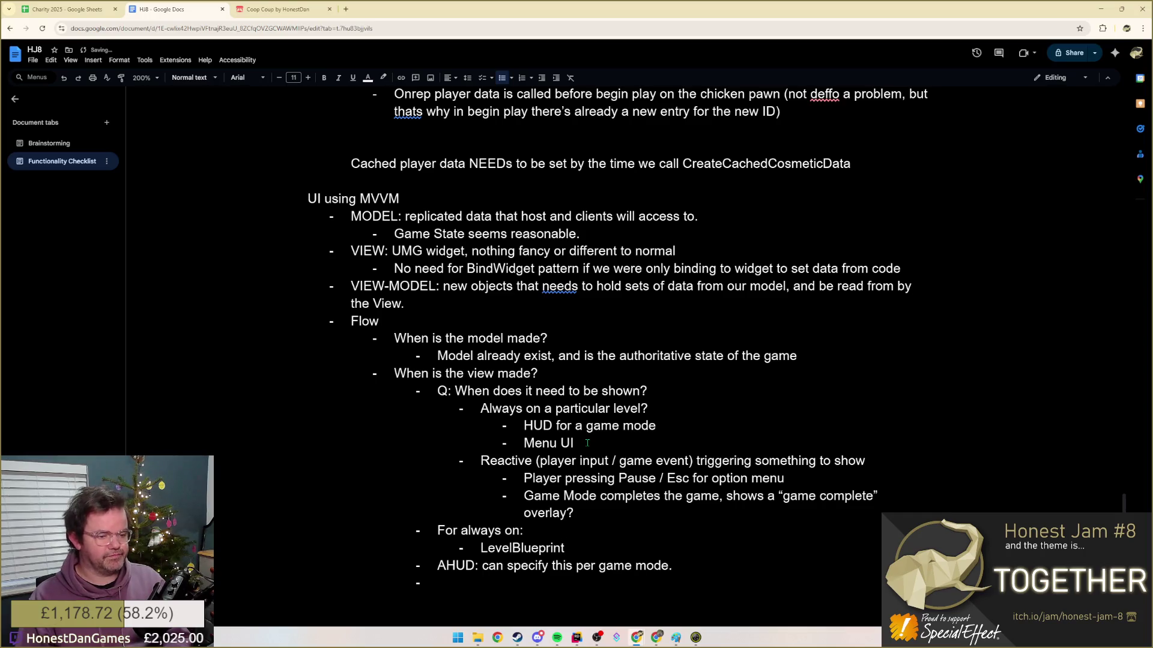
{"action": "key", "text": "Return"}
{"action": "type", "text": "GameMode"}
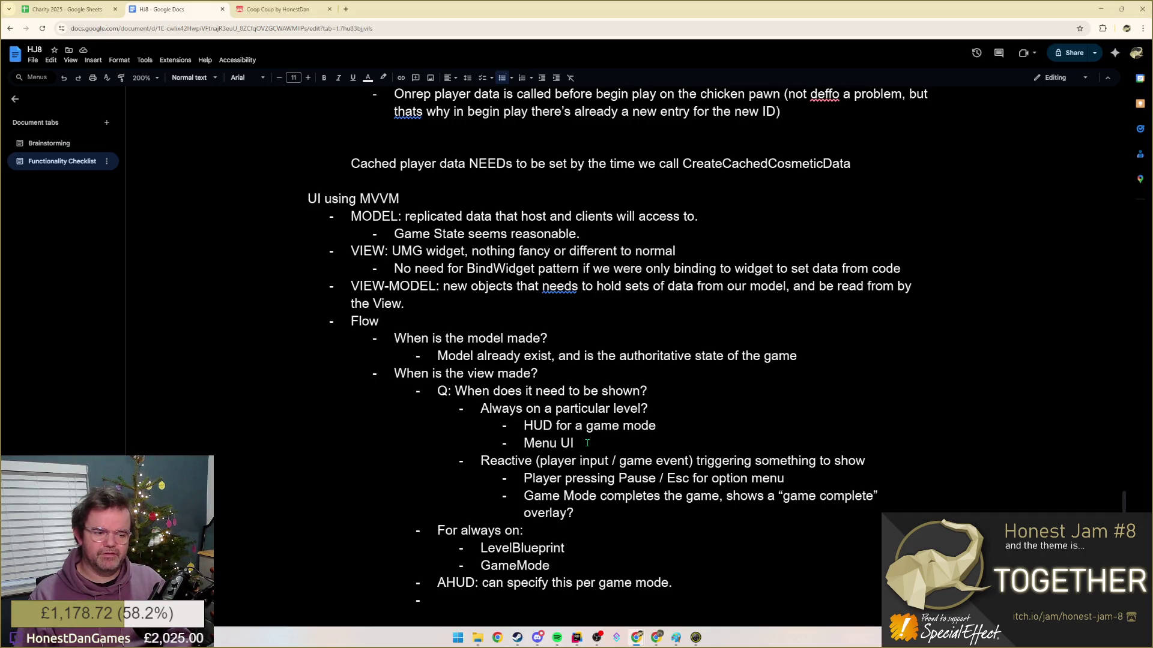
{"action": "type", "text": " (server only?"}
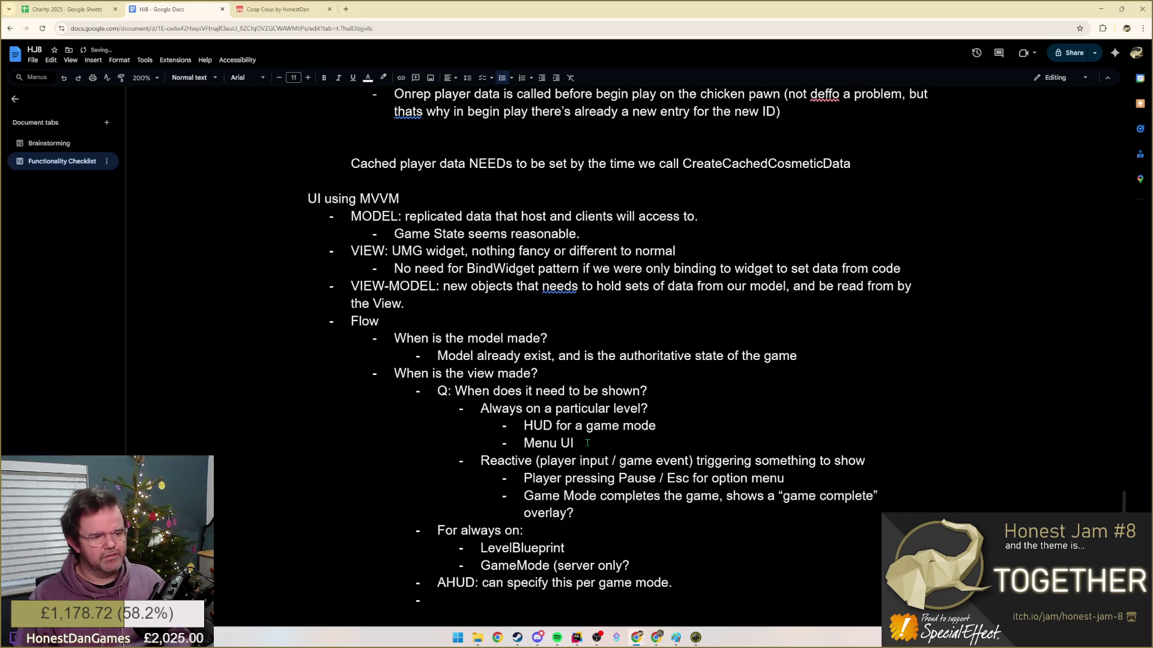
{"action": "type", "text": ")"}
- Add the entry 'GameMode (server only? Game State instead?)'
{"action": "key", "text": "BackSpace"}
{"action": "type", "text": "Game State instead>"}
{"action": "type", "text": "?)"}
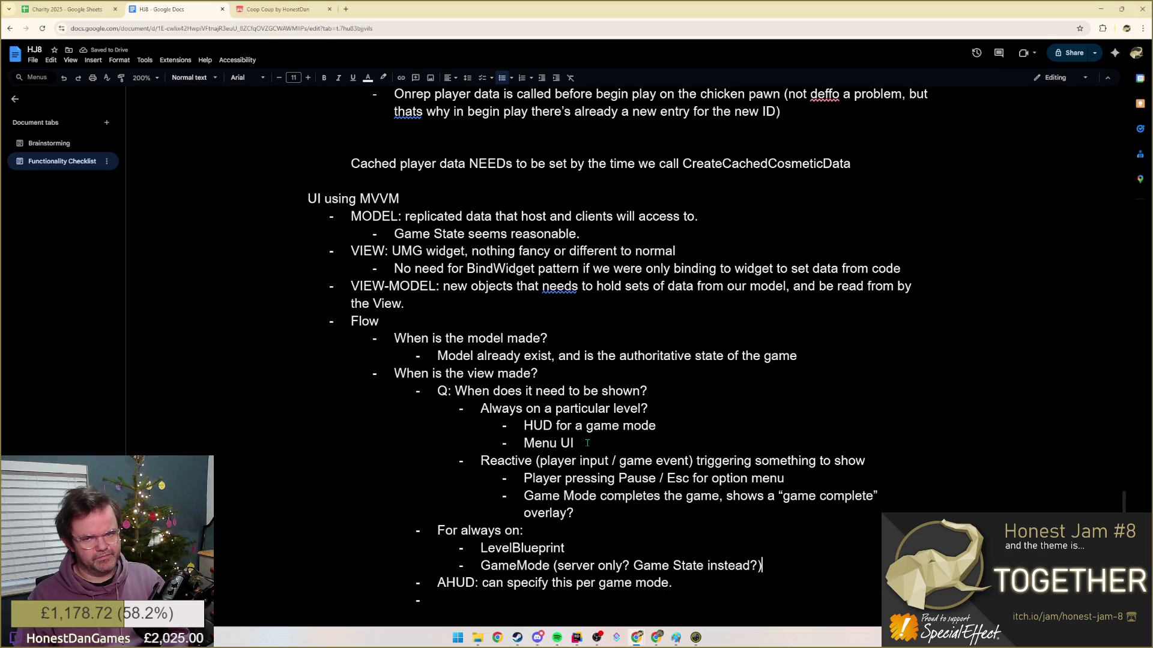
{"action": "key", "text": "Return"}
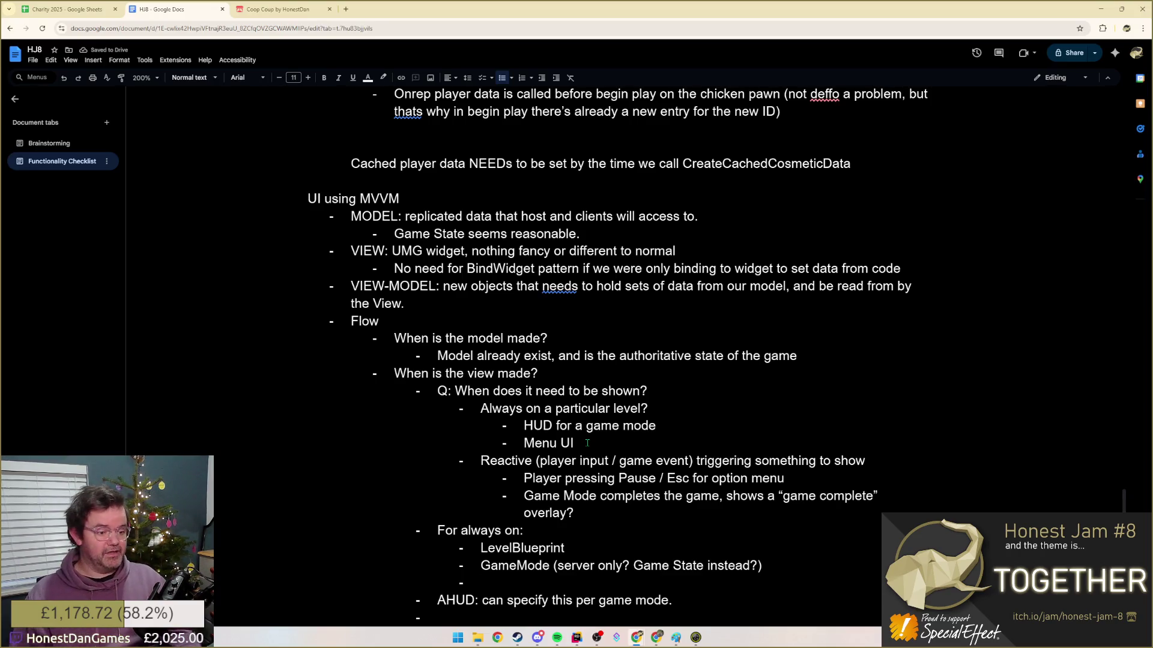
{"action": "scroll", "coordinate": [586, 442], "scroll_direction": "down", "scroll_amount": 3}
{"action": "type", "text": "Player"}
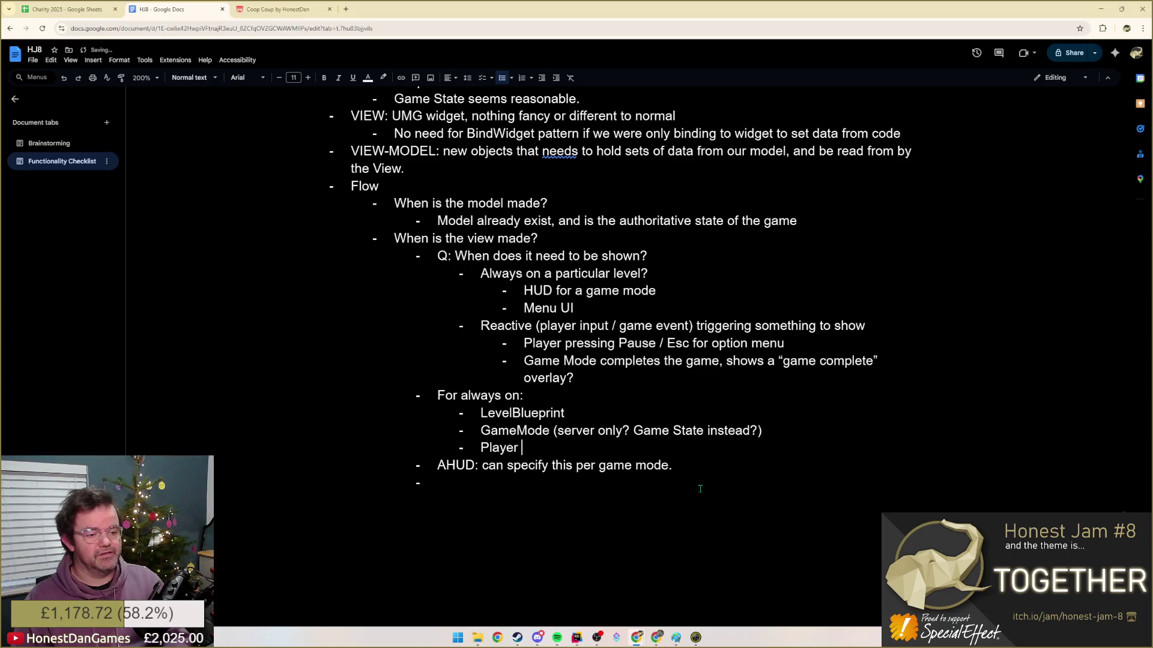
{"action": "type", "text": "Pawn /Cont"}
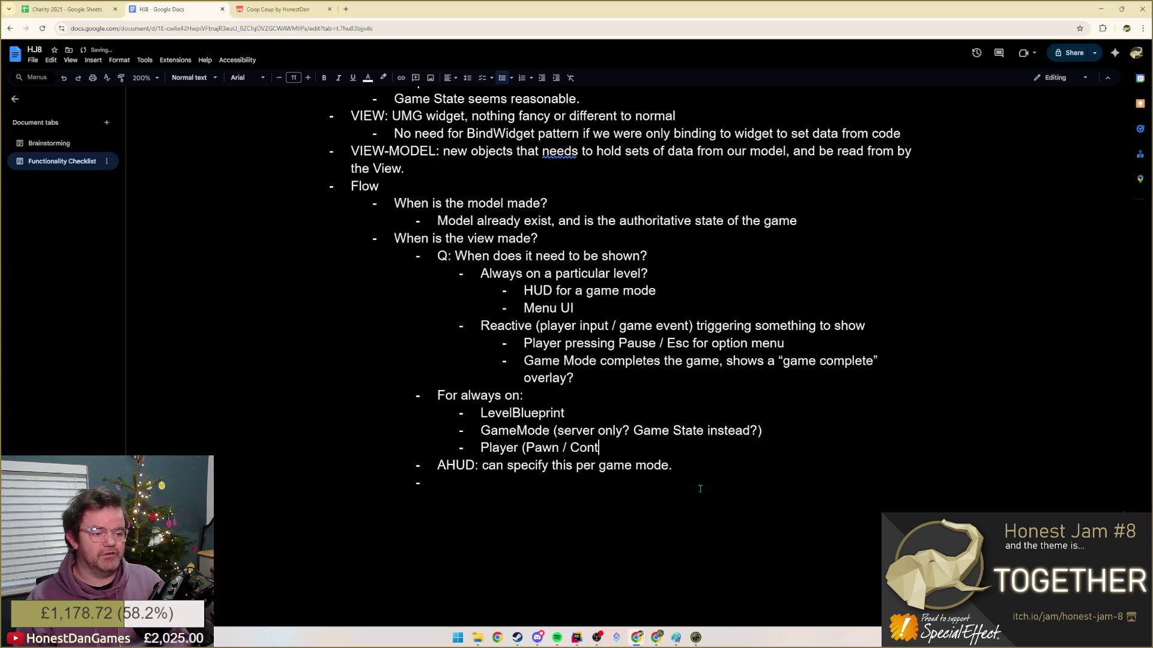
{"action": "type", "text": "roller)"}
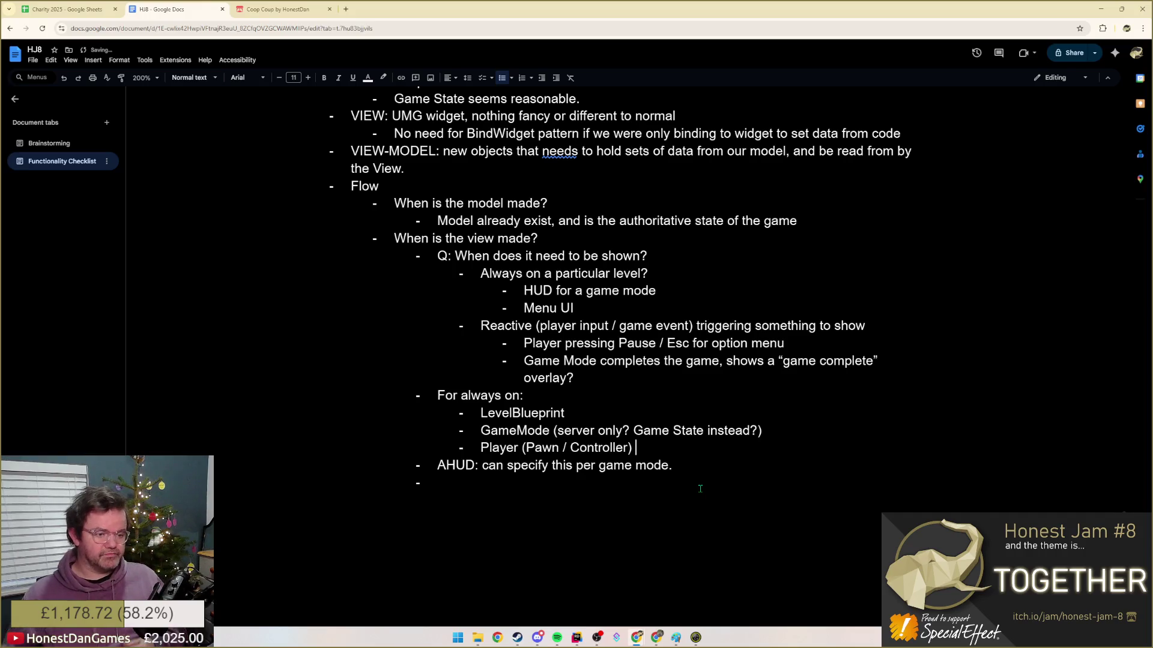
{"action": "type", "text": " -"}
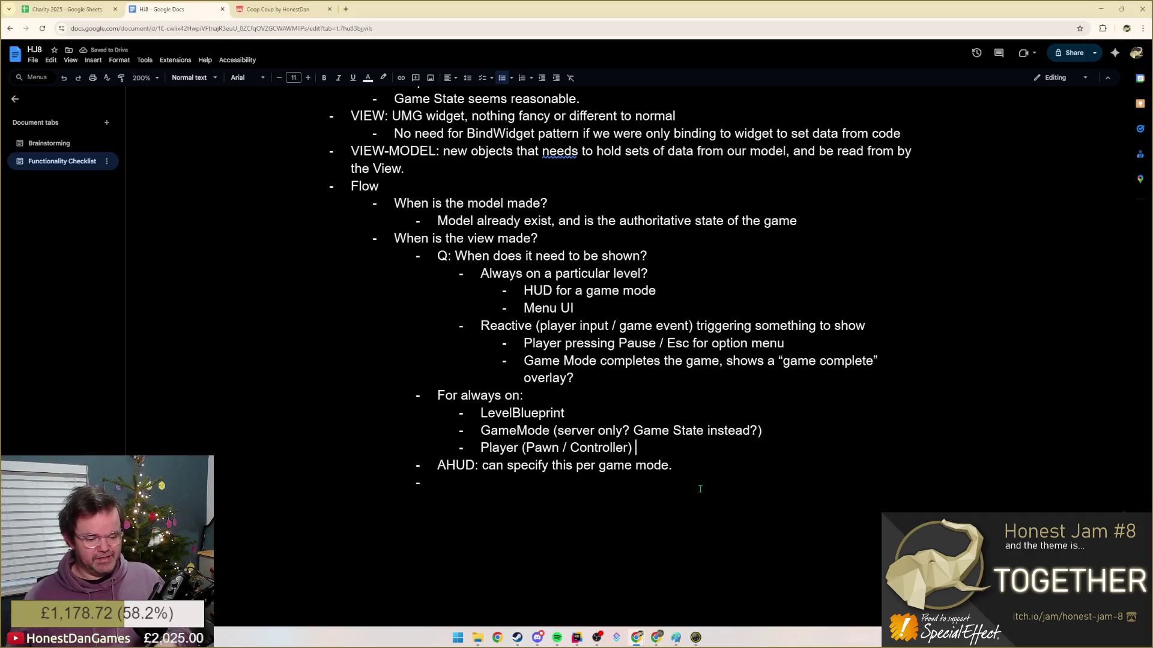
{"action": "type", "text": " if"}
{"action": "type", "text": " you've"}
{"action": "type", "text": " got"}
{"action": "type", "text": " different"}
{"action": "type", "text": " pawn / controllers fo"}
{"action": "type", "text": "rs for dif"}
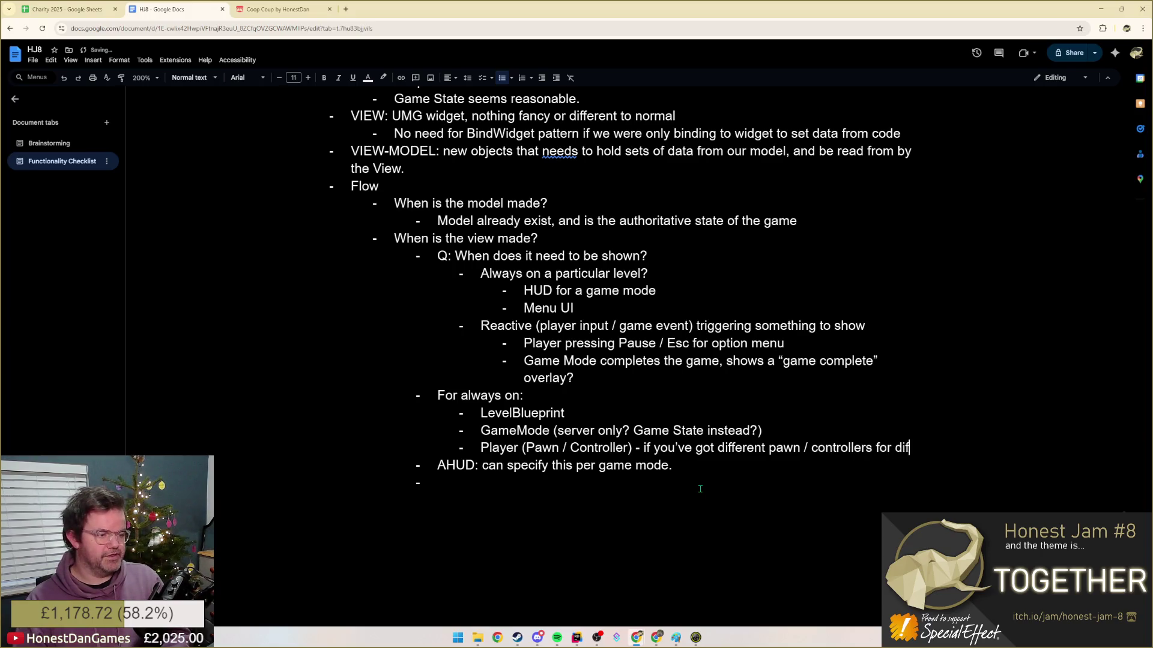
{"action": "type", "text": "ferent screens"}
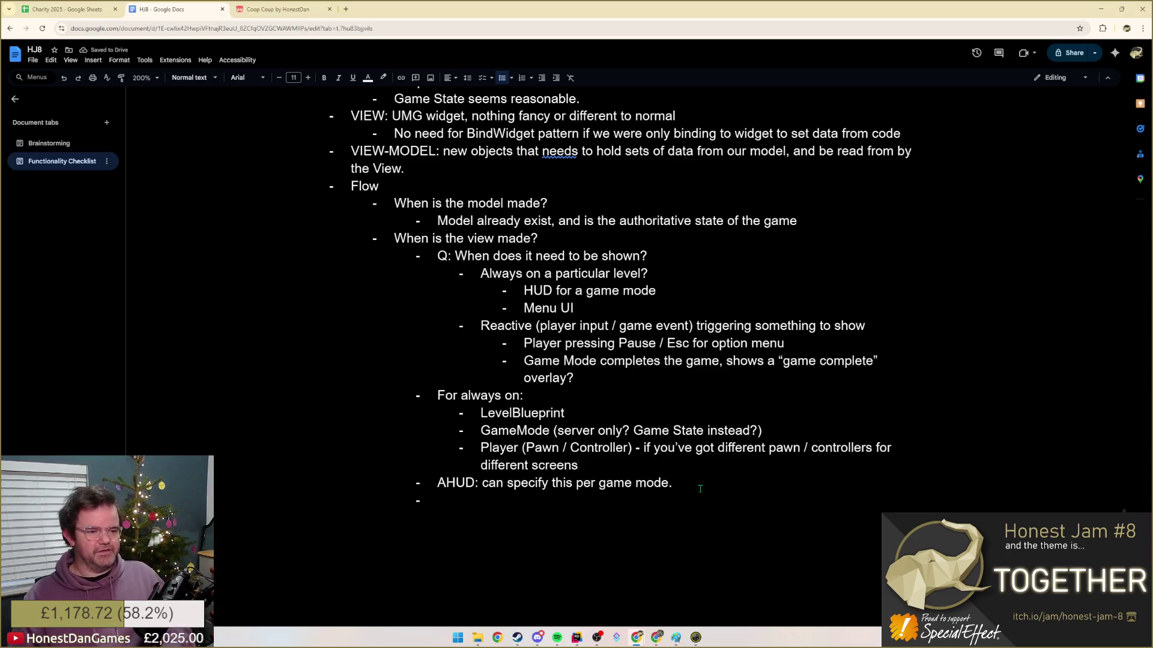
- Add 'Player (Pawn / Controller) - if you've got different pawn / controllers for different screens' and start a new outer bullet
{"action": "key", "text": "Up"}
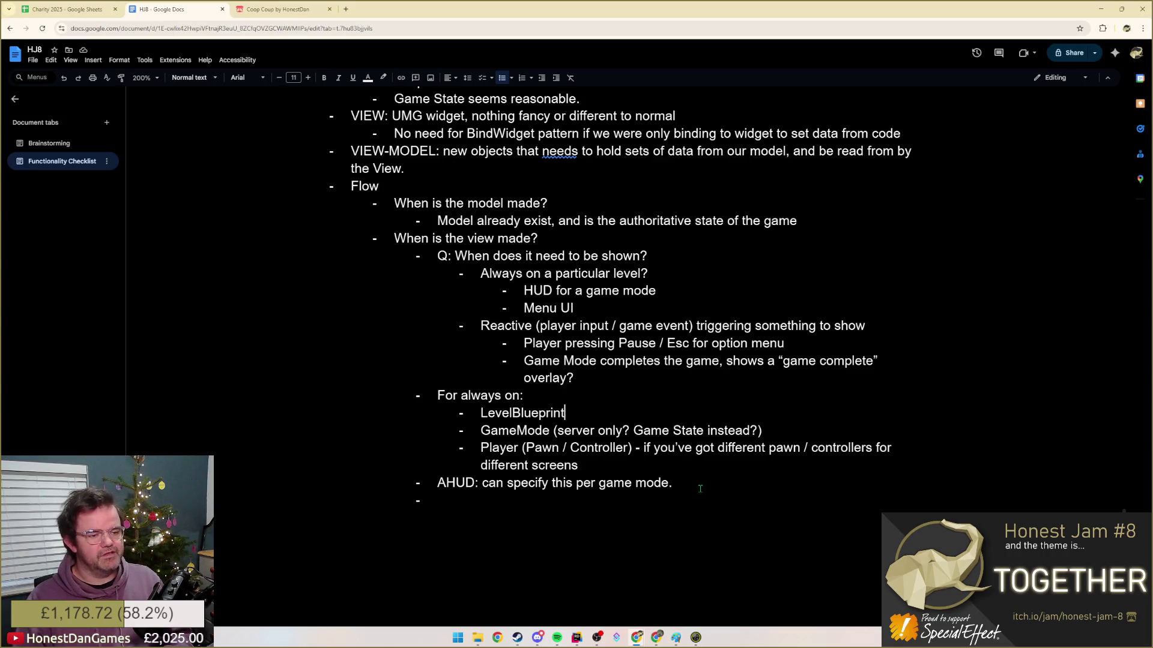
{"action": "key", "text": "Down"}
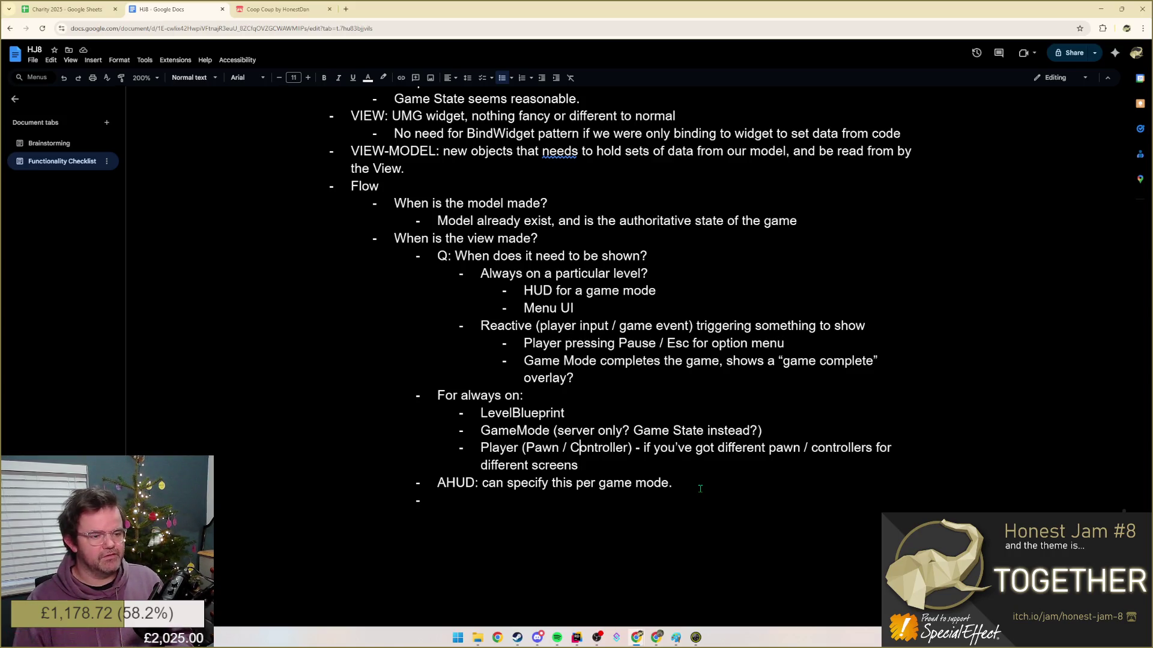
{"action": "key", "text": "Down"}
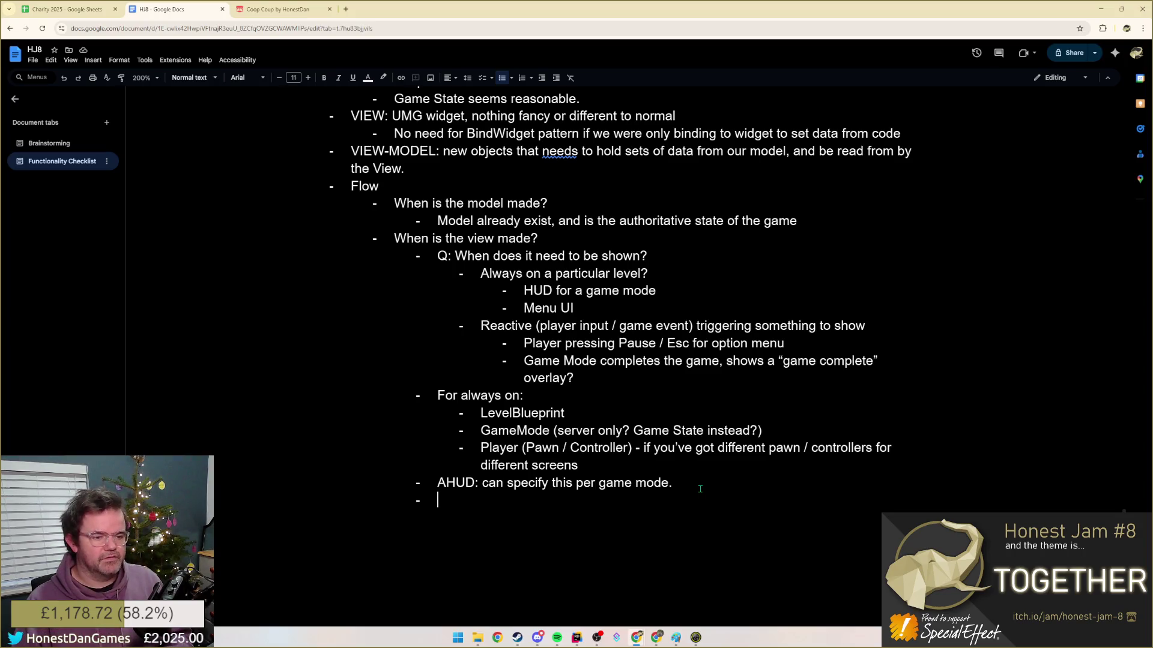
{"action": "key", "text": "Up"}
{"action": "key", "text": "Up"}
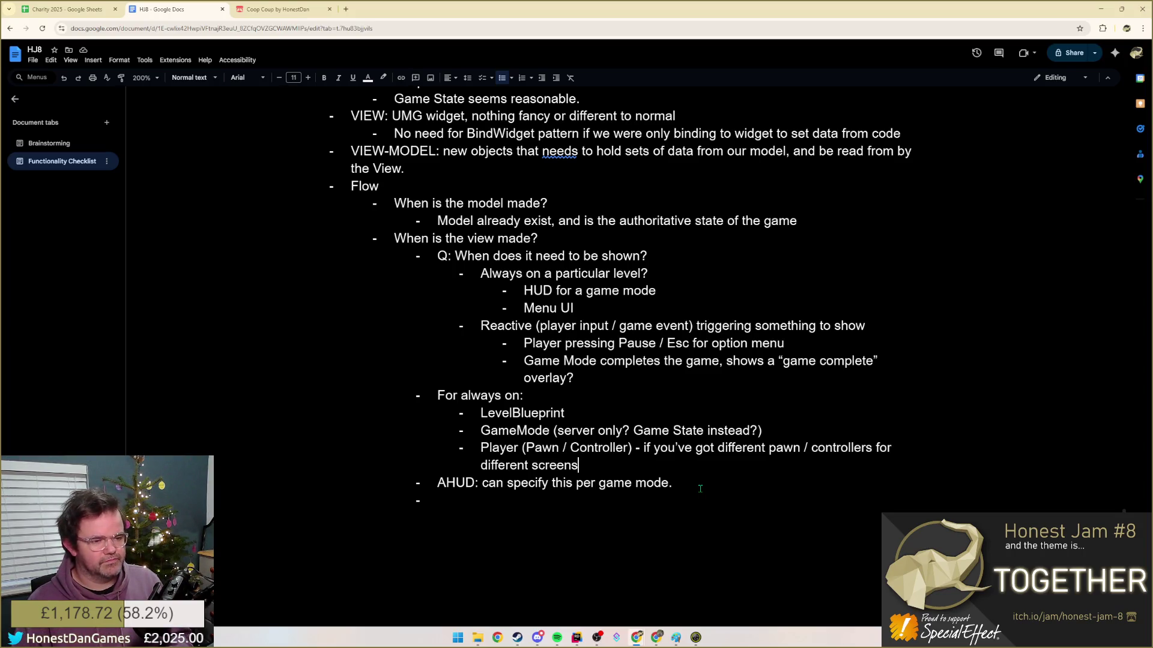
{"action": "key", "text": "Return"}
{"action": "type", "text": "For"}
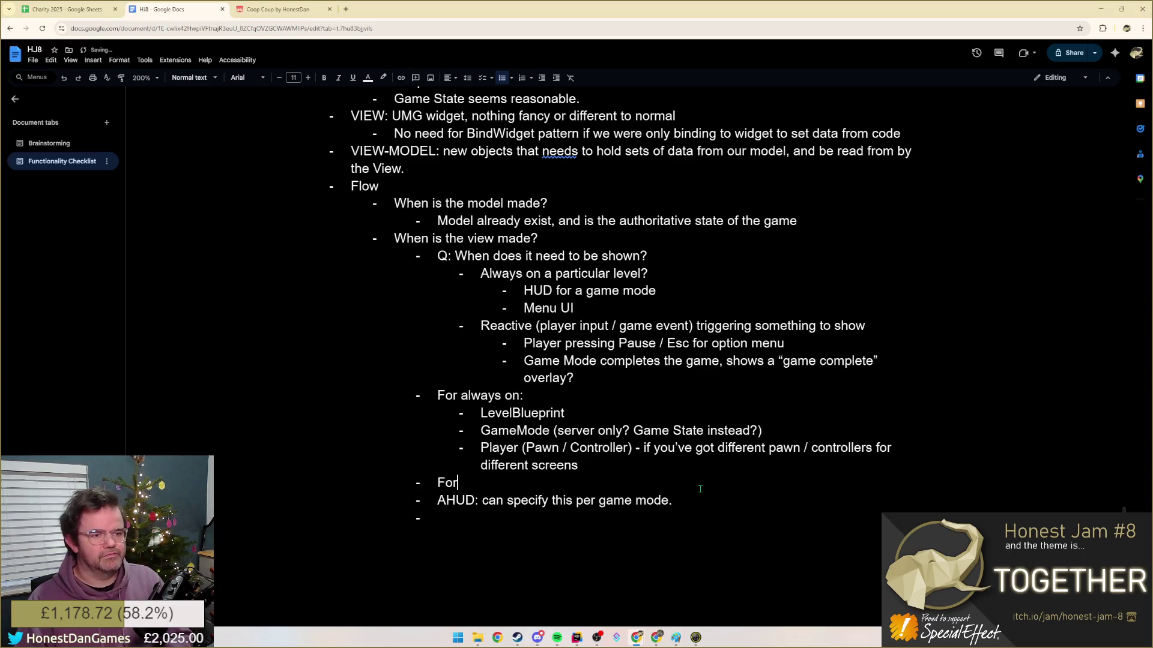
{"action": "type", "text": " reactive s"}
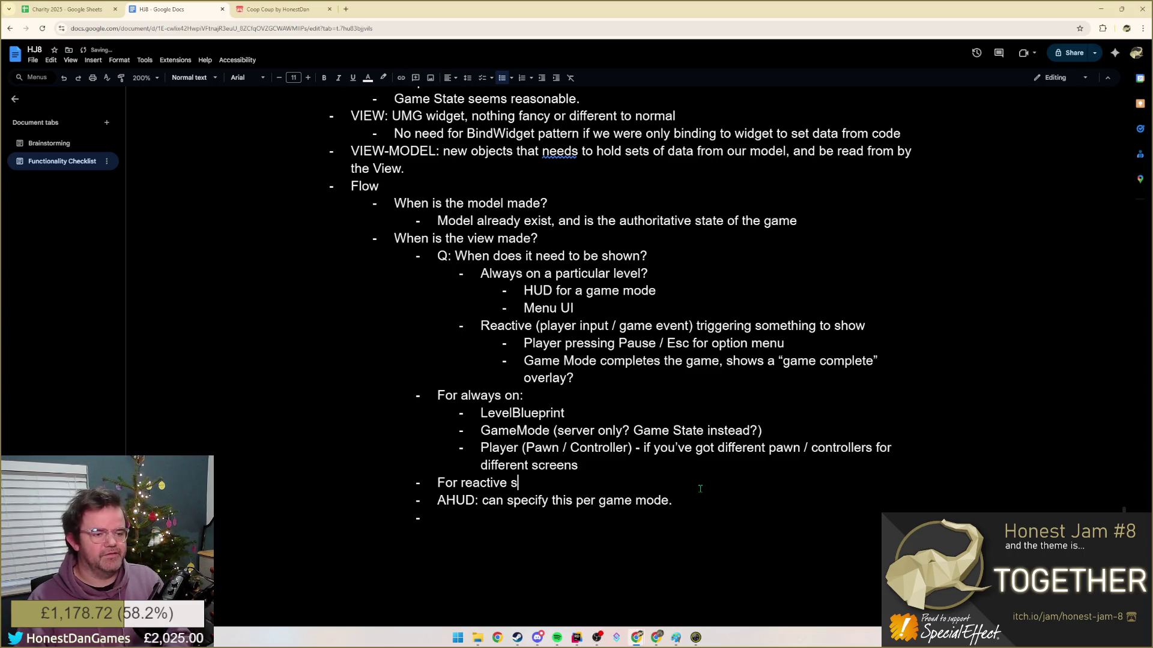
{"action": "type", "text": "tuff:"}
- Add a 'For reactive stuff:' bullet with the sub-entry 'Player (if input based)'
{"action": "key", "text": "Return"}
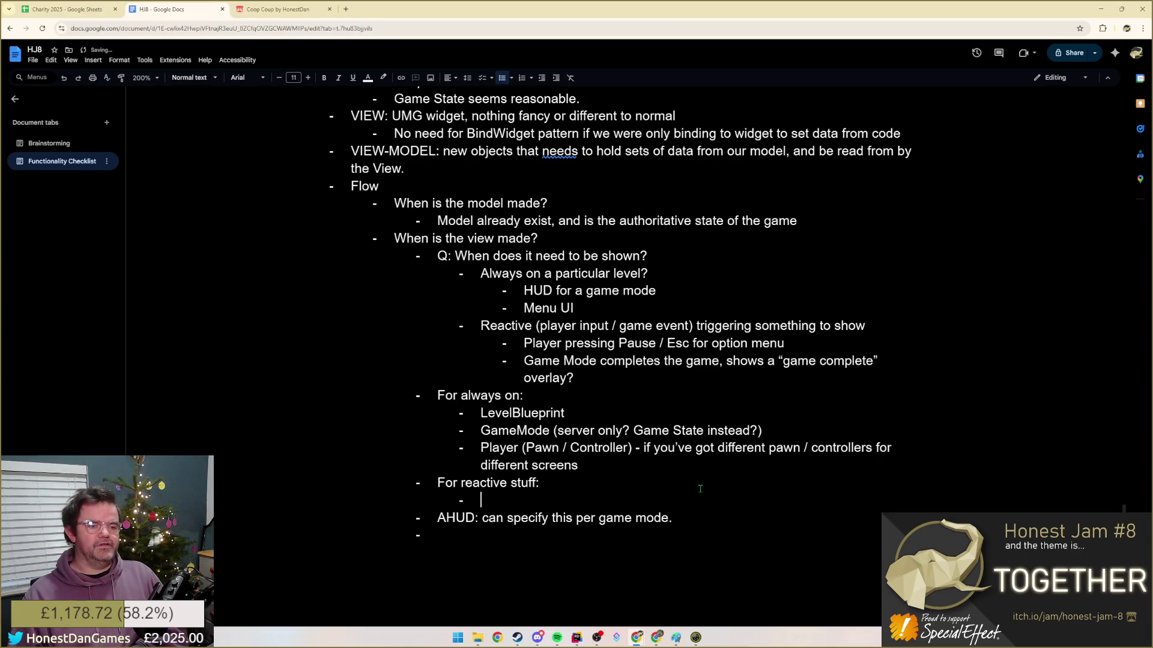
{"action": "type", "text": "Stat"}
{"action": "key", "text": "BackSpace"}
{"action": "key", "text": "BackSpace"}
{"action": "key", "text": "BackSpace"}
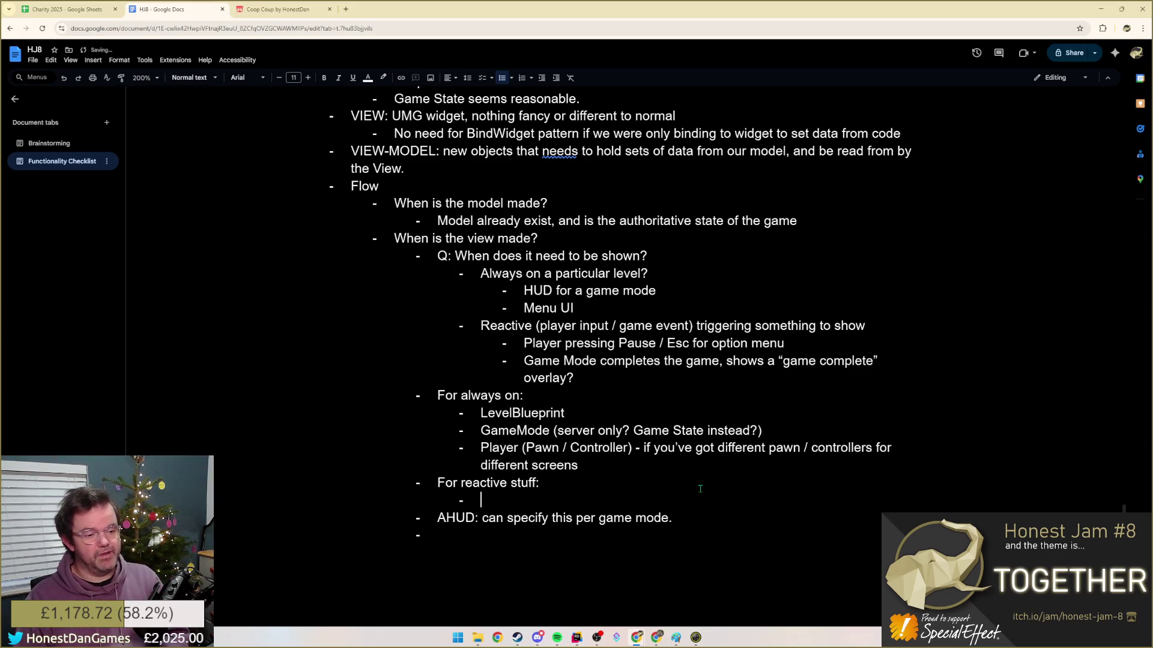
{"action": "type", "text": "Player"}
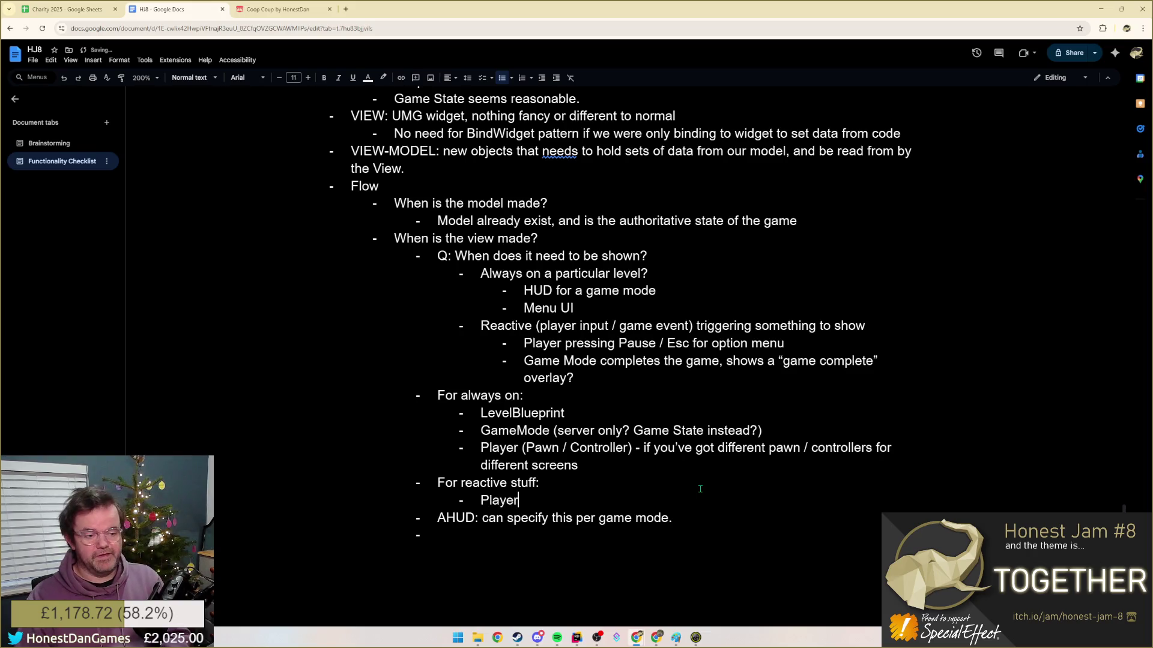
{"action": "type", "text": "if input based)"}
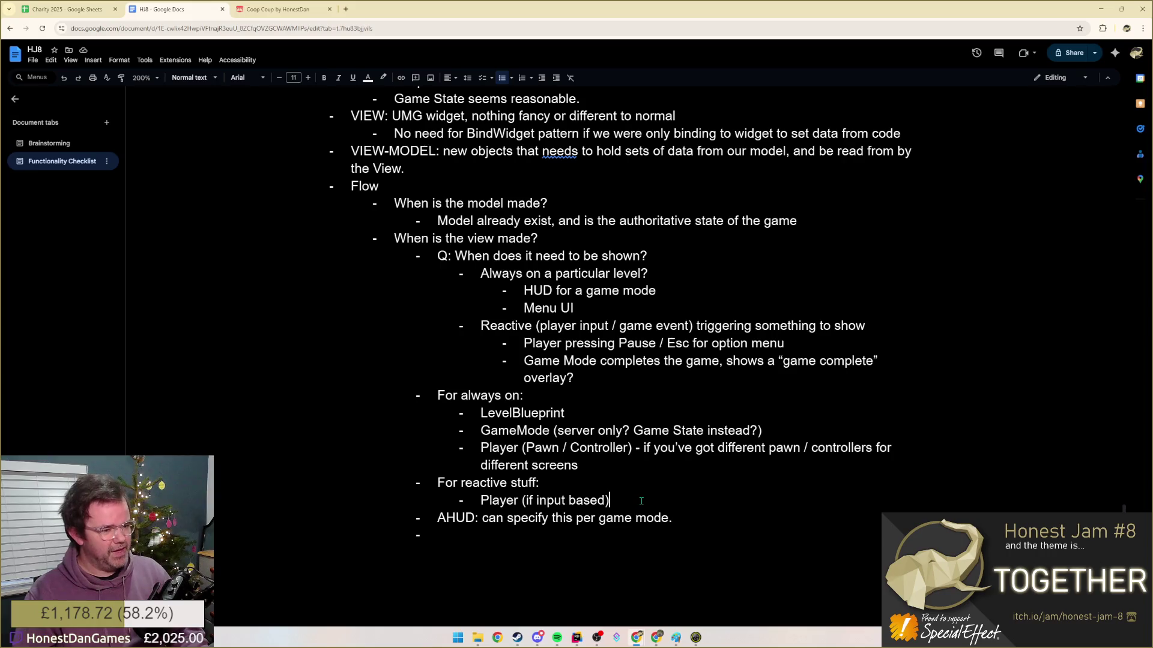
- Add the reactive entry 'GameState based if rules-of-the-game based', dropping the GameMode mention
{"action": "key", "text": "Return"}
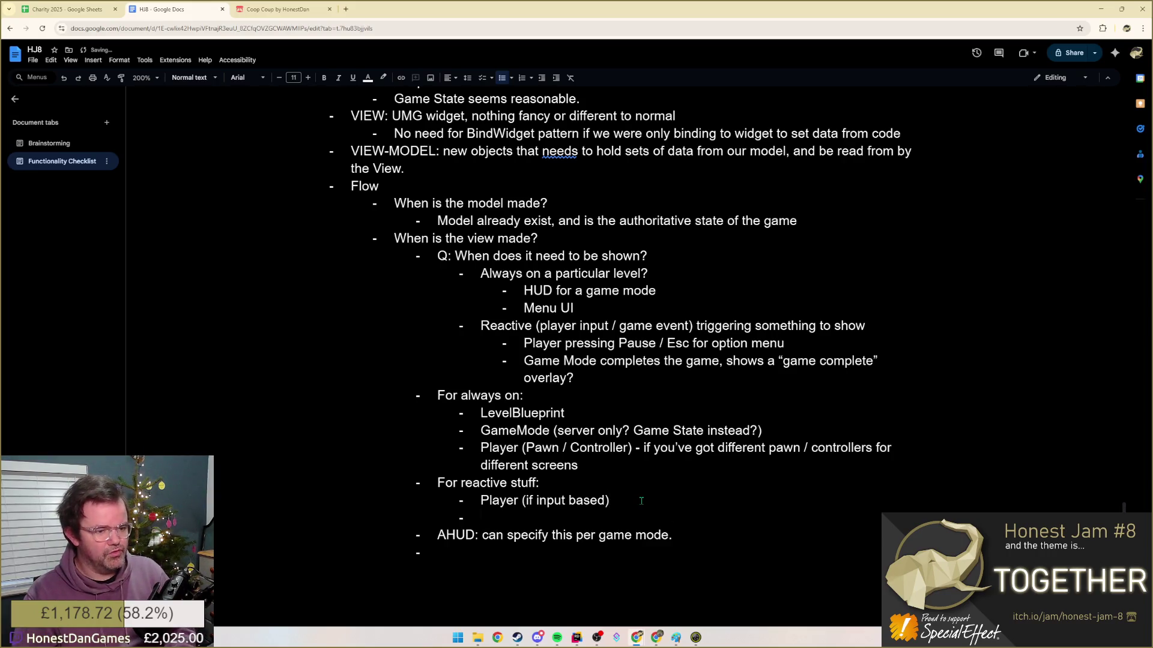
{"action": "type", "text": "Game"}
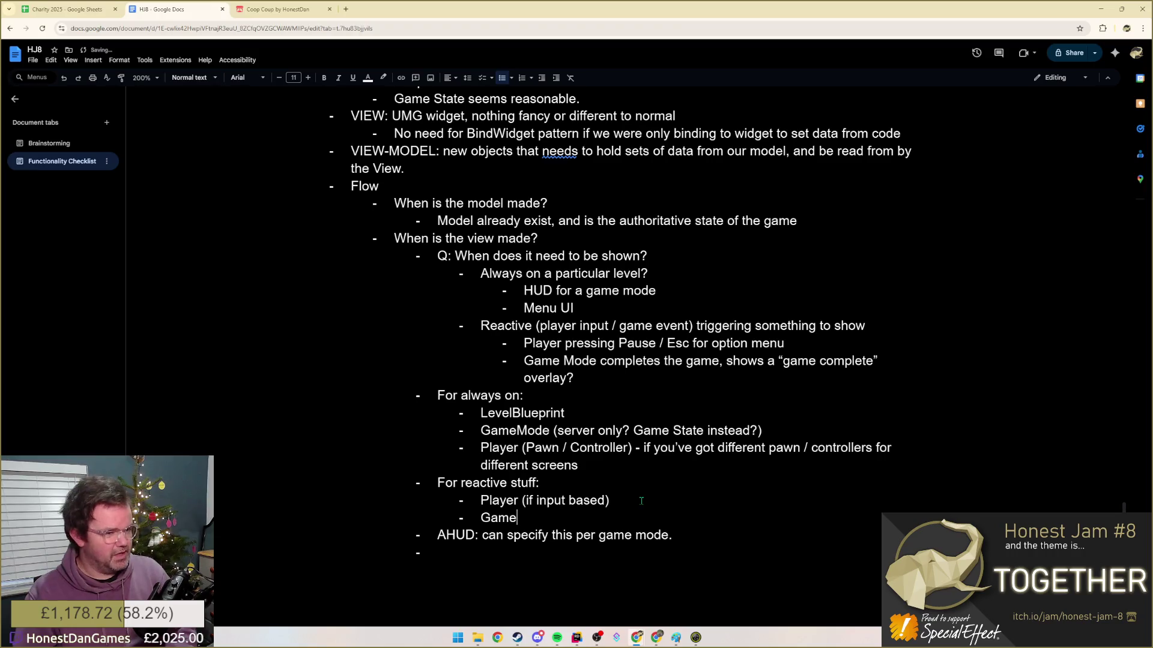
{"action": "type", "text": "Mode ."}
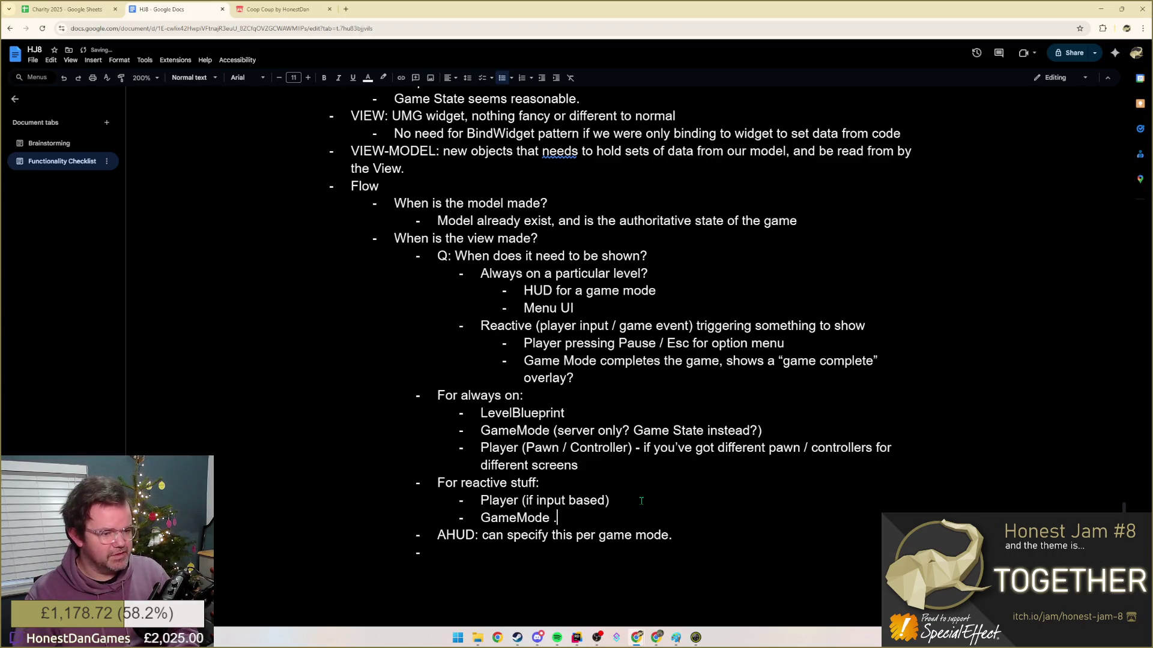
{"action": "type", "text": "?"}
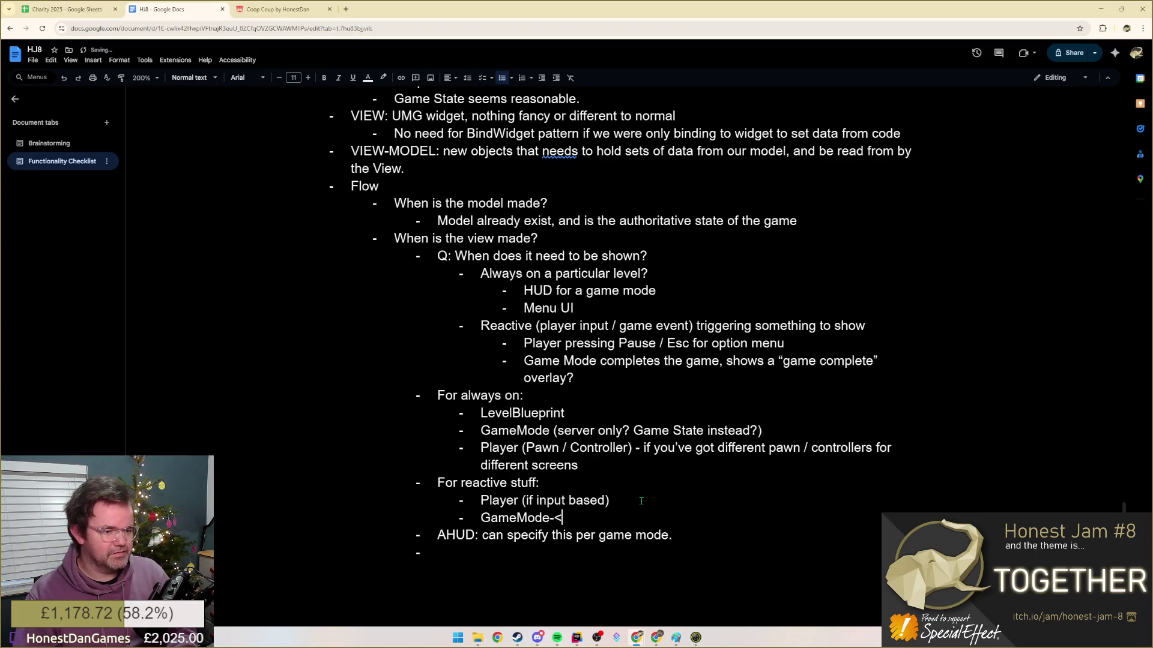
{"action": "type", "text": "GameState"}
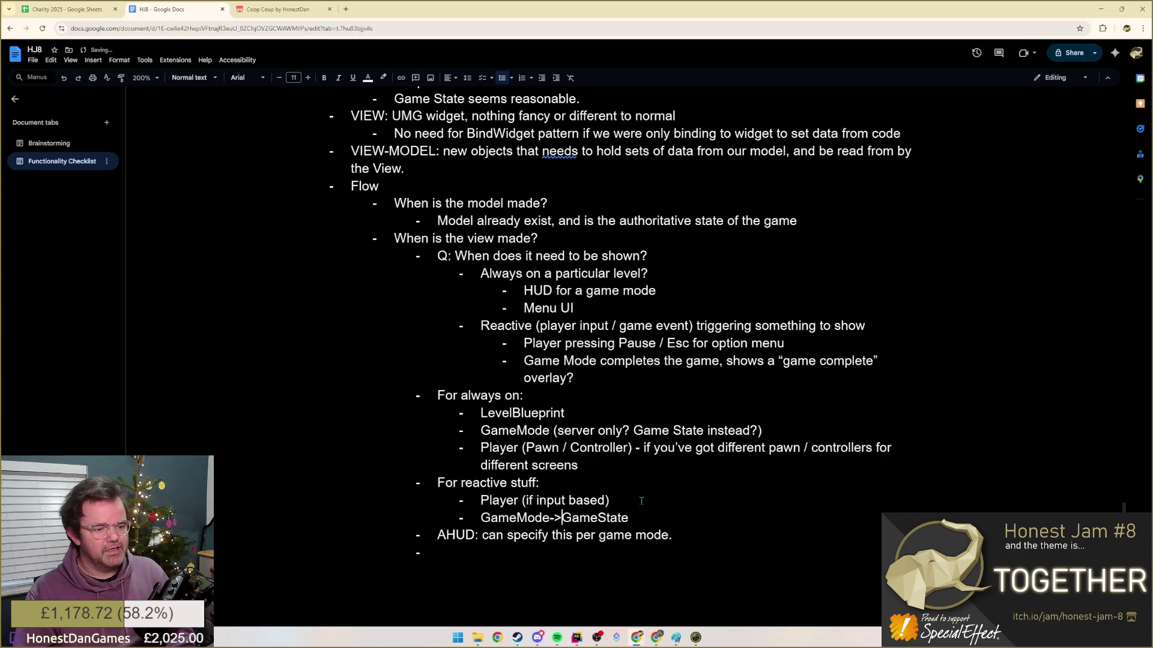
{"action": "key", "text": "BackSpace"}
{"action": "key", "text": "ctrl+BackSpace"}
{"action": "type", "text": "based if "}
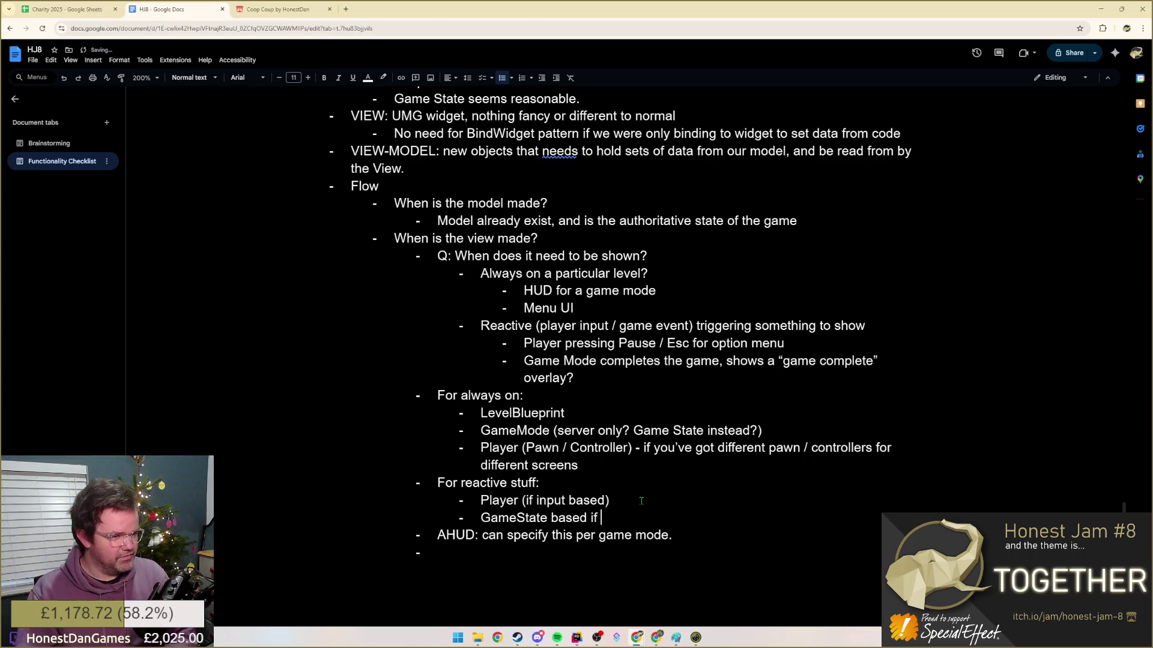
{"action": "type", "text": "rules-of"}
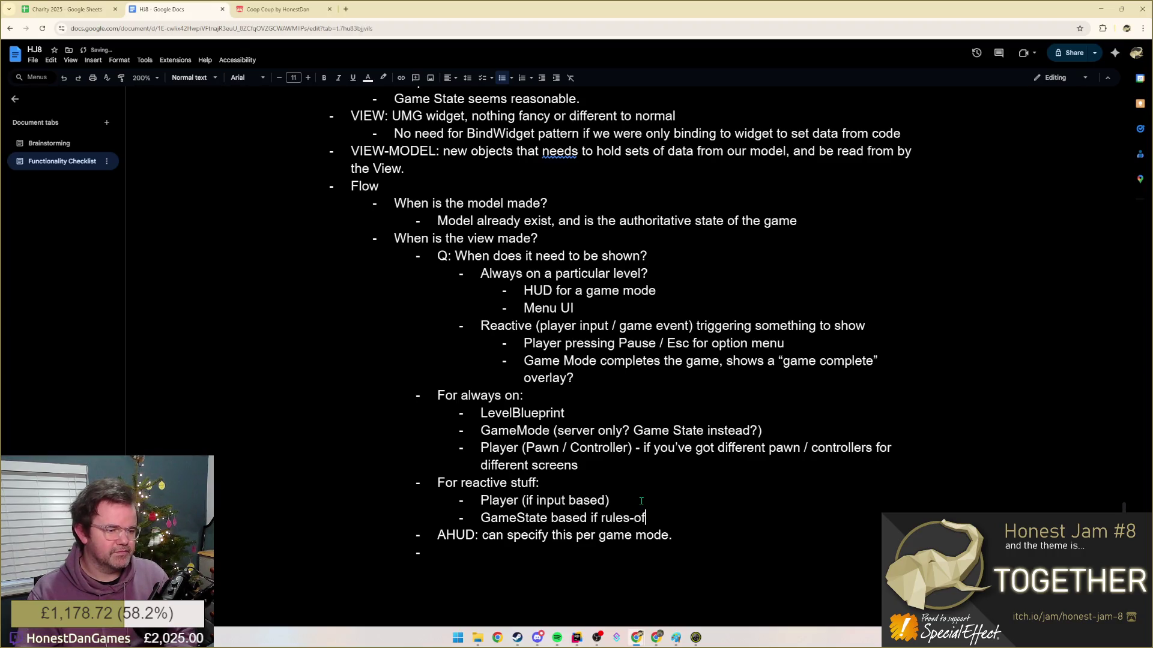
{"action": "type", "text": "-the-game base"}
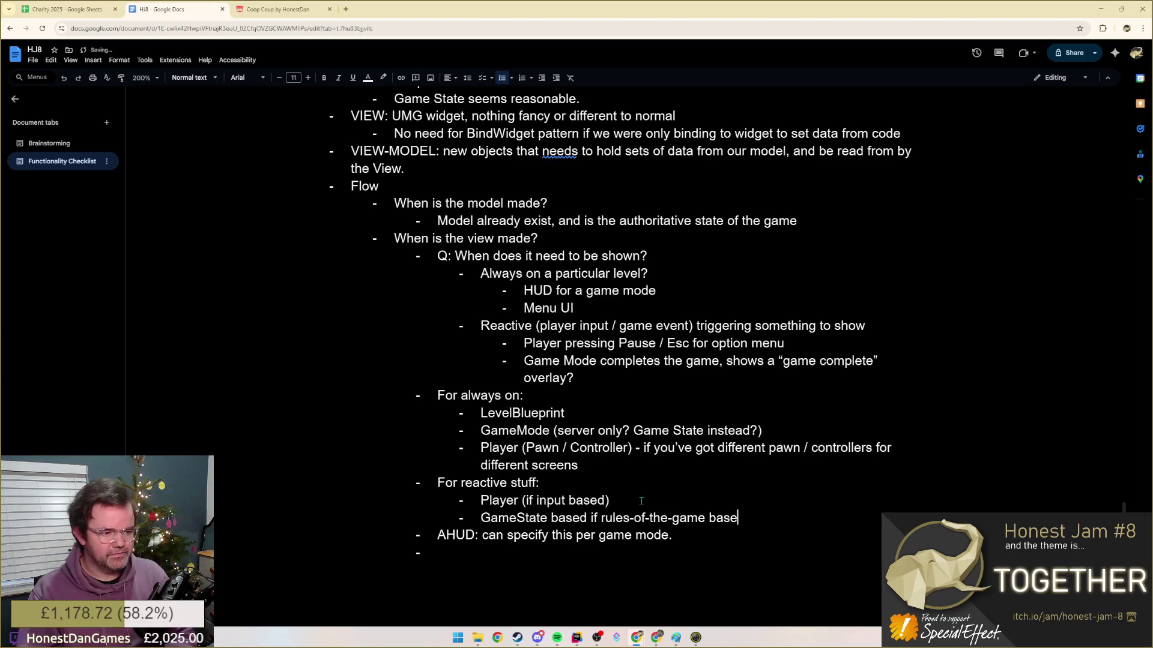
{"action": "type", "text": "d"}
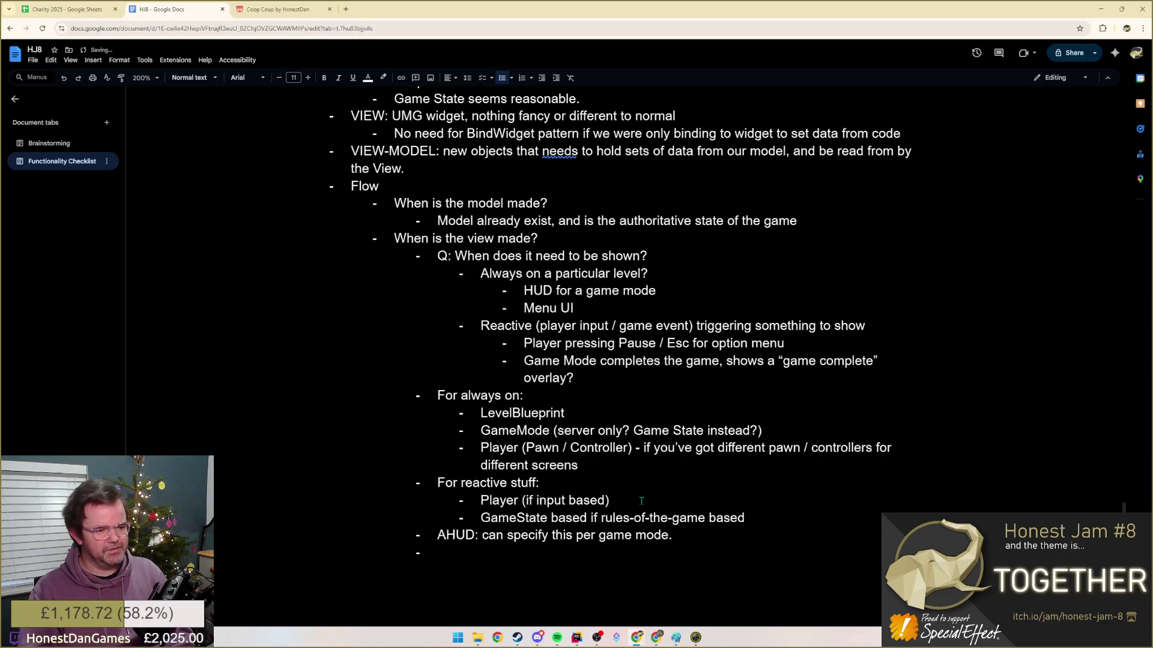
{"action": "key", "text": "ctrl+shift+Left"}
{"action": "key", "text": "ctrl+shift+Left"}
{"action": "key", "text": "ctrl+shift+Left"}
{"action": "key", "text": "ctrl+shift+Left"}
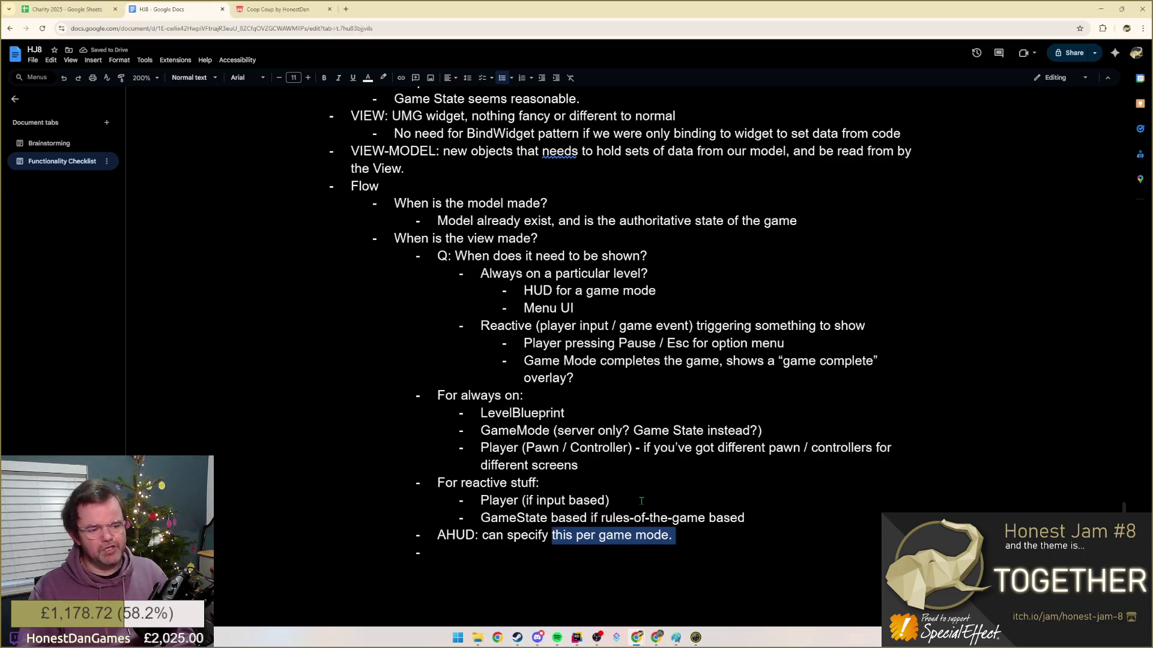
{"action": "key", "text": "ctrl+shift+Left"}
{"action": "key", "text": "ctrl+shift+Left"}
{"action": "key", "text": "ctrl+shift+Left"}
{"action": "key", "text": "ctrl+shift+Left"}
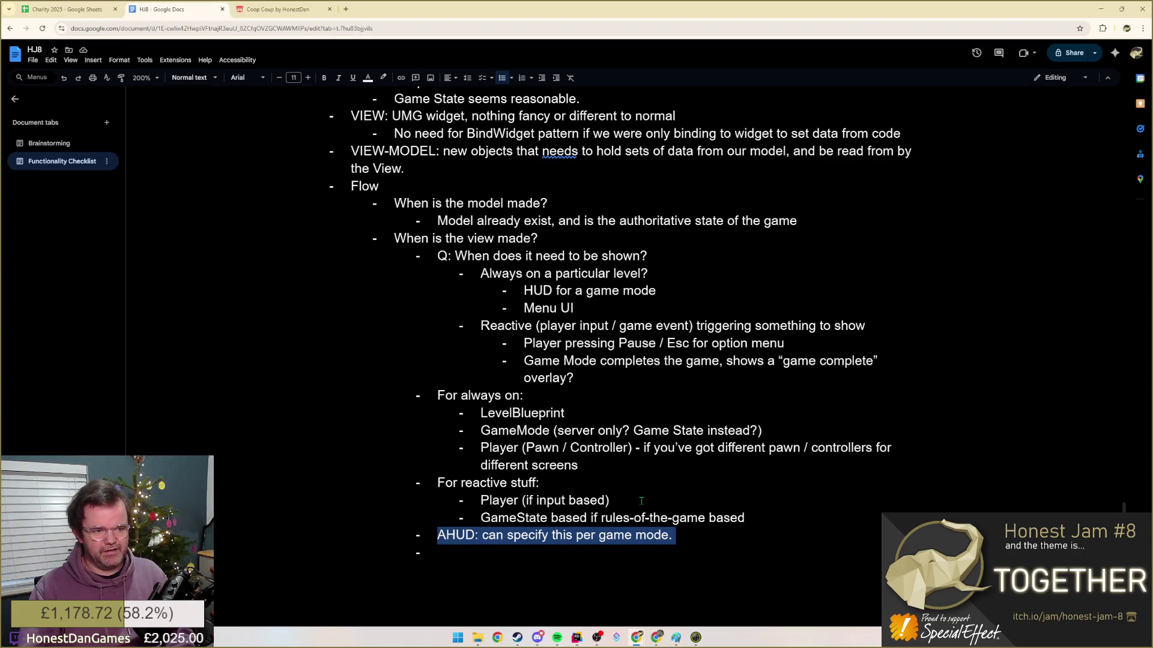
- Add AHUD as an always-on item, specifiable per game mode
{"action": "left_click", "coordinate": [598, 466]}
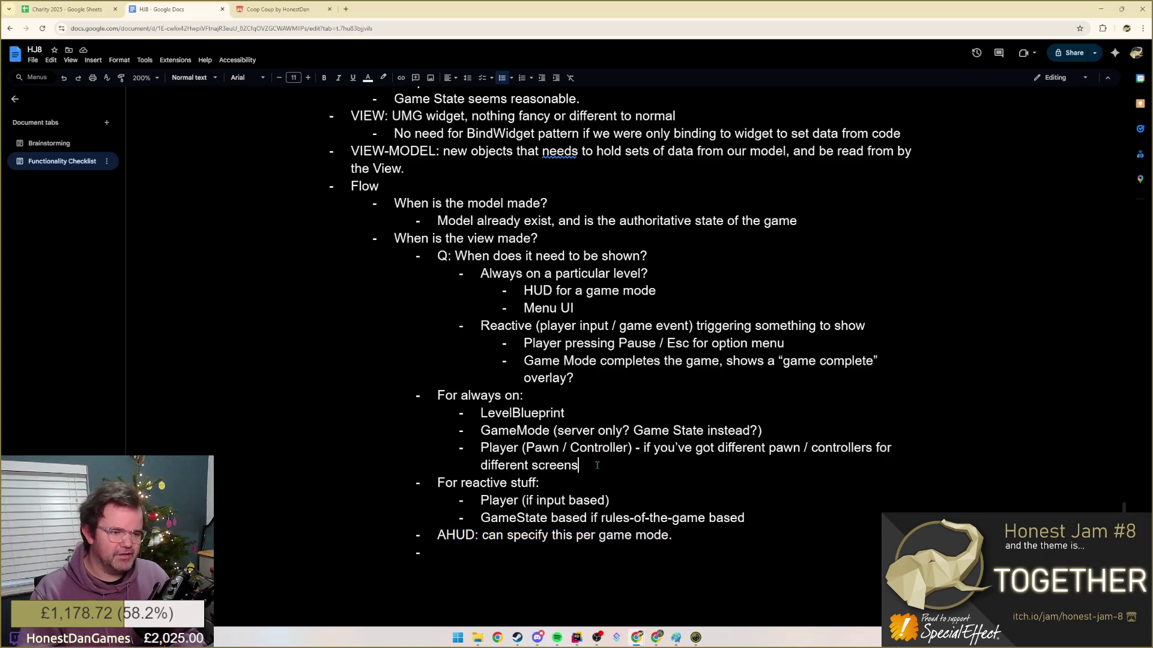
{"action": "key", "text": "Return"}
{"action": "type", "text": "AHUD "}
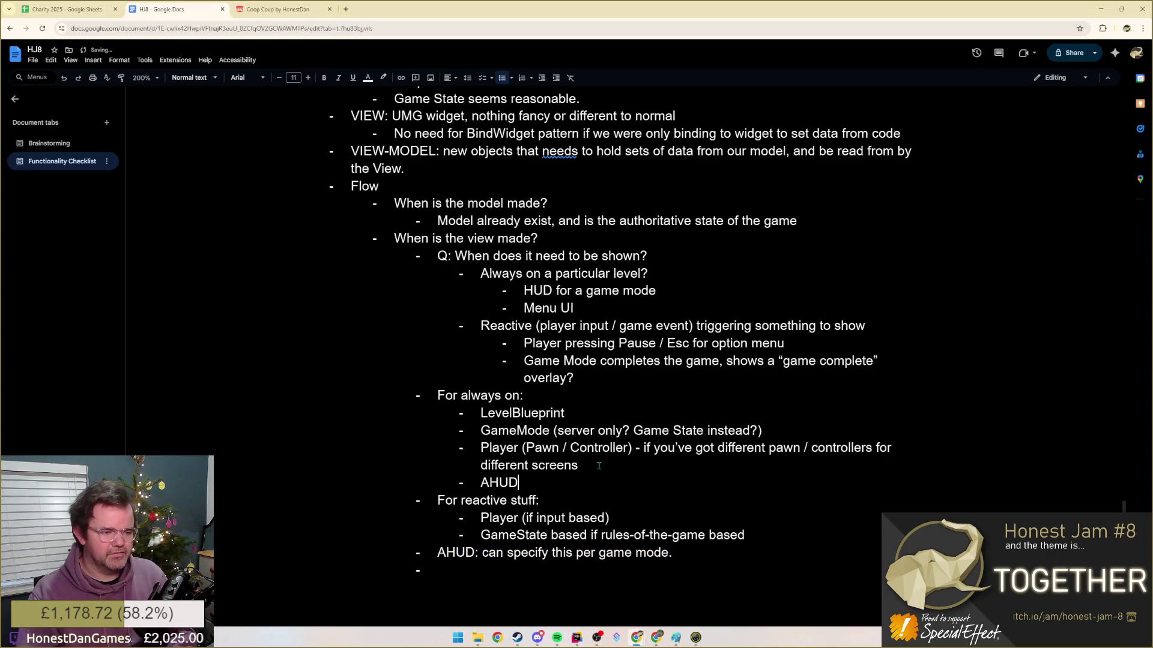
{"action": "type", "text": "since it can be specified per game mode"}
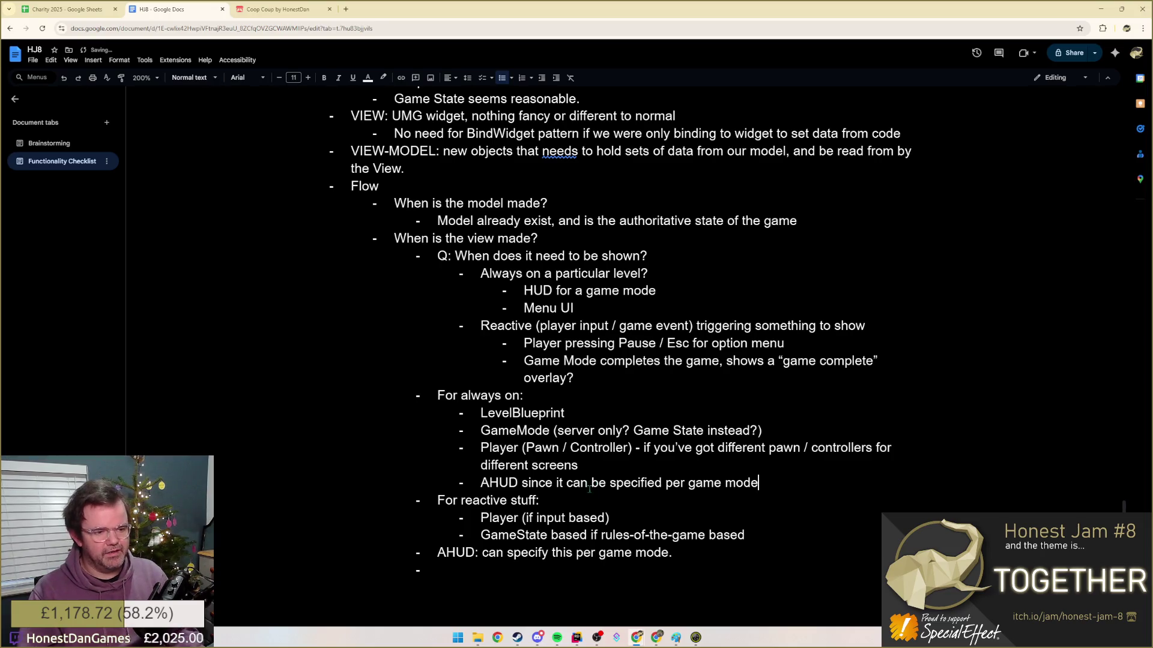
{"action": "double_click", "coordinate": [499, 483]}
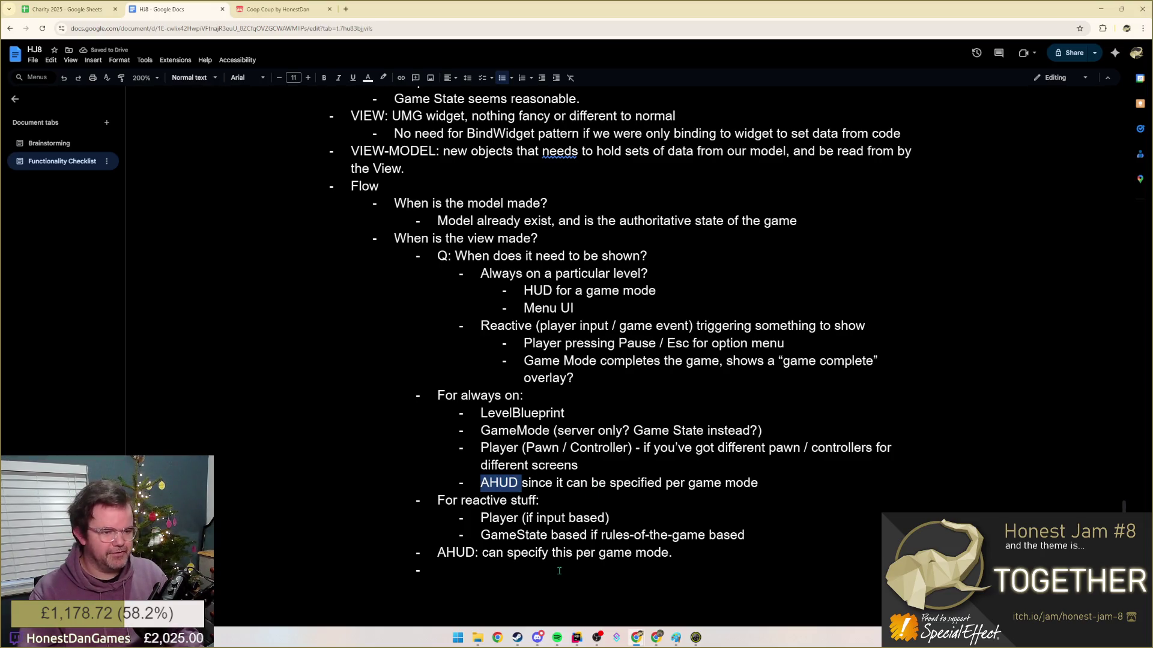
- Remove the old standalone AHUD line and its leftover empty bullet
{"action": "left_click_drag", "start_coordinate": [682, 553], "coordinate": [437, 553]}
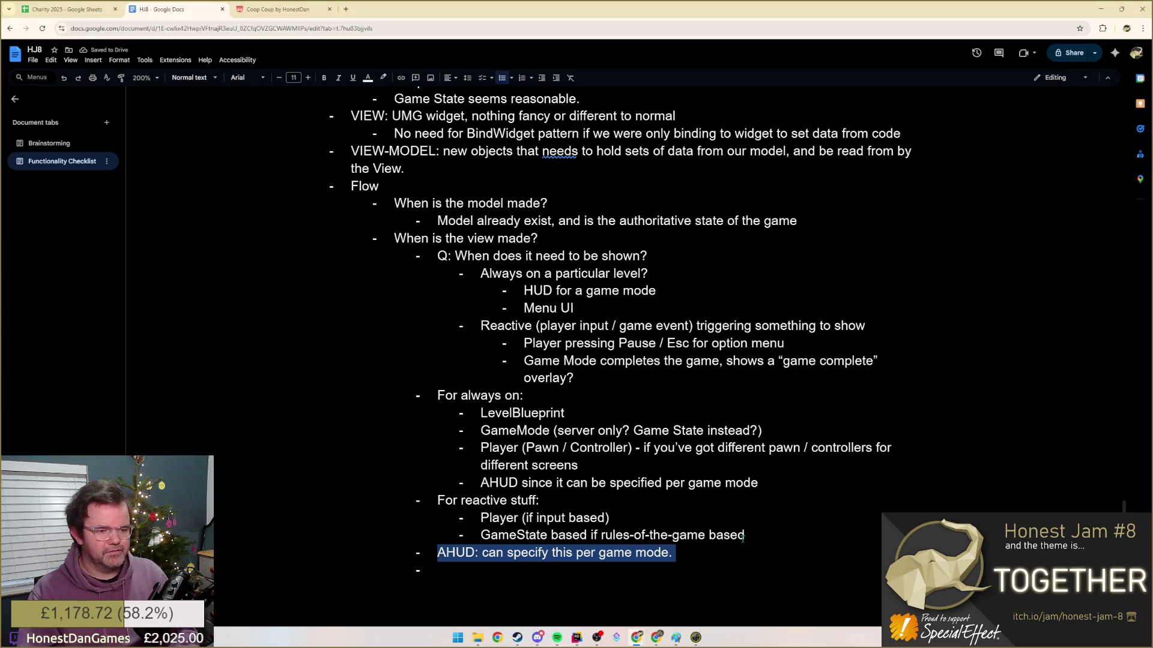
{"action": "key", "text": "ctrl+x"}
{"action": "key", "text": "Down"}
{"action": "key", "text": "BackSpace"}
{"action": "key", "text": "BackSpace"}
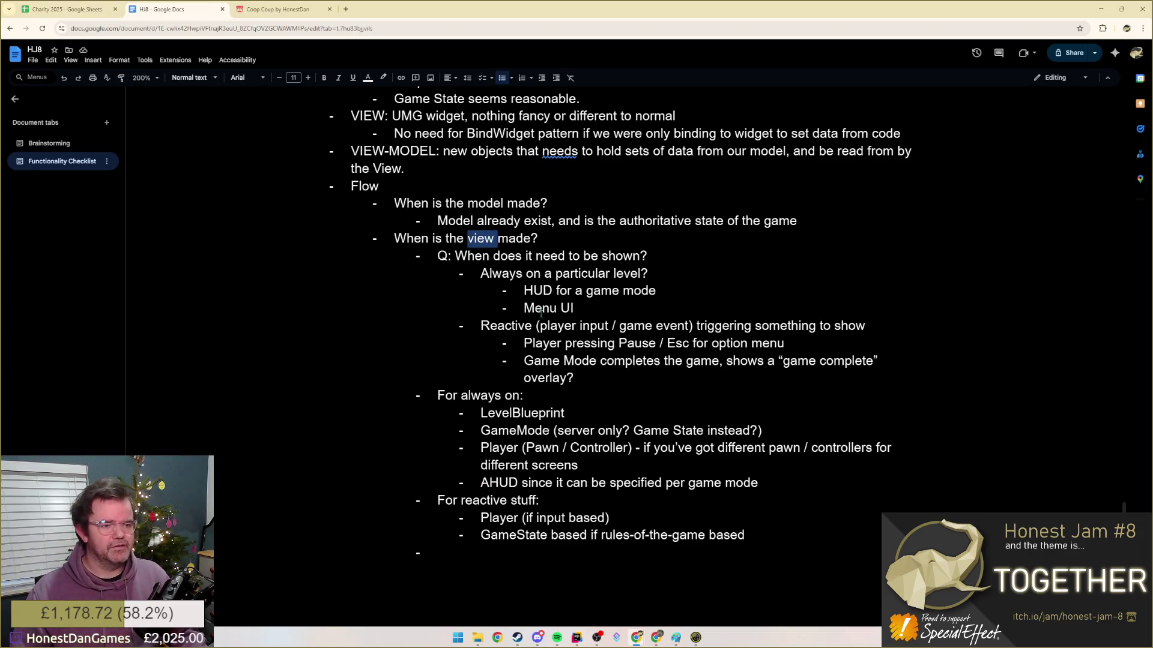
{"action": "key", "text": "shift+Tab"}
{"action": "type", "text": "When is the view model ma"}
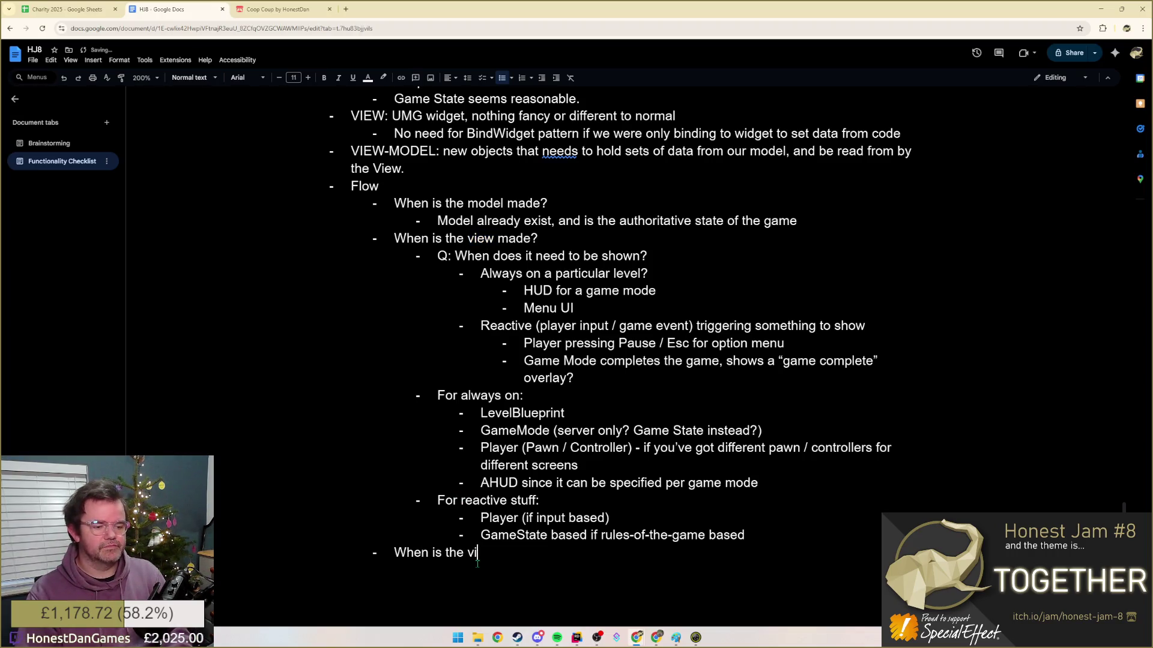
{"action": "type", "text": "de"}
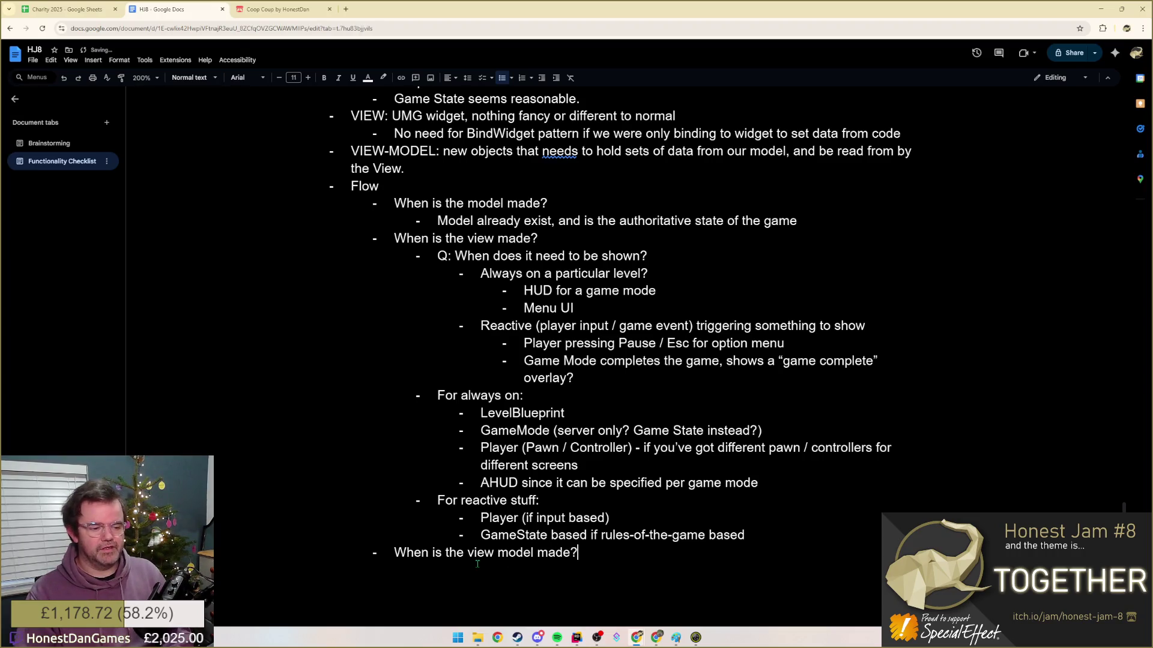
- Bold 'view model' in the new question and 'view'/'model' in the earlier questions
{"action": "key", "text": "ctrl+shift+Left"}
{"action": "key", "text": "ctrl+shift+Left"}
{"action": "key", "text": "ctrl+b"}
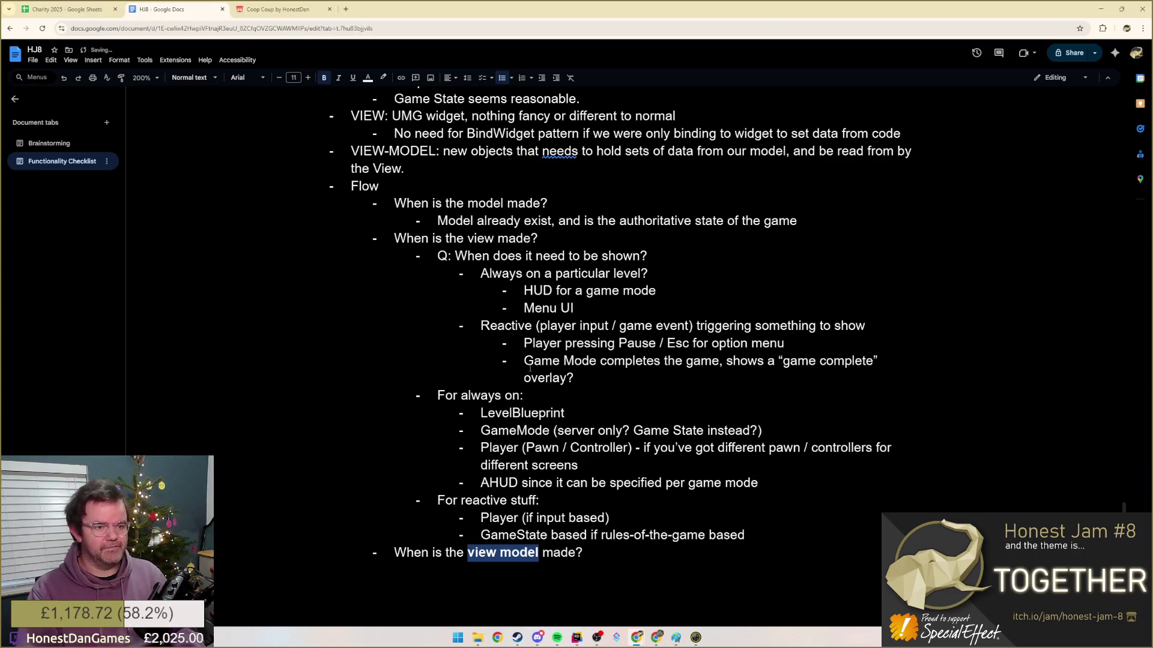
{"action": "key", "text": "ctrl+b"}
{"action": "double_click", "coordinate": [485, 203]}
{"action": "key", "text": "ctrl+b"}
{"action": "left_click", "coordinate": [543, 239]}
{"action": "scroll", "coordinate": [611, 383], "scroll_direction": "down", "scroll_amount": 3}
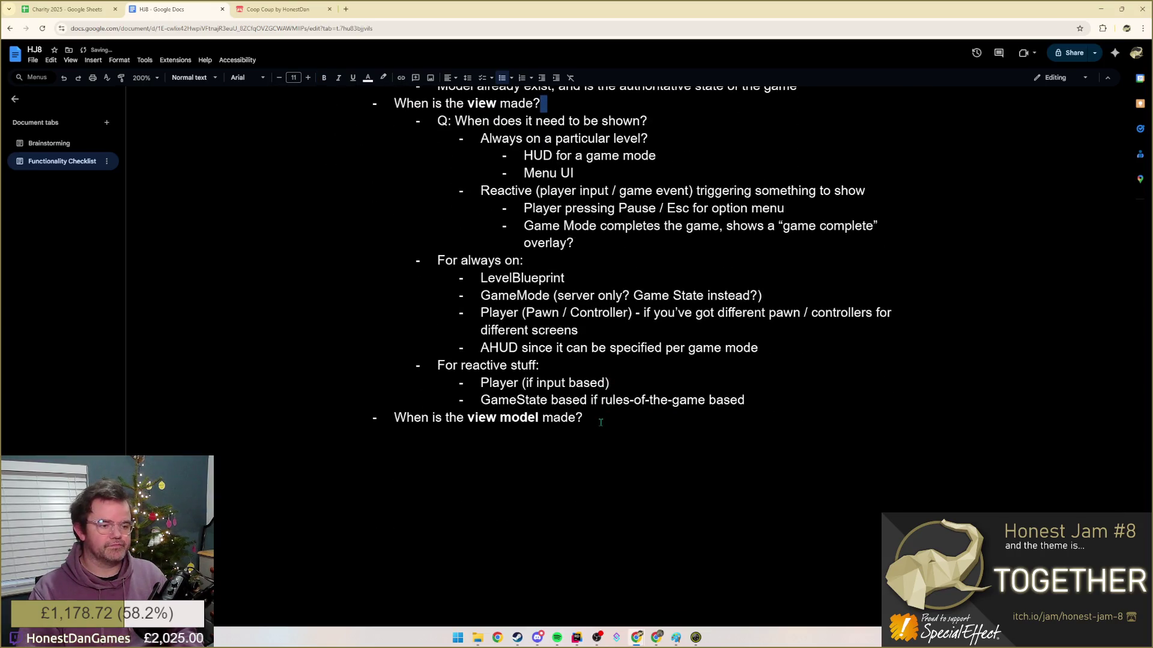
{"action": "scroll", "coordinate": [601, 421], "scroll_direction": "up", "scroll_amount": 1}
- Add an empty indented sub-bullet beneath the 'When is the view model made?' question
{"action": "left_click", "coordinate": [586, 462]}
{"action": "key", "text": "Return"}
{"action": "key", "text": "Tab"}
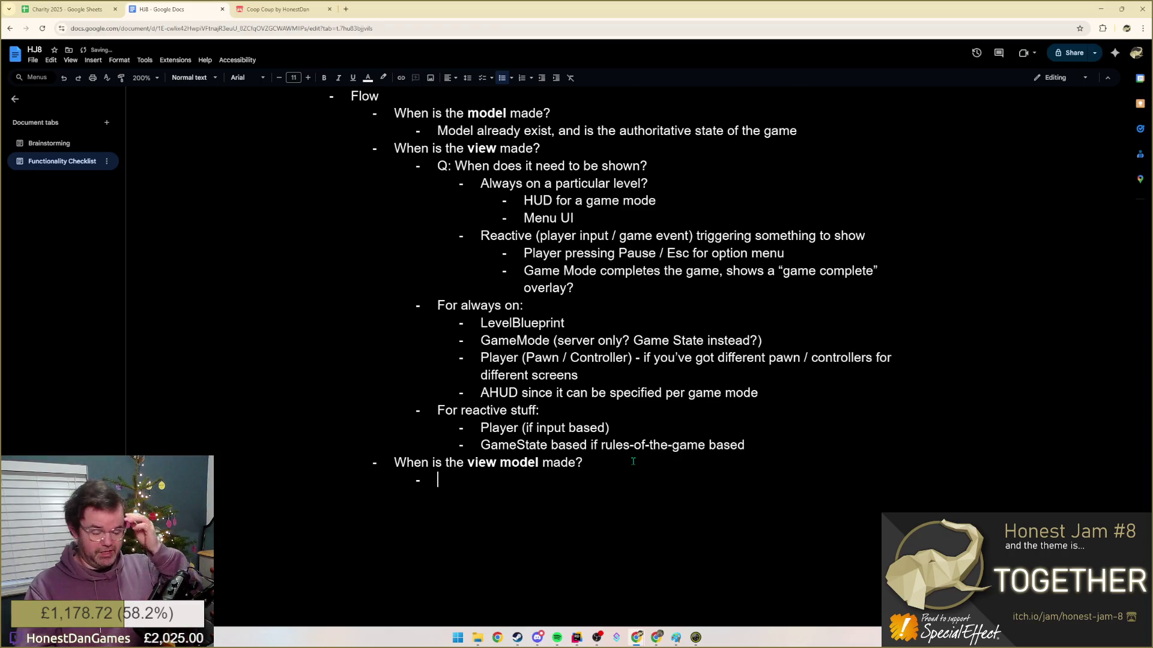
{"action": "type", "text": "Widget"}
- Answer 'View can create a VM instance itself.' and start a deeper follow-up bullet
{"action": "key", "text": "BackSpace"}
{"action": "key", "text": "BackSpace"}
{"action": "key", "text": "BackSpace"}
{"action": "type", "text": "View can create a VM instance"}
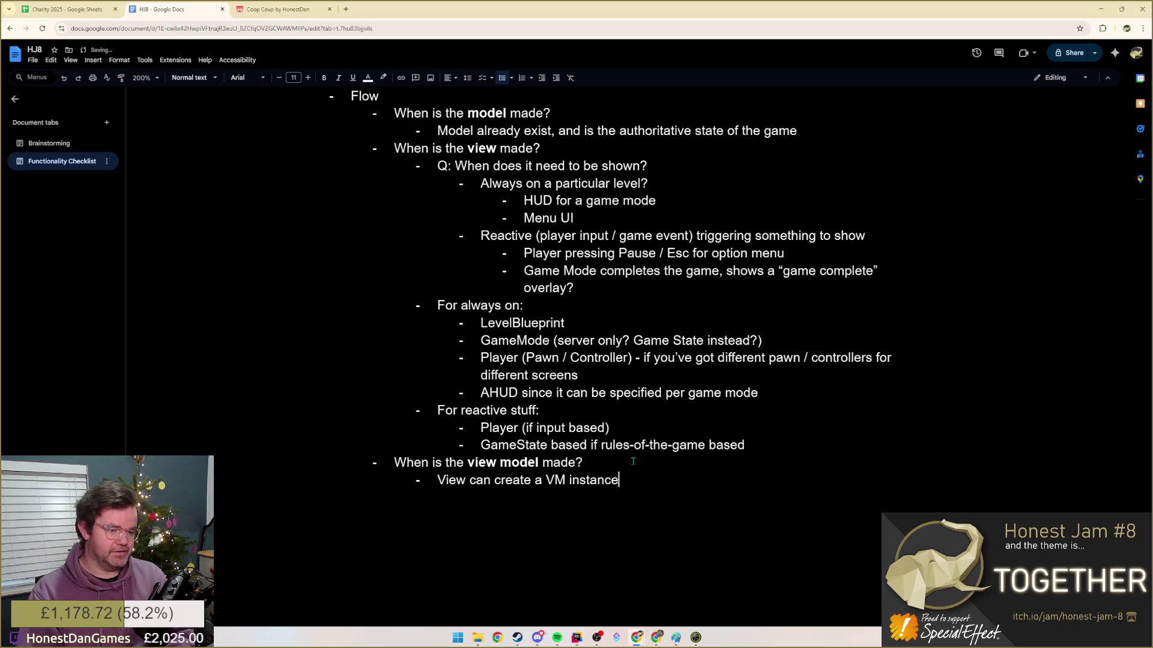
{"action": "type", "text": " itself."}
{"action": "key", "text": "Return"}
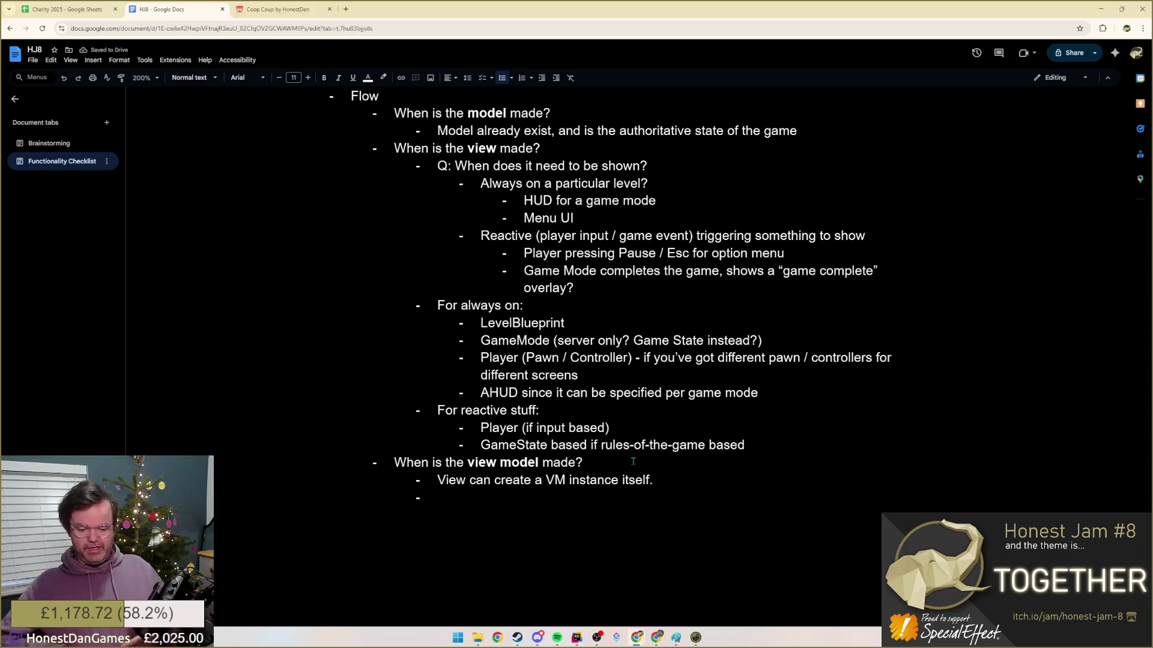
{"action": "key", "text": "Tab"}
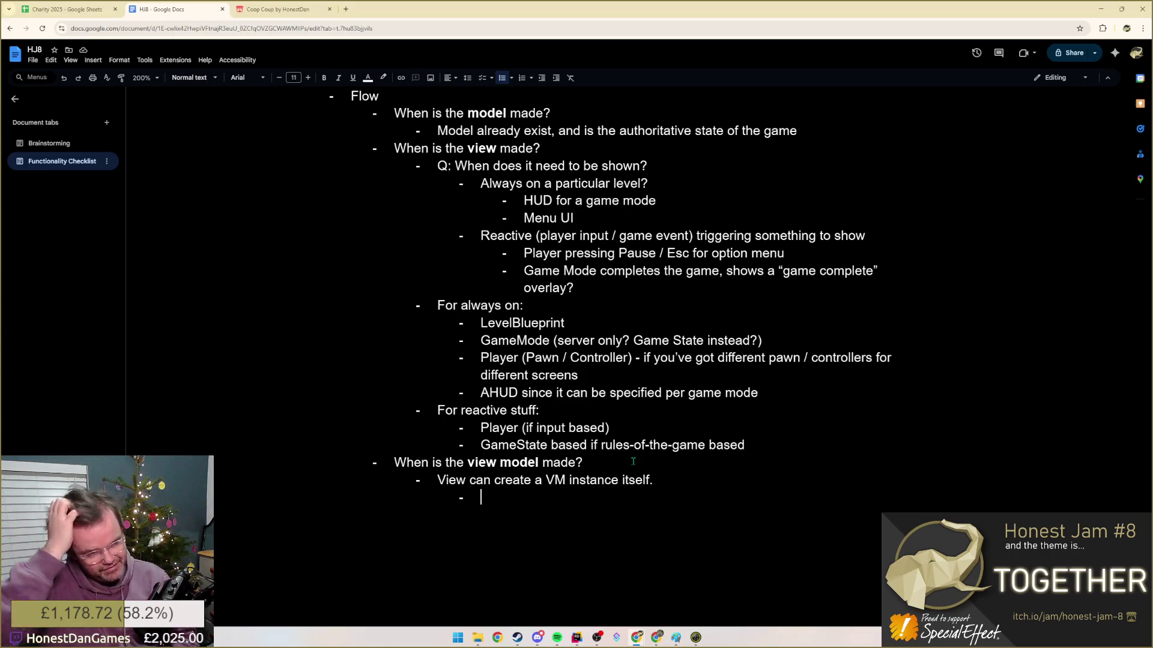
{"action": "type", "text": "If we do this, how do"}
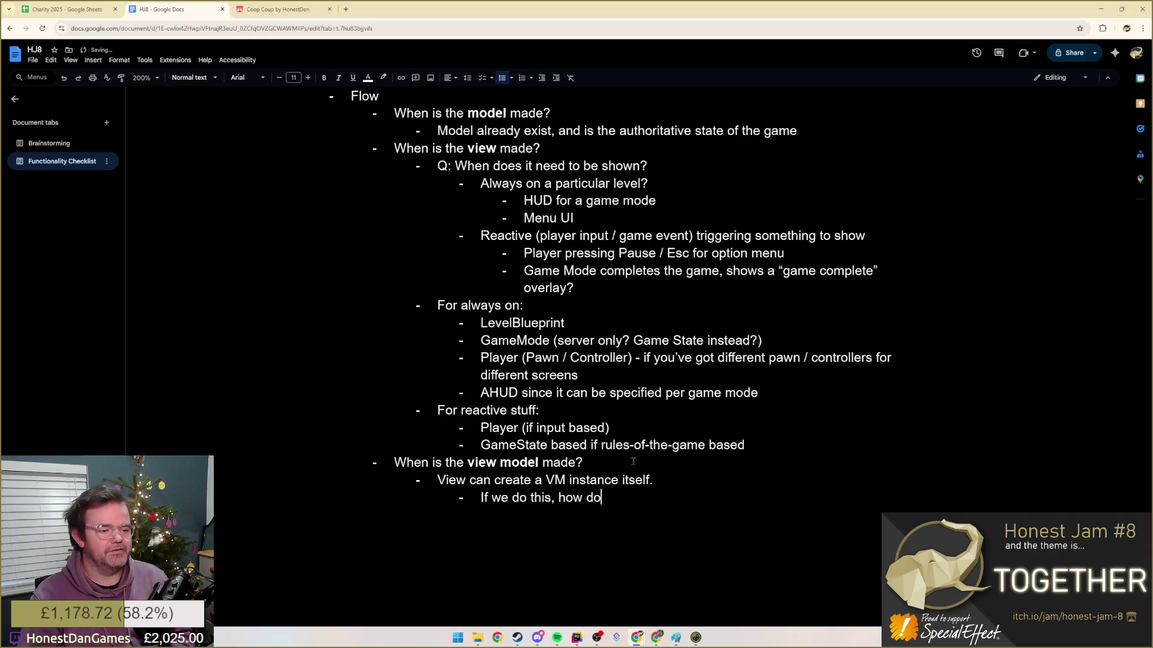
{"action": "type", "text": " we hook up the Model to the View Model"}
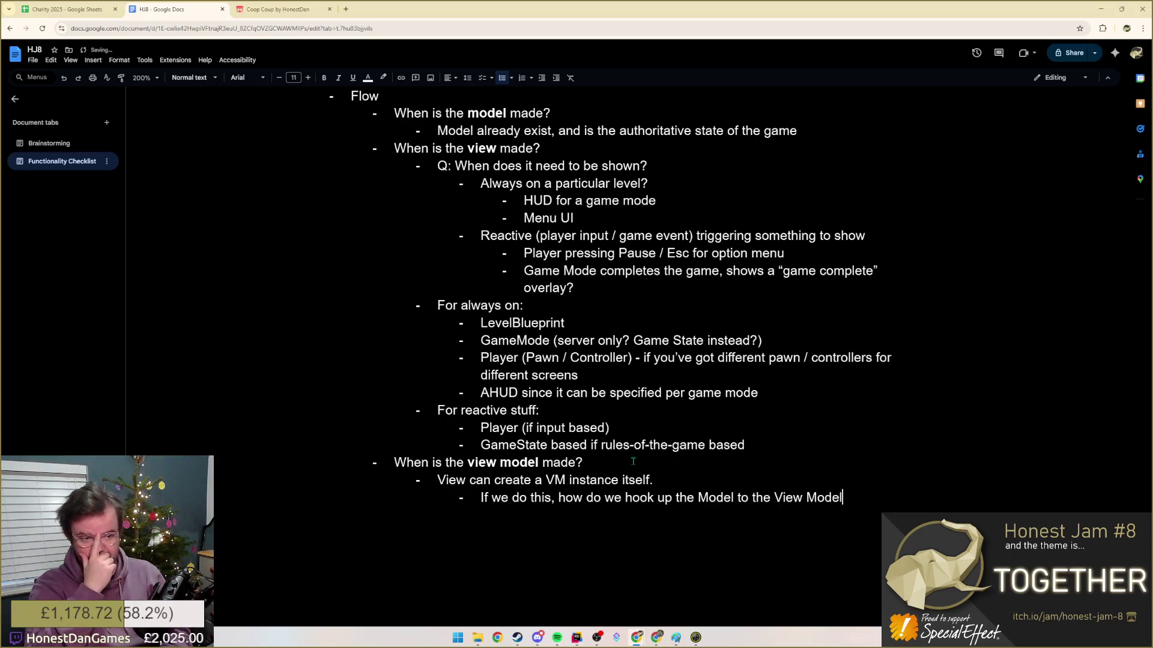
{"action": "type", "text": "?"}
- Ask how the Model hooks to the View Model and note the creator can ask the widget for its VM instance
{"action": "key", "text": "Return"}
{"action": "key", "text": "Tab"}
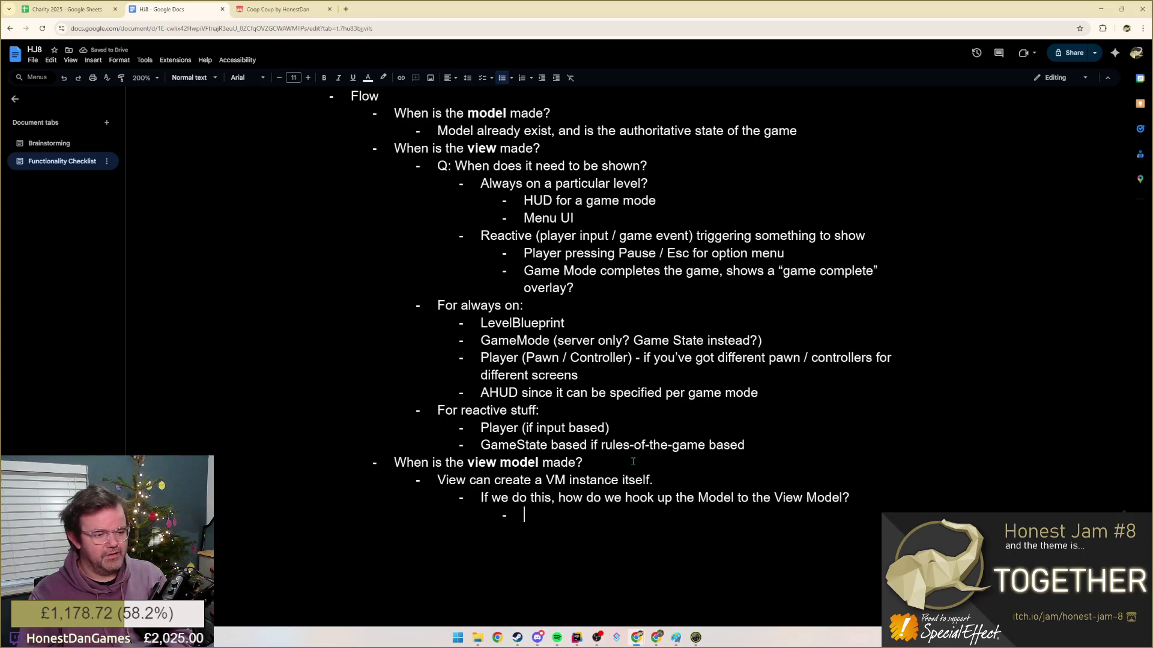
{"action": "type", "text": "The thing "}
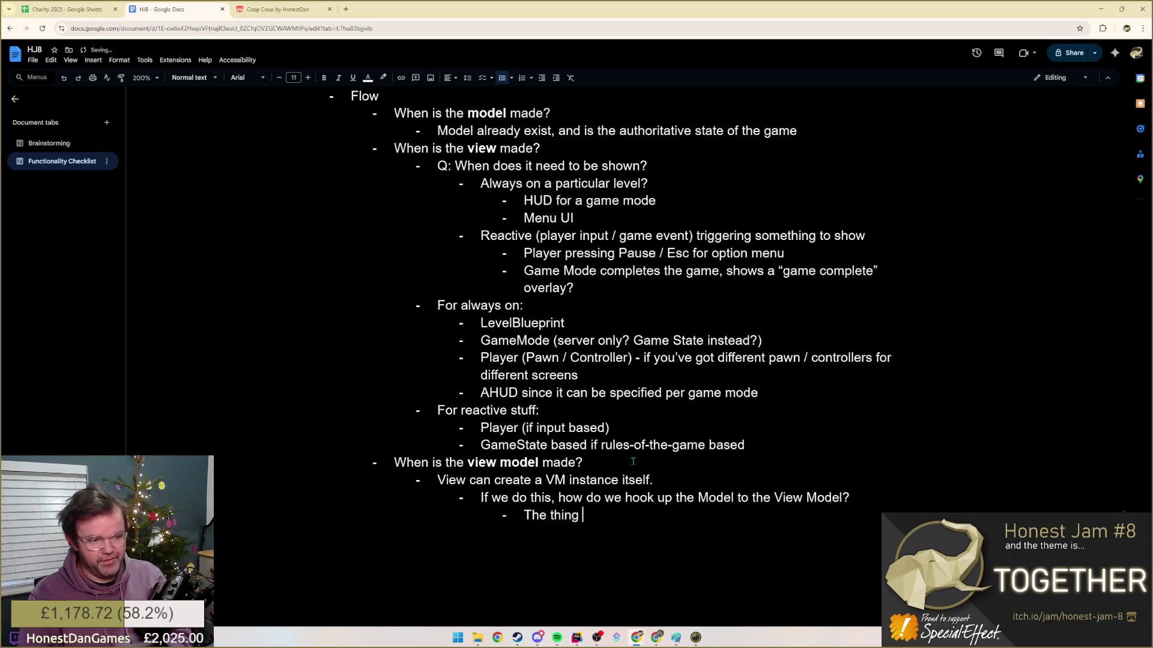
{"action": "type", "text": "that creates the w"}
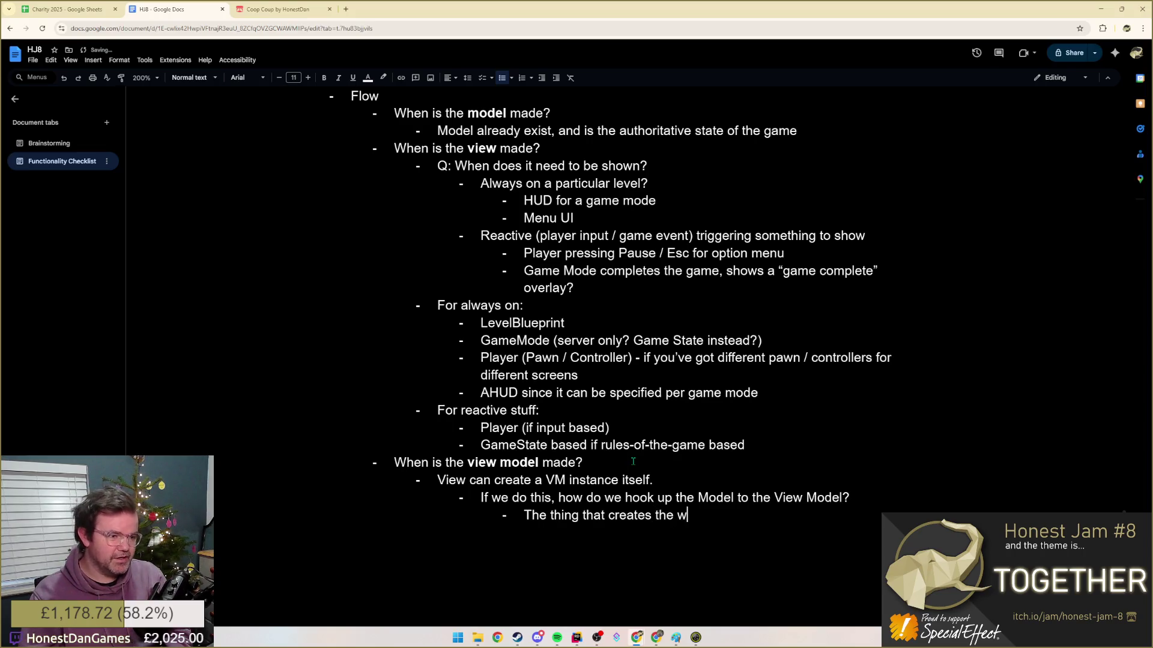
{"action": "key", "text": "BackSpace"}
{"action": "type", "text": "View"}
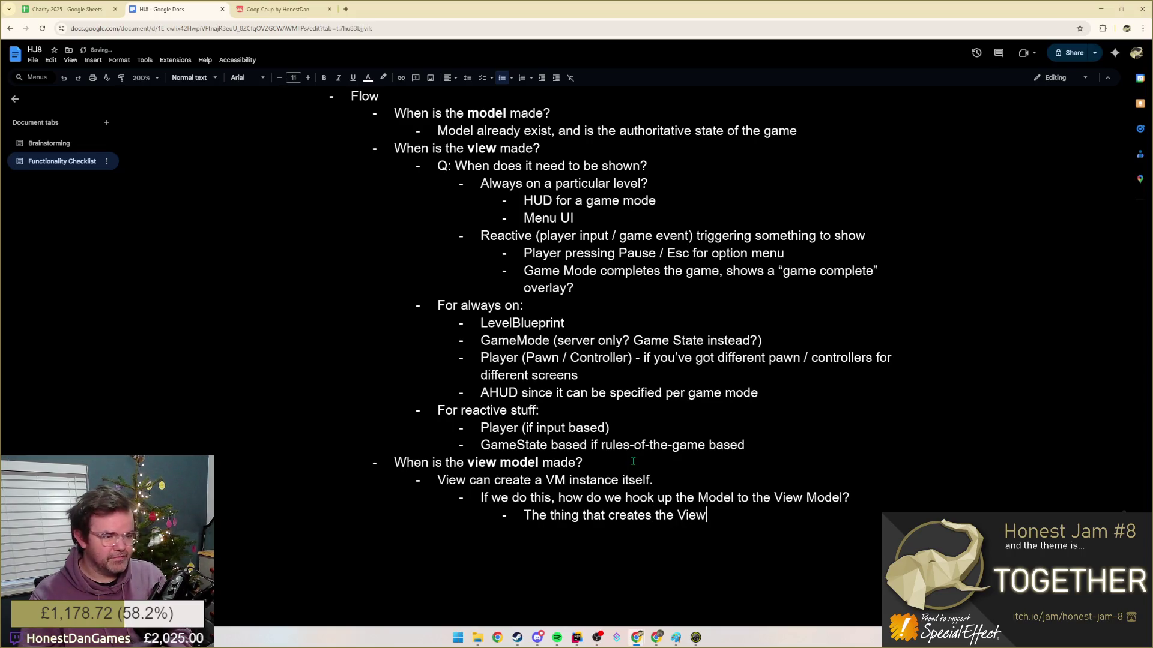
{"action": "type", "text": " (widget) c"}
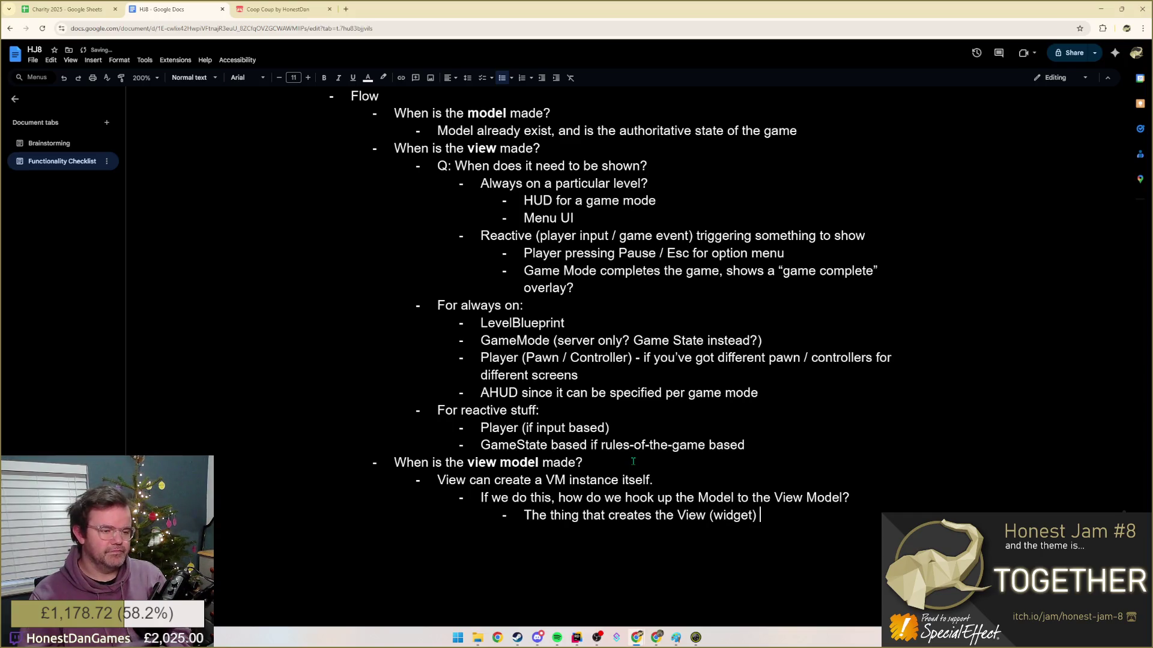
{"action": "type", "text": "ould"}
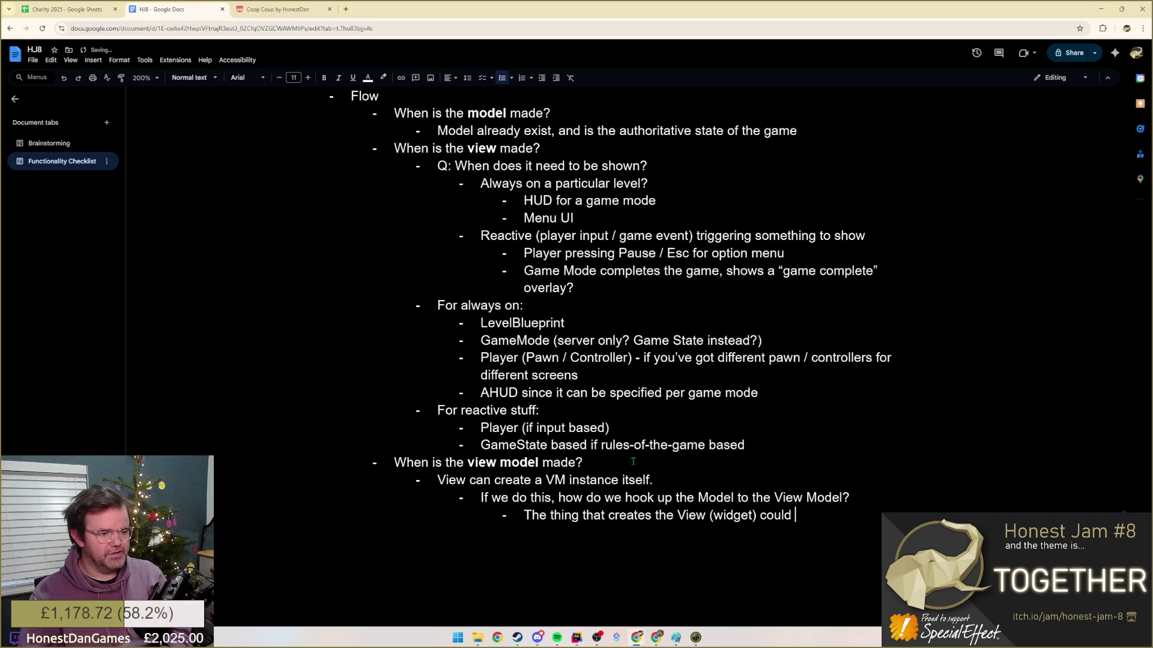
{"action": "key", "text": "BackSpace"}
{"action": "key", "text": "BackSpace"}
{"action": "key", "text": "BackSpace"}
{"action": "type", "text": "would know about the widget, and thus can ask it for its View Model instance?"}
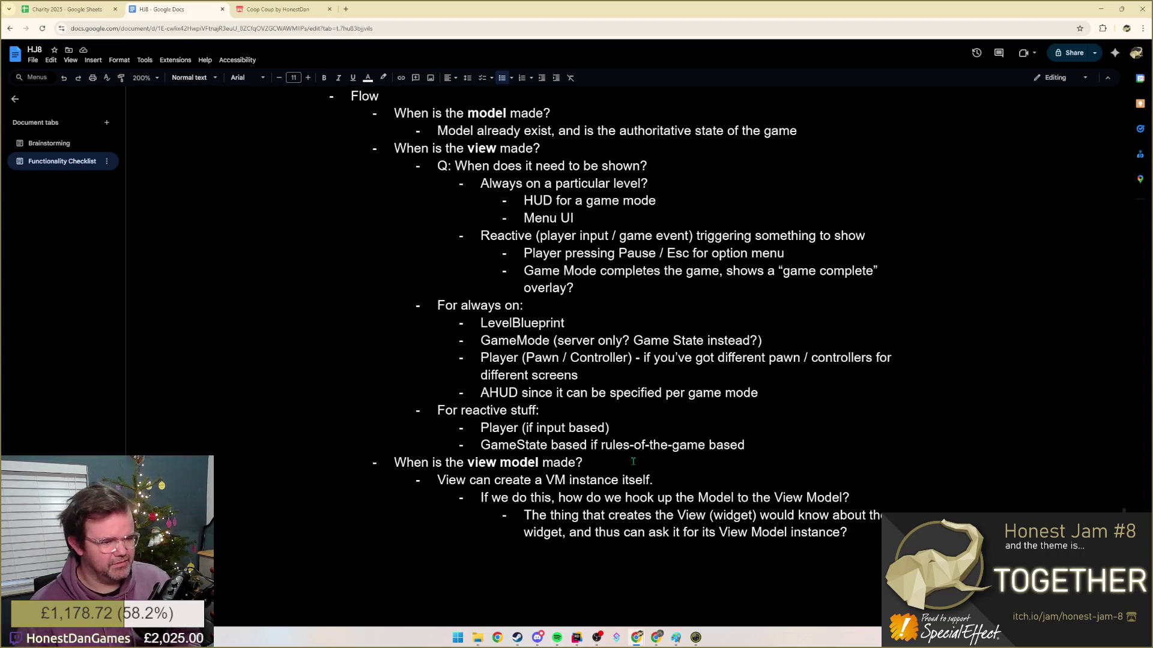
{"action": "key", "text": "Return"}
{"action": "type", "text": "We are "}
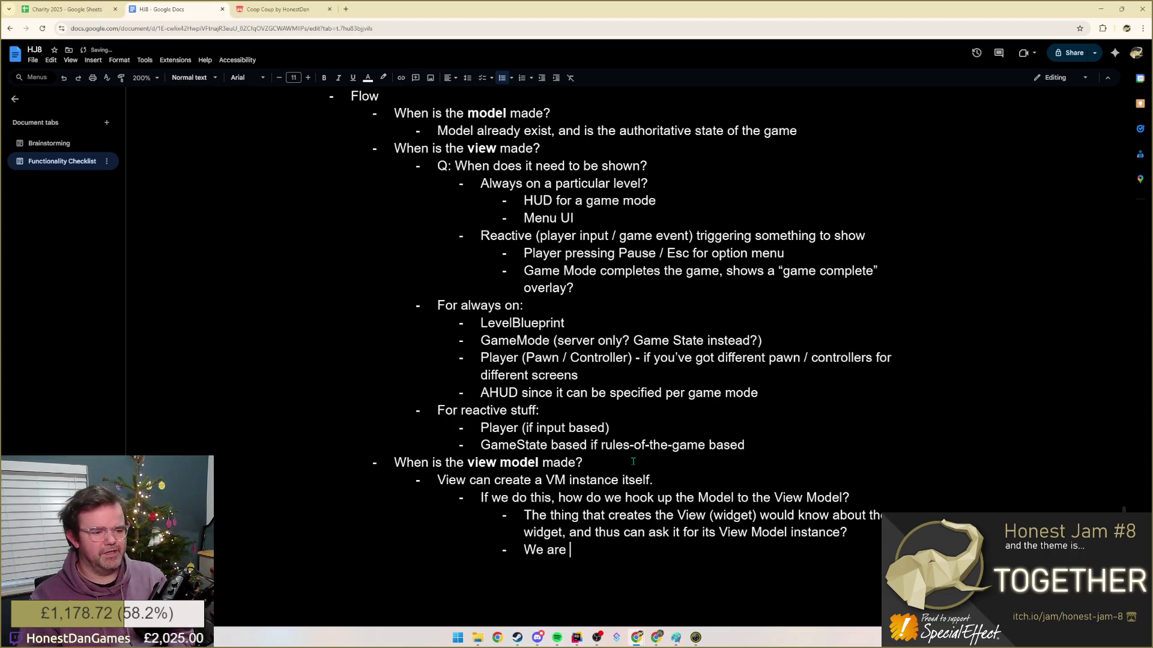
{"action": "type", "text": "then essentially"}
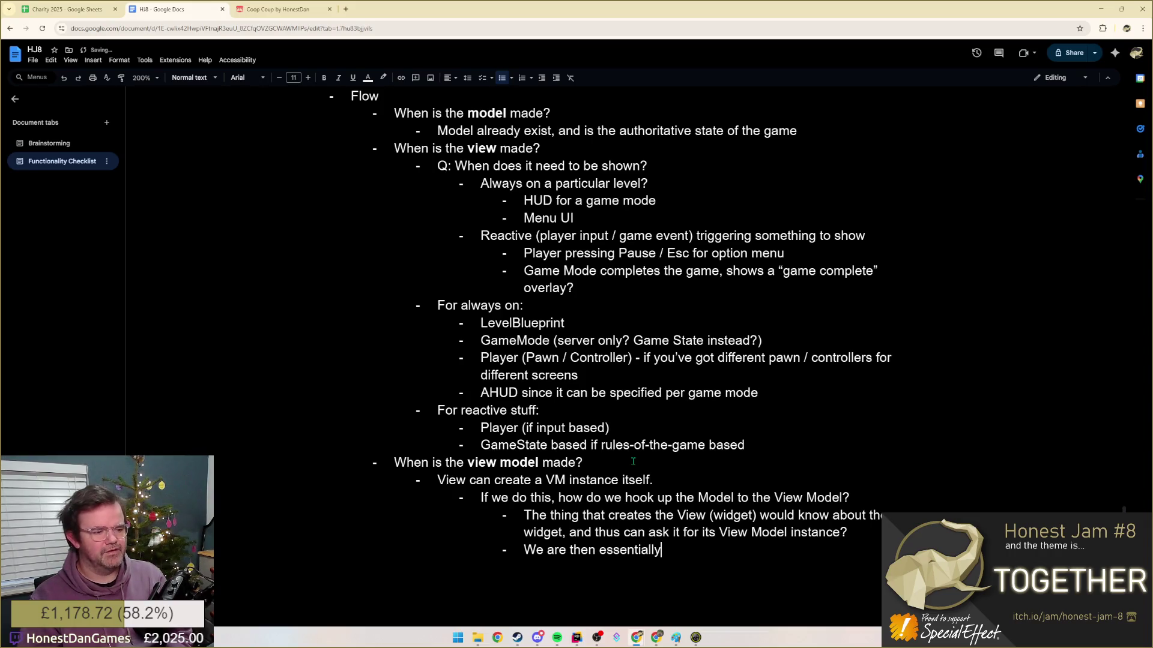
{"action": "type", "text": " a middle"}
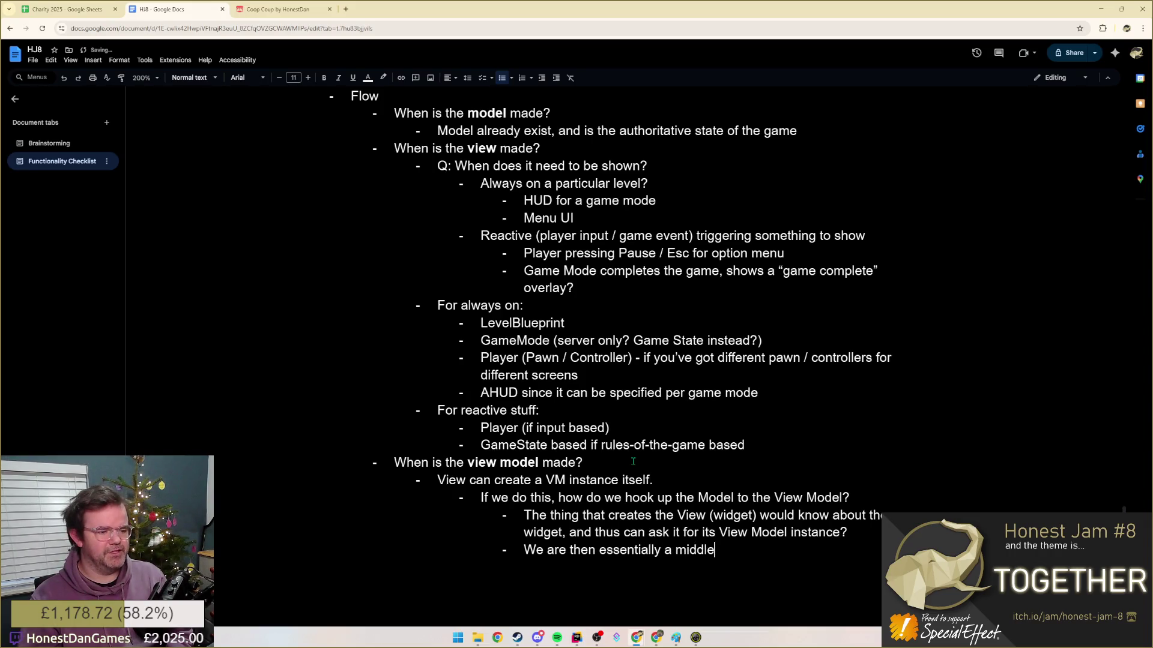
{"action": "type", "text": "-man"}
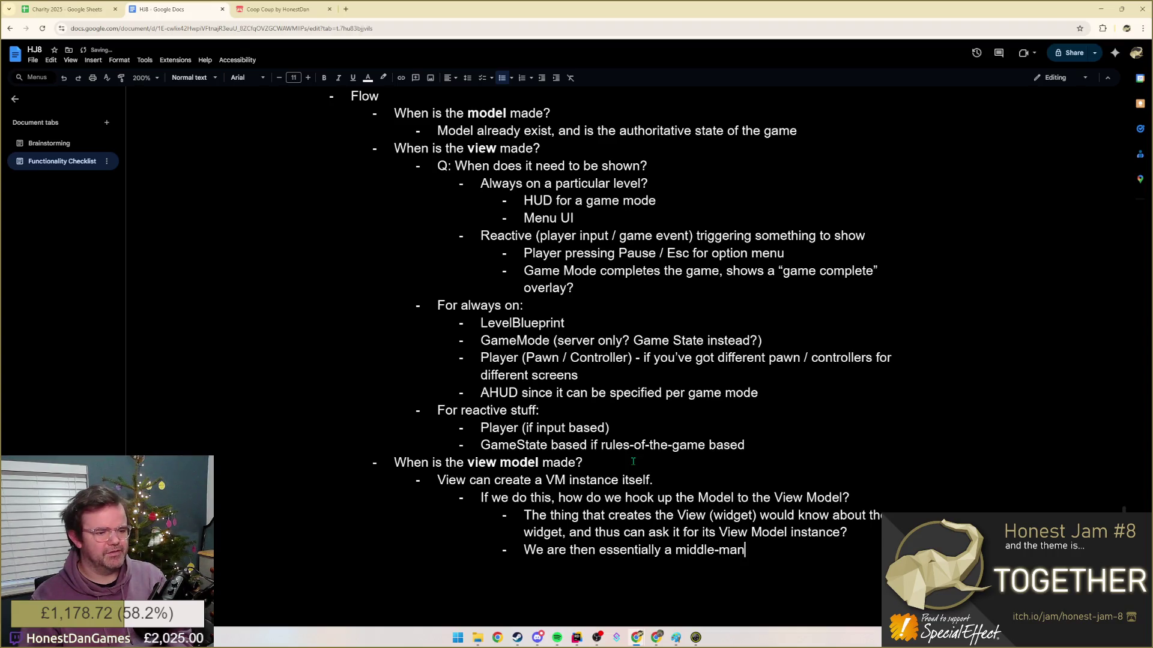
- Rewrite the note as the creator acting as middle man knowing both Widget and Model
{"action": "key", "text": "ctrl+BackSpace"}
{"action": "key", "text": "ctrl+BackSpace"}
{"action": "key", "text": "ctrl+BackSpace"}
{"action": "key", "text": "ctrl+BackSpace"}
{"action": "key", "text": "ctrl+BackSpace"}
{"action": "key", "text": "ctrl+BackSpace"}
{"action": "key", "text": "ctrl+BackSpace"}
{"action": "type", "text": "The"}
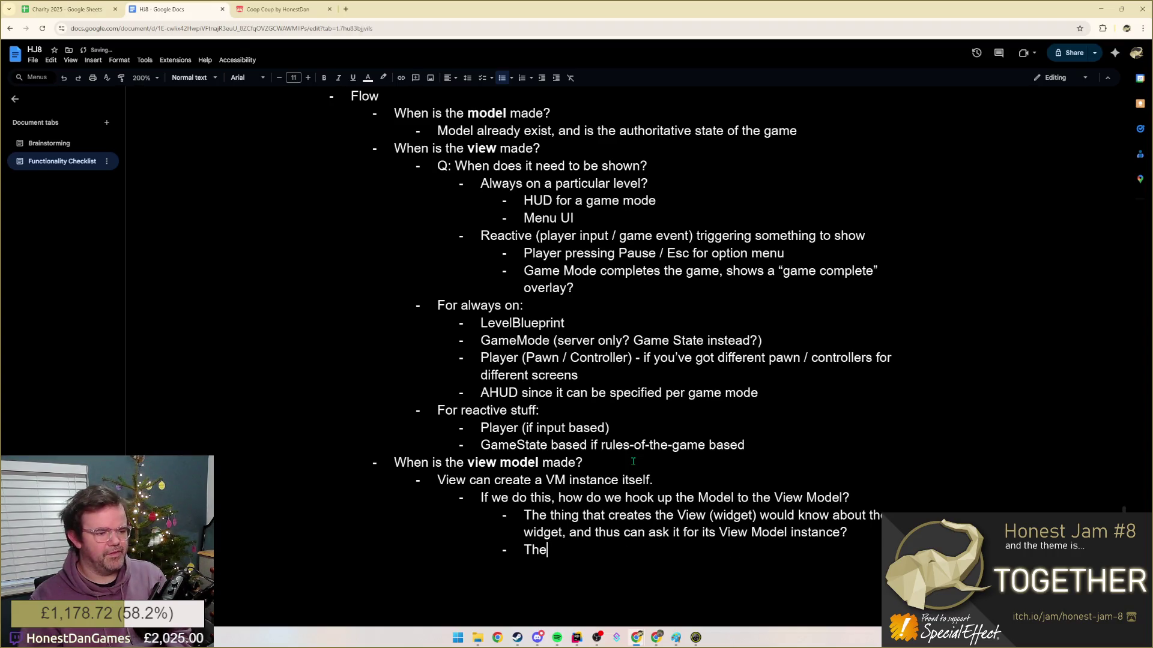
{"action": "type", "text": "ng that creates it wi"}
{"action": "type", "text": "uld"}
{"action": "key", "text": "BackSpace"}
{"action": "type", "text": "then act a s"}
{"action": "key", "text": "BackSpace"}
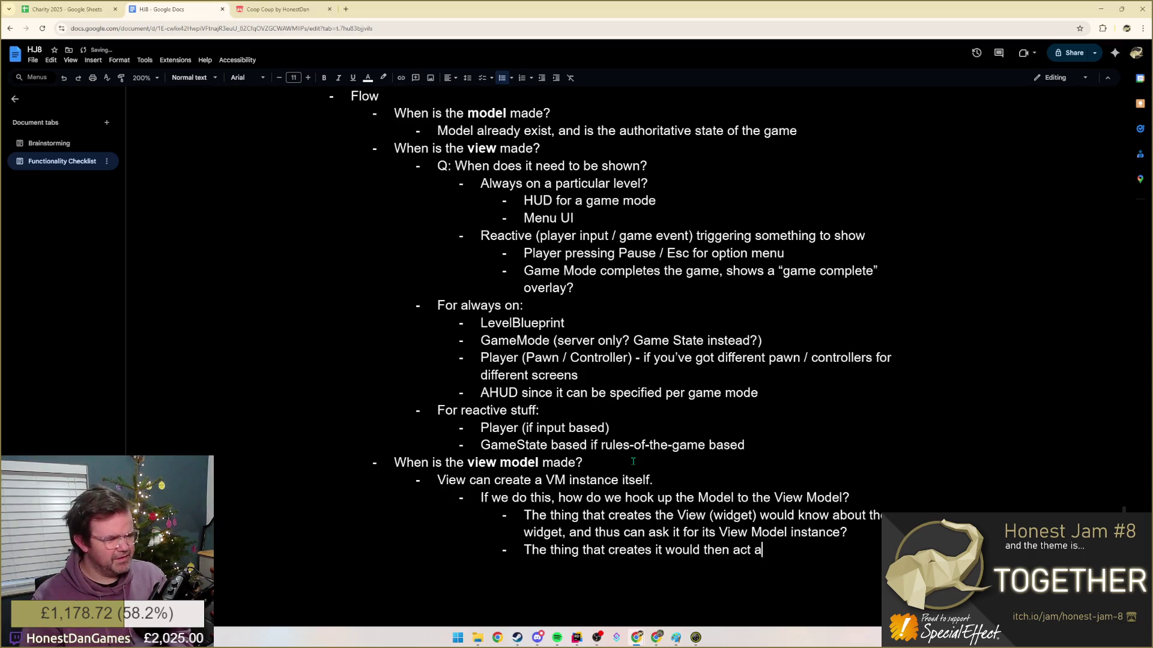
{"action": "type", "text": "middle man, wh"}
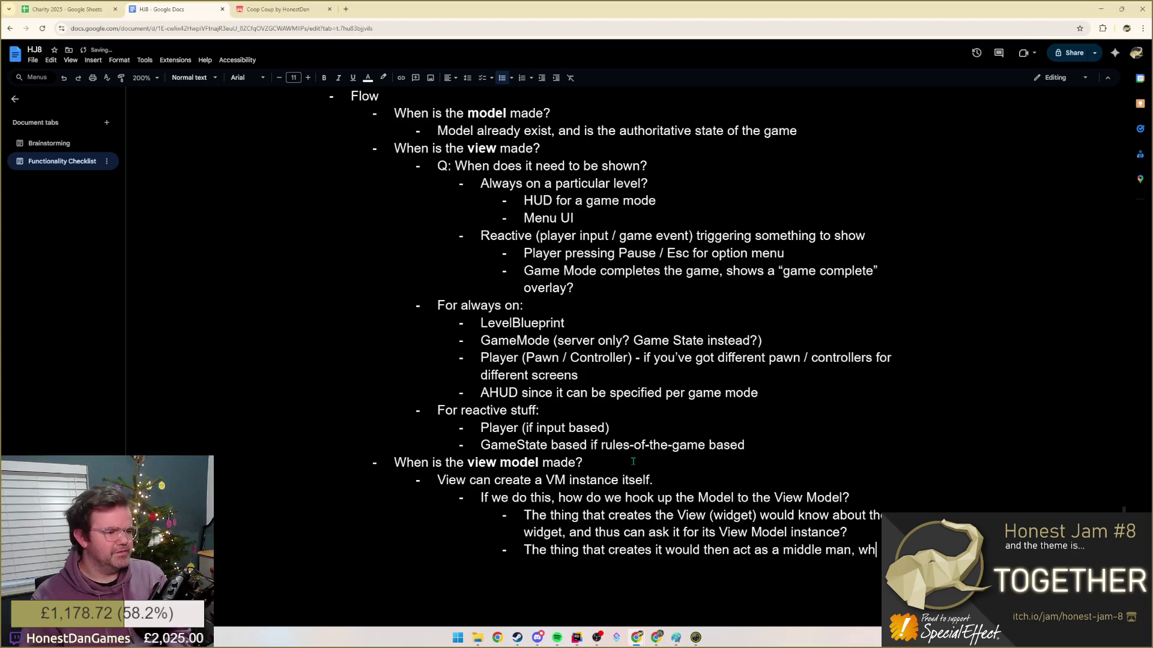
{"action": "type", "text": "o needs to know about the Widget and the Model; "}
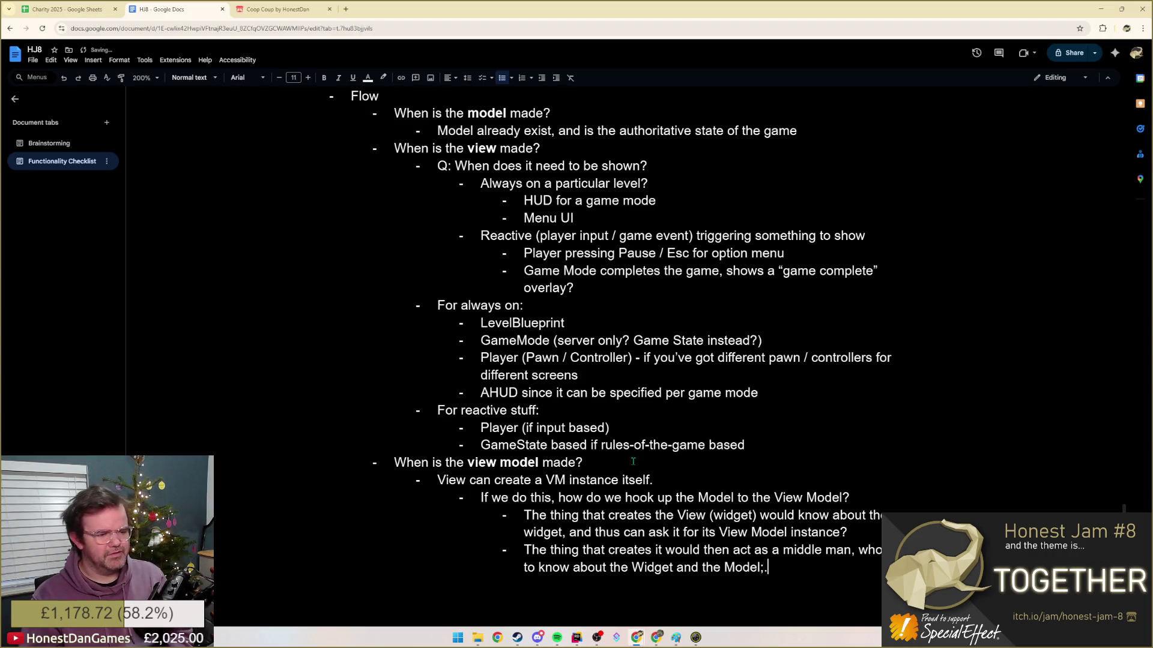
{"action": "type", "text": "DEFEAT THE POI"}
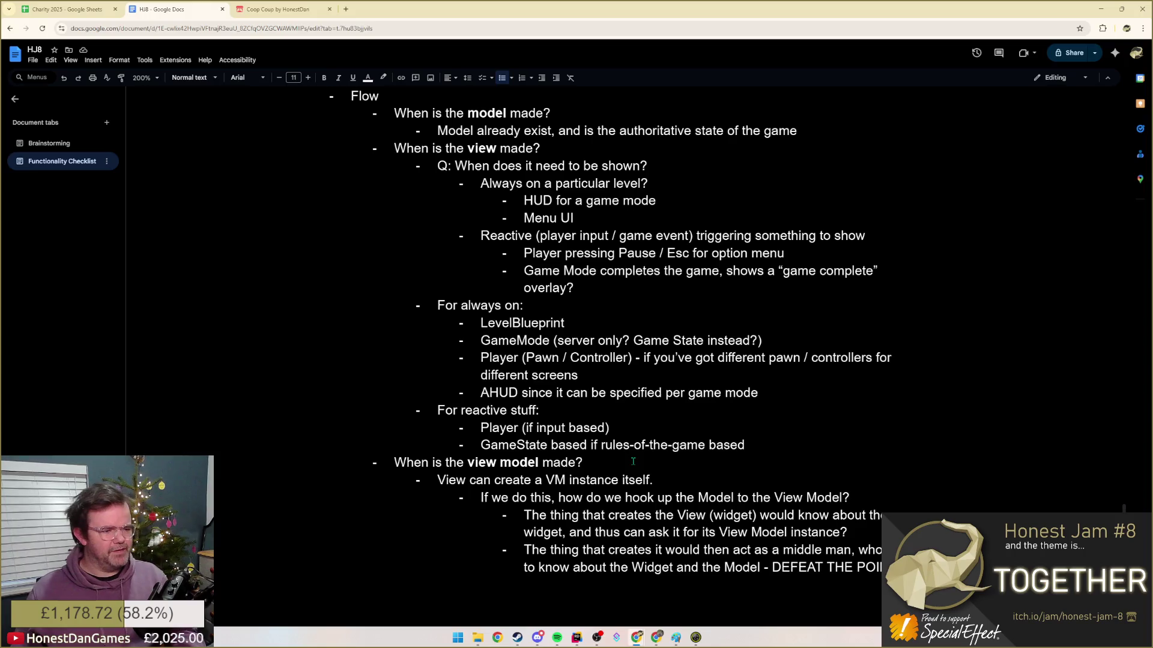
{"action": "left_click_drag", "start_coordinate": [849, 497], "coordinate": [480, 497]}
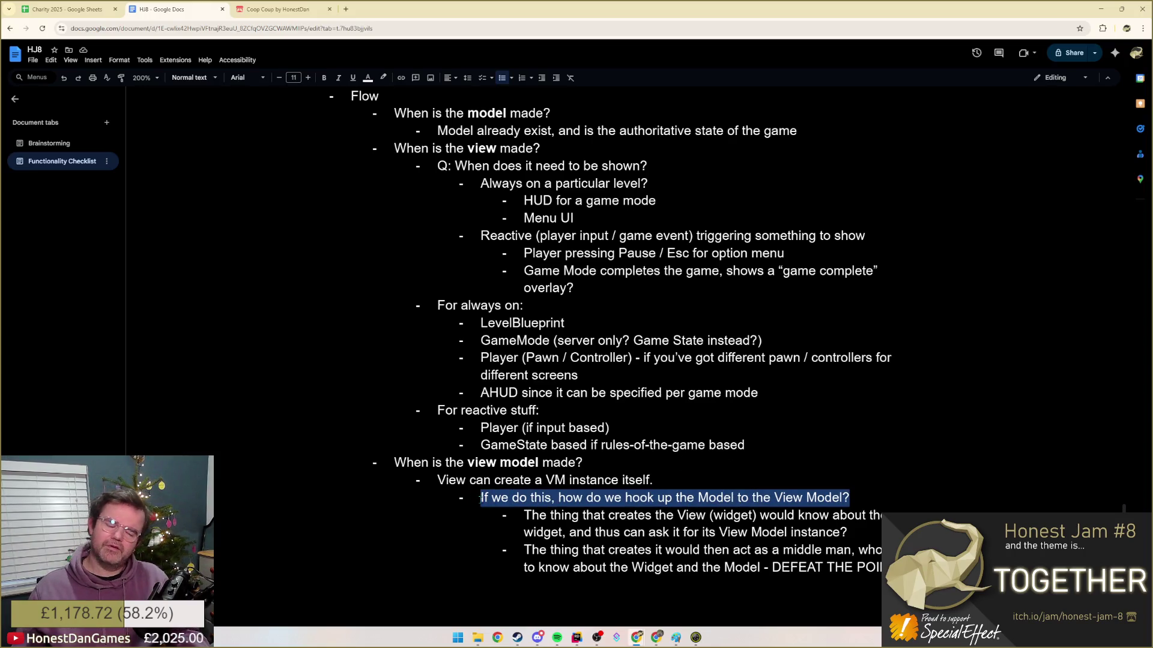
- Add an empty outer-level bullet below the middle-man note
{"action": "left_click", "coordinate": [665, 497]}
{"action": "key", "text": "Return"}
{"action": "key", "text": "shift+Tab"}
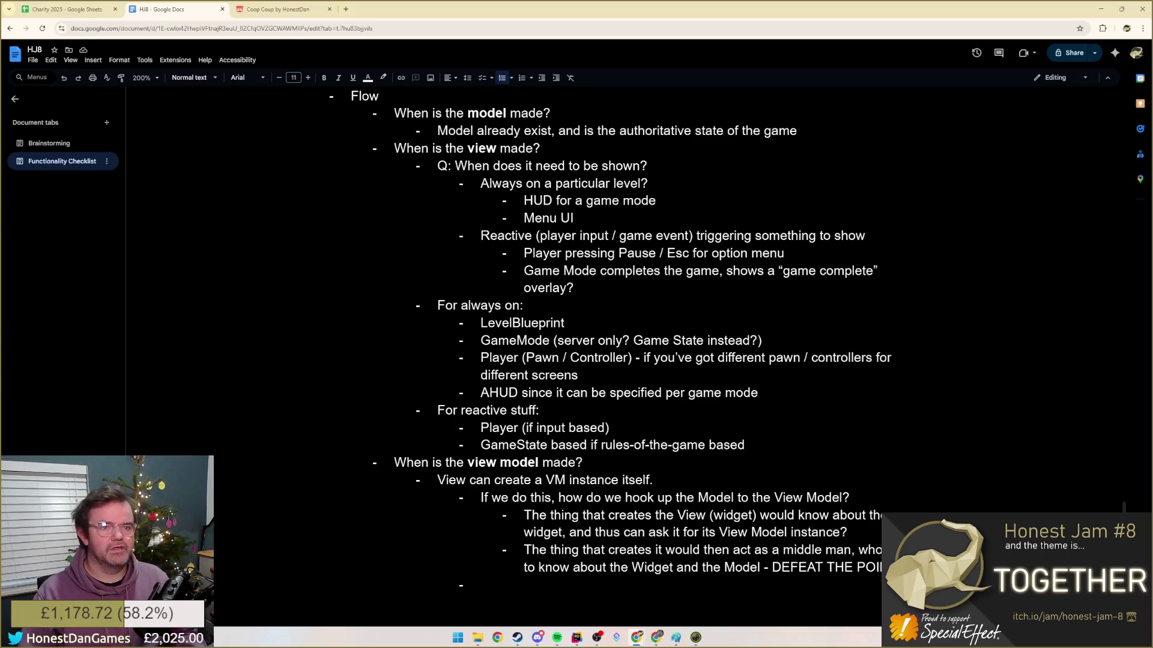
- Switch to the Copilot chat in Chrome and focus its message box
{"action": "left_click", "coordinate": [637, 637]}
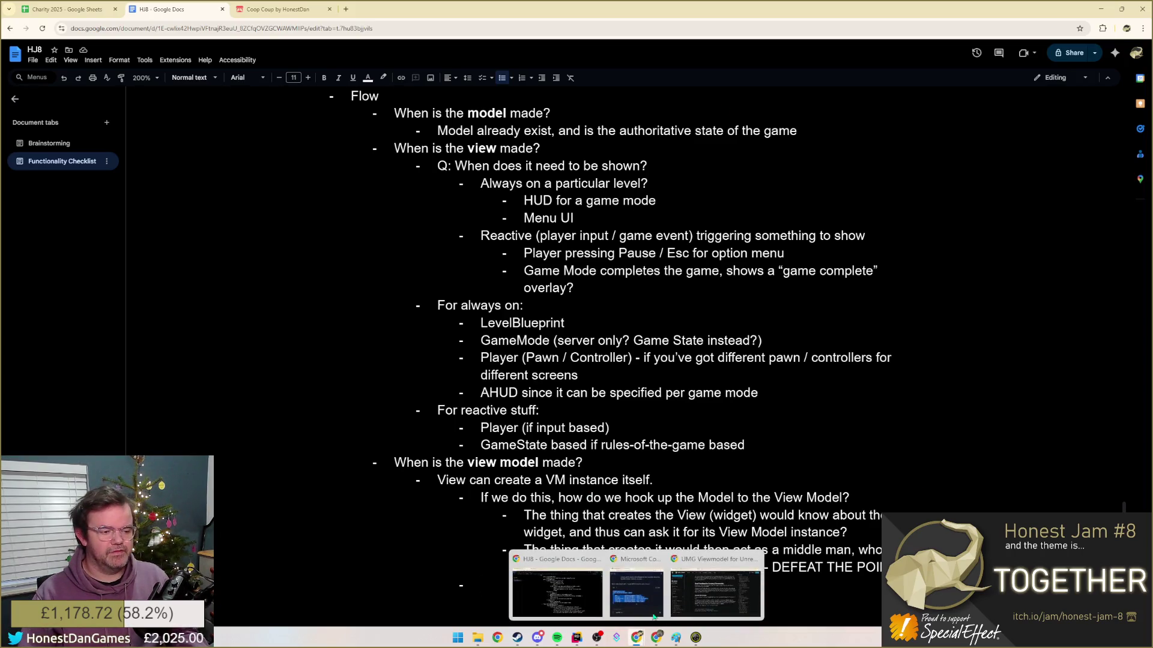
{"action": "left_click", "coordinate": [711, 595]}
{"action": "left_click", "coordinate": [712, 589]}
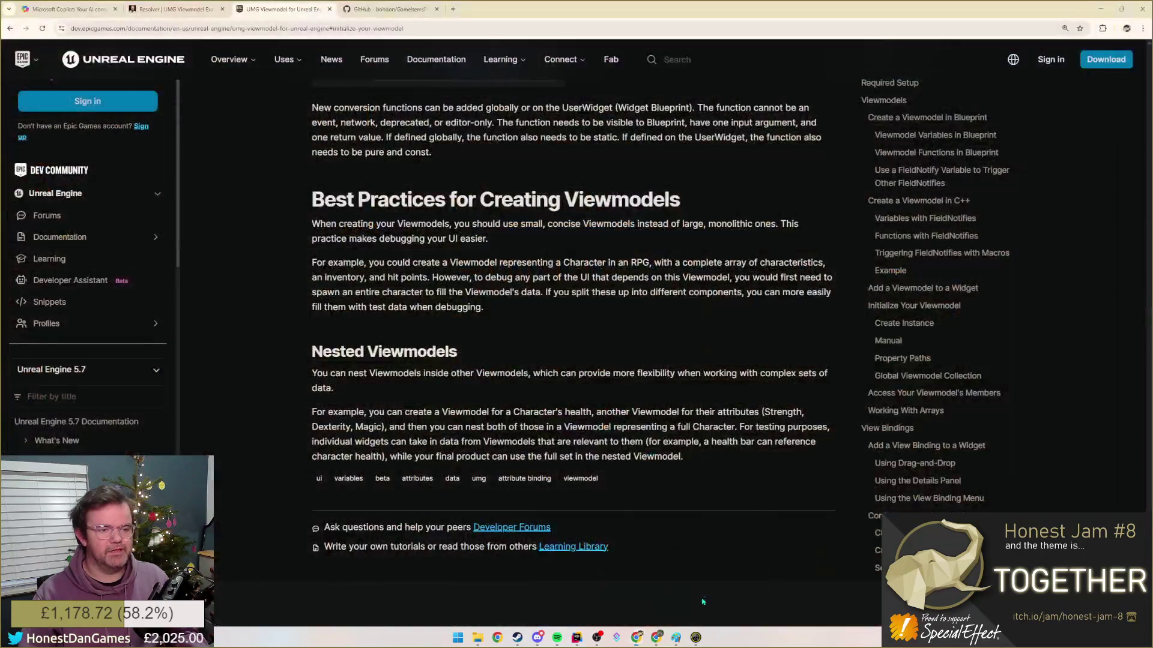
{"action": "left_click", "coordinate": [68, 9]}
{"action": "left_click", "coordinate": [451, 562]}
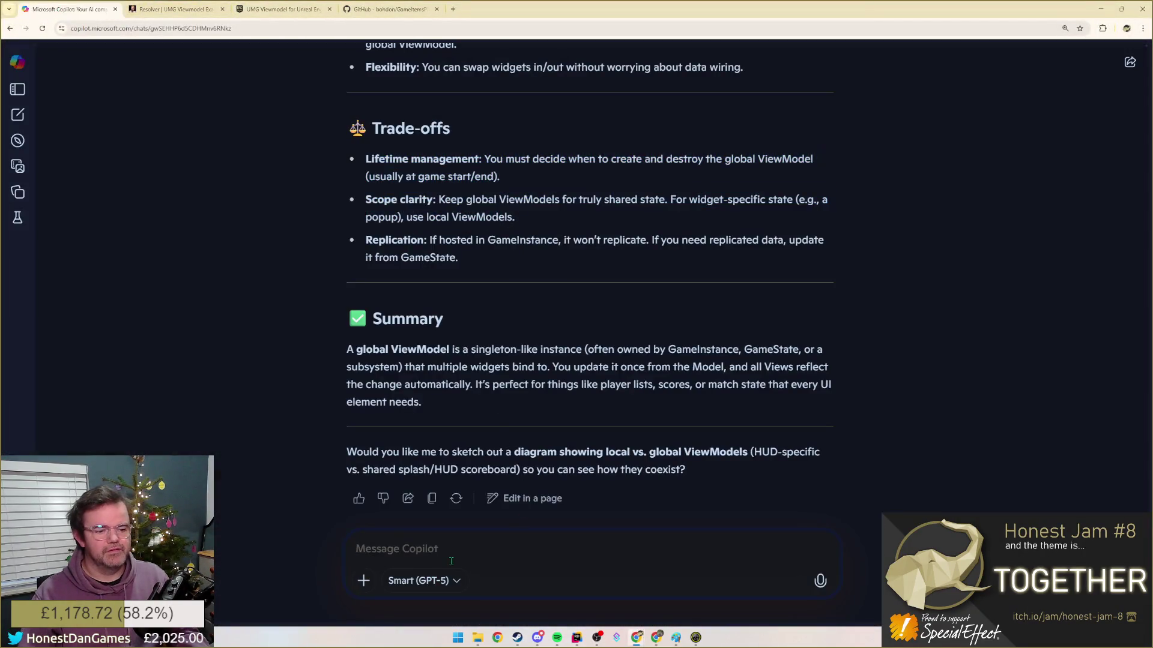
{"action": "type", "text": "if I "}
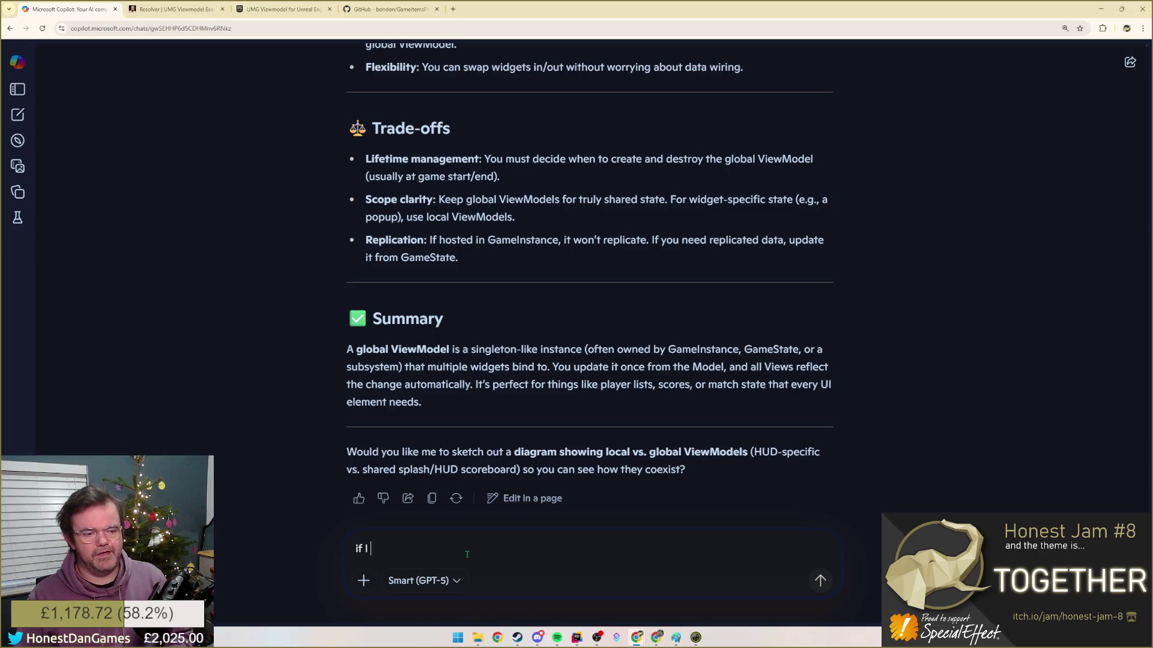
{"action": "type", "text": "let my View (wi"}
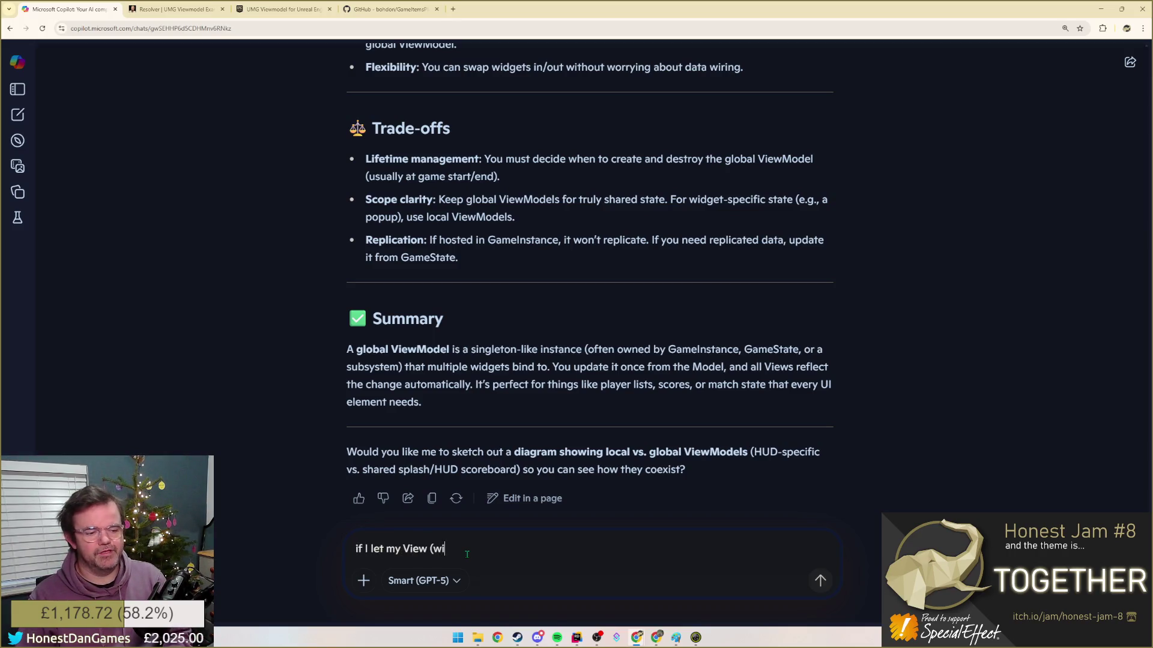
{"action": "type", "text": "dget) create a"}
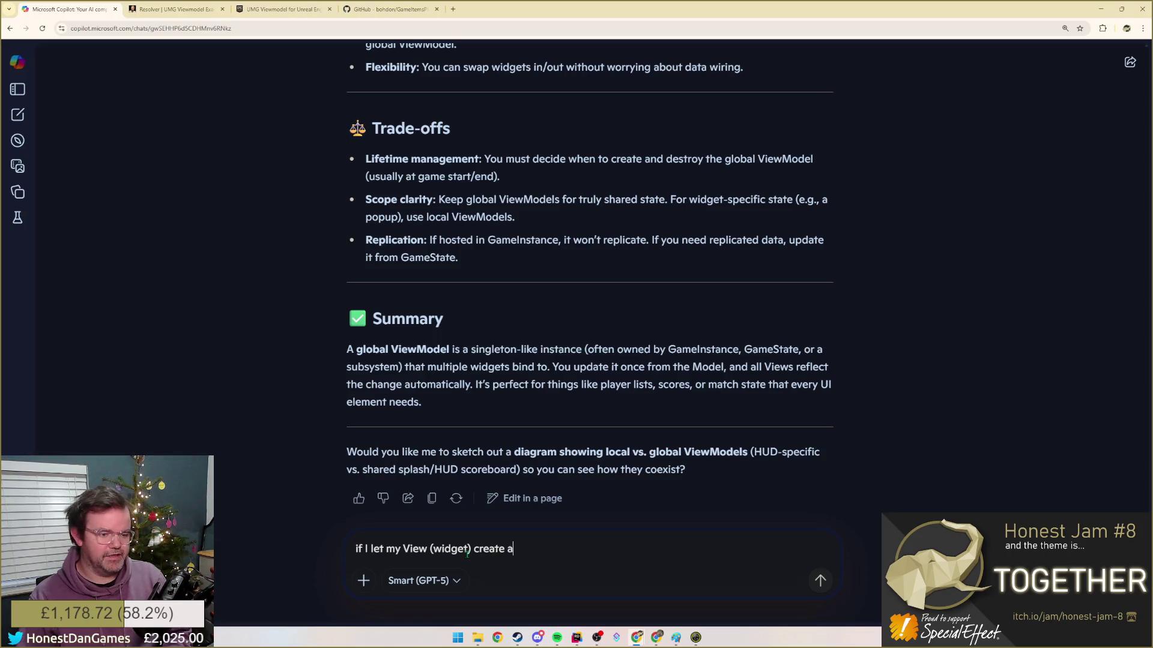
{"action": "type", "text": "n instance of a"}
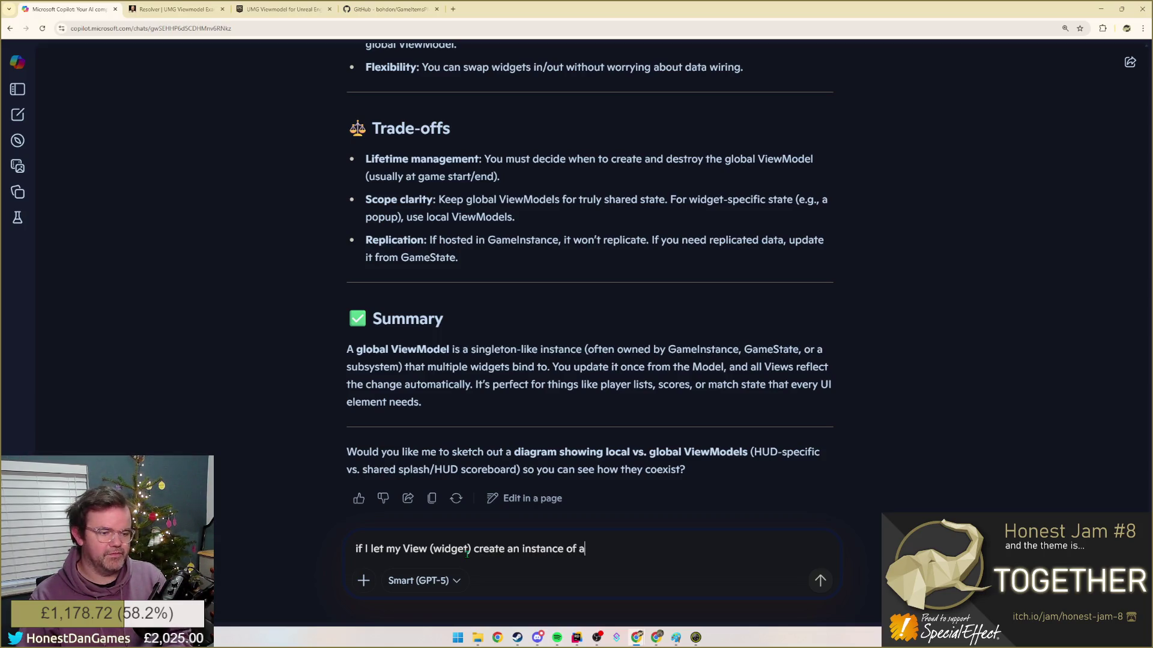
{"action": "type", "text": " view model, "}
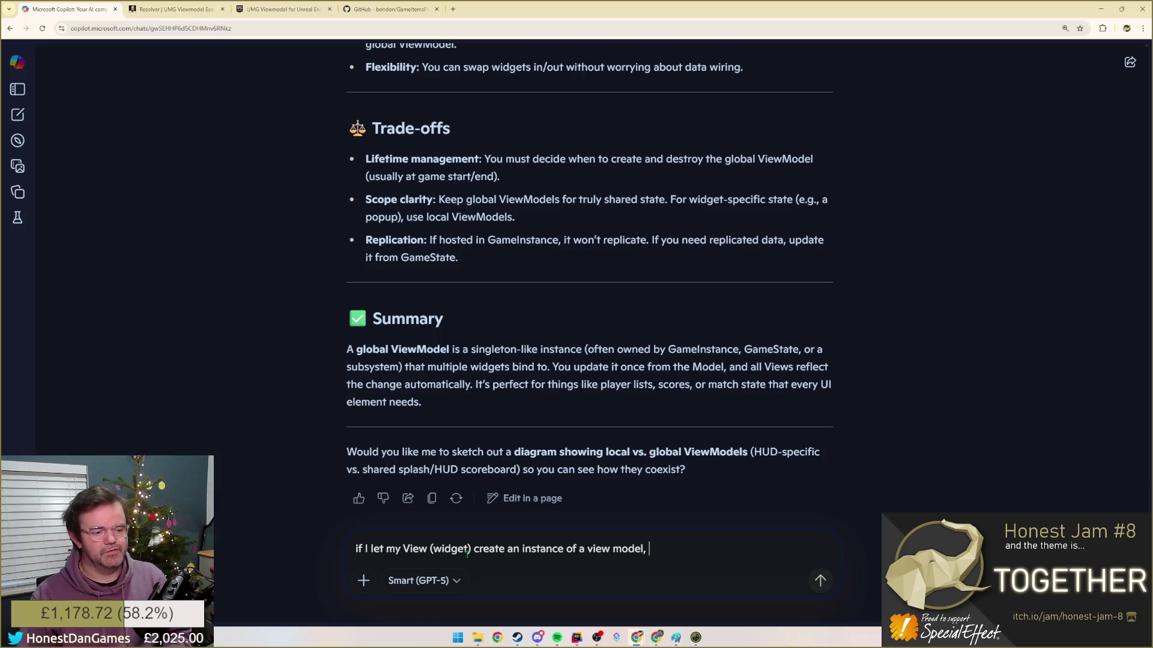
{"action": "type", "text": "what approach"}
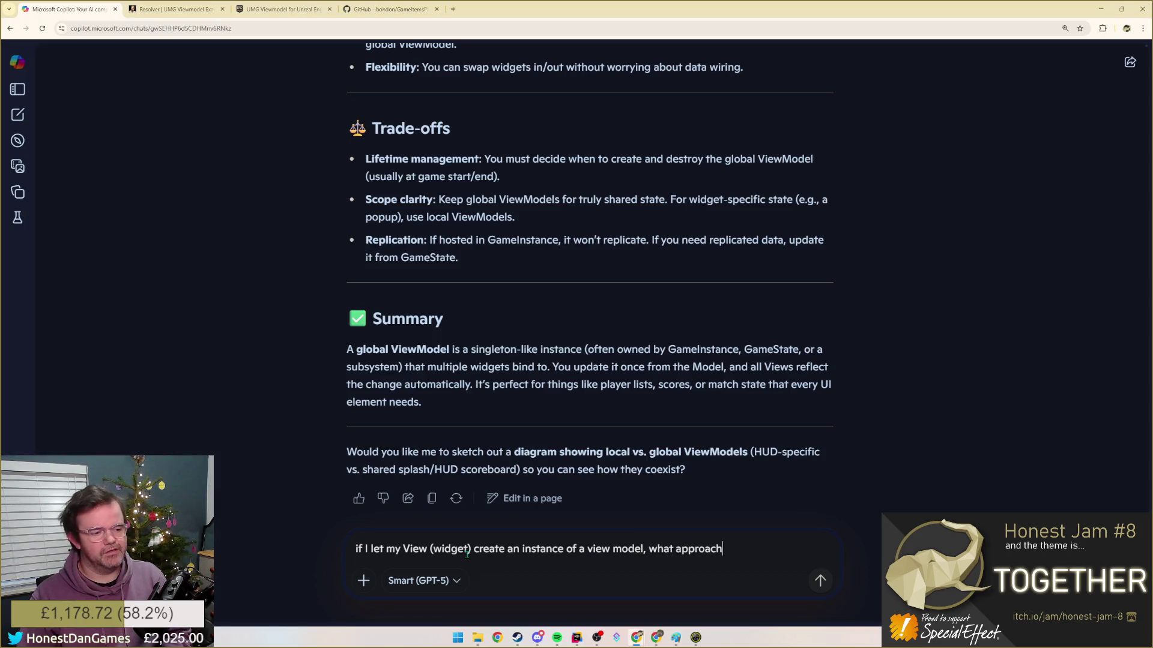
{"action": "type", "text": "es cou"}
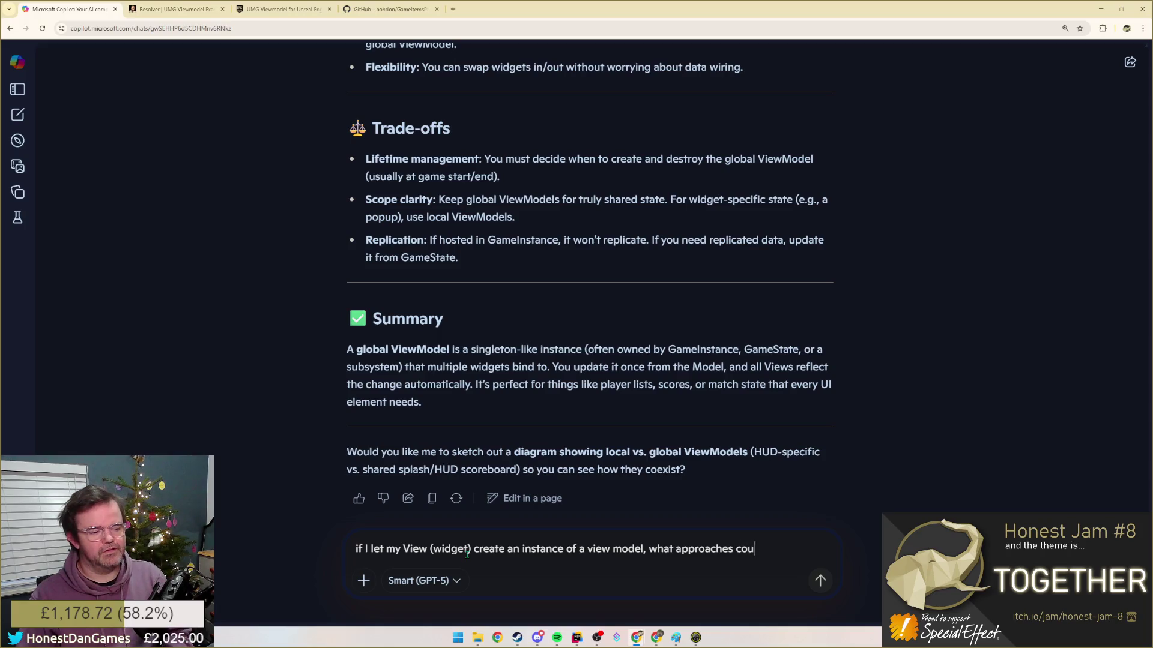
{"action": "type", "text": "ld I take to then"}
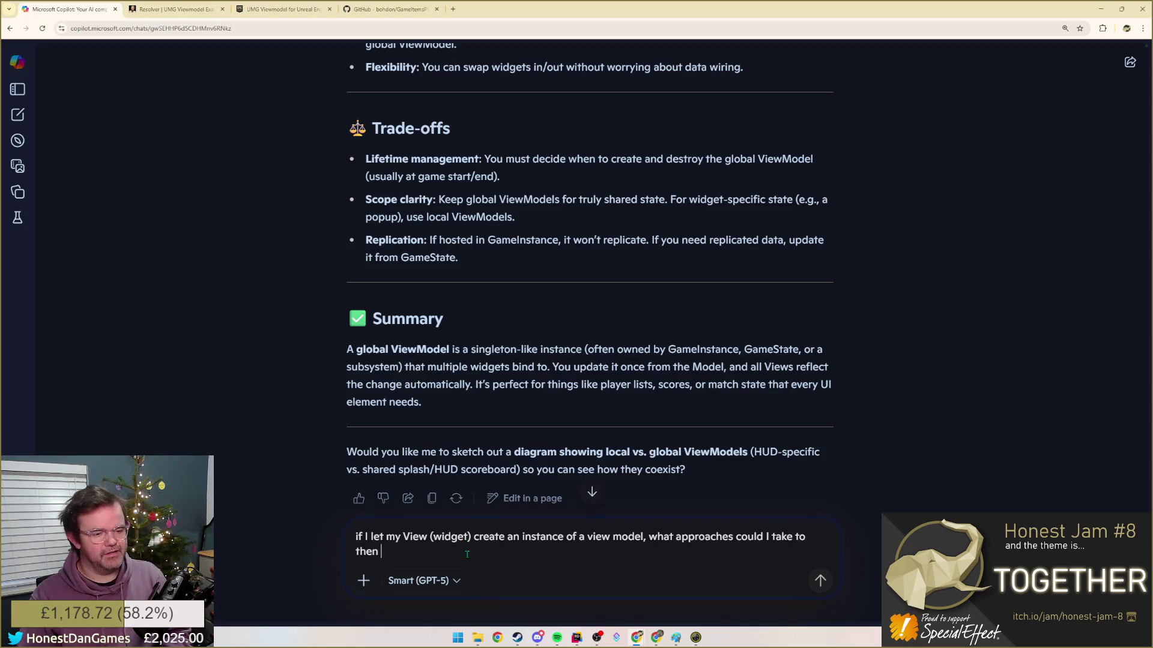
- Send Copilot a question about connecting the model to a widget-created view model
{"action": "key", "text": "BackSpace"}
{"action": "key", "text": "BackSpace"}
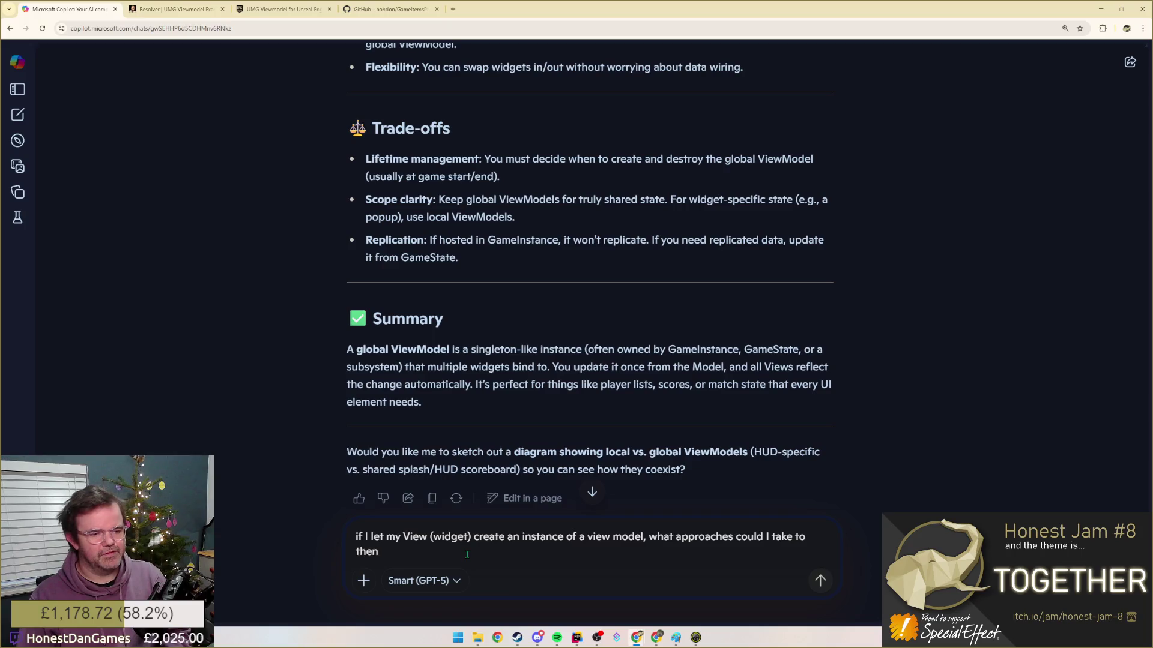
{"action": "type", "text": " connec"}
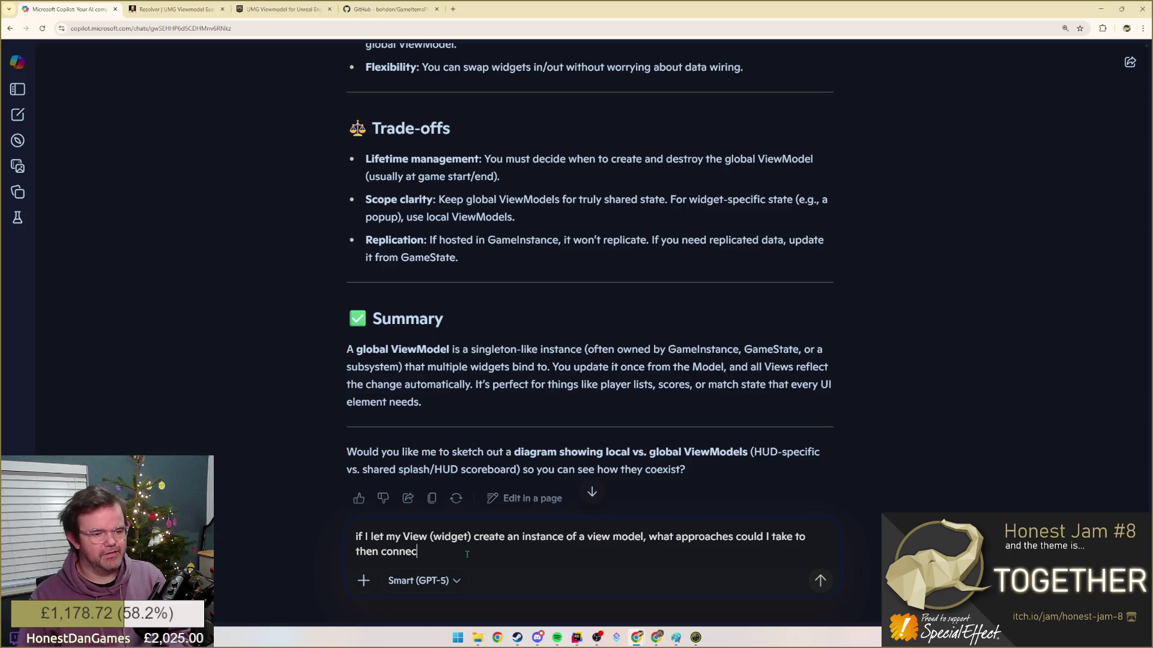
{"action": "type", "text": "t the model with"}
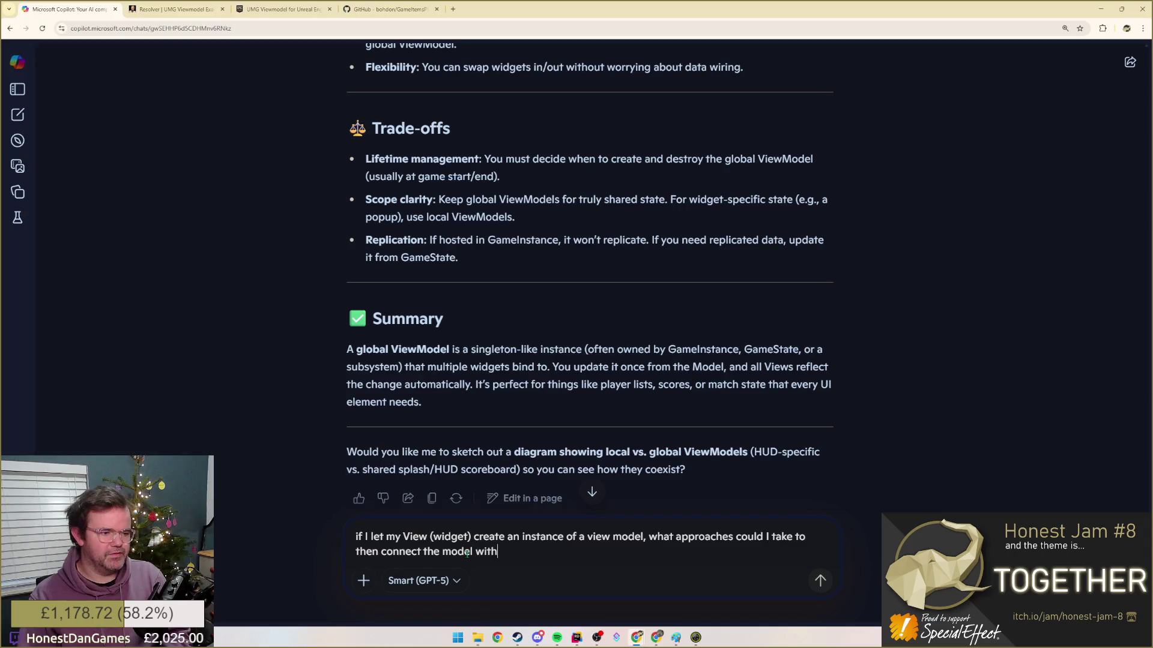
{"action": "type", "text": " the view model?"}
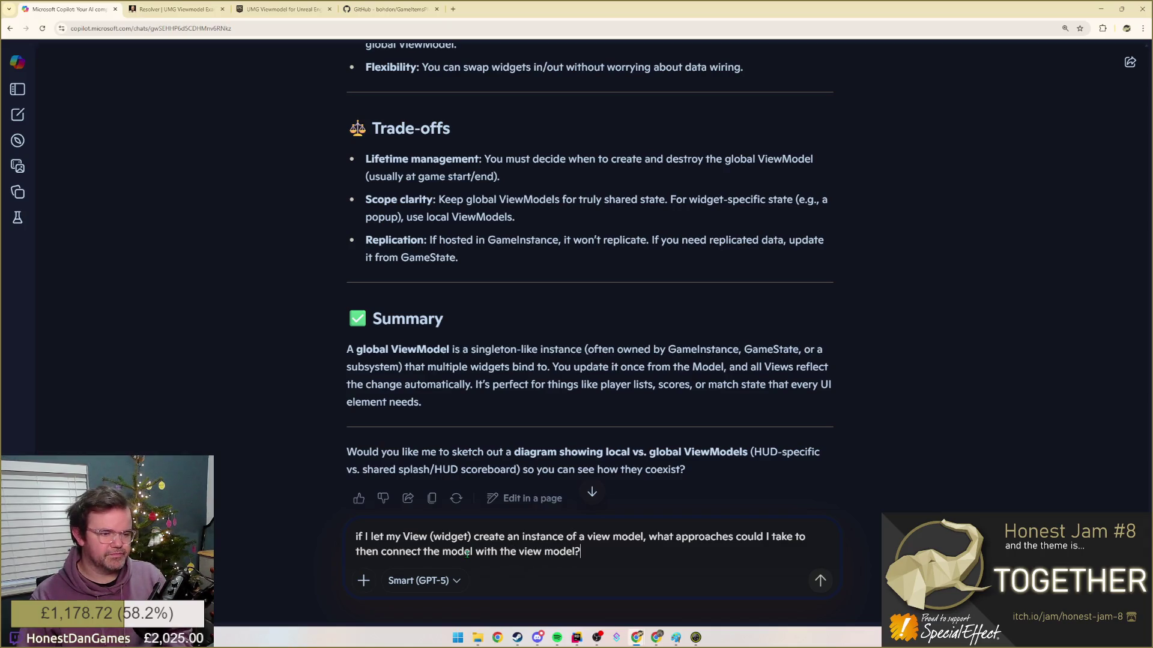
{"action": "key", "text": "Return"}
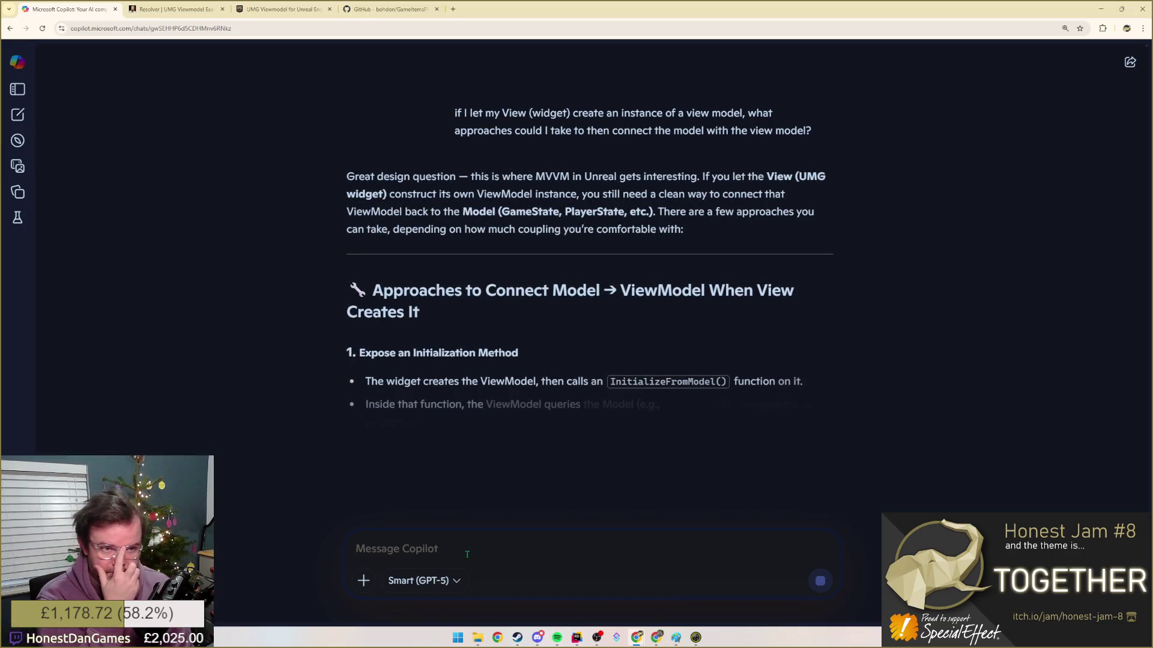
- Read Copilot's initialization-method reply and code example, then return to the HJ8 notes
{"action": "mouse_move", "coordinate": [345, 176]}
{"action": "left_mouse_down"}
{"action": "mouse_move", "coordinate": [735, 209]}
{"action": "mouse_move", "coordinate": [752, 228]}
{"action": "left_mouse_up"}
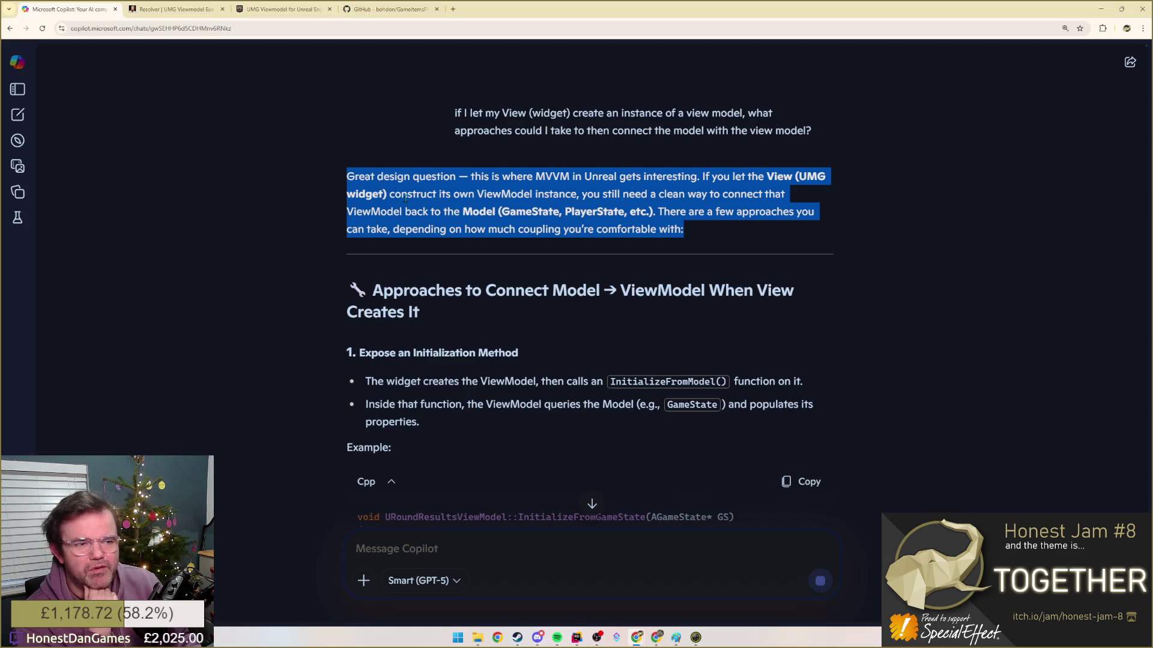
{"action": "scroll", "coordinate": [401, 201], "scroll_direction": "down", "scroll_amount": 2}
{"action": "scroll", "coordinate": [400, 200], "scroll_direction": "down", "scroll_amount": 2}
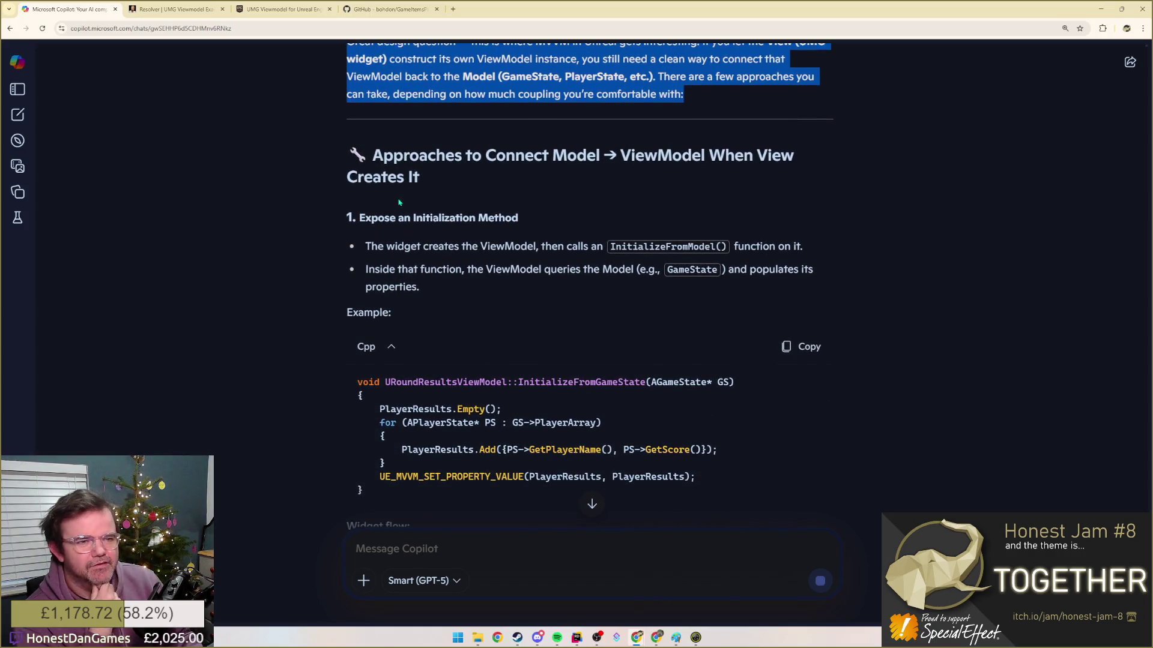
{"action": "scroll", "coordinate": [400, 200], "scroll_direction": "down", "scroll_amount": 1}
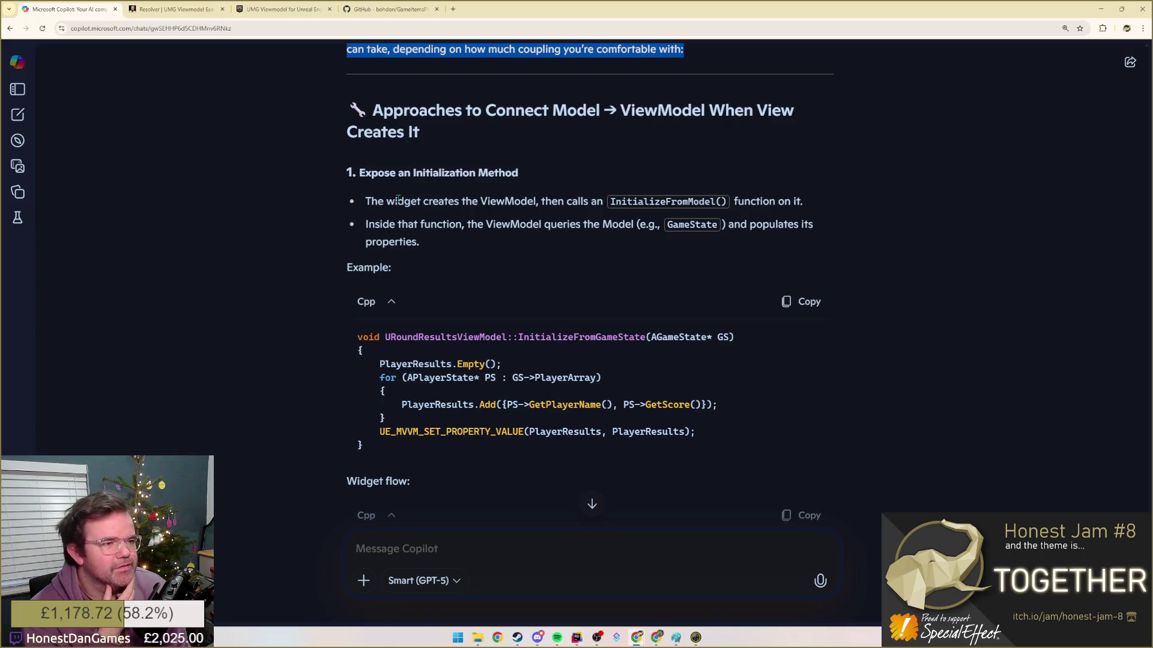
{"action": "left_click", "coordinate": [400, 200]}
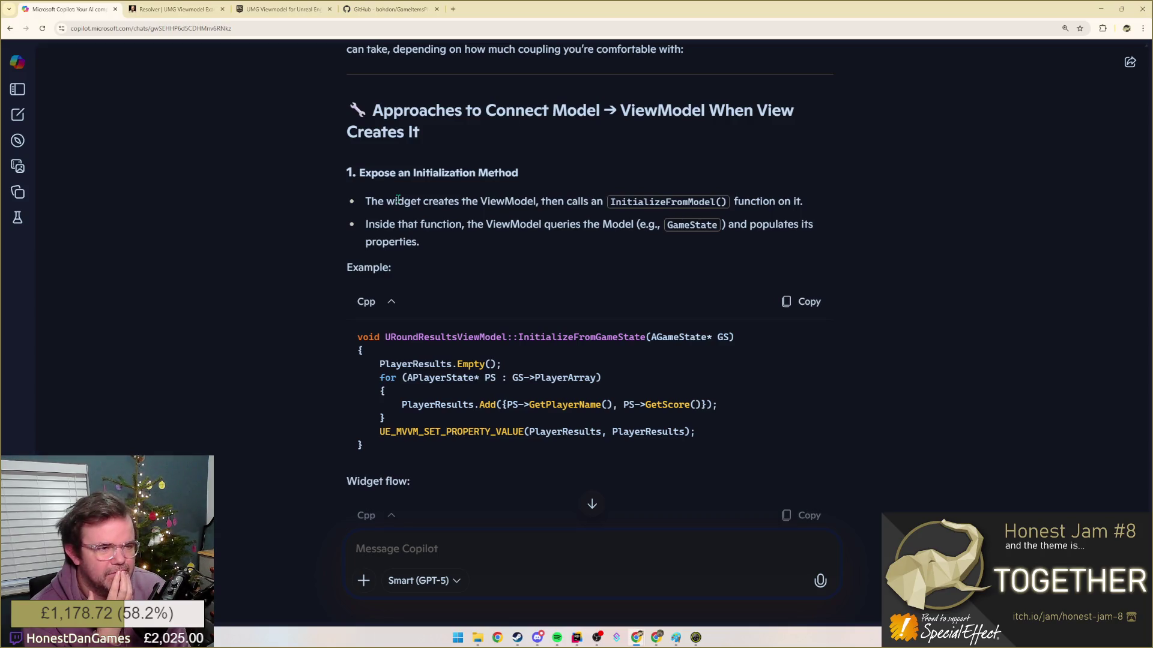
{"action": "key", "text": "alt+Tab"}
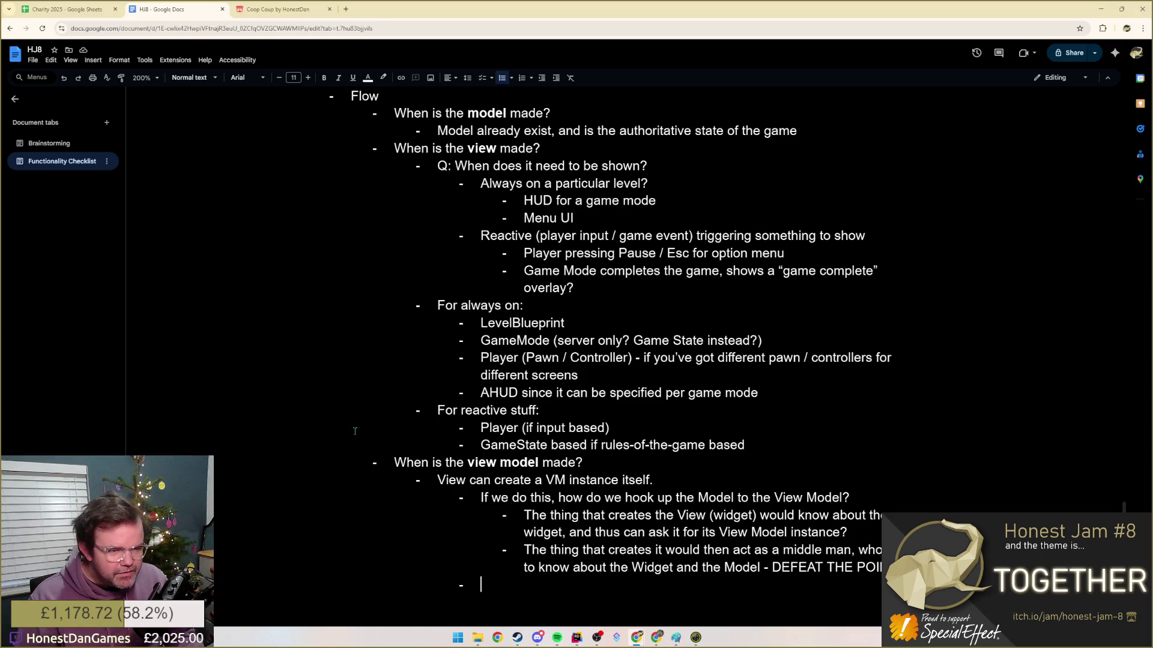
- Add the answer 'View model finds the model itself' under the hook-up question
{"action": "left_click_drag", "start_coordinate": [500, 497], "coordinate": [860, 507]}
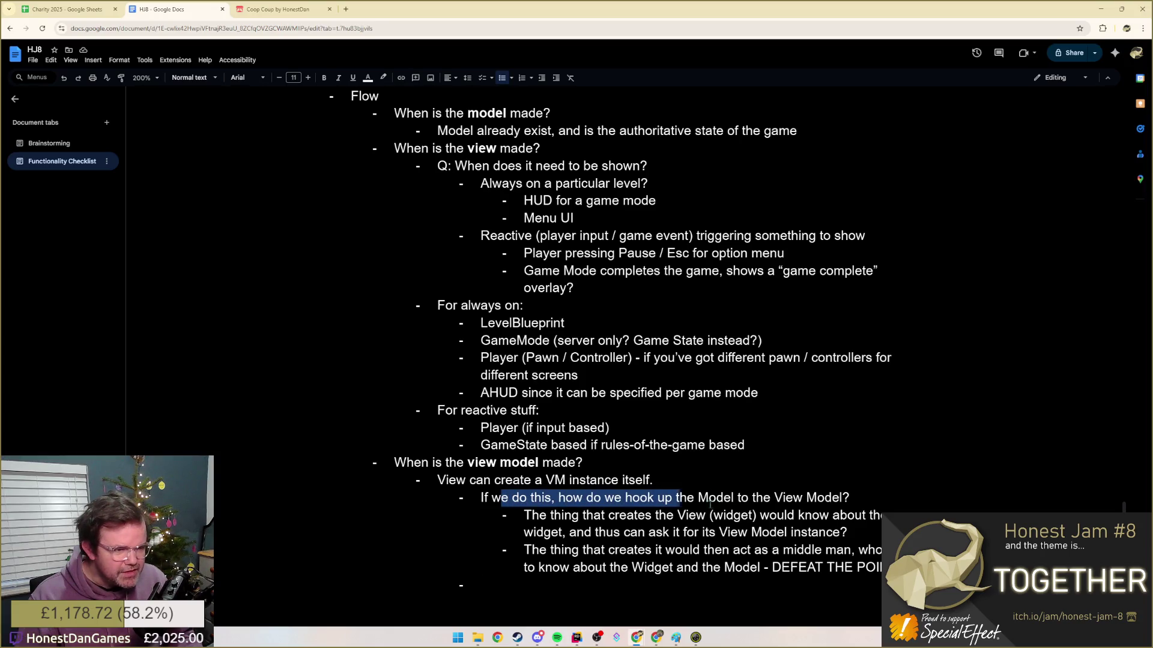
{"action": "left_click", "coordinate": [590, 590]}
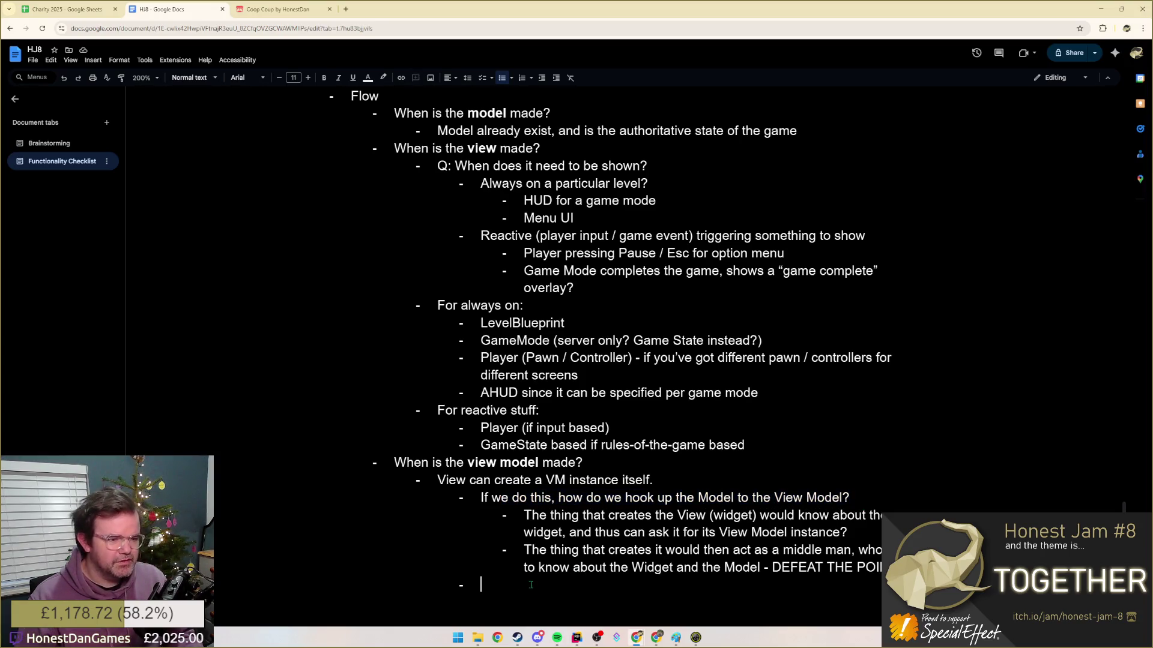
{"action": "type", "text": "V"}
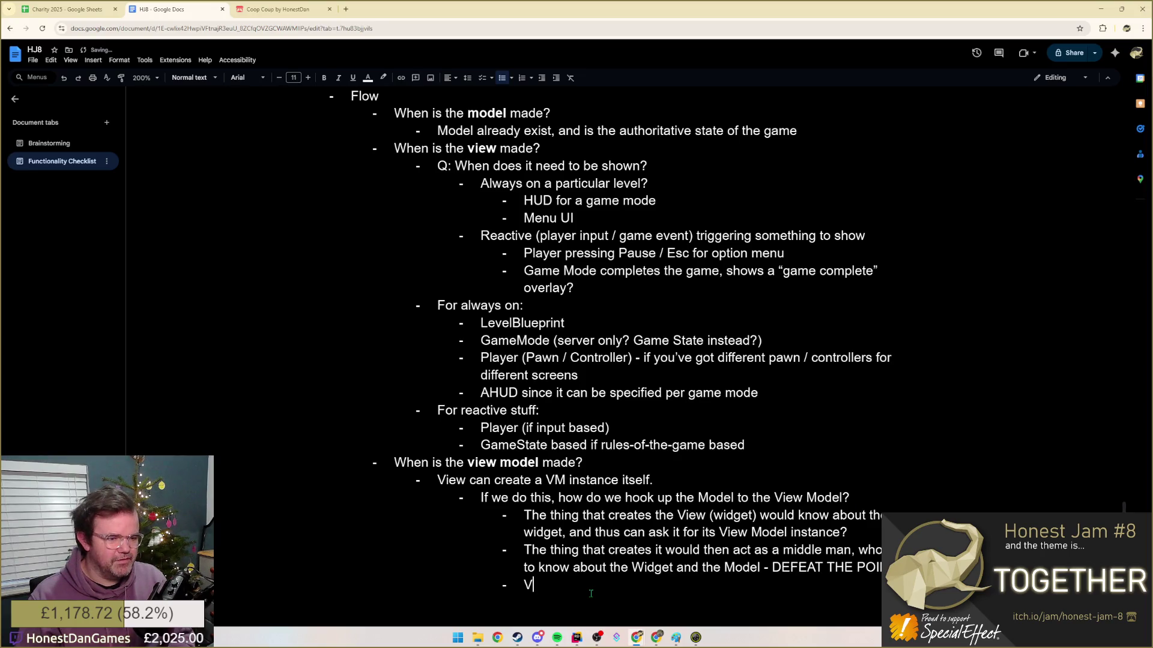
{"action": "type", "text": "iew model finds "}
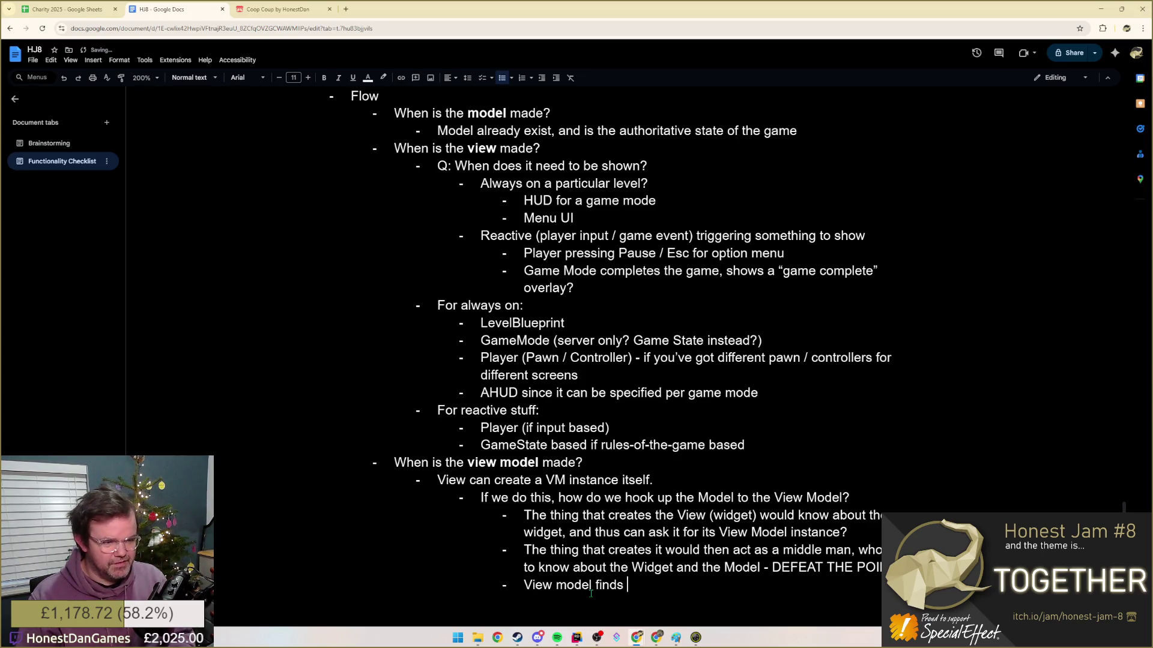
{"action": "type", "text": "the model itself"}
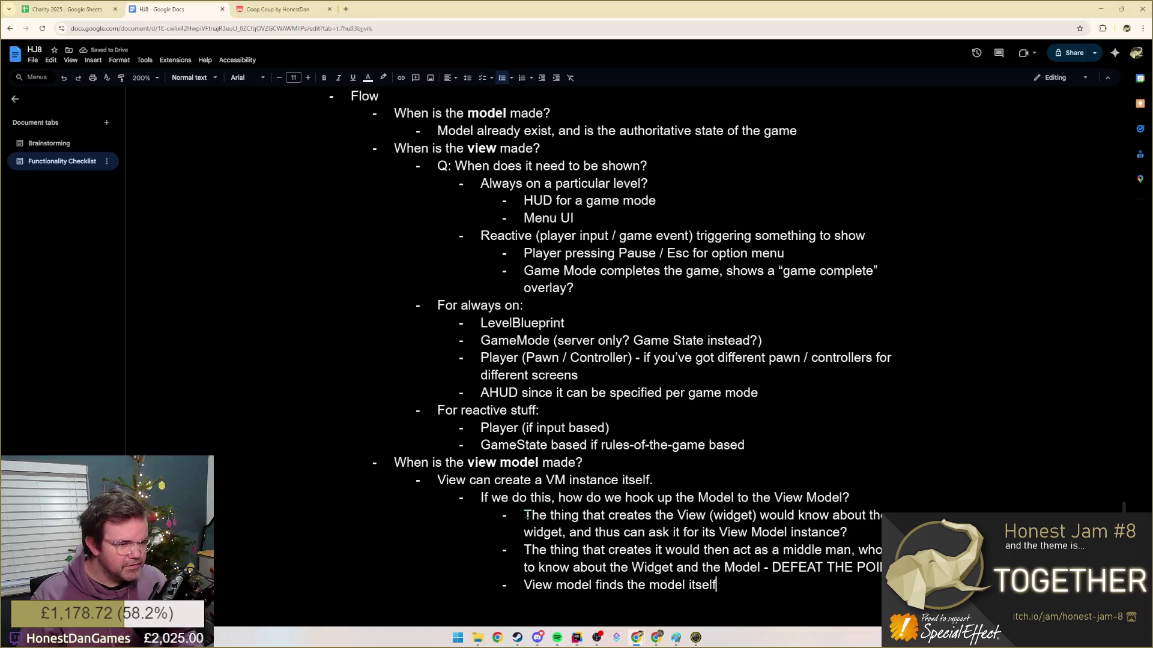
{"action": "left_click", "coordinate": [594, 533]}
- Insert 'Creator hooks them up' and nest both creator notes beneath it
{"action": "left_click", "coordinate": [524, 515]}
{"action": "type", "text": "Creat"}
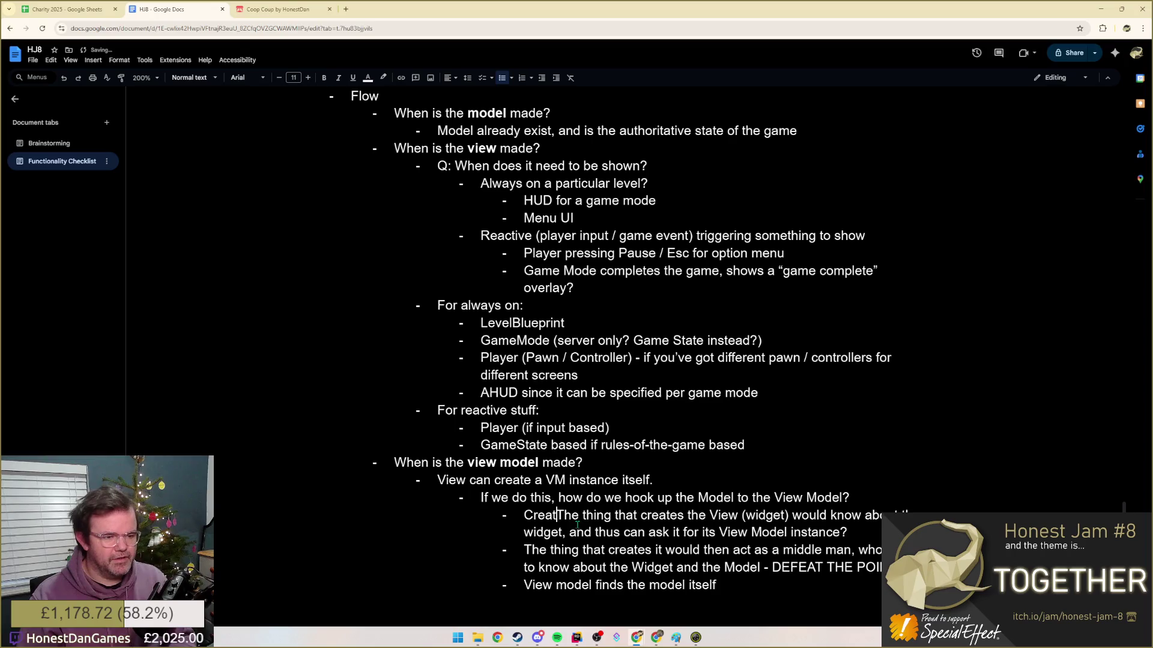
{"action": "type", "text": "or hooks them up"}
{"action": "key", "text": "Return"}
{"action": "key", "text": "Tab"}
{"action": "key", "text": "Down"}
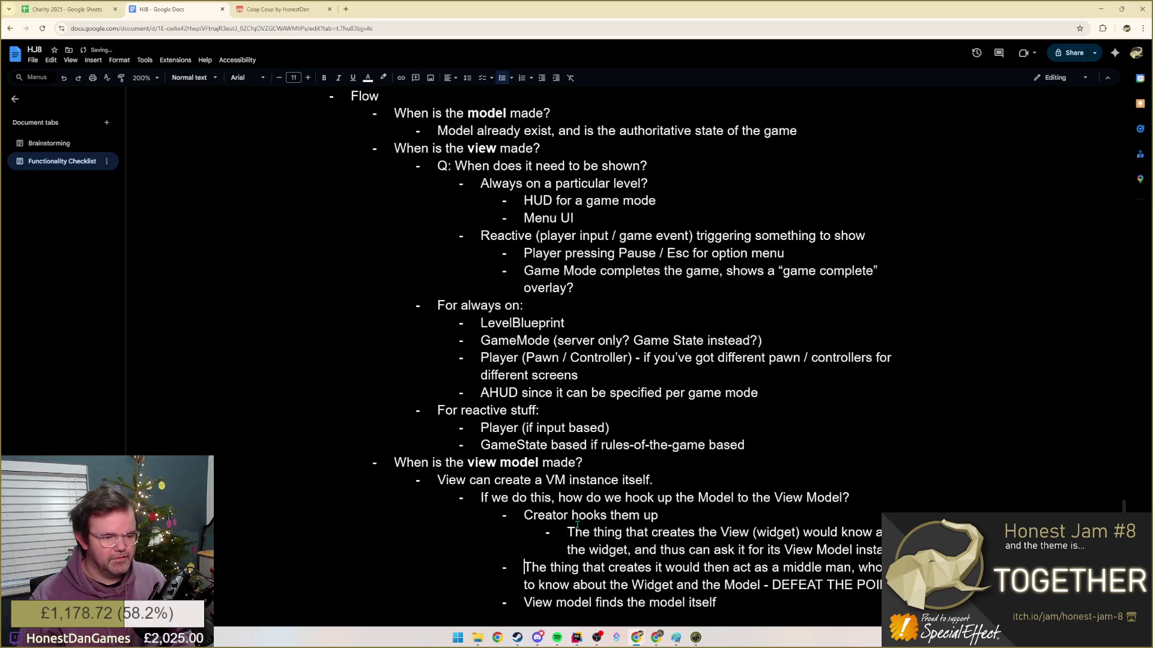
{"action": "key", "text": "Tab"}
{"action": "key", "text": "Down"}
{"action": "key", "text": "Down"}
{"action": "scroll", "coordinate": [630, 360], "scroll_direction": "down", "scroll_amount": 1}
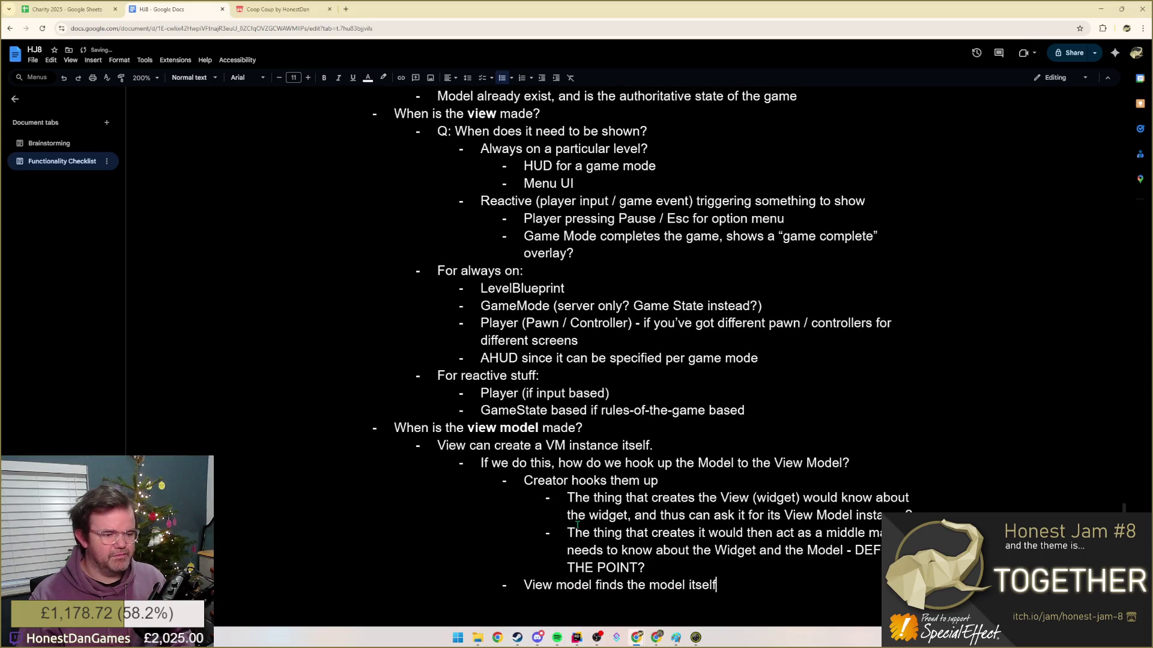
- Reword to 'View model sources the model itself' and start a nested bullet below it
{"action": "left_click_drag", "start_coordinate": [718, 585], "coordinate": [523, 585]}
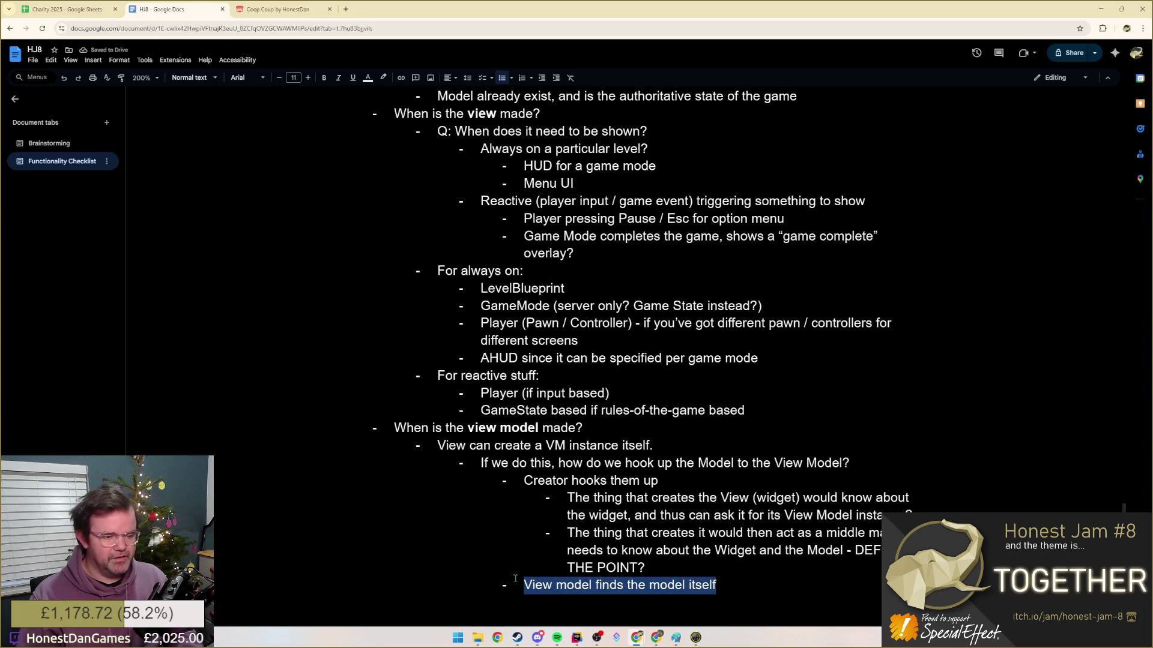
{"action": "type", "text": "View model sources the model itsel"}
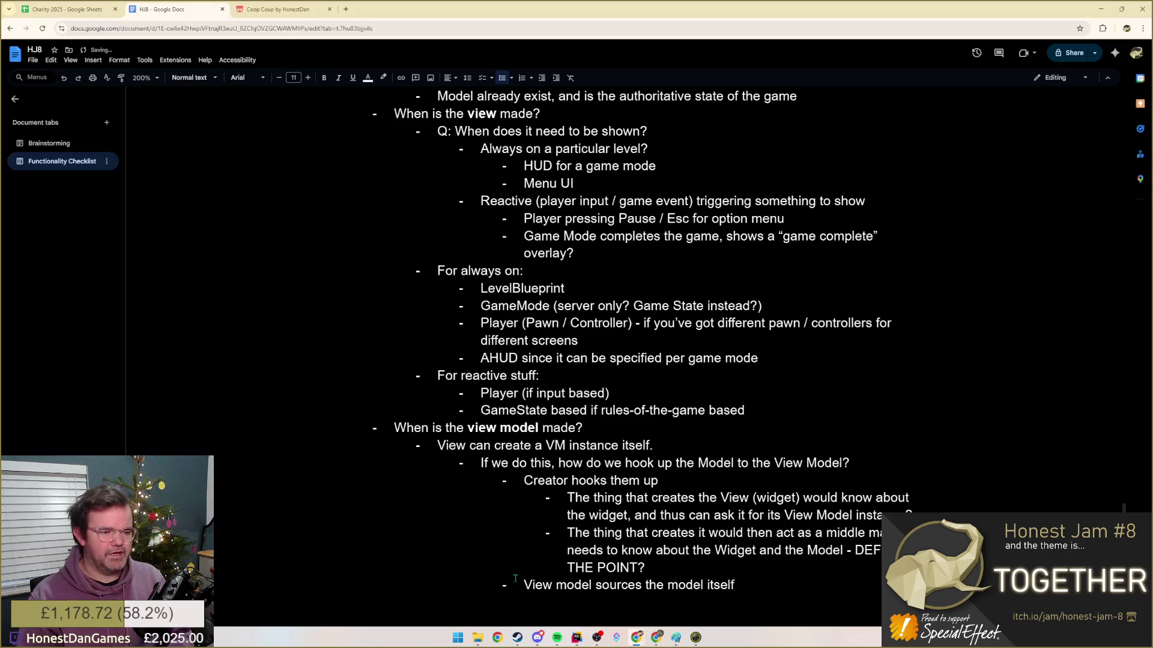
{"action": "key", "text": "Return"}
{"action": "key", "text": "Tab"}
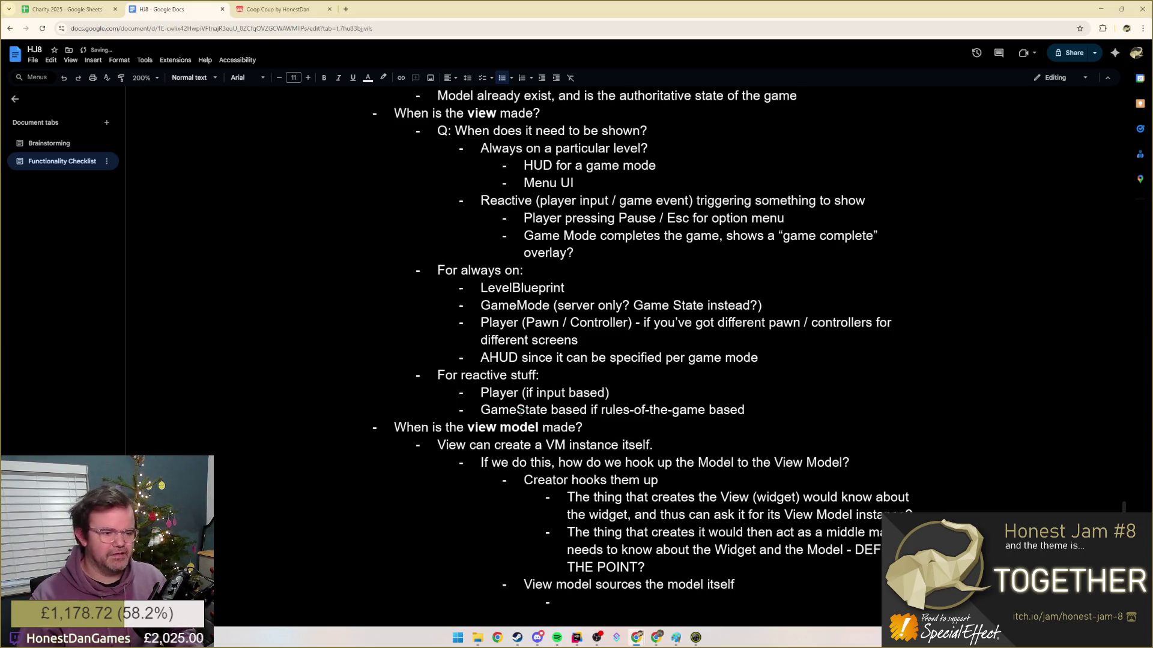
{"action": "scroll", "coordinate": [617, 507], "scroll_direction": "down", "scroll_amount": 3}
{"action": "scroll", "coordinate": [616, 507], "scroll_direction": "up", "scroll_amount": 1}
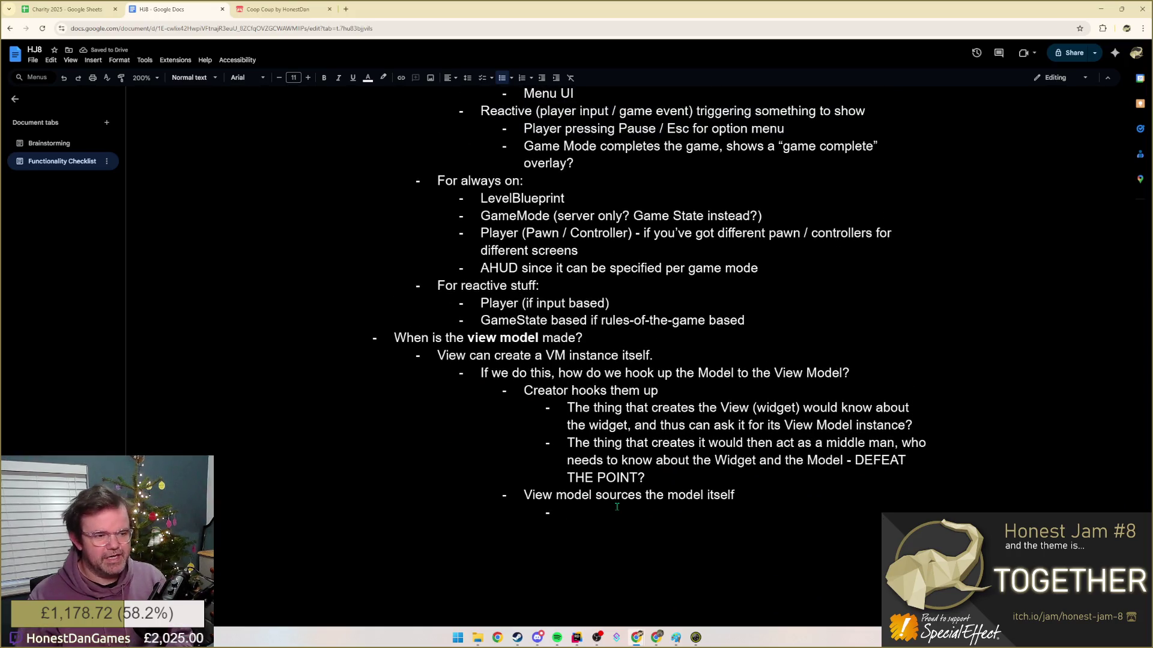
{"action": "type", "text": "It would need to be"}
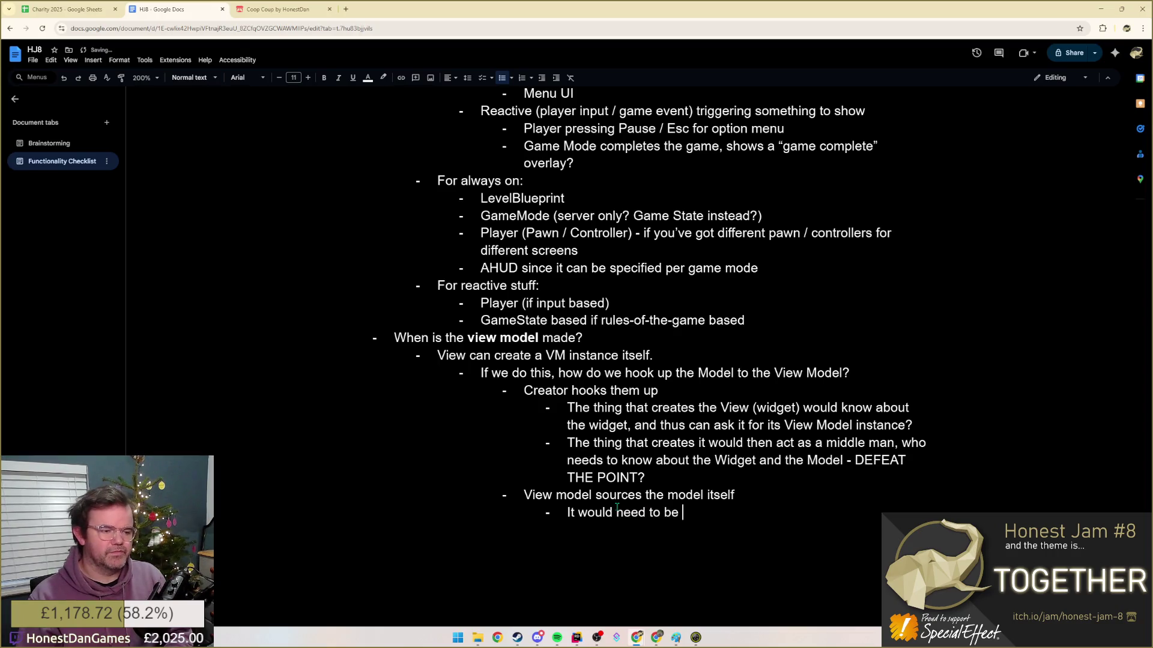
{"action": "type", "text": " somewhere easily accessible for this to wo"}
- Note 'It would need to be somewhere easily accessible for this to work', then return to Copilot
{"action": "key", "text": "BackSpace"}
{"action": "key", "text": "BackSpace"}
{"action": "key", "text": "BackSpace"}
{"action": "type", "text": "work?"}
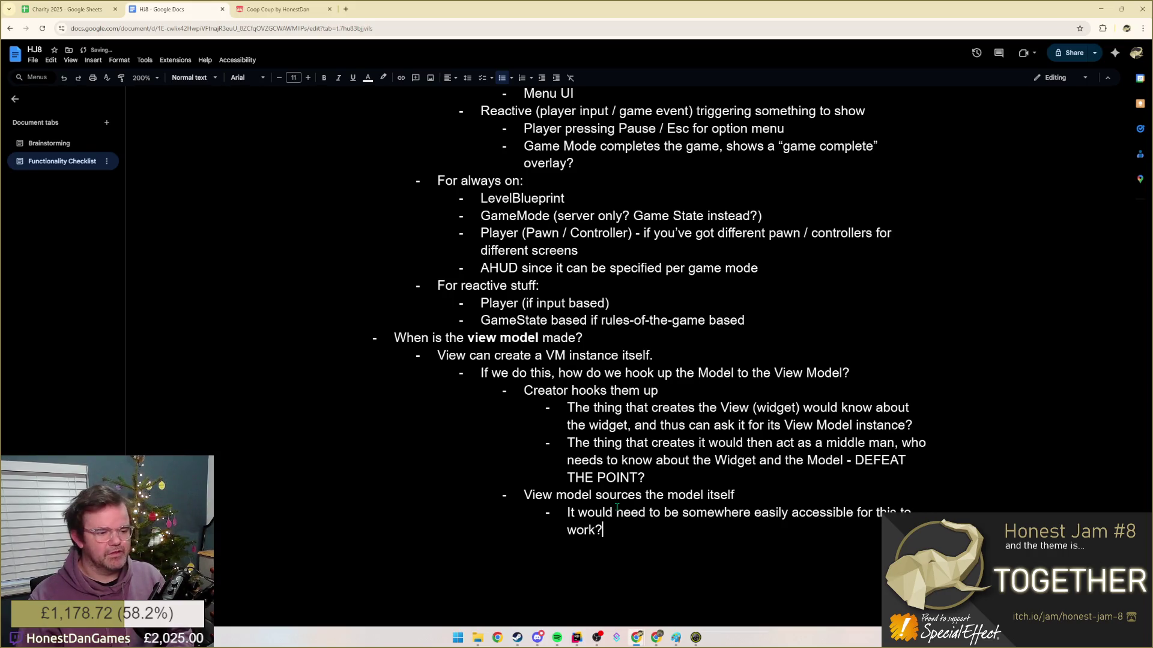
{"action": "key", "text": "BackSpace"}
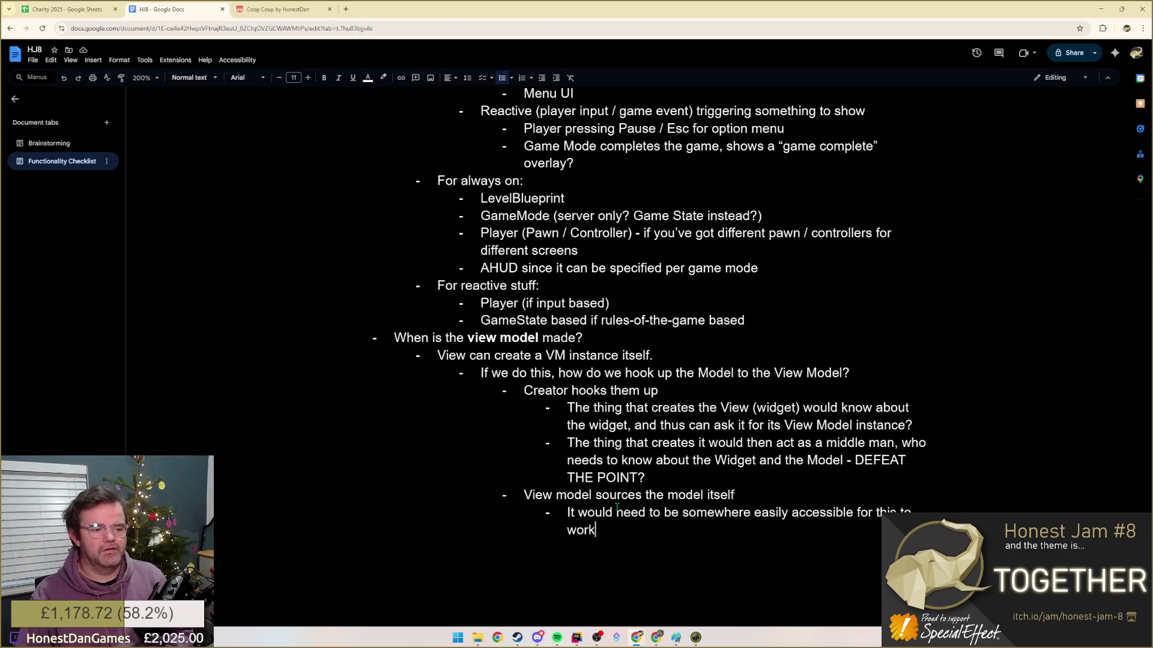
{"action": "key", "text": "alt+Tab"}
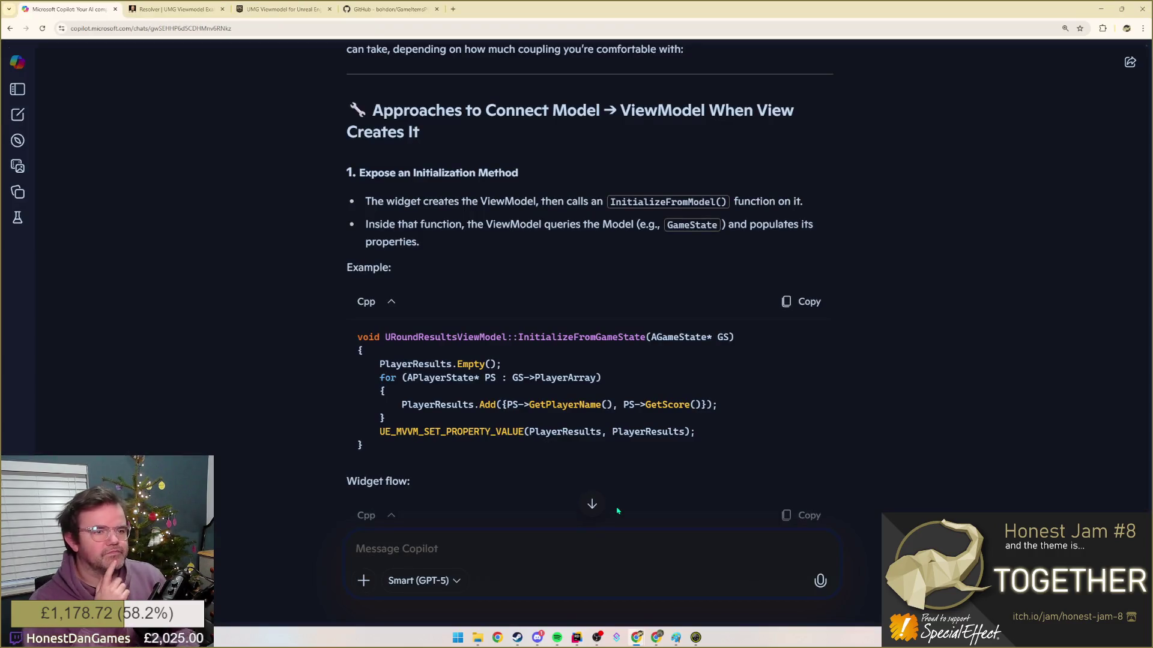
{"action": "left_click_drag", "start_coordinate": [402, 225], "coordinate": [624, 224]}
{"action": "left_click", "coordinate": [540, 225]}
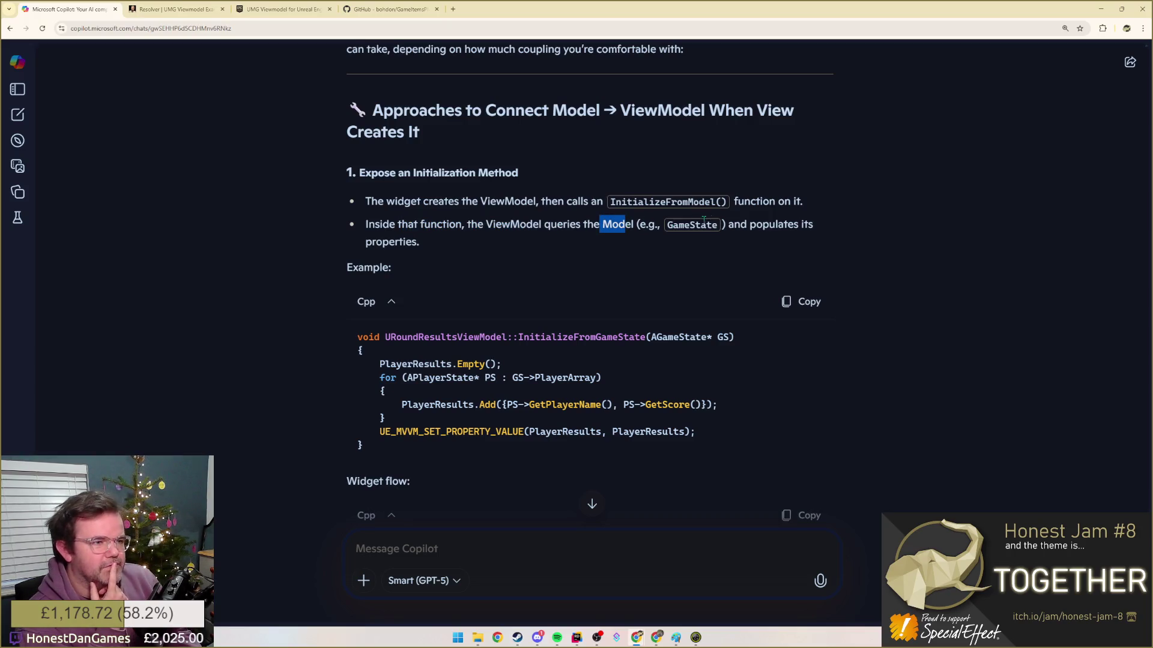
{"action": "left_click_drag", "start_coordinate": [722, 224], "coordinate": [420, 242]}
{"action": "scroll", "coordinate": [723, 250], "scroll_direction": "down", "scroll_amount": 1}
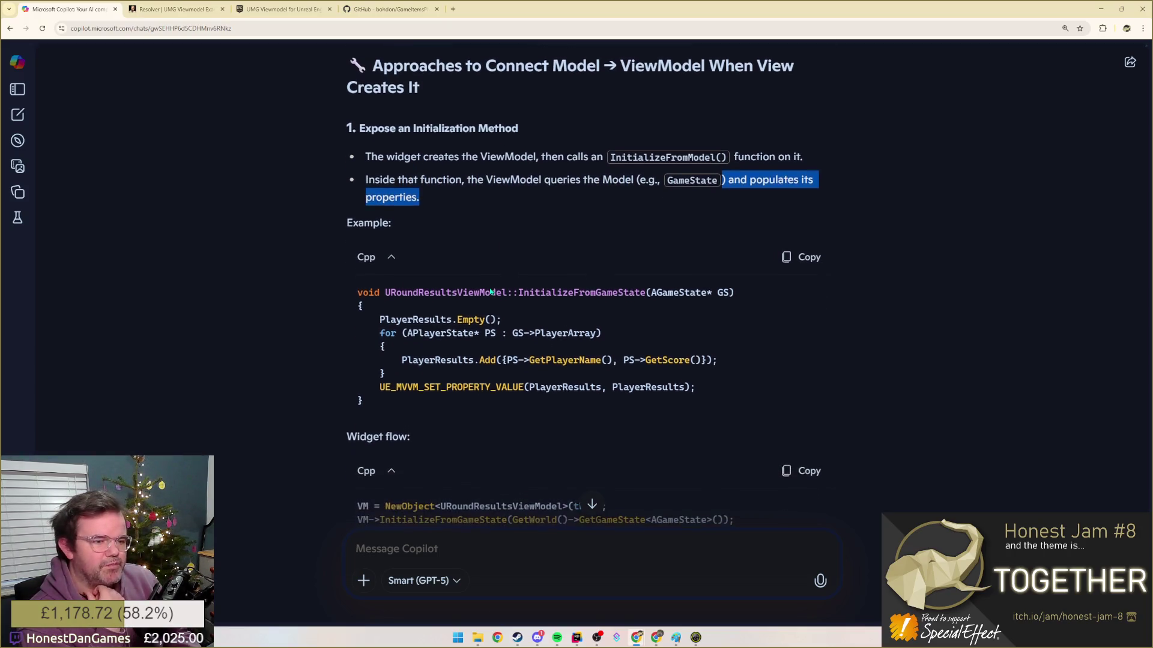
{"action": "left_click", "coordinate": [421, 330]}
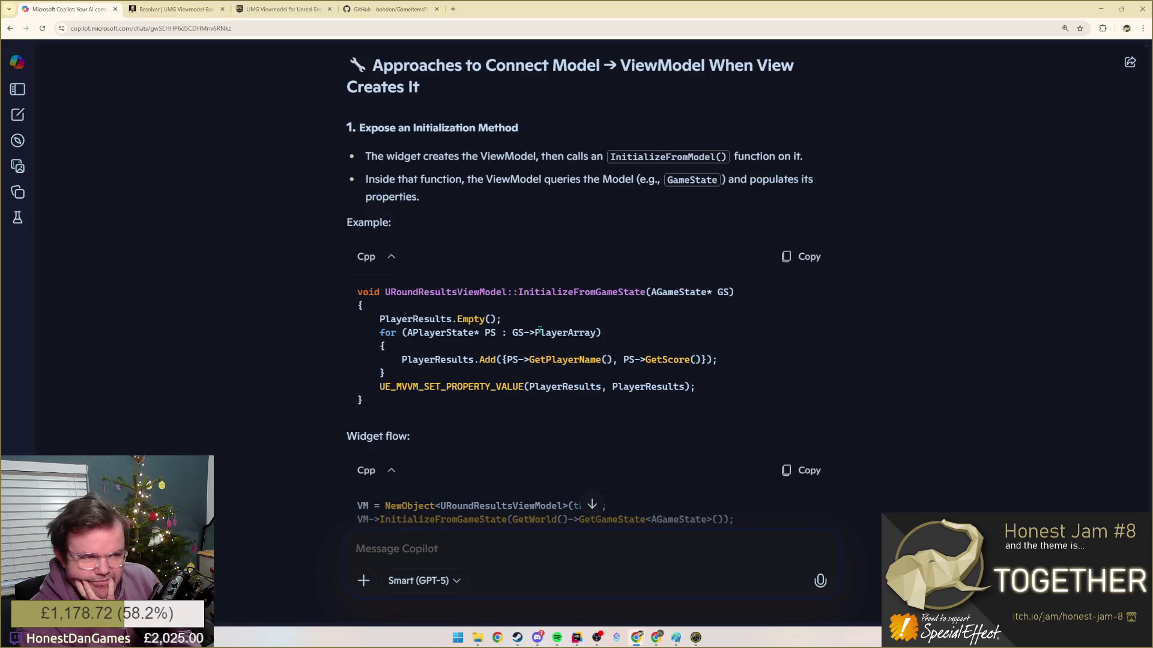
{"action": "double_click", "coordinate": [670, 292]}
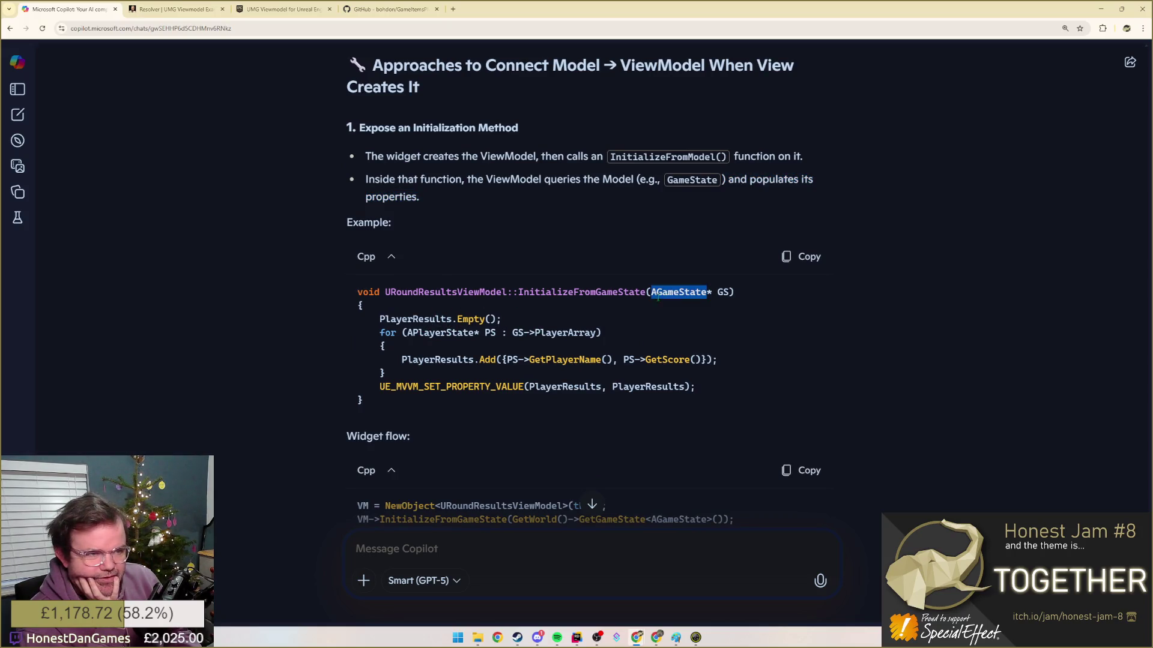
{"action": "left_click_drag", "start_coordinate": [389, 292], "coordinate": [740, 300]}
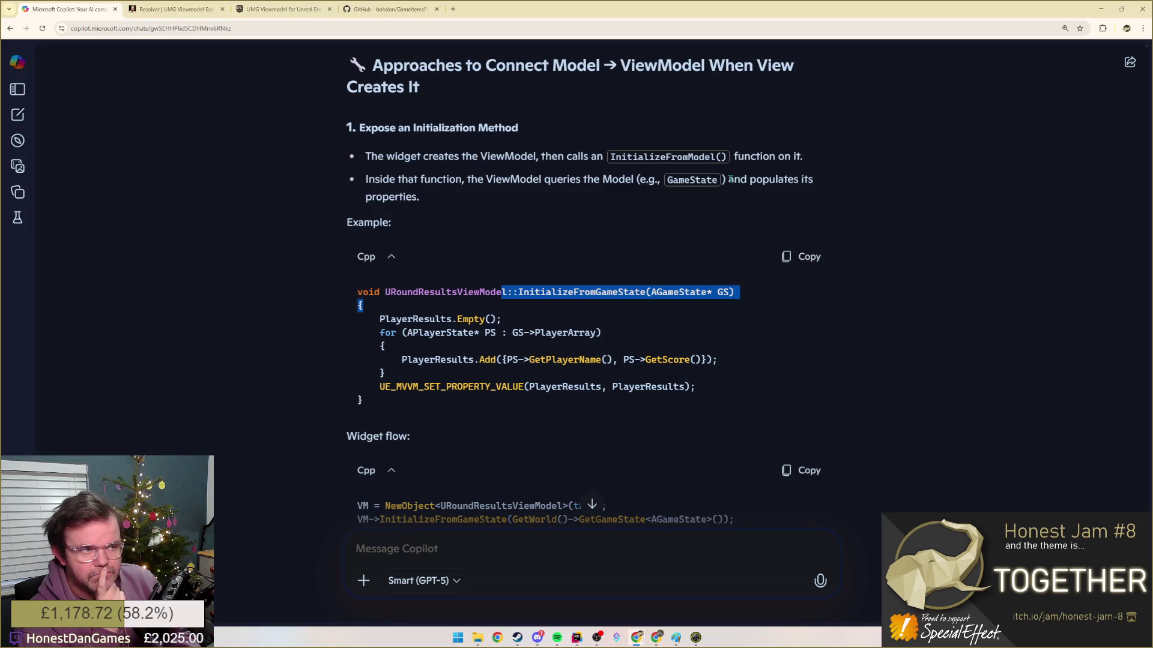
{"action": "left_click_drag", "start_coordinate": [729, 179], "coordinate": [727, 194]}
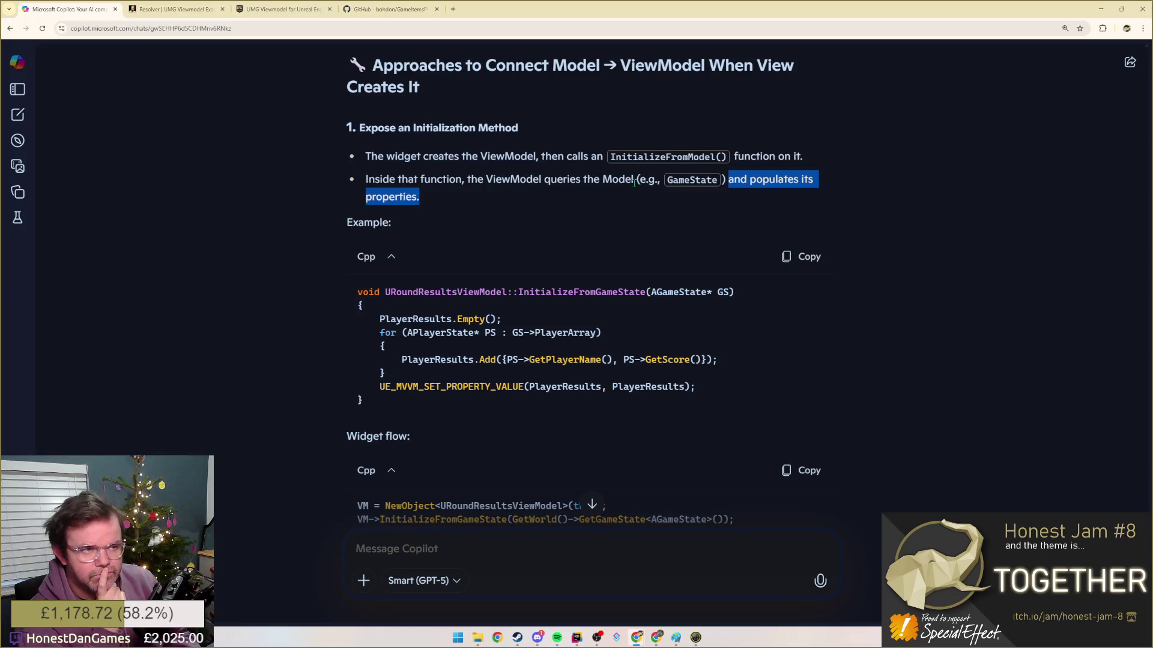
{"action": "mouse_move", "coordinate": [395, 179]}
{"action": "left_mouse_down"}
{"action": "mouse_move", "coordinate": [436, 181]}
{"action": "mouse_move", "coordinate": [441, 193]}
{"action": "left_mouse_up"}
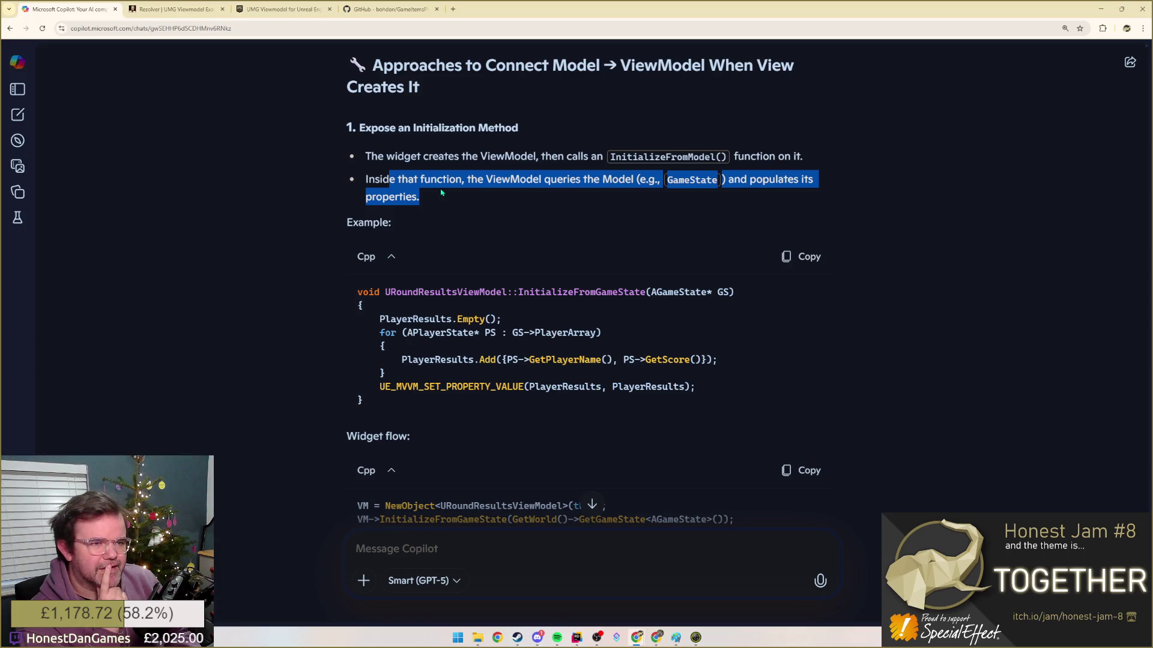
{"action": "left_click", "coordinate": [442, 193]}
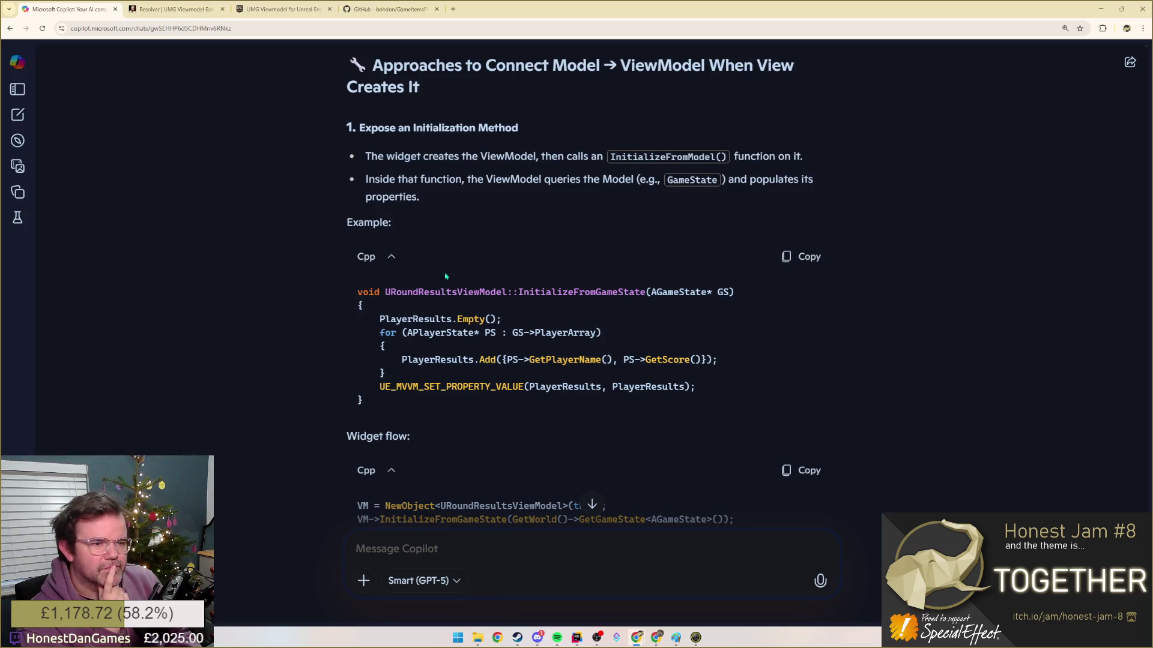
{"action": "left_click_drag", "start_coordinate": [521, 292], "coordinate": [647, 292]}
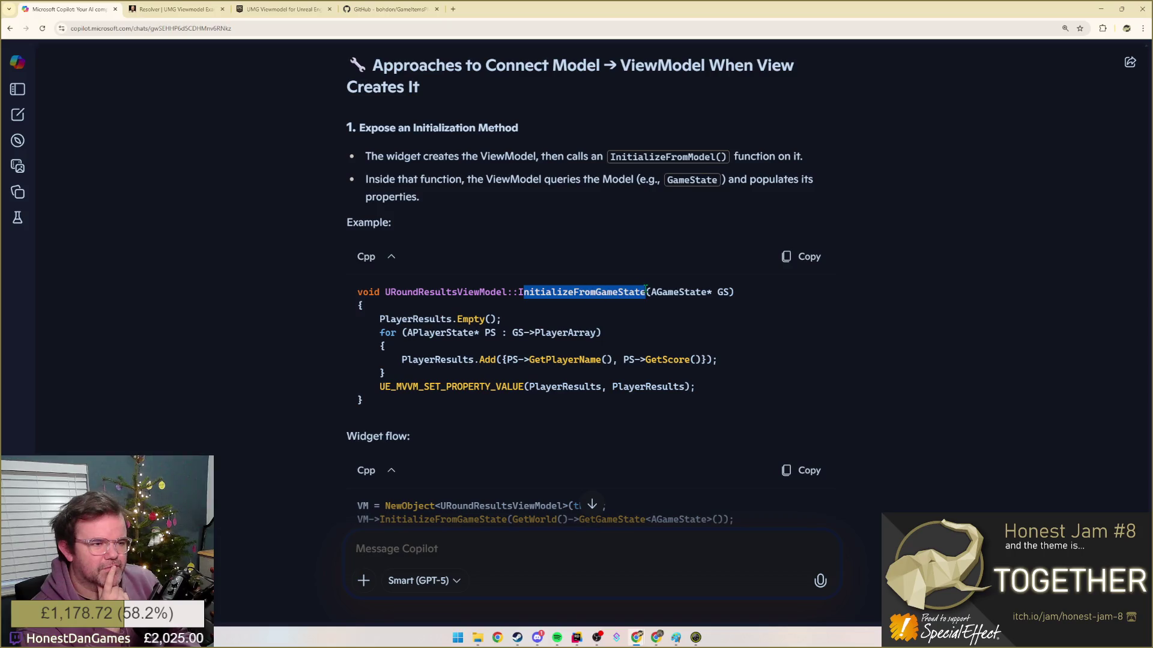
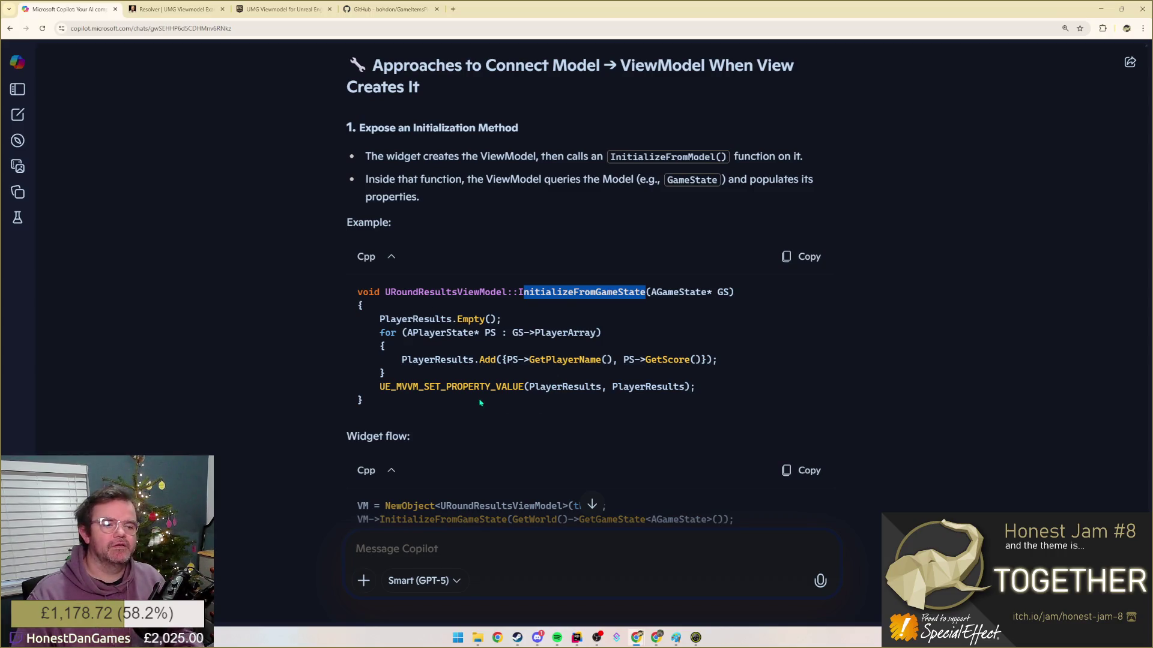
- Start a new bullet after 'work' in the Docs notes and cut the unfinished broadcasting clause
{"action": "key", "text": "alt+Tab"}
{"action": "left_click", "coordinate": [641, 527]}
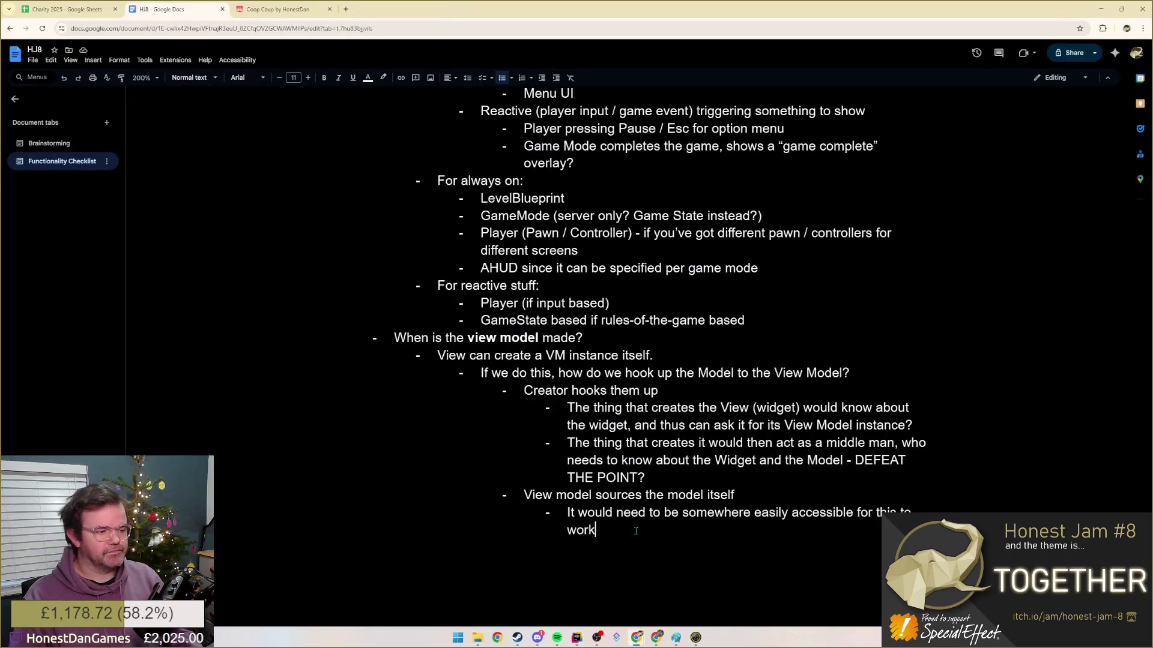
{"action": "key", "text": "Return"}
{"action": "type", "text": "It "}
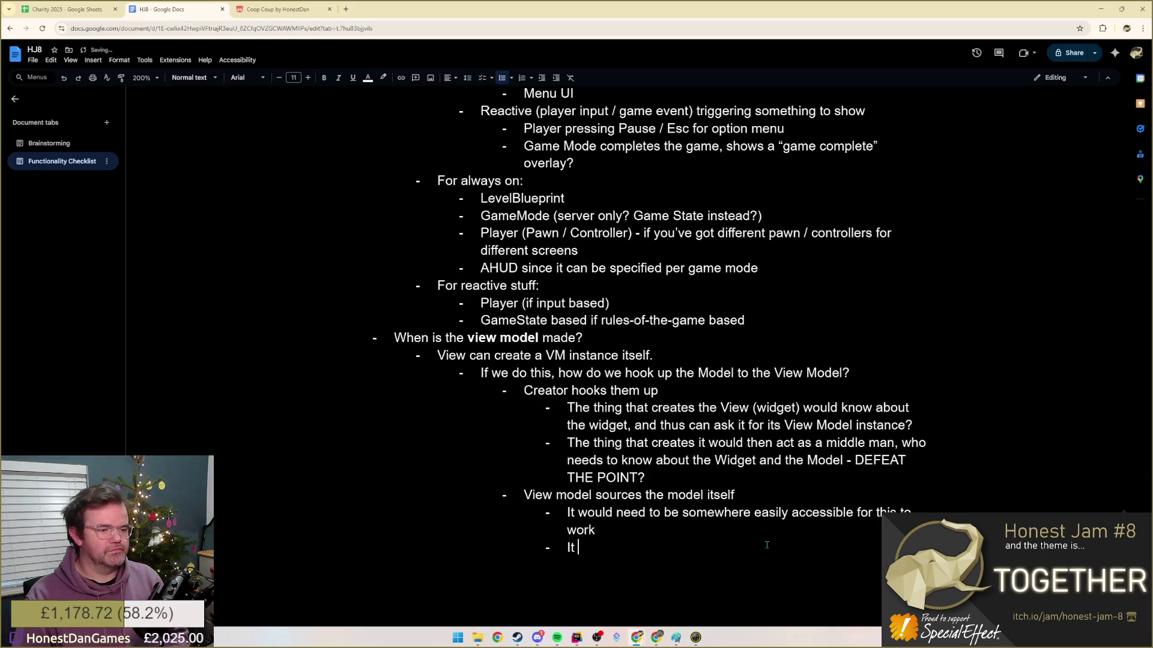
{"action": "type", "text": "would not receive updates though -"}
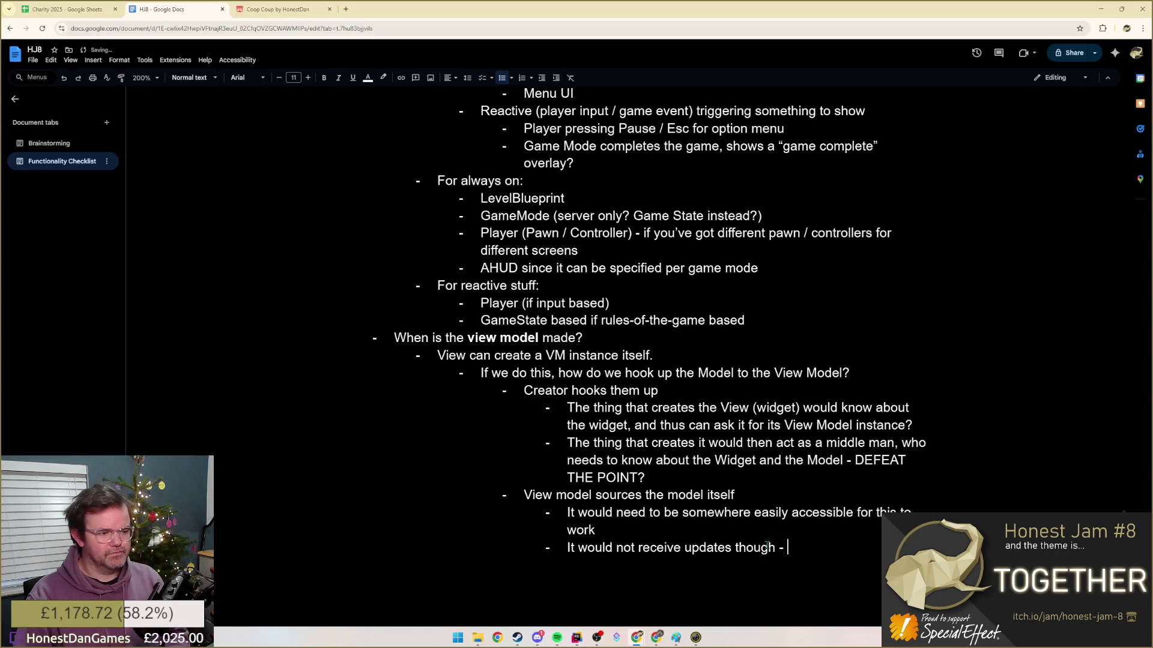
{"action": "type", "text": "as typically the"}
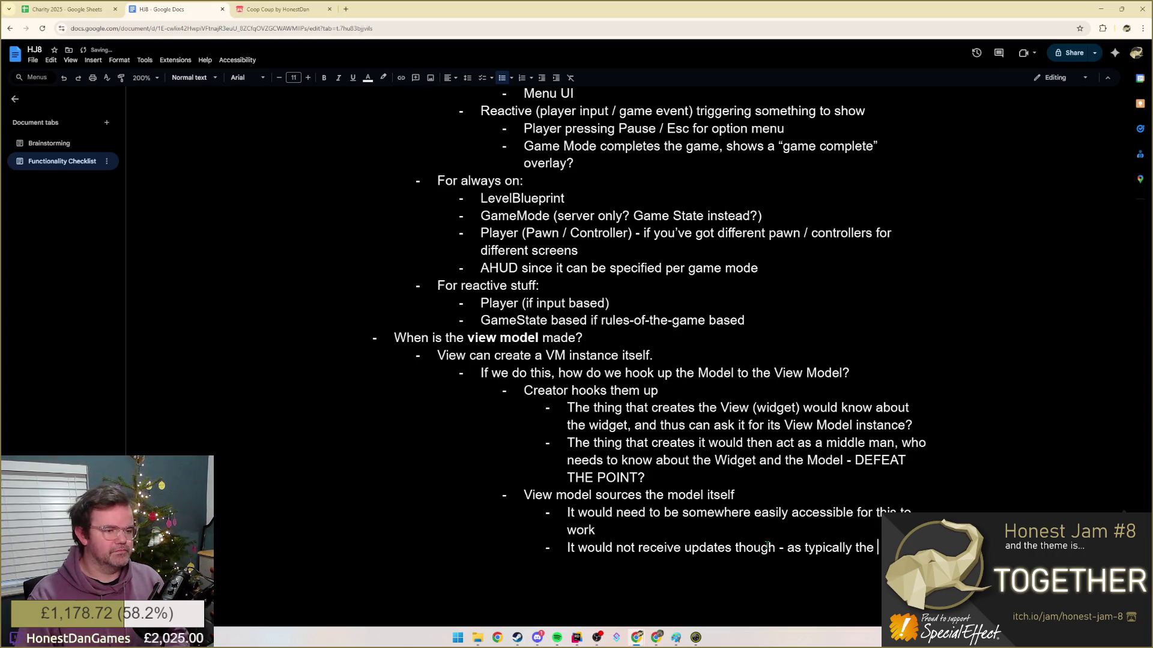
{"action": "type", "text": "would broadcast \"I"}
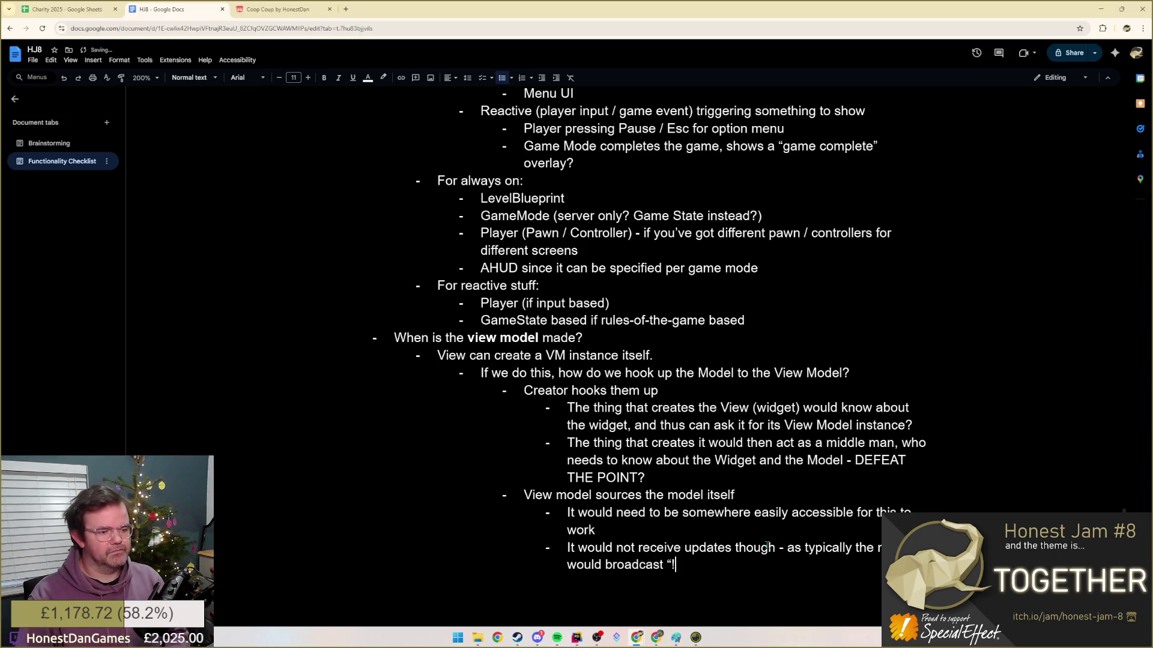
{"action": "type", "text": "'ve changed"}
{"action": "type", "text": "\""}
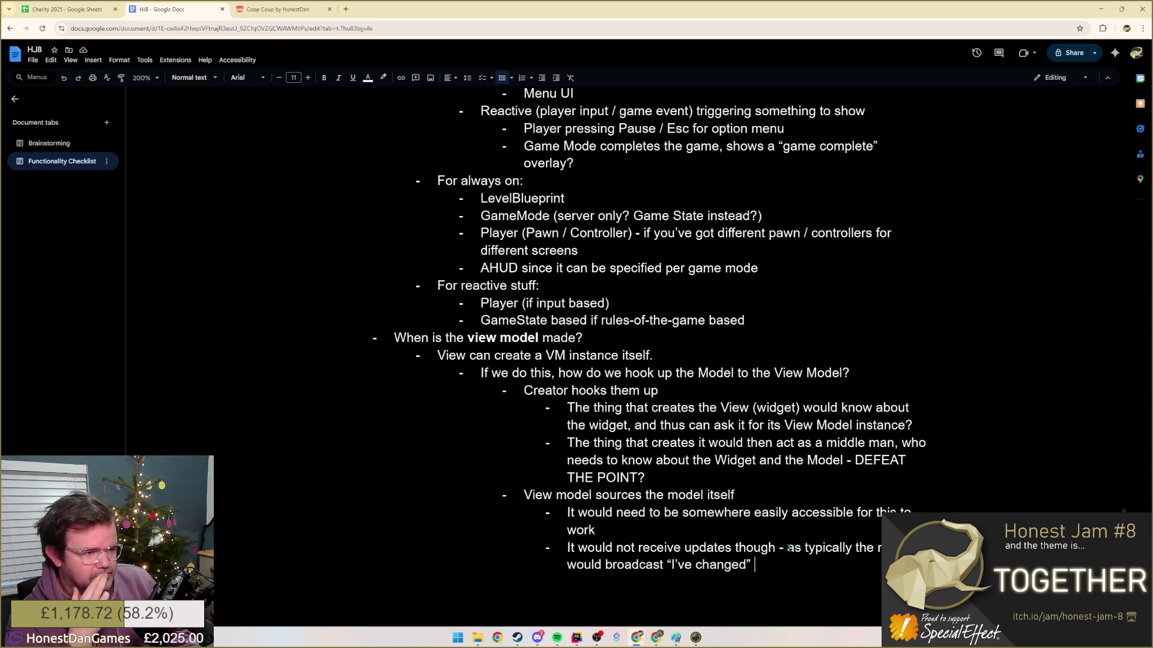
{"action": "left_click_drag", "start_coordinate": [787, 548], "coordinate": [785, 560]}
{"action": "key", "text": "Delete"}
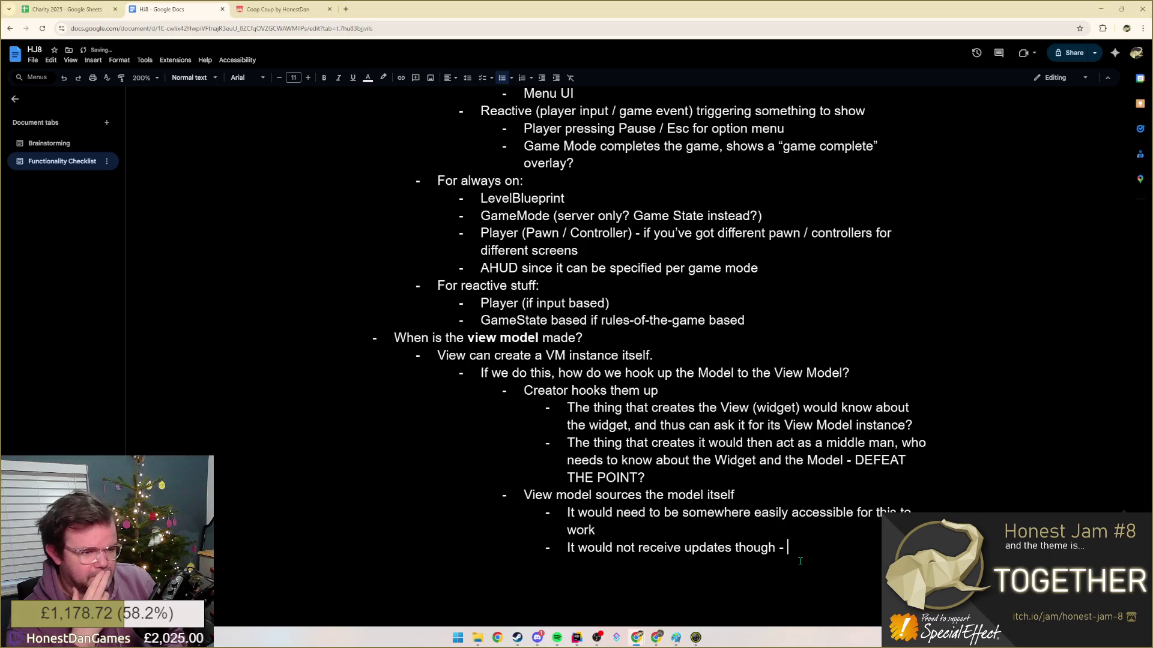
{"action": "key", "text": "BackSpace"}
{"action": "key", "text": "BackSpace"}
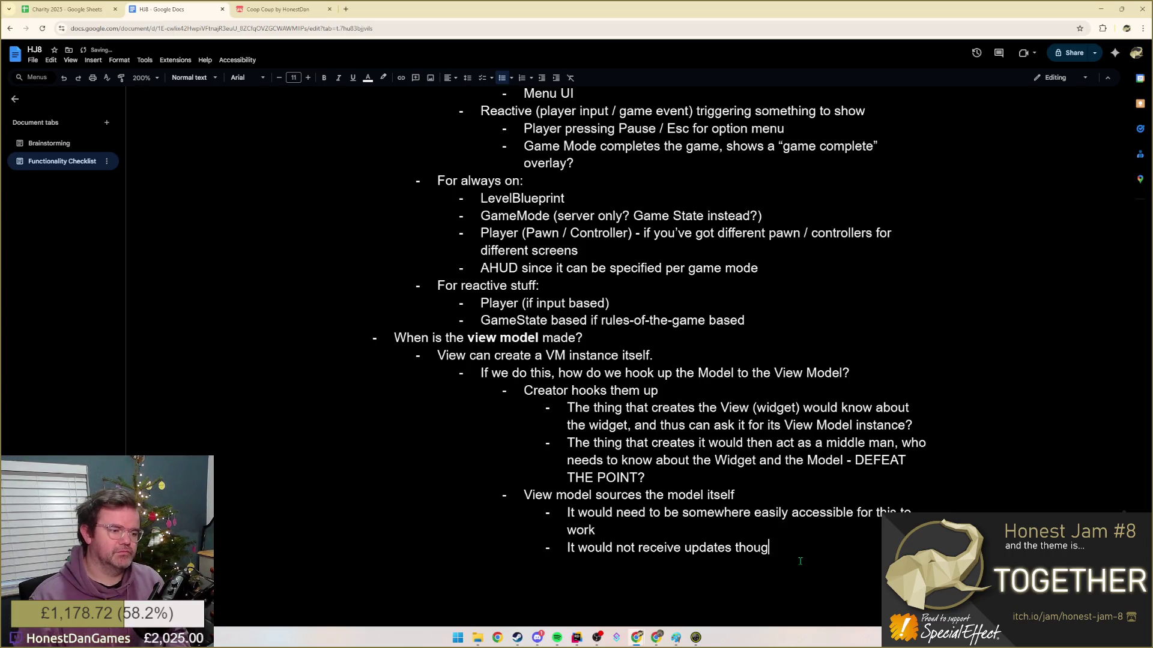
{"action": "key", "text": "BackSpace"}
{"action": "key", "text": "BackSpace"}
{"action": "key", "text": "BackSpace"}
{"action": "type", "text": "ough, as  it'd mean view ne"}
- Reword the bullet to end as a question about when to check the model, then begin an outdented bullet
{"action": "key", "text": "ctrl+BackSpace"}
{"action": "key", "text": "ctrl+BackSpace"}
{"action": "key", "text": "ctrl+BackSpace"}
{"action": "key", "text": "ctrl+BackSpace"}
{"action": "key", "text": "ctrl+BackSpace"}
{"action": "type", "text": "how would view "}
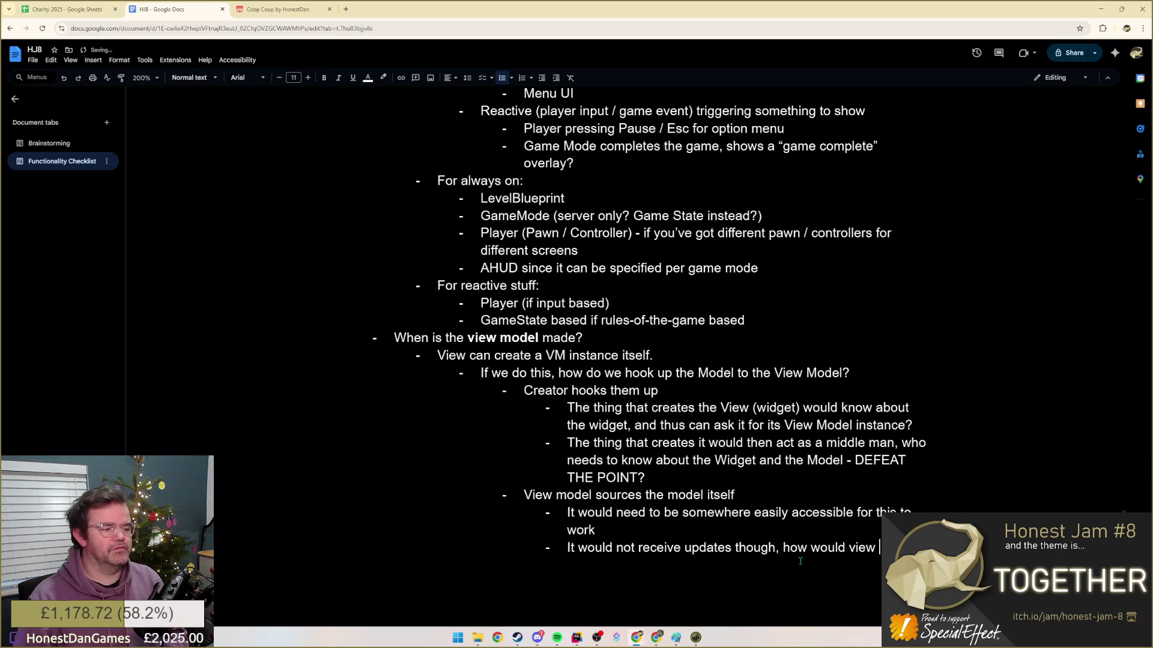
{"action": "type", "text": "model know when to ch"}
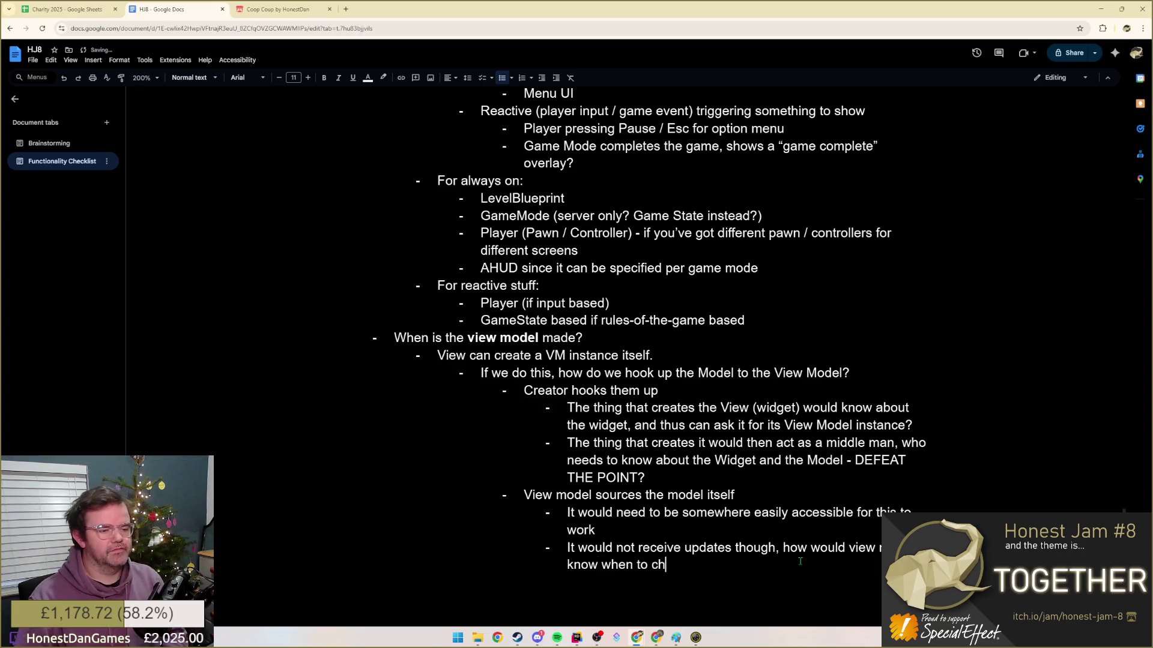
{"action": "type", "text": "eck the model"}
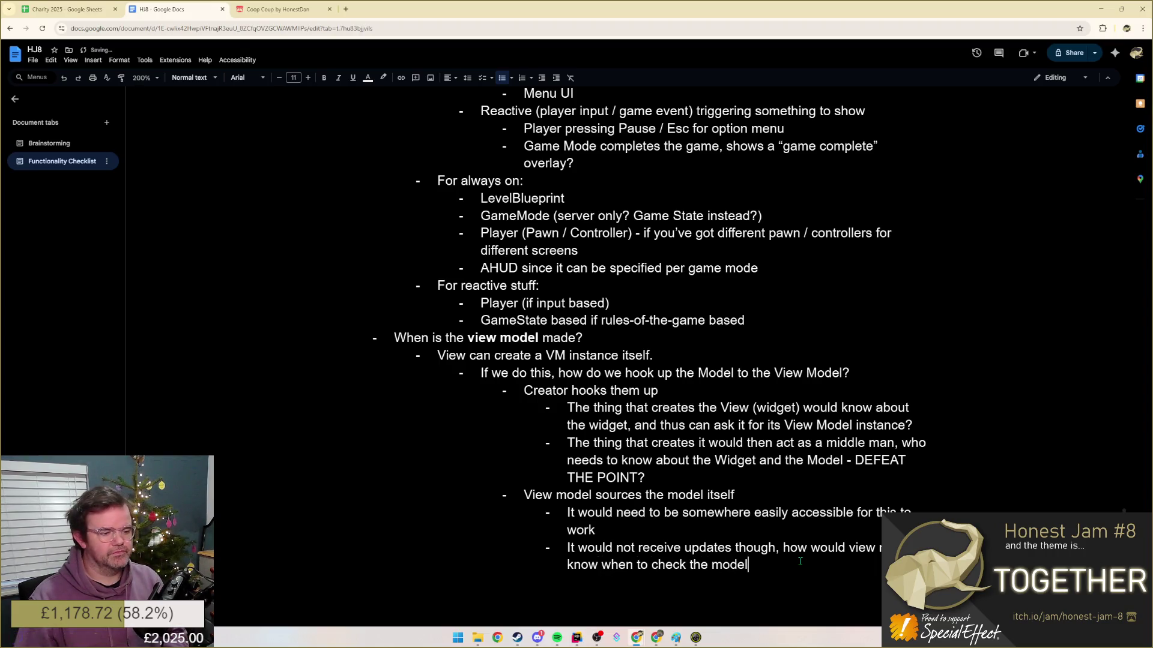
{"action": "type", "text": "?"}
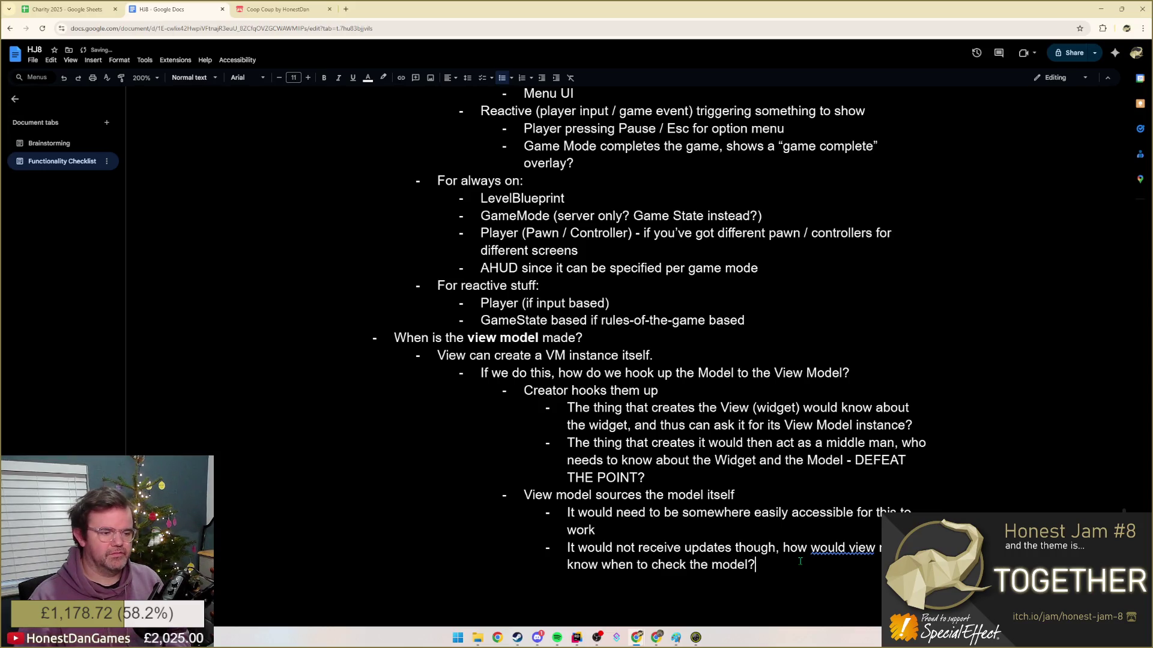
{"action": "key", "text": "Return"}
{"action": "key", "text": "shift+Tab"}
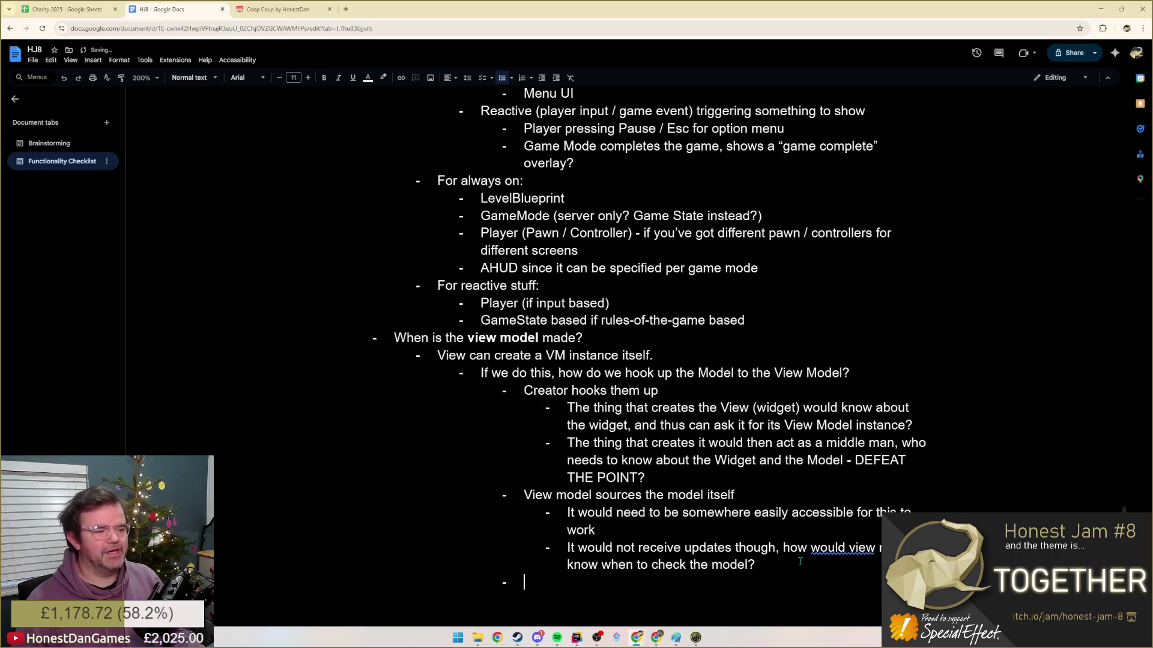
- Select the notes from 'View can create' onward and switch over to the Copilot answer
{"action": "key", "text": "alt+Tab"}
{"action": "key", "text": "alt+Tab"}
{"action": "mouse_move", "coordinate": [438, 355]}
{"action": "left_mouse_down"}
{"action": "mouse_move", "coordinate": [693, 509]}
{"action": "mouse_move", "coordinate": [757, 565]}
{"action": "left_mouse_up"}
{"action": "scroll", "coordinate": [487, 288], "scroll_direction": "up", "scroll_amount": 4}
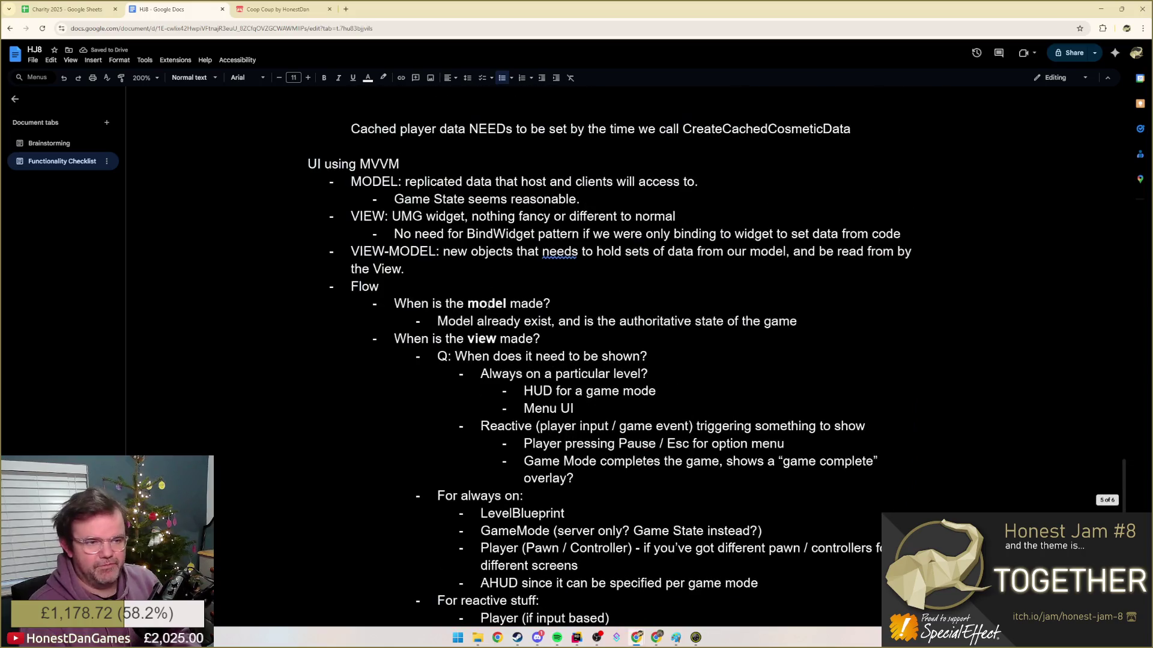
{"action": "scroll", "coordinate": [493, 405], "scroll_direction": "down", "scroll_amount": 4}
{"action": "key", "text": "alt+Tab"}
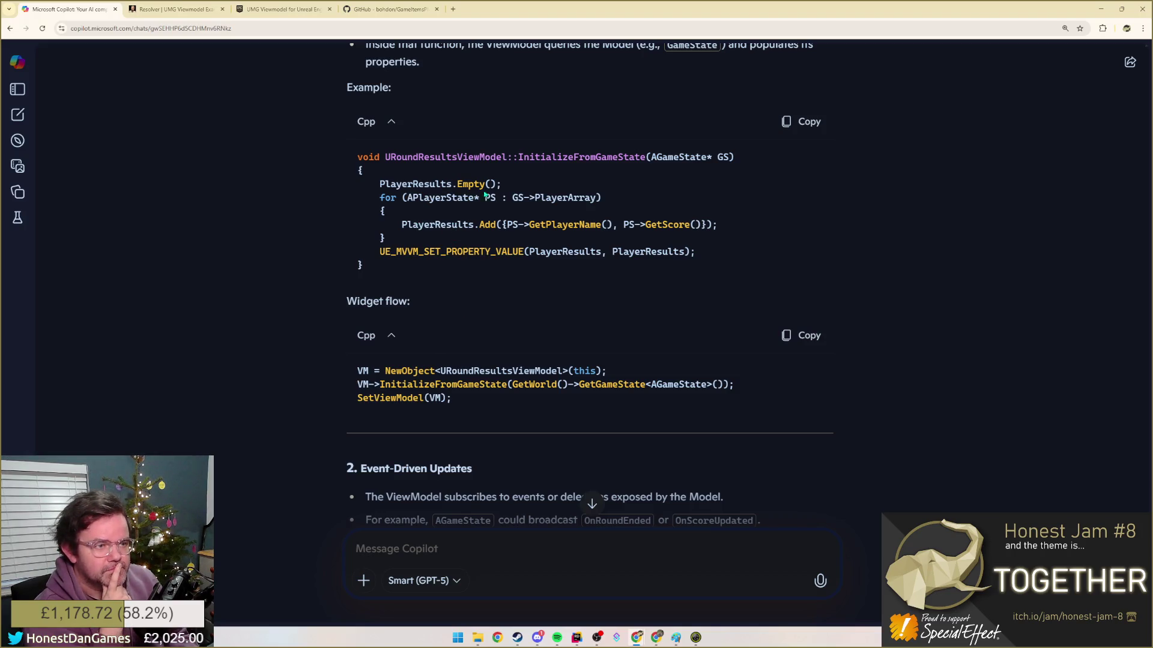
- Review the Event-Driven Updates section, highlighting the code parameter, heading and broadcast sentence, then return to Docs
{"action": "left_click_drag", "start_coordinate": [661, 157], "coordinate": [739, 162]}
{"action": "left_click", "coordinate": [718, 197]}
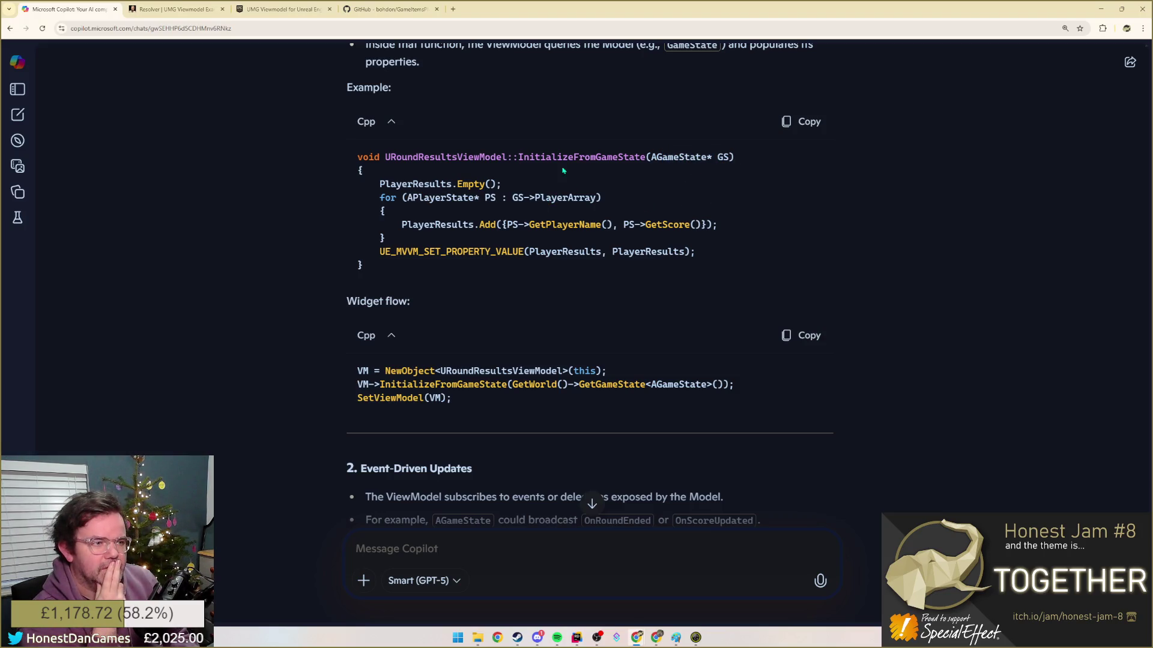
{"action": "scroll", "coordinate": [405, 337], "scroll_direction": "down", "scroll_amount": 1}
{"action": "scroll", "coordinate": [387, 347], "scroll_direction": "down", "scroll_amount": 2}
{"action": "left_click_drag", "start_coordinate": [388, 333], "coordinate": [472, 333]}
{"action": "left_click", "coordinate": [438, 362]}
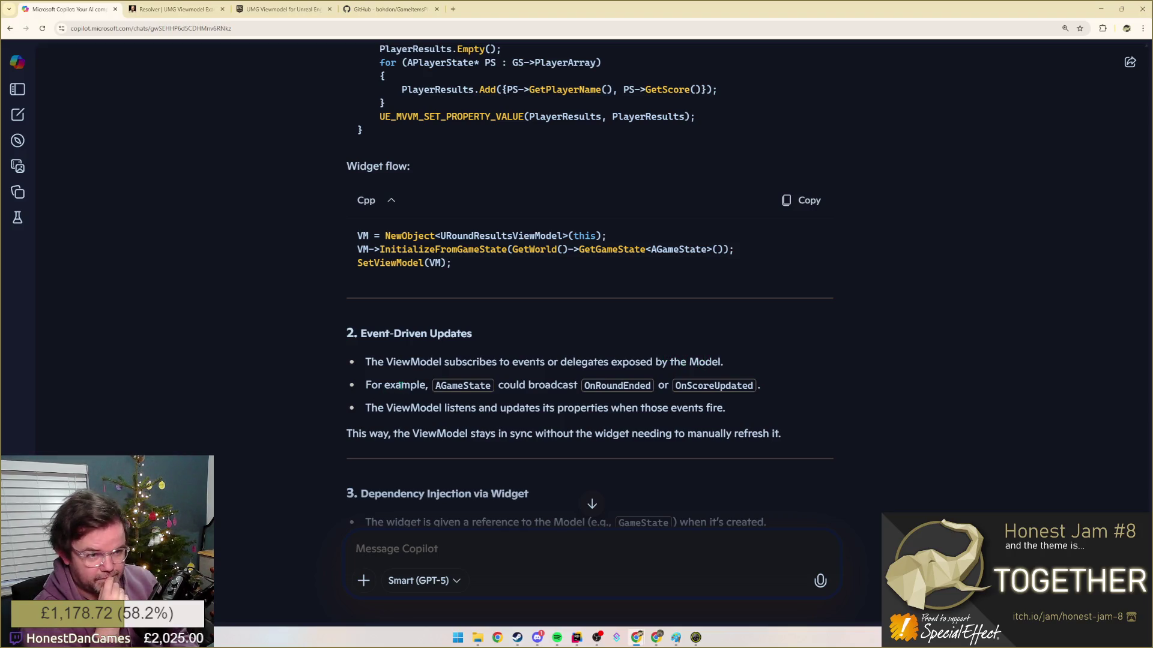
{"action": "left_click_drag", "start_coordinate": [507, 382], "coordinate": [763, 383]}
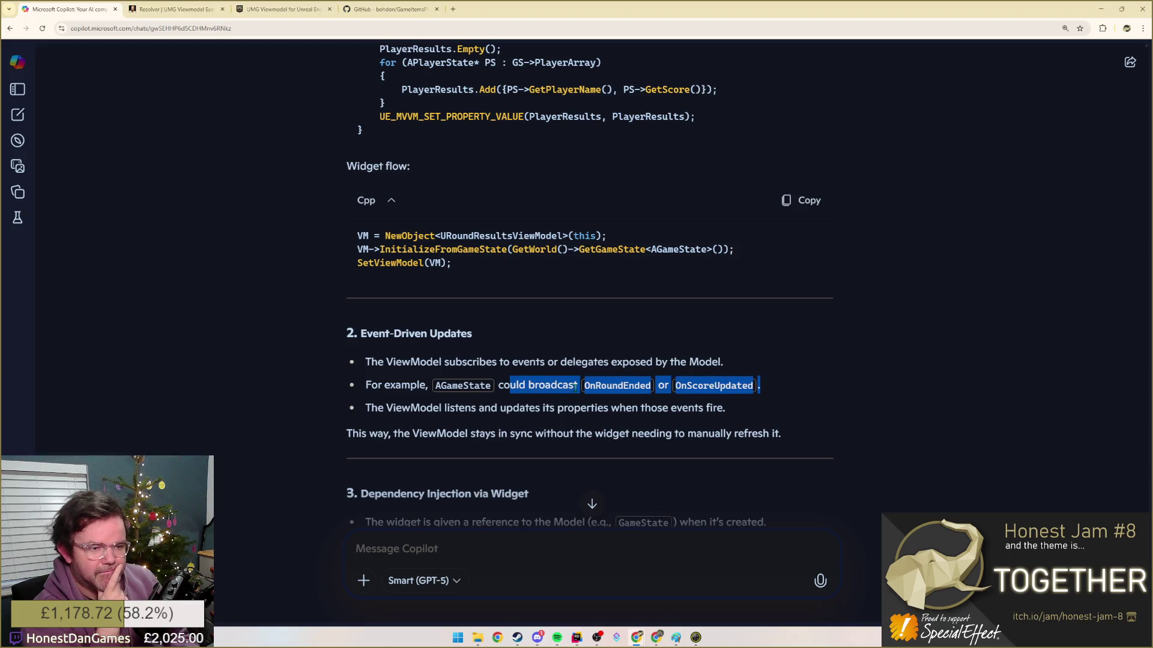
{"action": "left_click", "coordinate": [496, 385]}
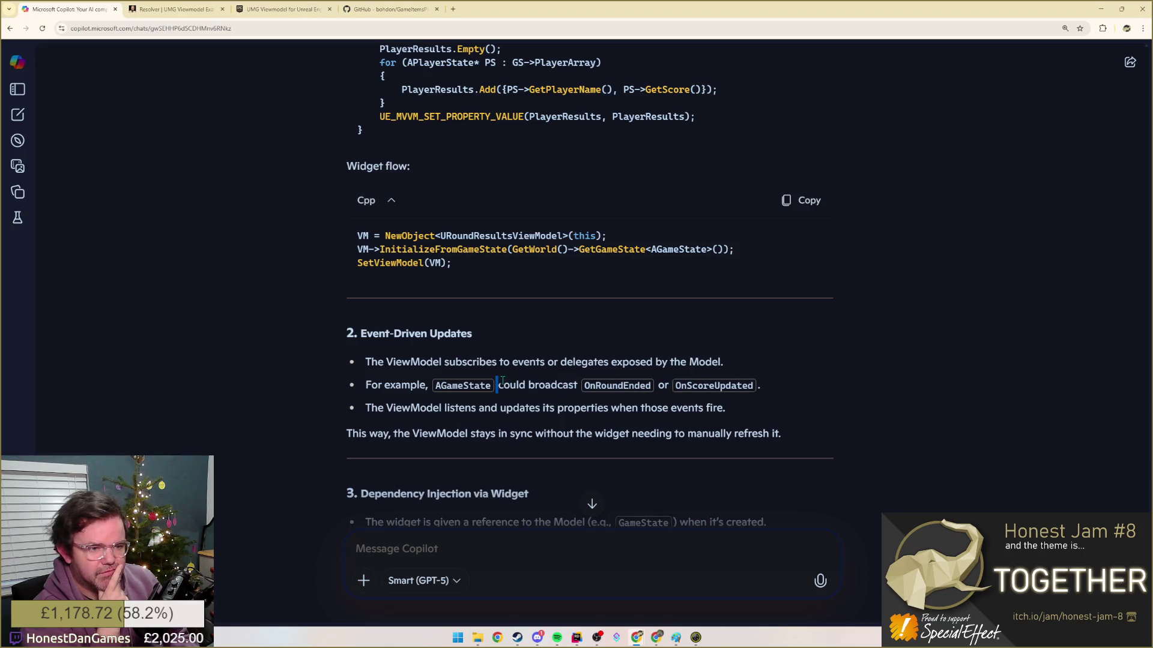
{"action": "scroll", "coordinate": [498, 385], "scroll_direction": "down", "scroll_amount": 1}
{"action": "left_click_drag", "start_coordinate": [403, 363], "coordinate": [741, 367]}
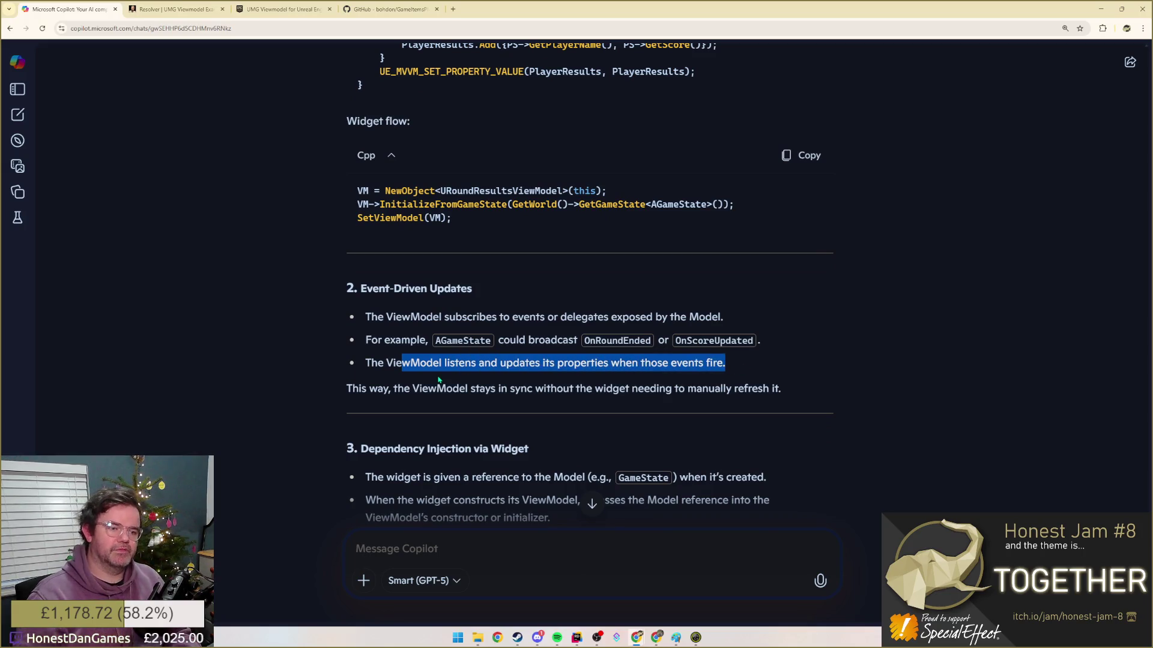
{"action": "key", "text": "alt+Tab"}
{"action": "scroll", "coordinate": [657, 394], "scroll_direction": "down", "scroll_amount": 1}
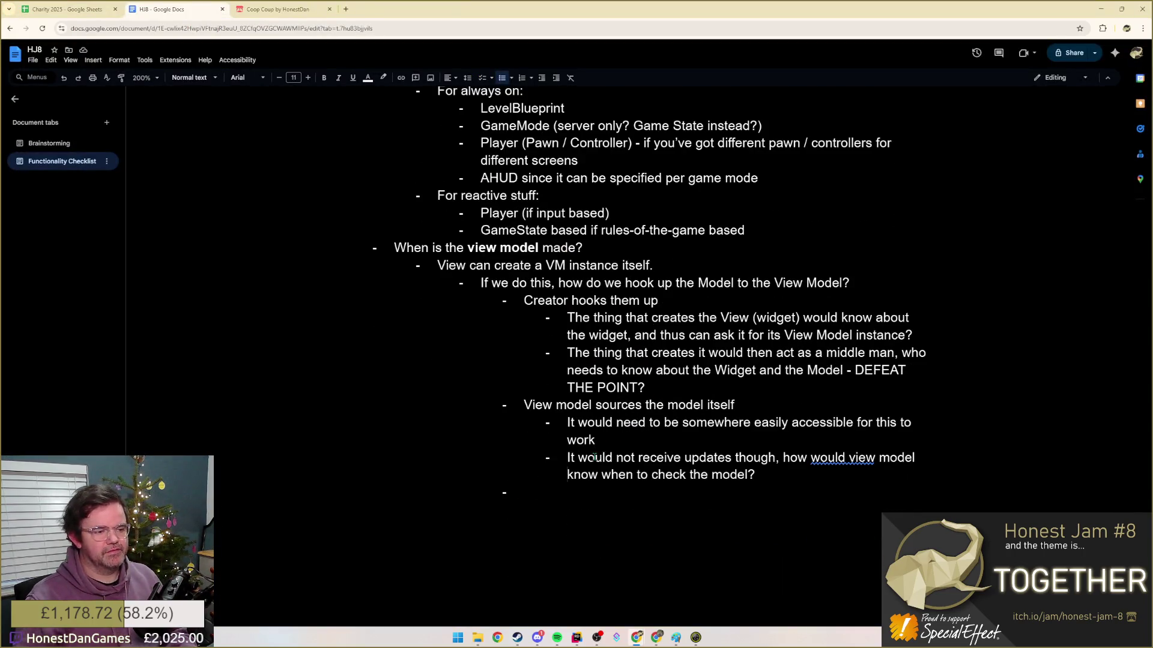
- Write the bullet 'View model binds to the model' and start an indented sub-bullet
{"action": "left_click", "coordinate": [607, 492]}
{"action": "type", "text": "Vuew"}
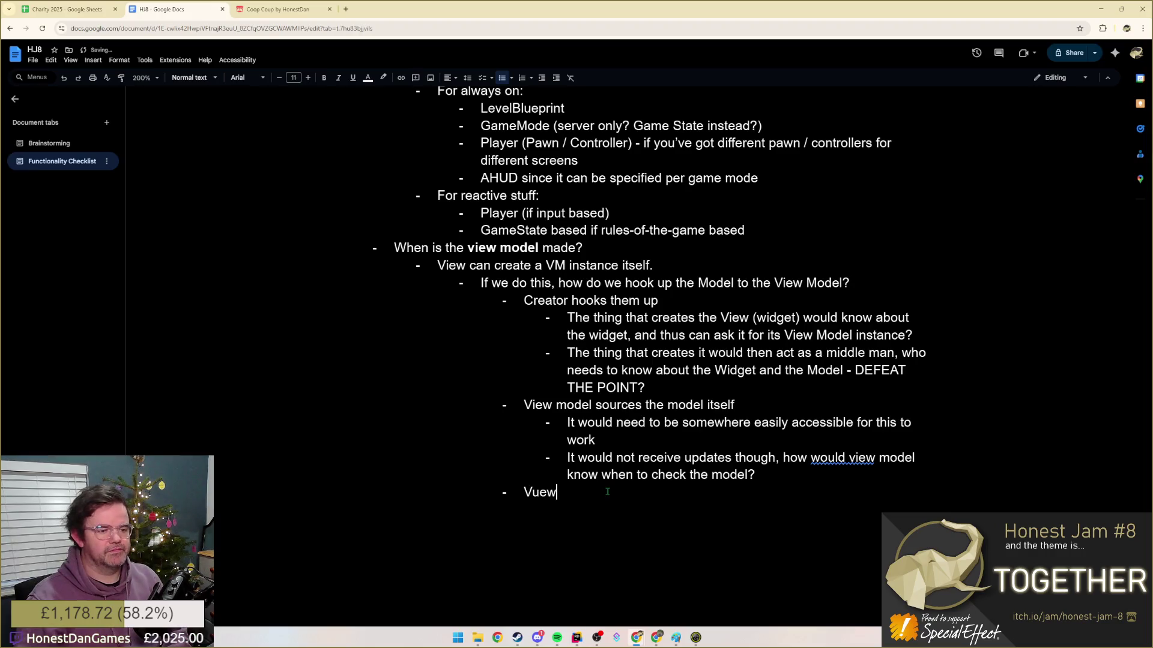
{"action": "key", "text": "BackSpace"}
{"action": "key", "text": "BackSpace"}
{"action": "key", "text": "BackSpace"}
{"action": "type", "text": "iew model"}
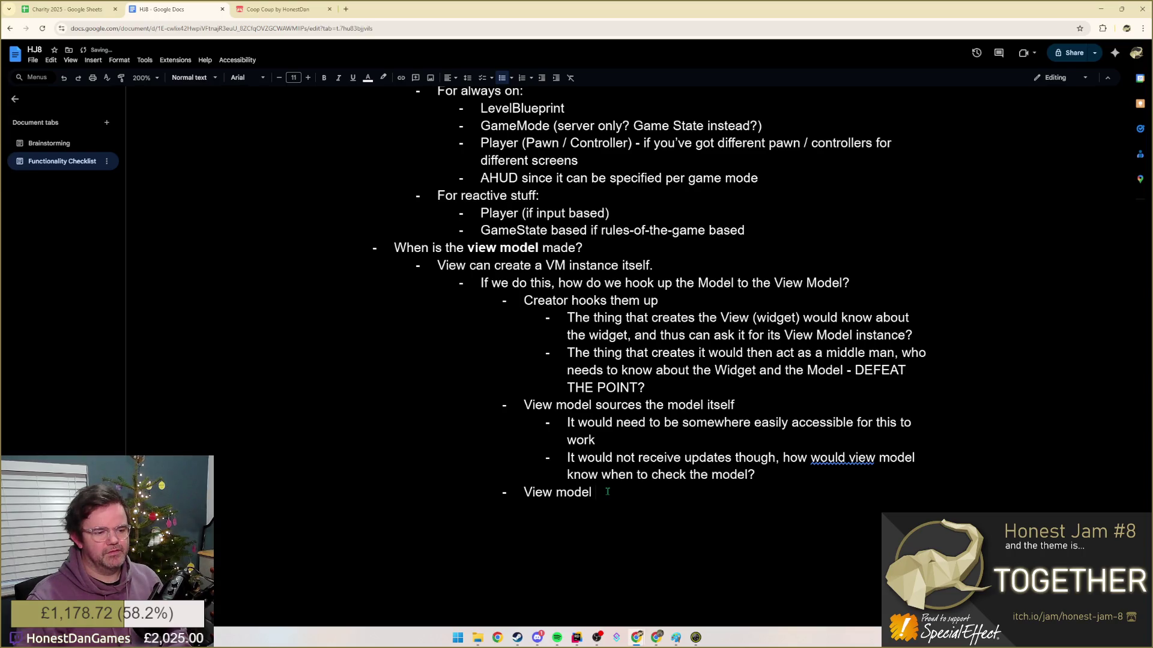
{"action": "type", "text": " binds to the model "}
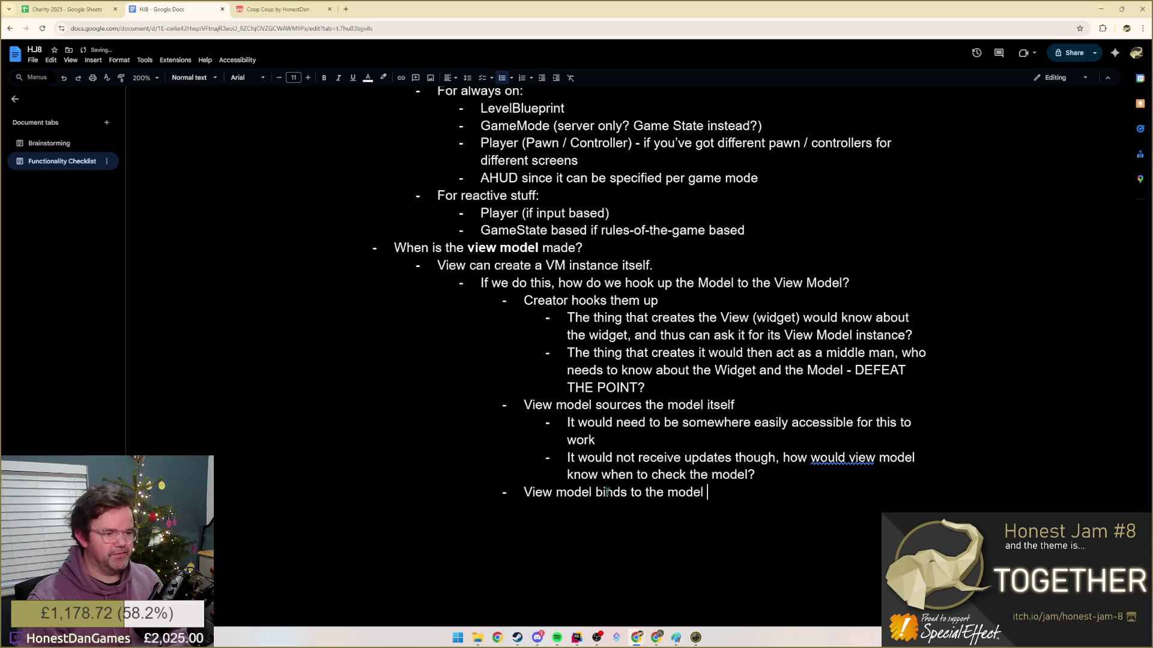
{"action": "type", "text": "(st"}
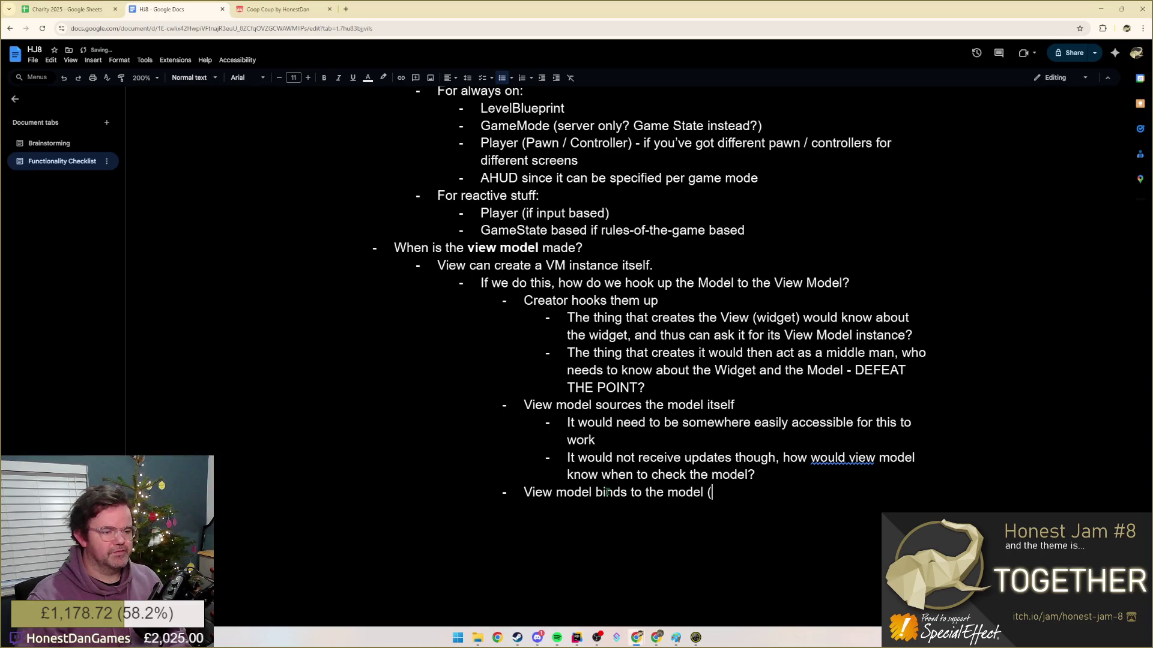
{"action": "key", "text": "Return"}
{"action": "key", "text": "Tab"}
{"action": "type", "text": "St"}
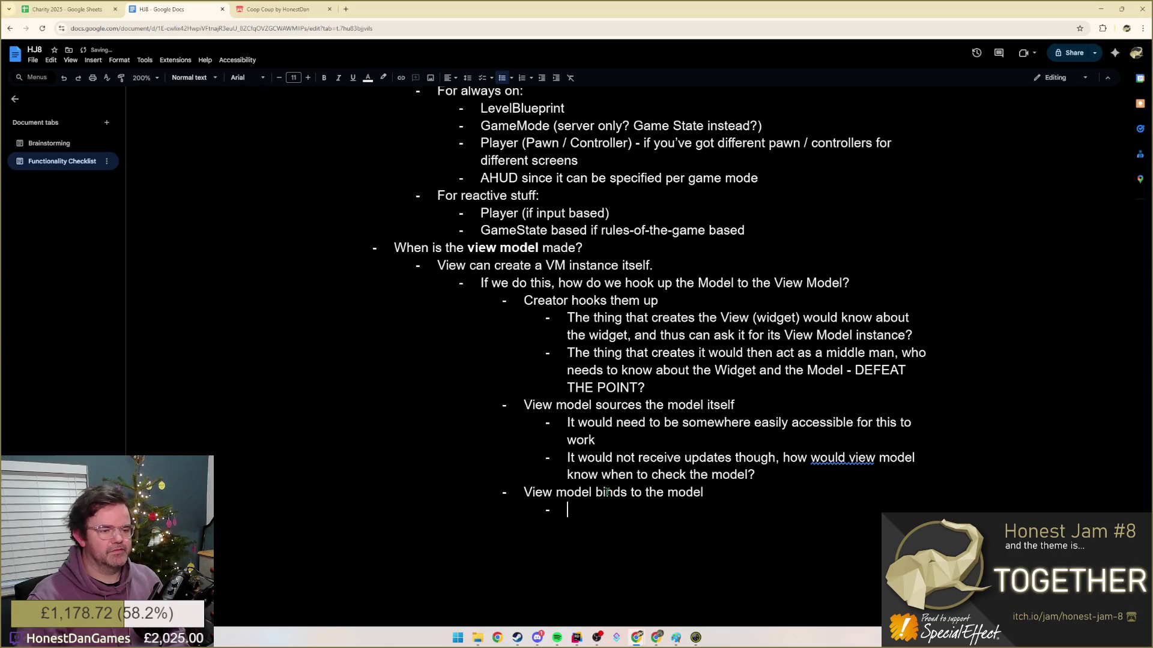
{"action": "type", "text": "ill nede"}
- Add the sub-point 'Still needs to find it', begin an outdented bullet, and switch to Copilot
{"action": "key", "text": "BackSpace"}
{"action": "key", "text": "BackSpace"}
{"action": "type", "text": "eds to find it"}
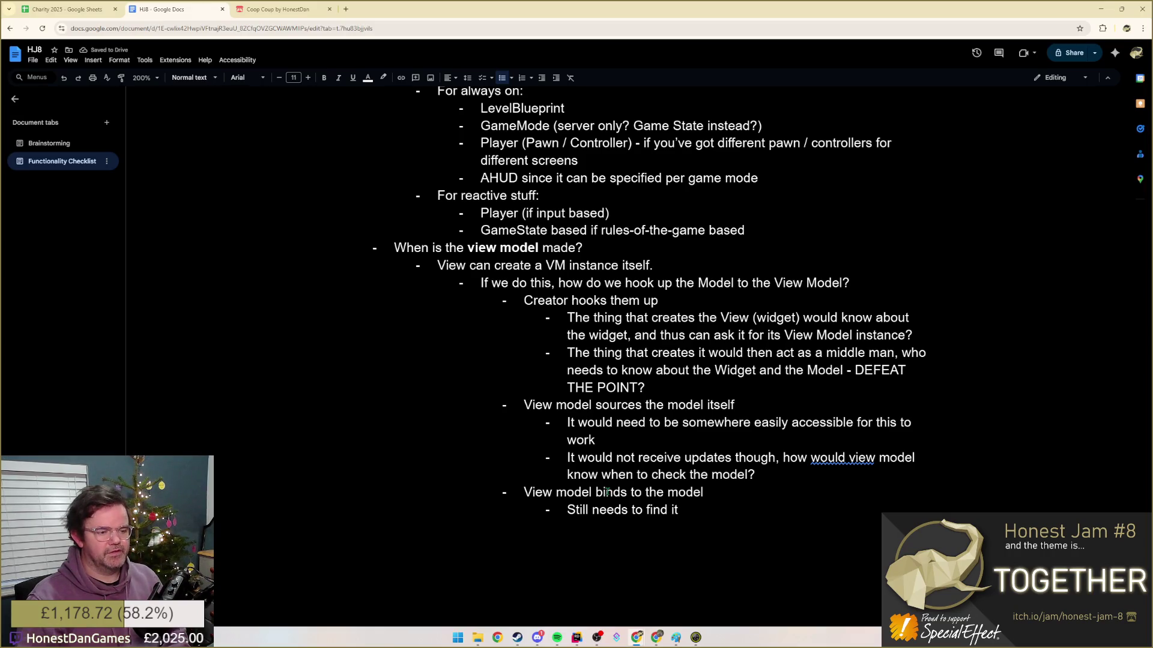
{"action": "type", "text": " easily"}
{"action": "key", "text": "Return"}
{"action": "key", "text": "shift+Tab"}
{"action": "key", "text": "alt+Tab"}
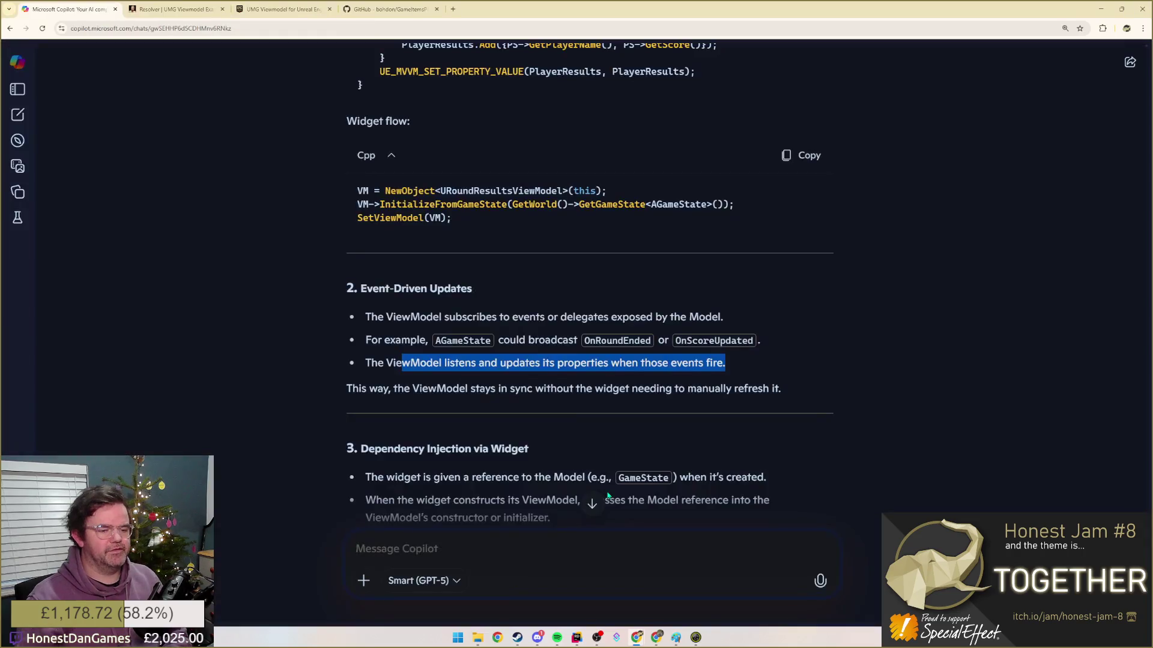
{"action": "left_click_drag", "start_coordinate": [443, 388], "coordinate": [777, 388]}
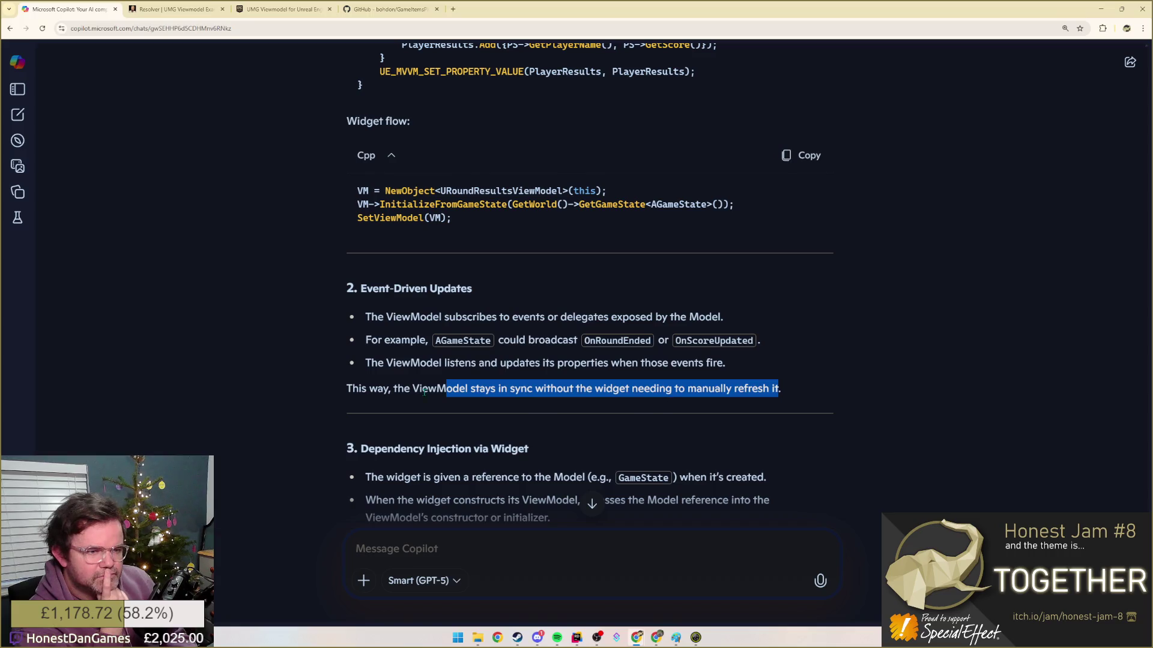
{"action": "scroll", "coordinate": [745, 388], "scroll_direction": "down", "scroll_amount": 1}
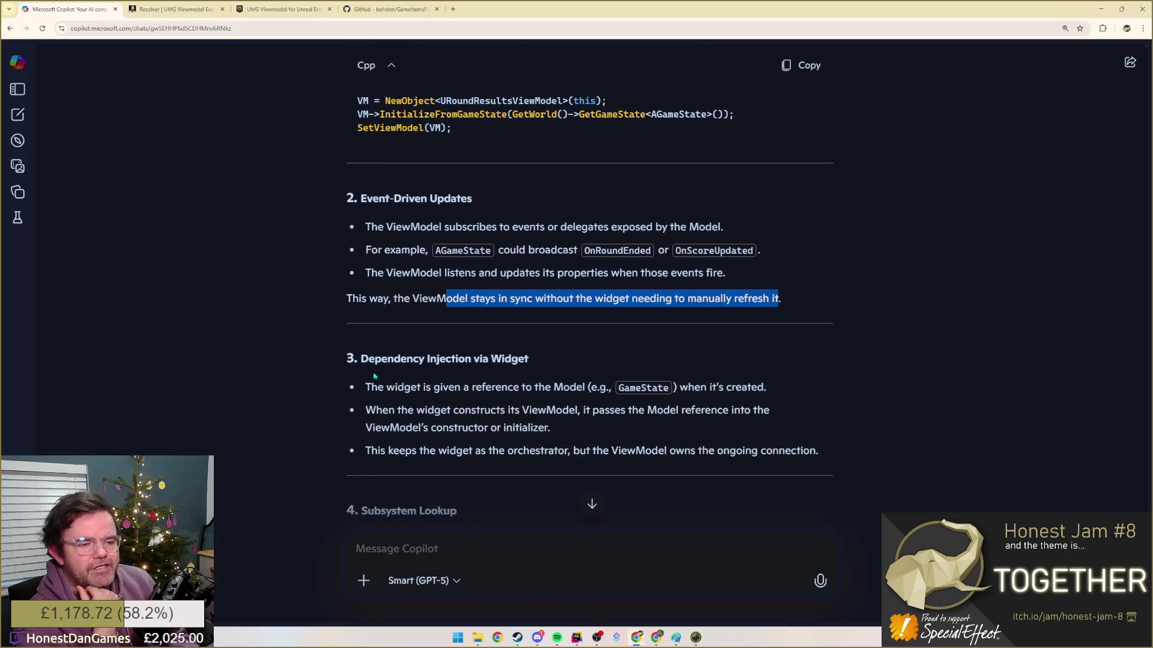
{"action": "left_click_drag", "start_coordinate": [370, 387], "coordinate": [521, 387]}
{"action": "left_click", "coordinate": [566, 387]}
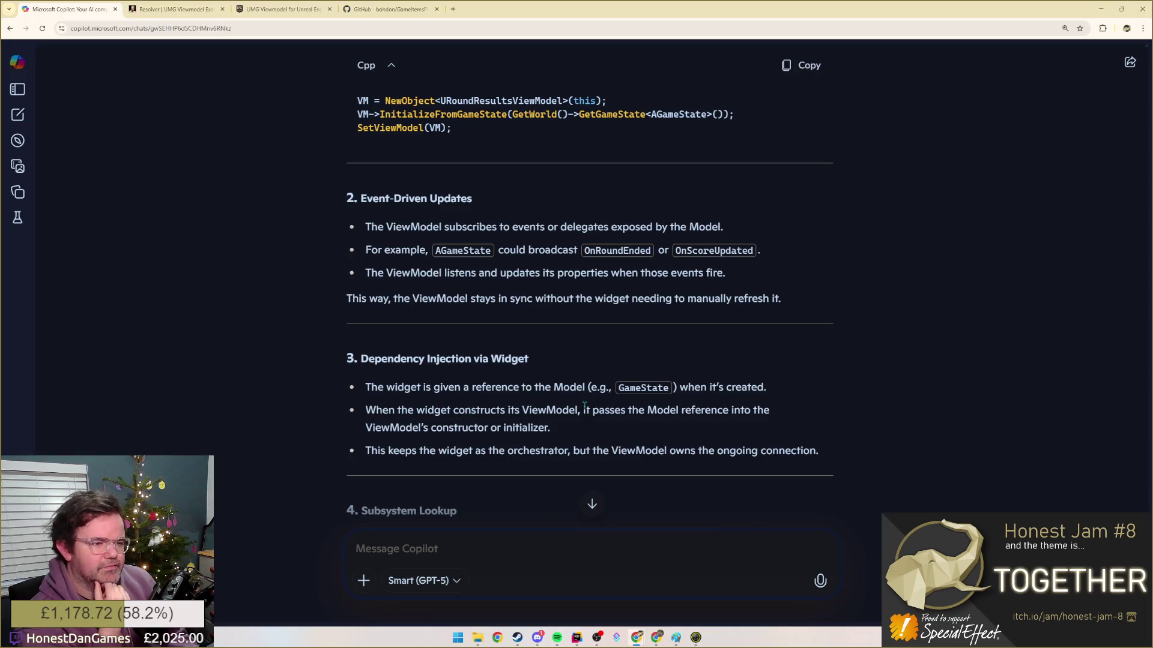
{"action": "left_click_drag", "start_coordinate": [583, 414], "coordinate": [745, 425]}
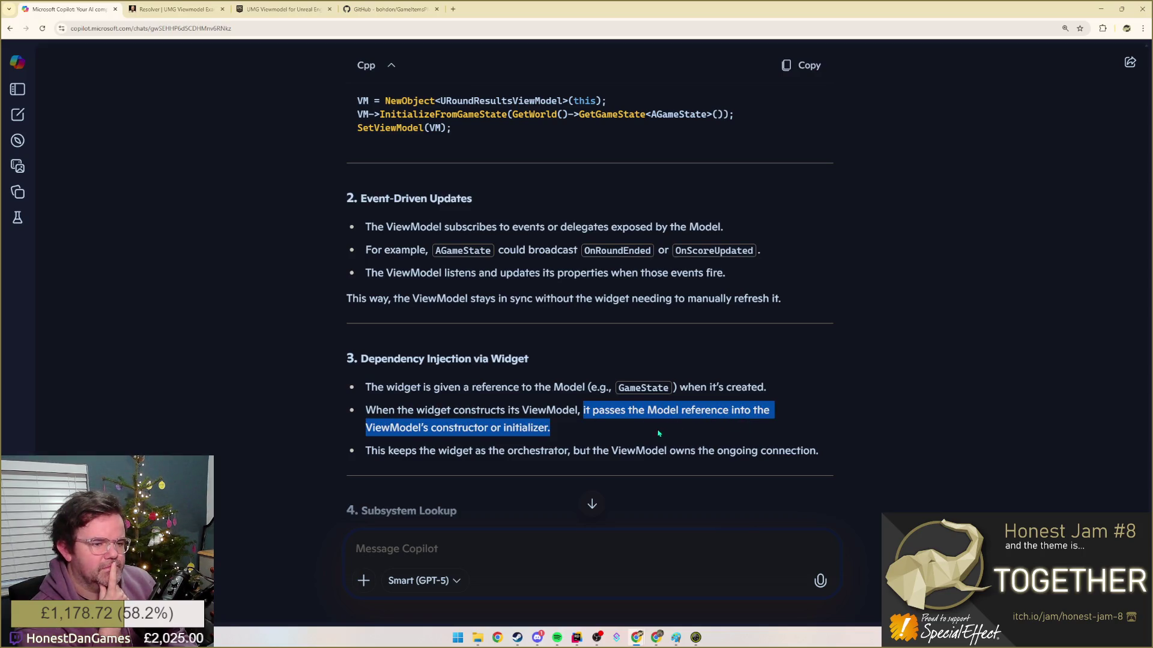
{"action": "left_click", "coordinate": [416, 463]}
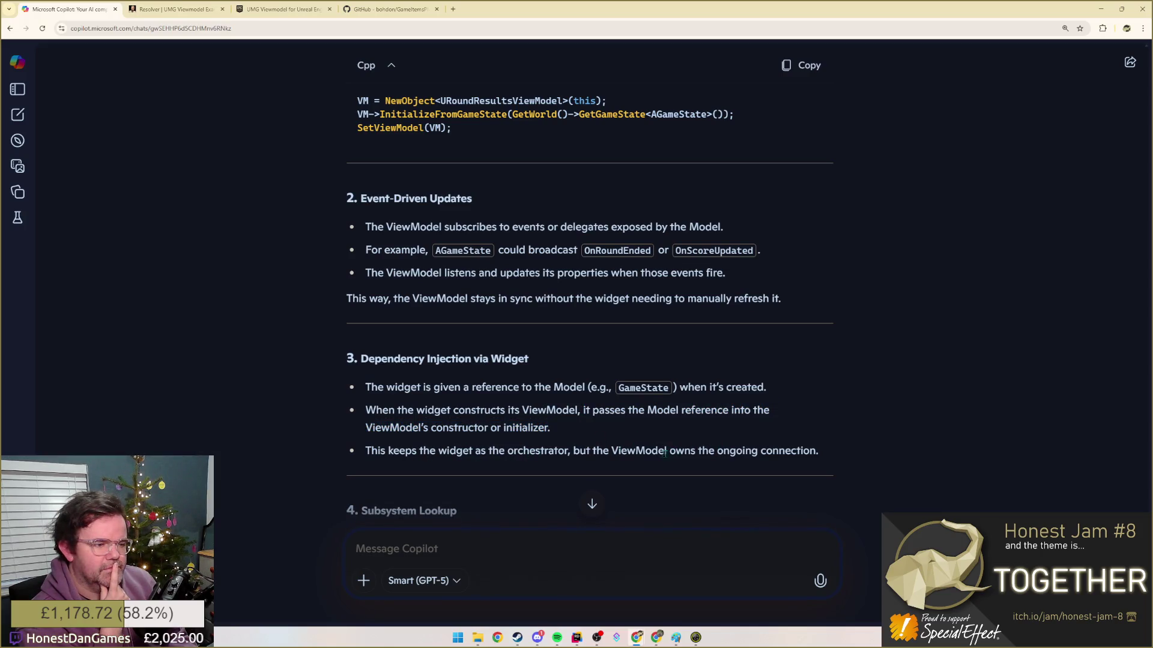
{"action": "scroll", "coordinate": [585, 445], "scroll_direction": "down", "scroll_amount": 2}
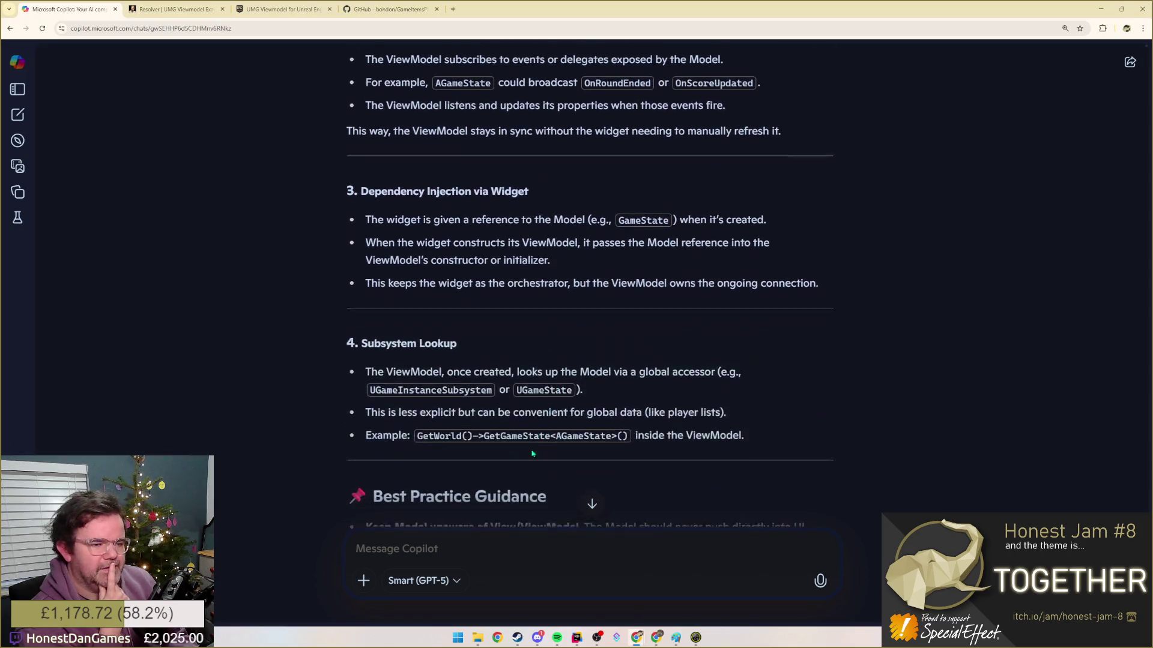
{"action": "scroll", "coordinate": [585, 445], "scroll_direction": "down", "scroll_amount": 1}
{"action": "left_click_drag", "start_coordinate": [406, 361], "coordinate": [544, 362]}
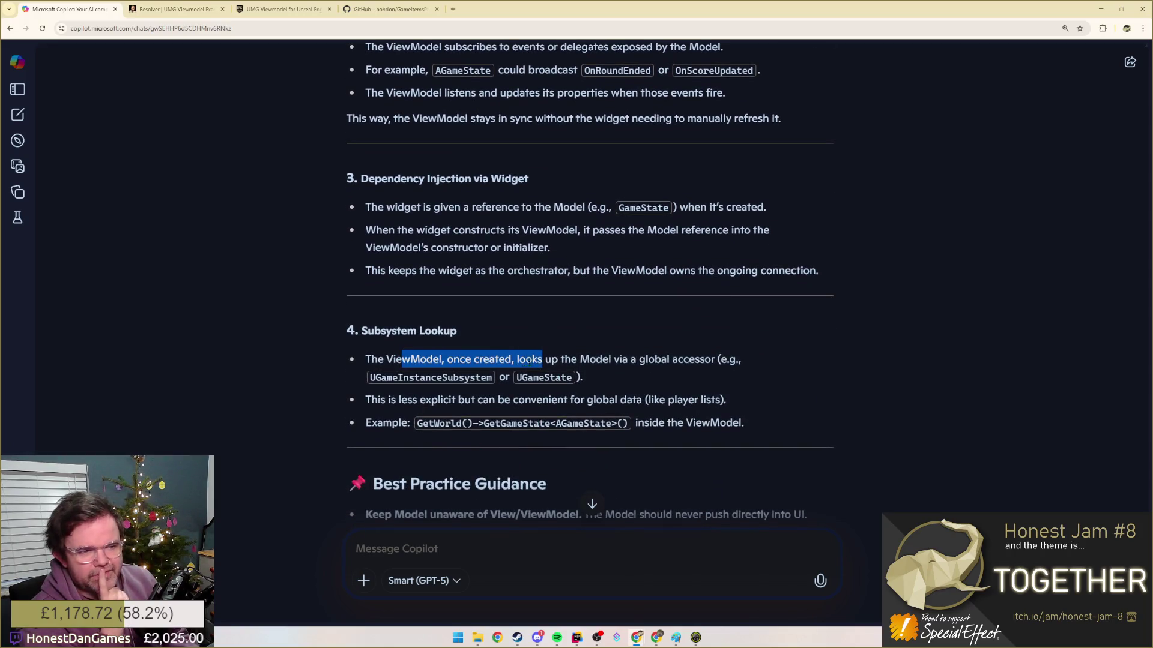
{"action": "left_click", "coordinate": [469, 361]}
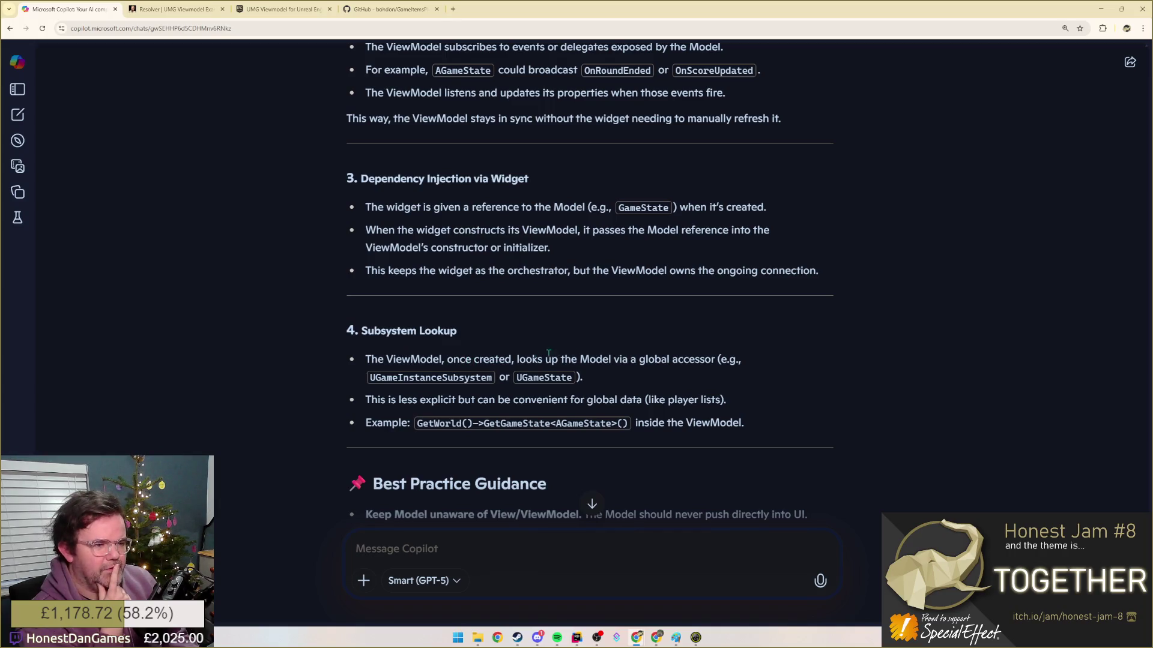
{"action": "left_click_drag", "start_coordinate": [626, 361], "coordinate": [504, 377]}
{"action": "left_click", "coordinate": [582, 377]}
{"action": "mouse_move", "coordinate": [583, 377]}
{"action": "left_mouse_down"}
{"action": "mouse_move", "coordinate": [356, 378]}
{"action": "mouse_move", "coordinate": [364, 359]}
{"action": "left_mouse_up"}
{"action": "scroll", "coordinate": [365, 359], "scroll_direction": "up", "scroll_amount": 2}
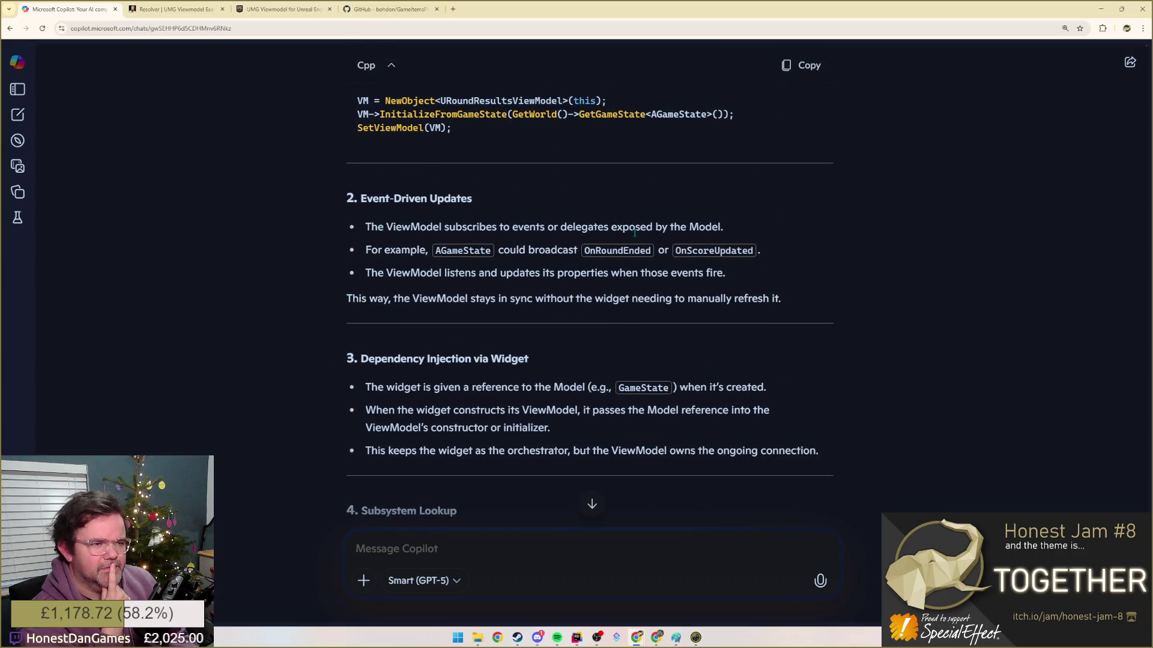
{"action": "scroll", "coordinate": [388, 289], "scroll_direction": "down", "scroll_amount": 2}
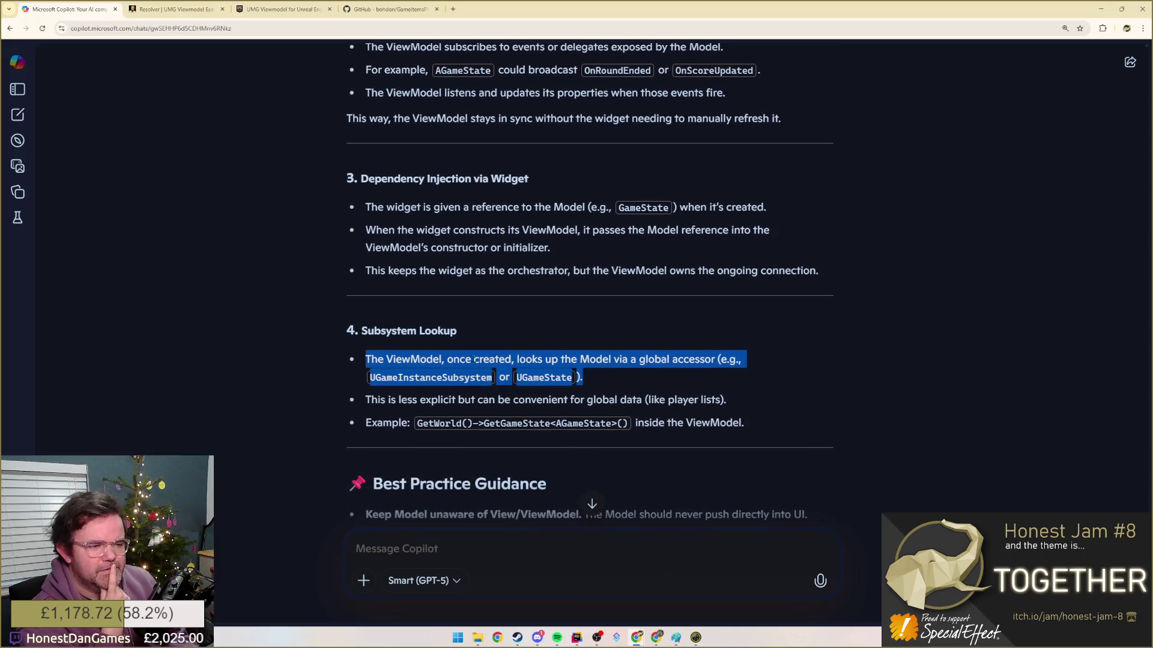
{"action": "left_click_drag", "start_coordinate": [370, 399], "coordinate": [719, 399]}
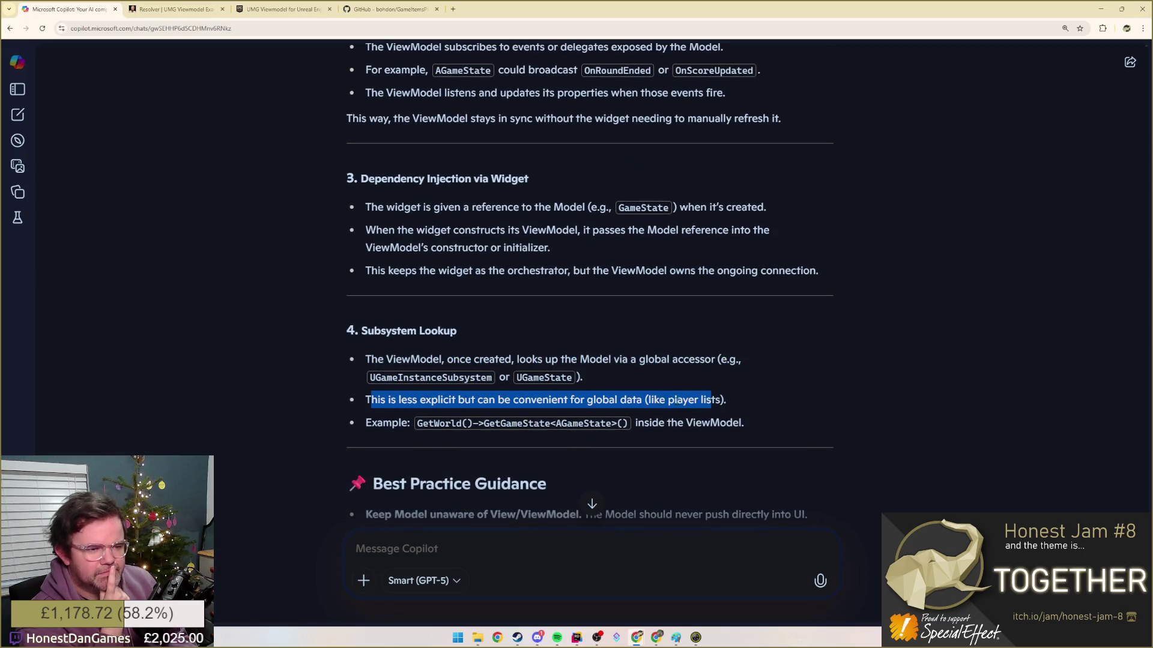
{"action": "scroll", "coordinate": [407, 404], "scroll_direction": "down", "scroll_amount": 1}
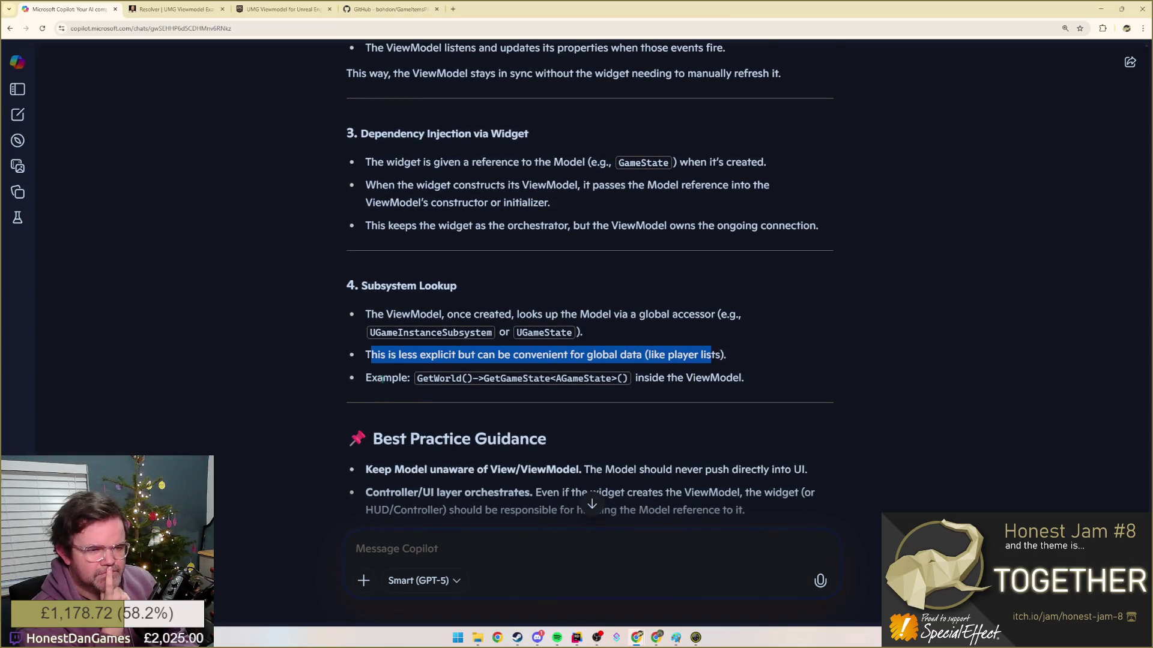
{"action": "scroll", "coordinate": [407, 361], "scroll_direction": "down", "scroll_amount": 2}
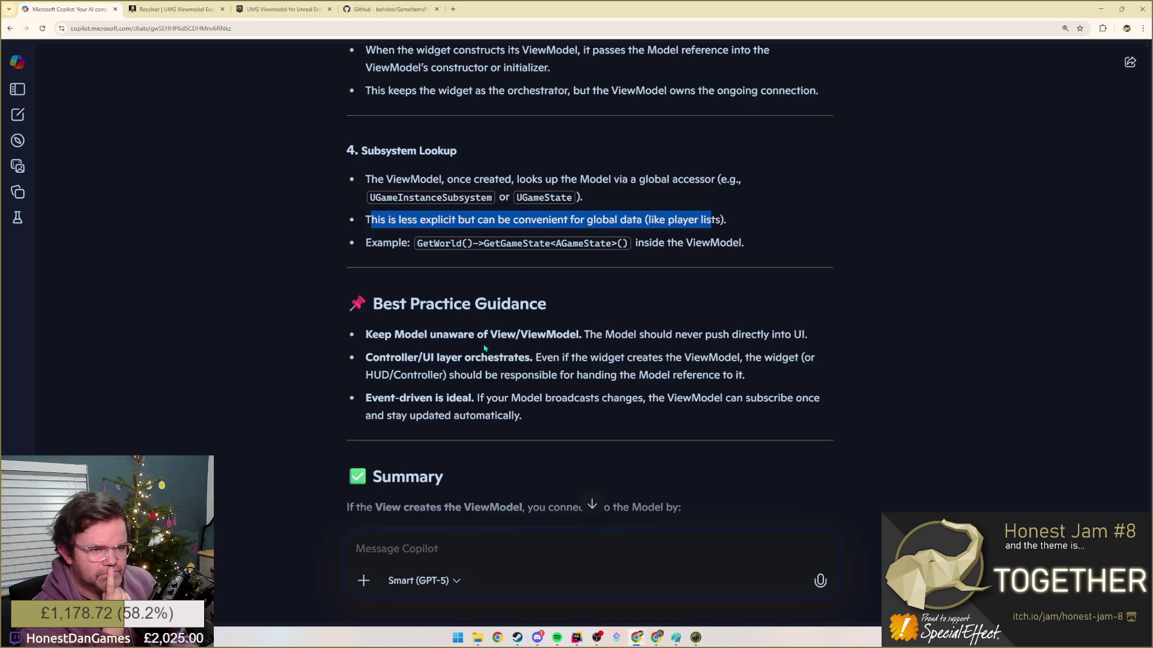
{"action": "left_click_drag", "start_coordinate": [394, 335], "coordinate": [578, 335]}
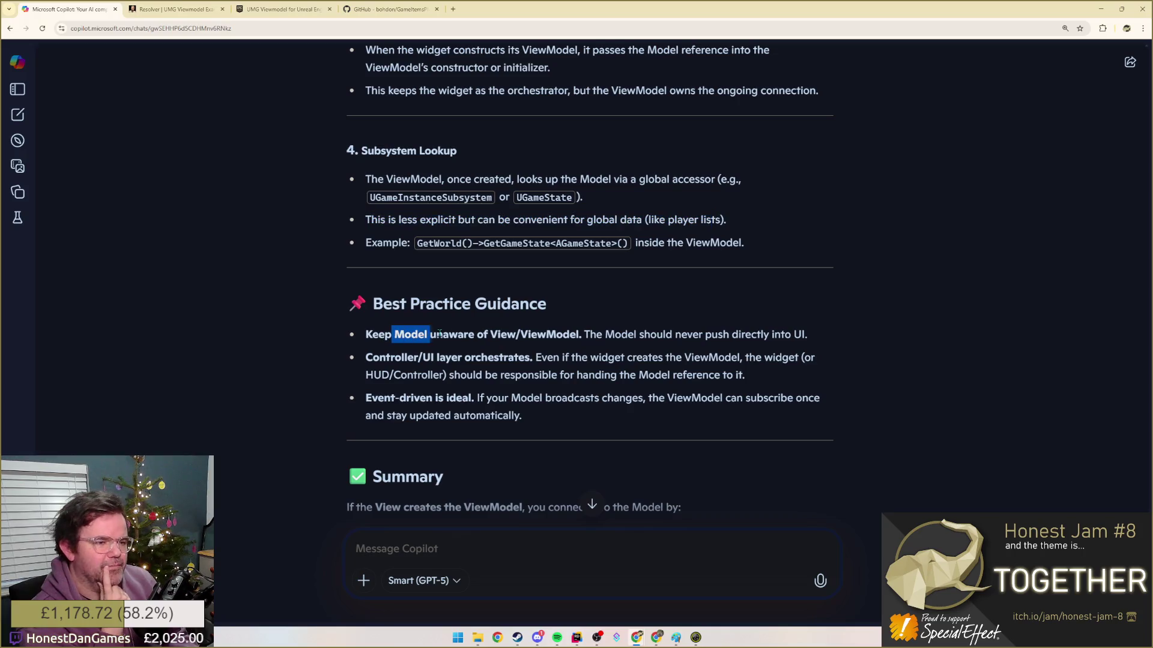
{"action": "left_click", "coordinate": [579, 335]}
{"action": "double_click", "coordinate": [502, 334]}
{"action": "double_click", "coordinate": [378, 335]}
{"action": "left_click", "coordinate": [812, 324]}
{"action": "triple_click", "coordinate": [811, 329]}
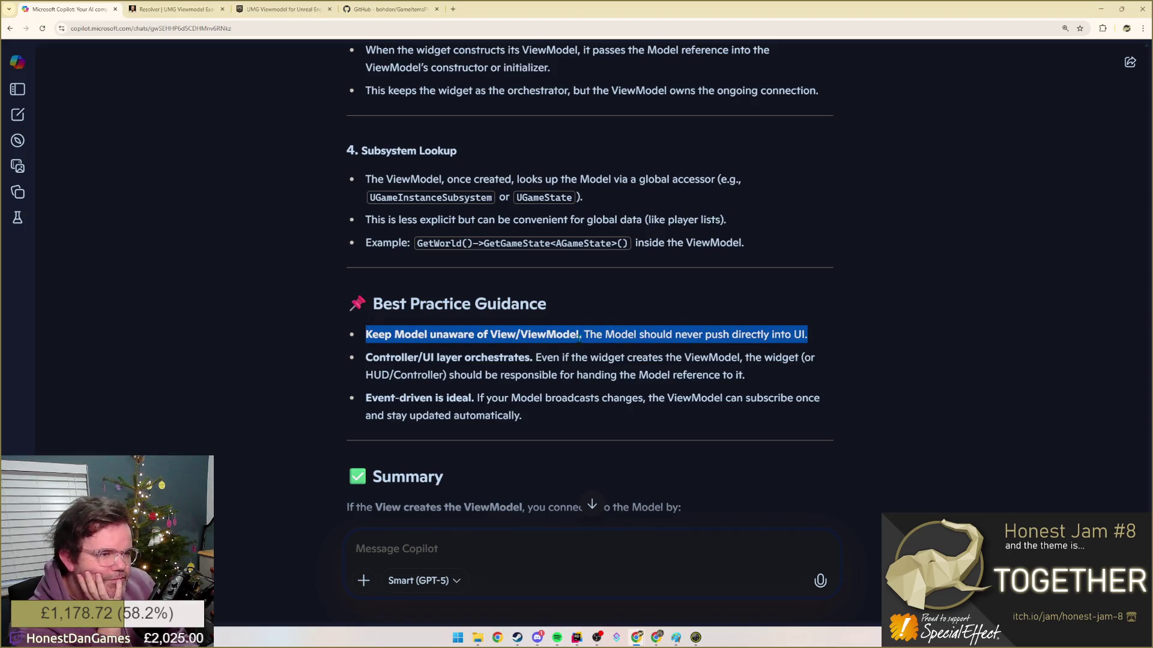
{"action": "left_click", "coordinate": [604, 335]}
{"action": "triple_click", "coordinate": [604, 334]}
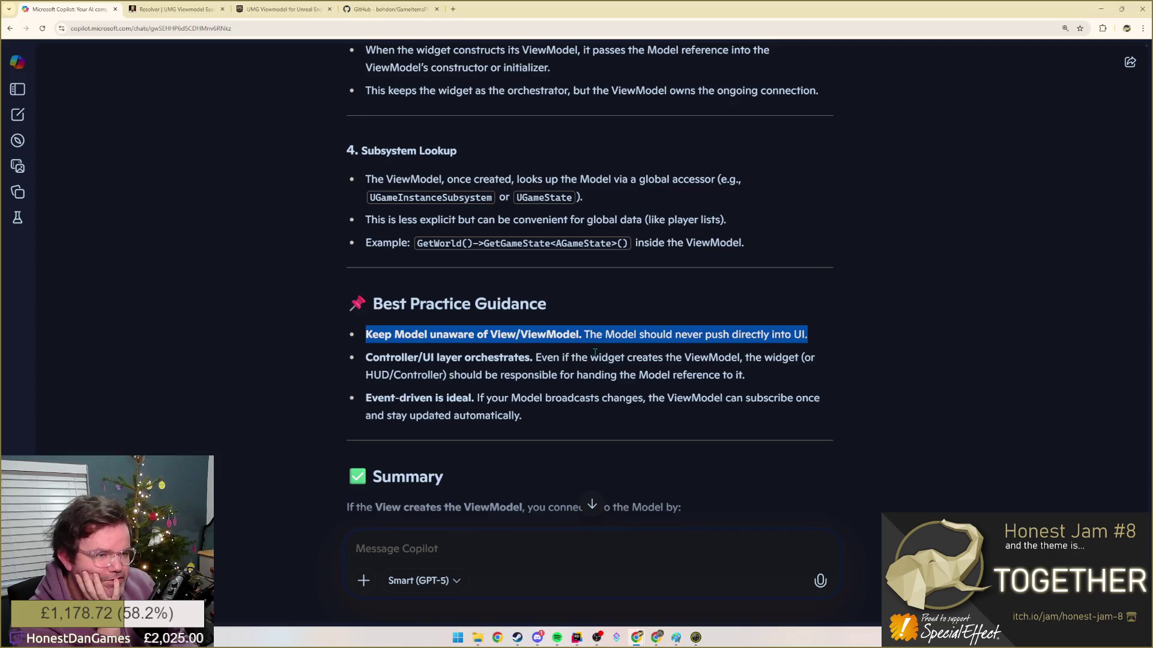
- Add a top-level bullet 'MODEL SHOULD NEVER PUSH DIRECTLY INTO UI' in the notes, checking Copilot between
{"action": "key", "text": "alt+Tab"}
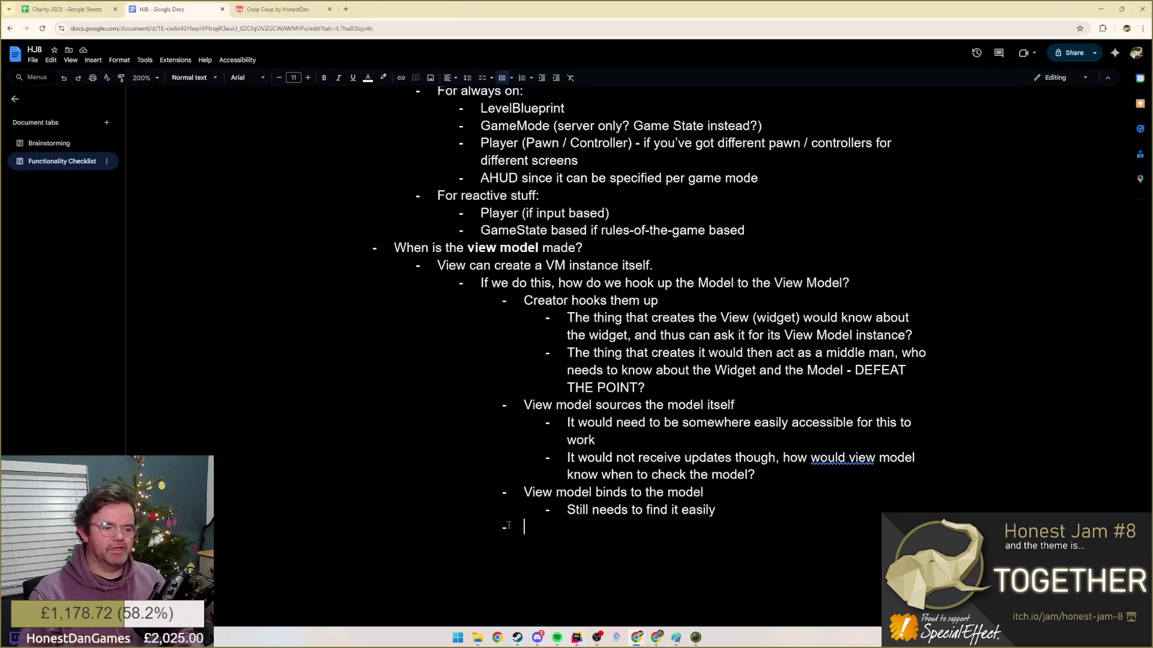
{"action": "key", "text": "shift+Tab"}
{"action": "type", "text": "MODEL SHOULD"}
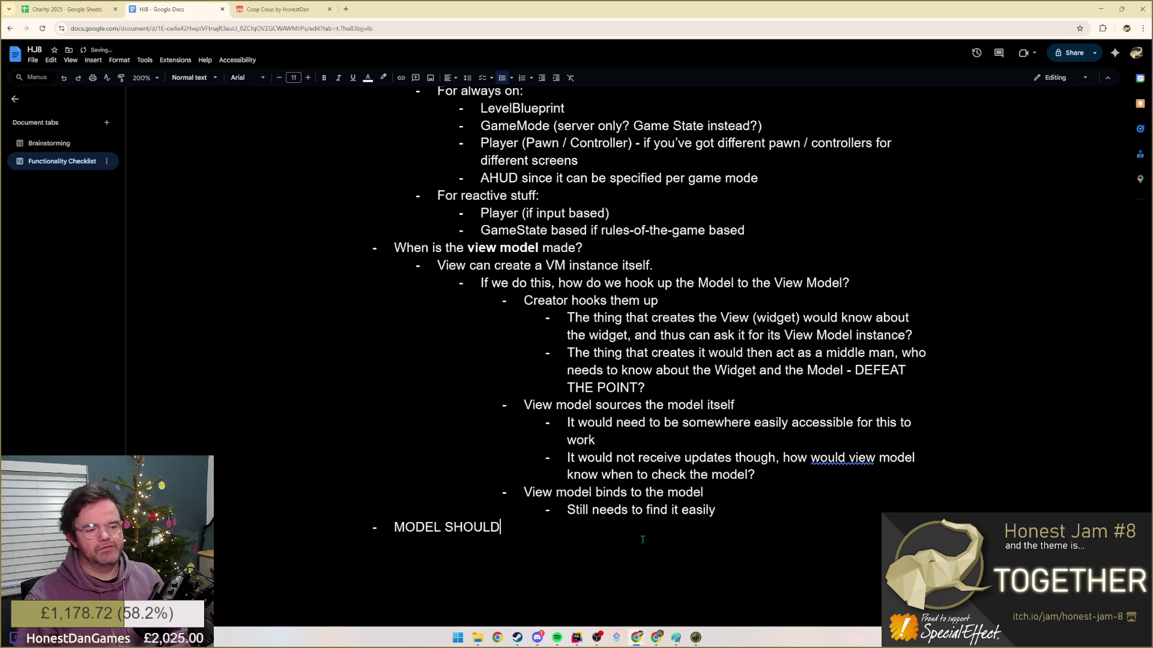
{"action": "key", "text": "alt+Tab"}
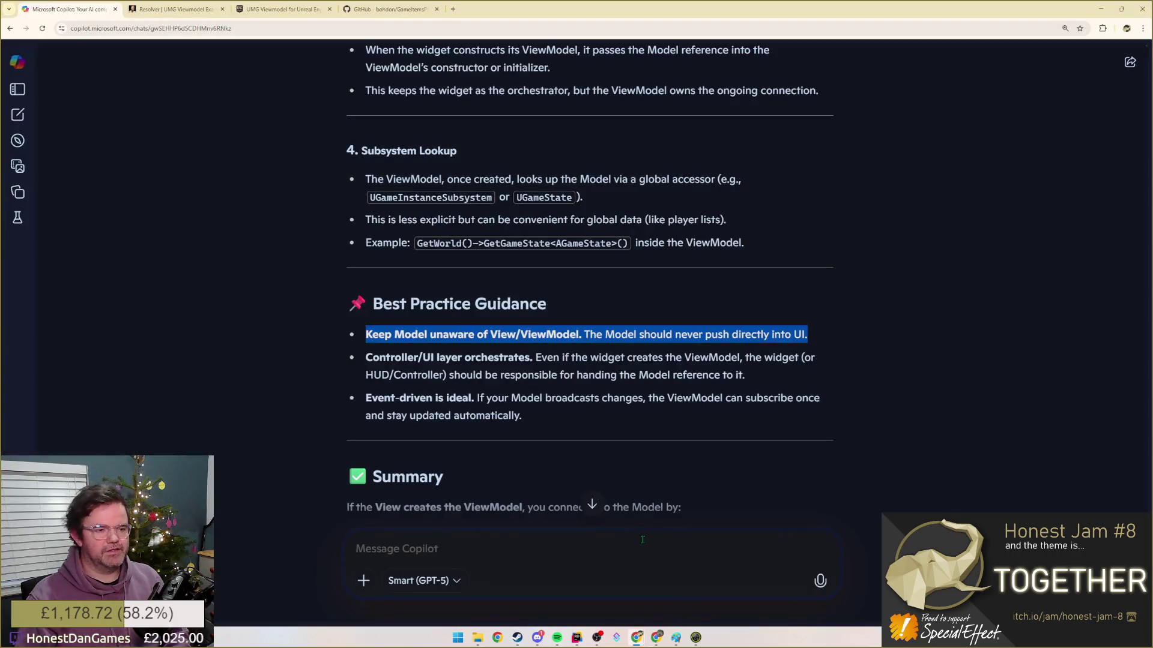
{"action": "key", "text": "alt+Tab"}
{"action": "type", "text": "NEV"}
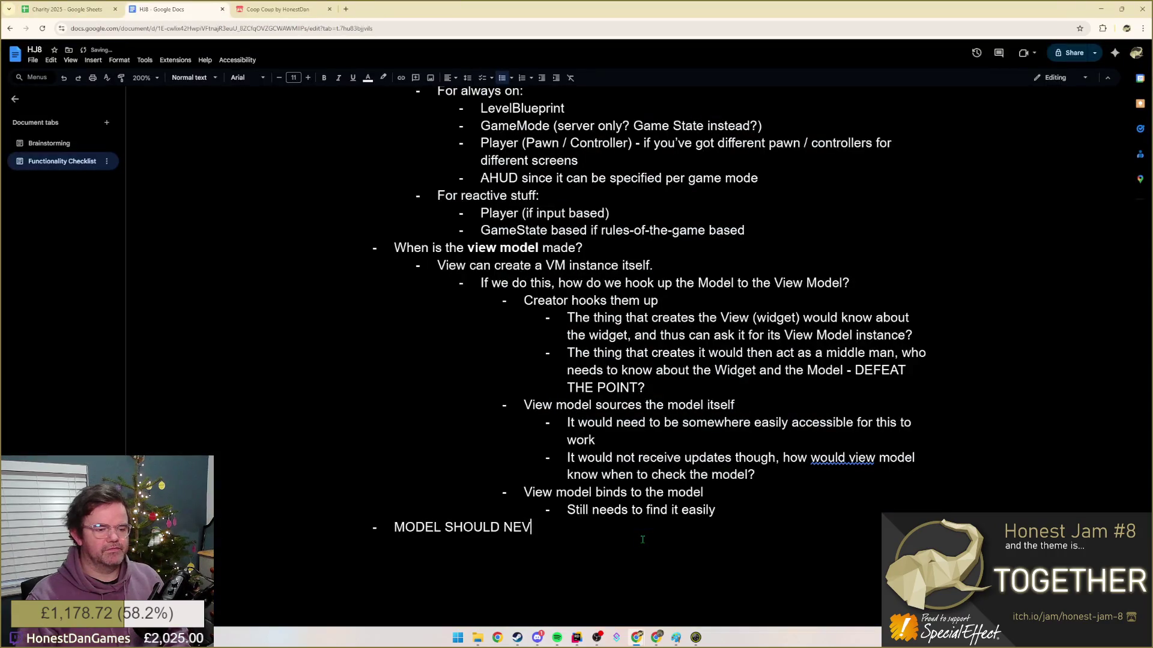
{"action": "type", "text": "ER PUSH DIRECTLY INTO UI"}
{"action": "key", "text": "alt+Tab"}
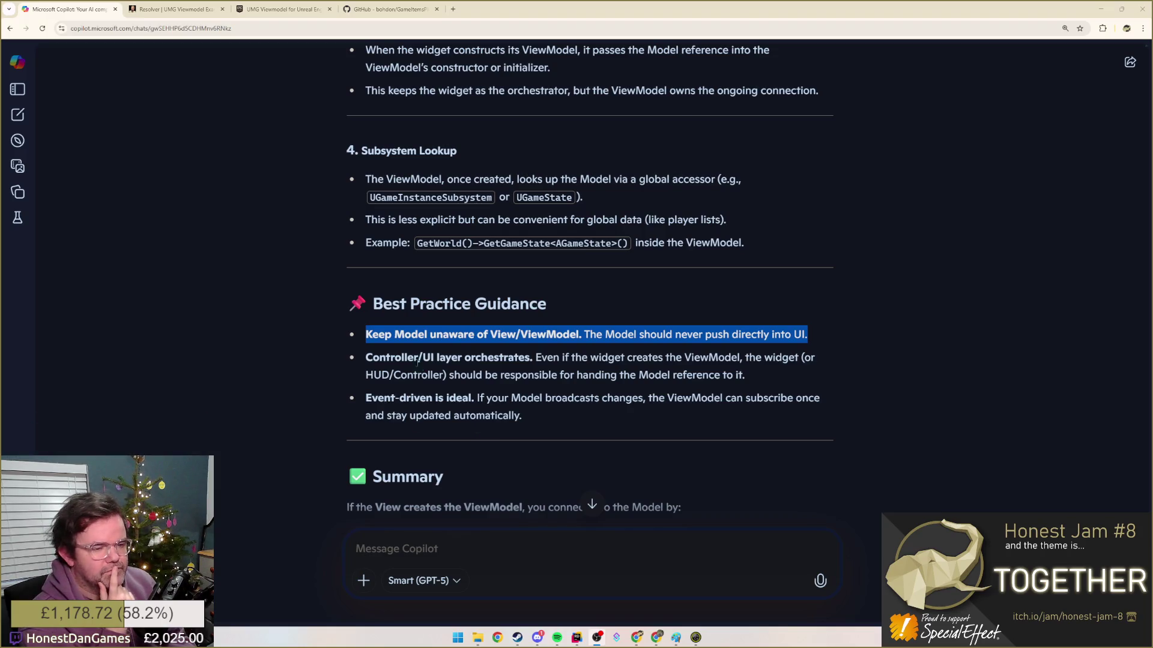
{"action": "left_click_drag", "start_coordinate": [416, 357], "coordinate": [552, 377]}
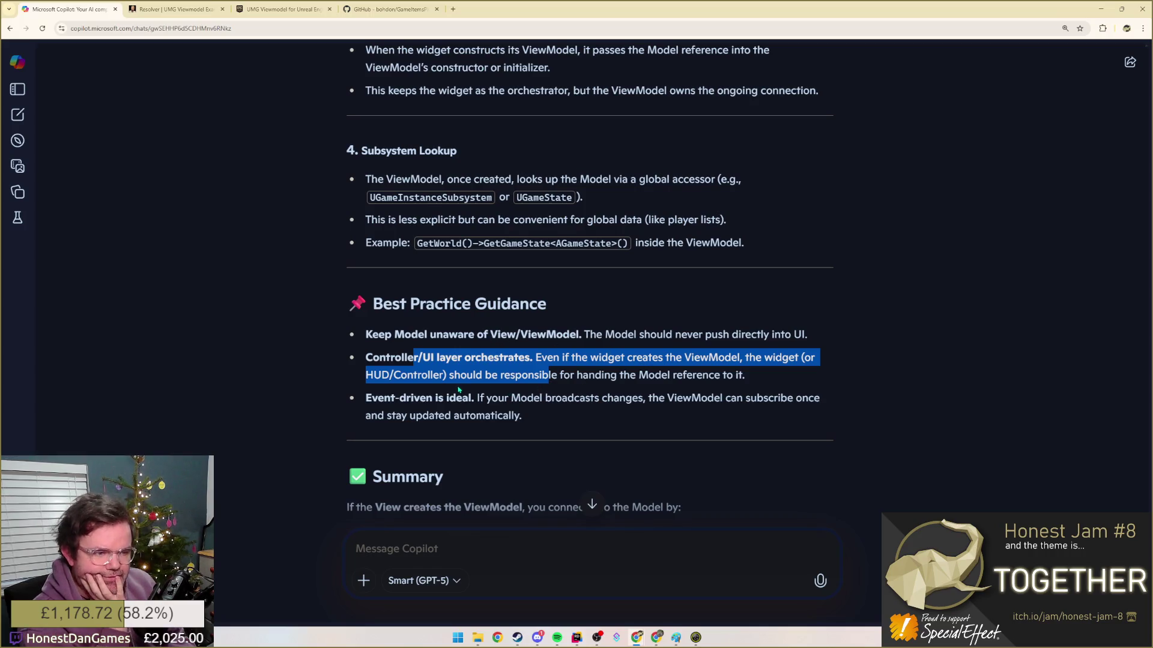
{"action": "left_click", "coordinate": [484, 369]}
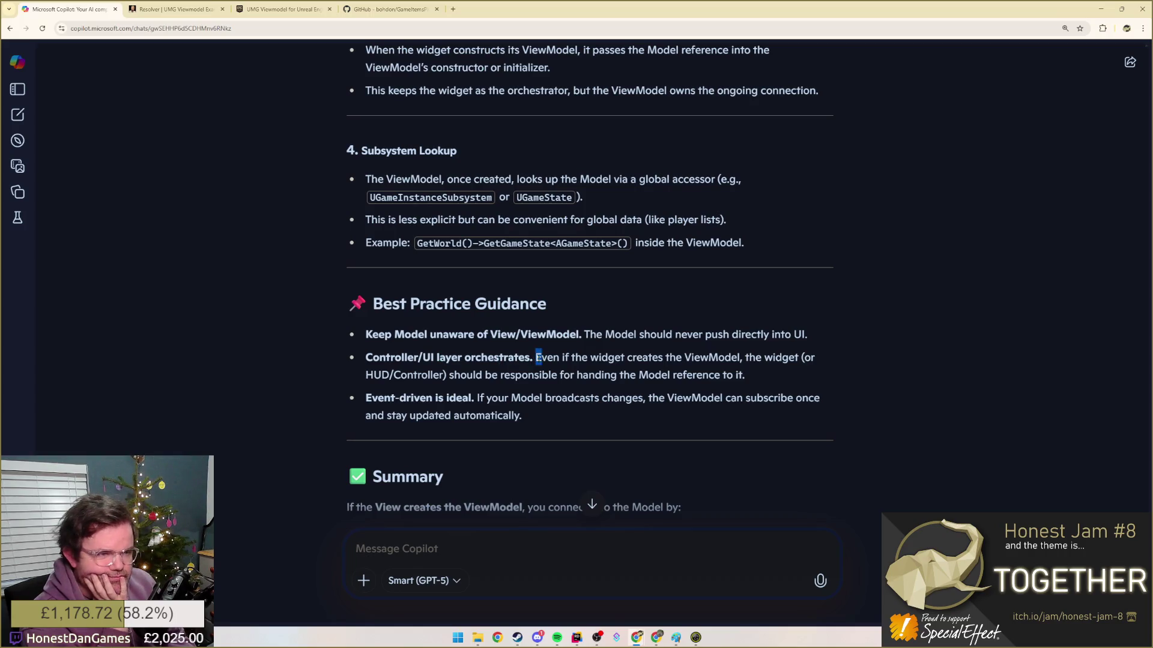
{"action": "left_click_drag", "start_coordinate": [537, 357], "coordinate": [733, 376]}
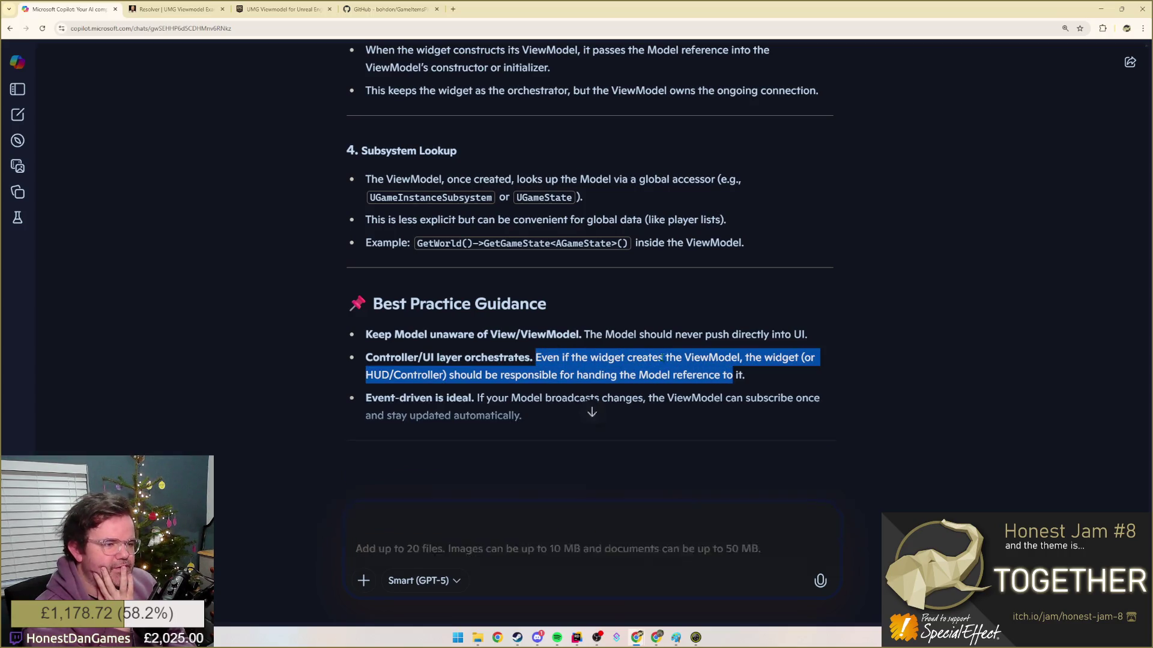
{"action": "left_click", "coordinate": [631, 361]}
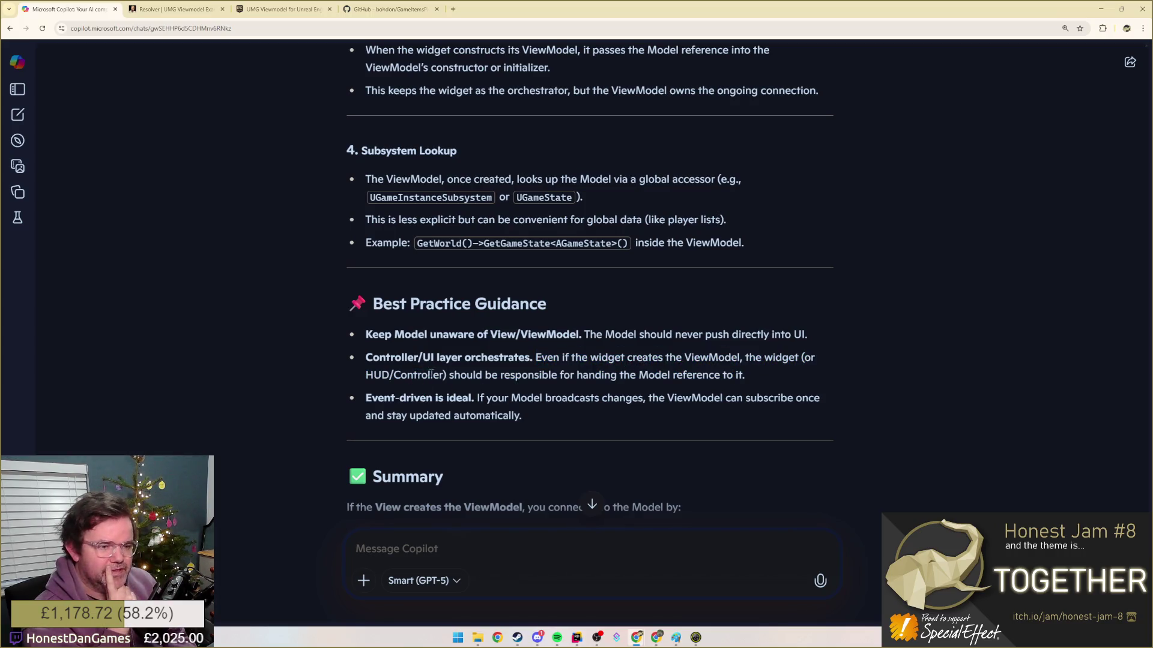
{"action": "left_click_drag", "start_coordinate": [448, 375], "coordinate": [731, 375]}
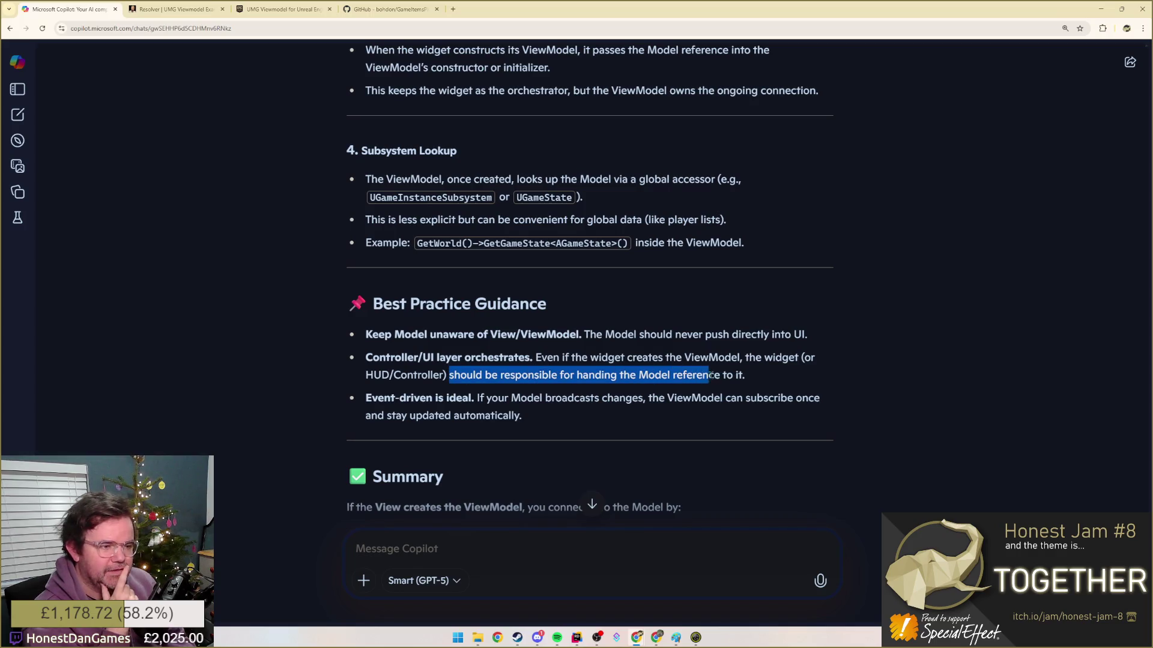
{"action": "left_click_drag", "start_coordinate": [732, 374], "coordinate": [746, 375]}
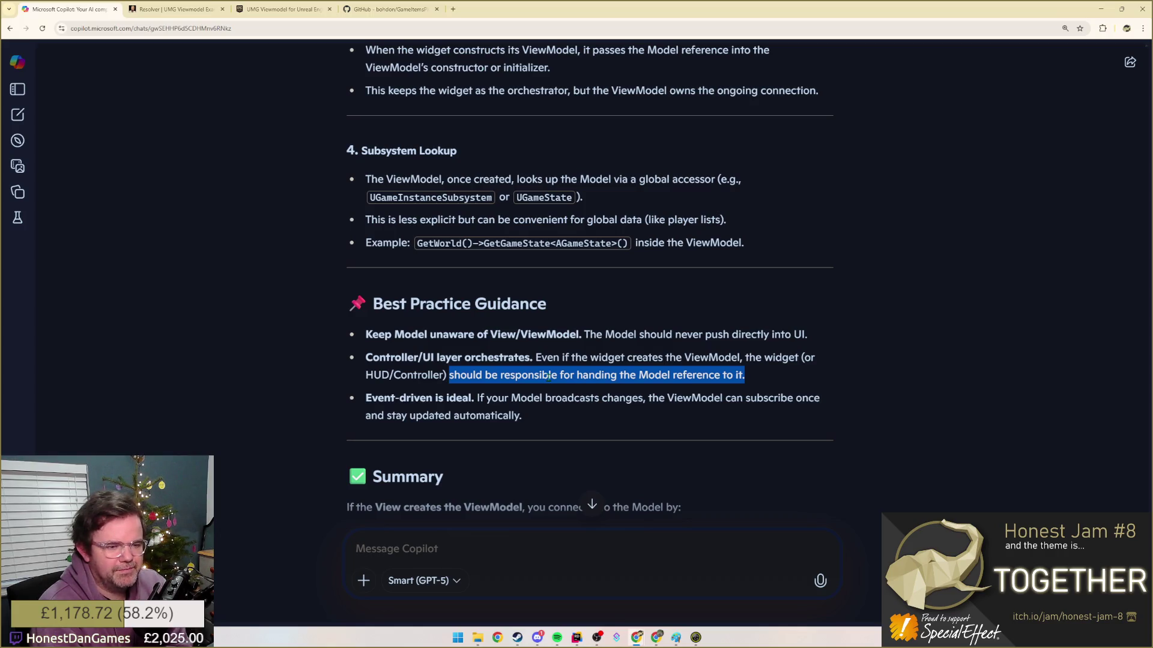
{"action": "scroll", "coordinate": [551, 377], "scroll_direction": "down", "scroll_amount": 3}
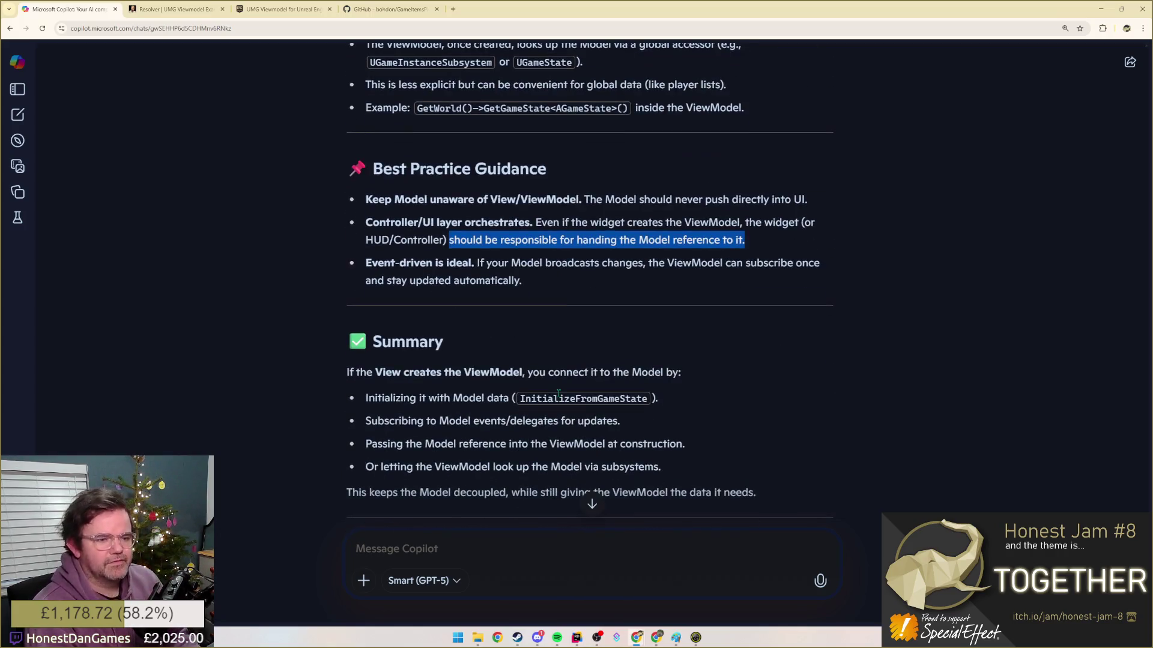
{"action": "scroll", "coordinate": [557, 393], "scroll_direction": "down", "scroll_amount": 2}
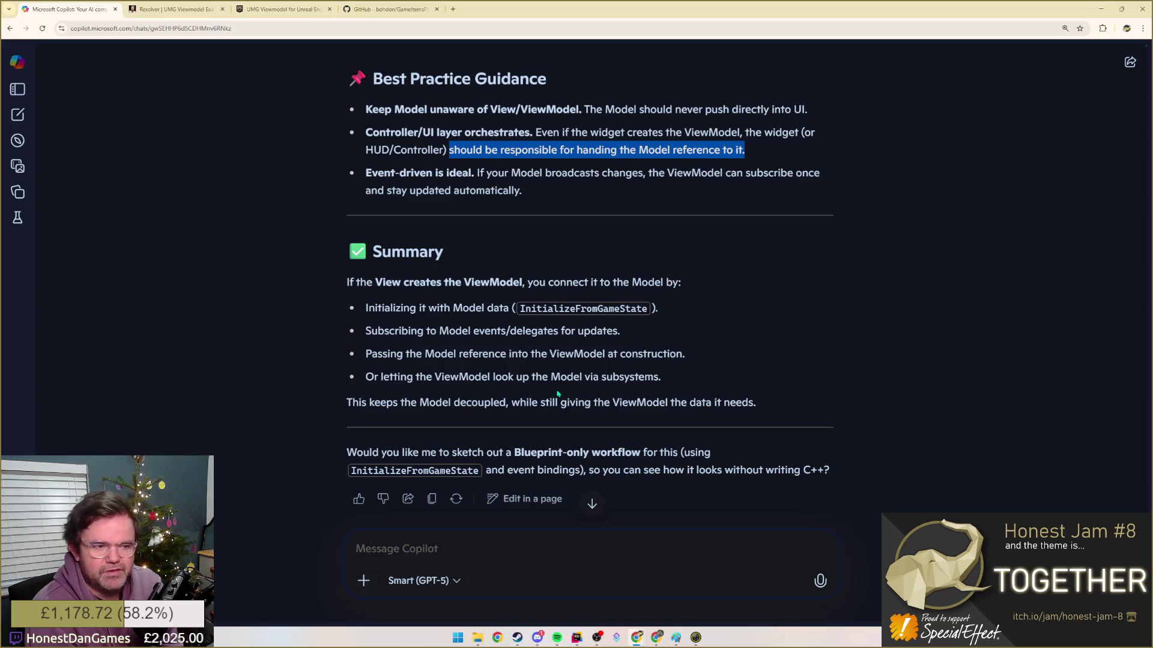
{"action": "scroll", "coordinate": [644, 195], "scroll_direction": "up", "scroll_amount": 1}
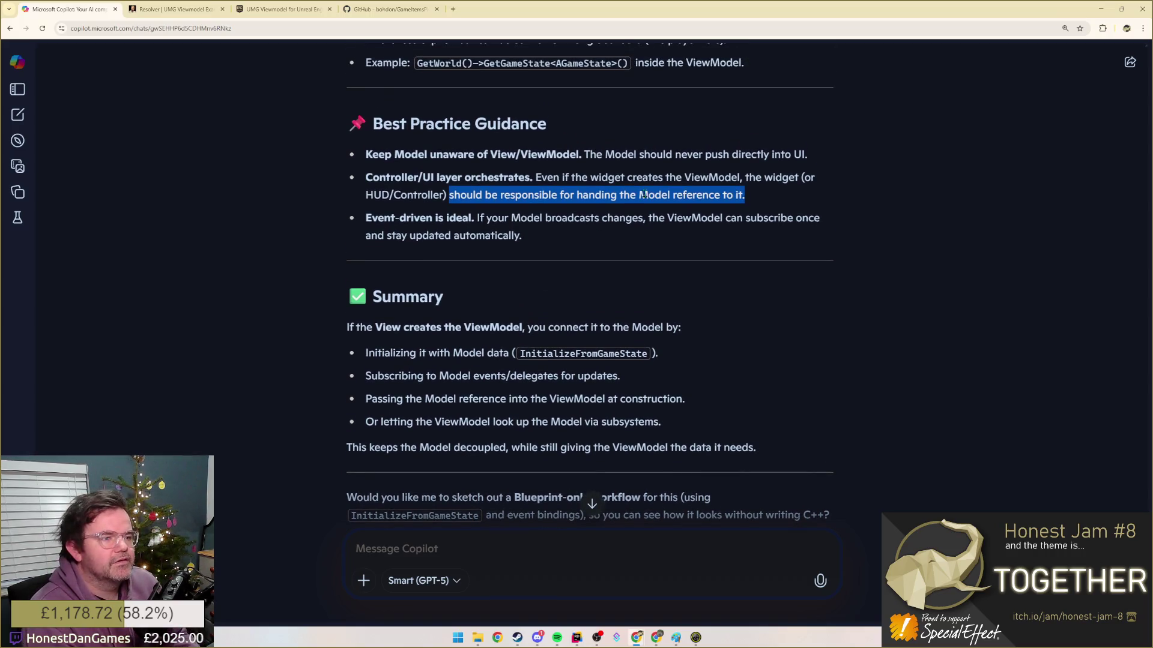
- Read the Controller/UI layer orchestrates bullet, repeatedly highlighting the phrase 'Model reference'
{"action": "left_click", "coordinate": [664, 177]}
{"action": "left_click_drag", "start_coordinate": [551, 178], "coordinate": [737, 195]}
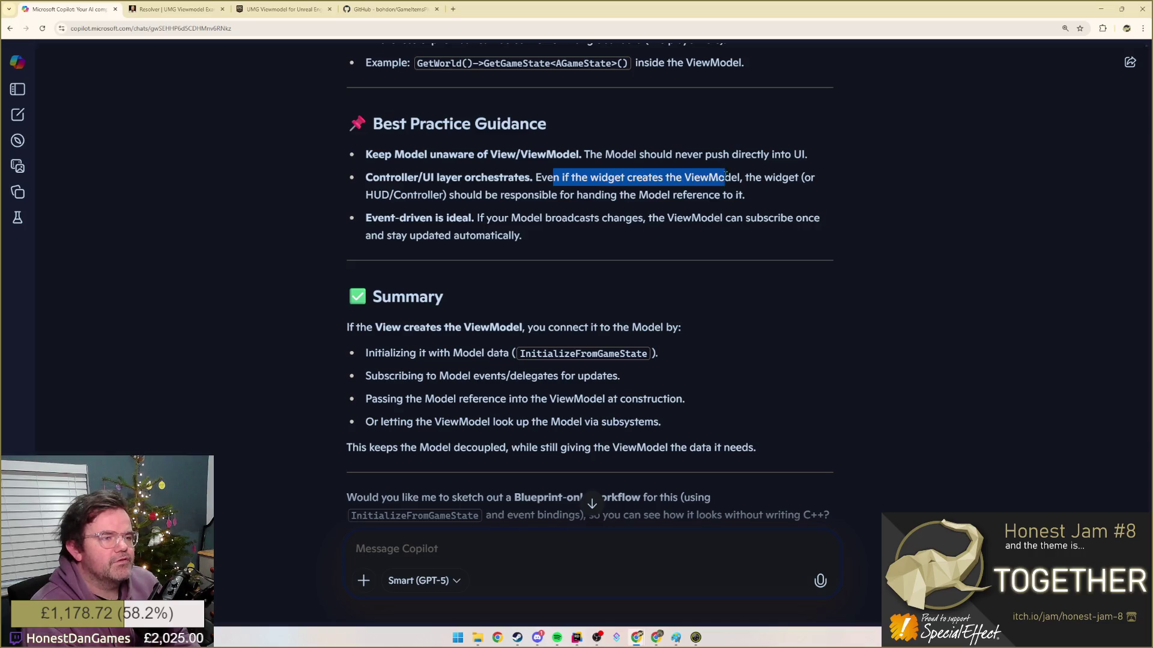
{"action": "left_click", "coordinate": [745, 192]}
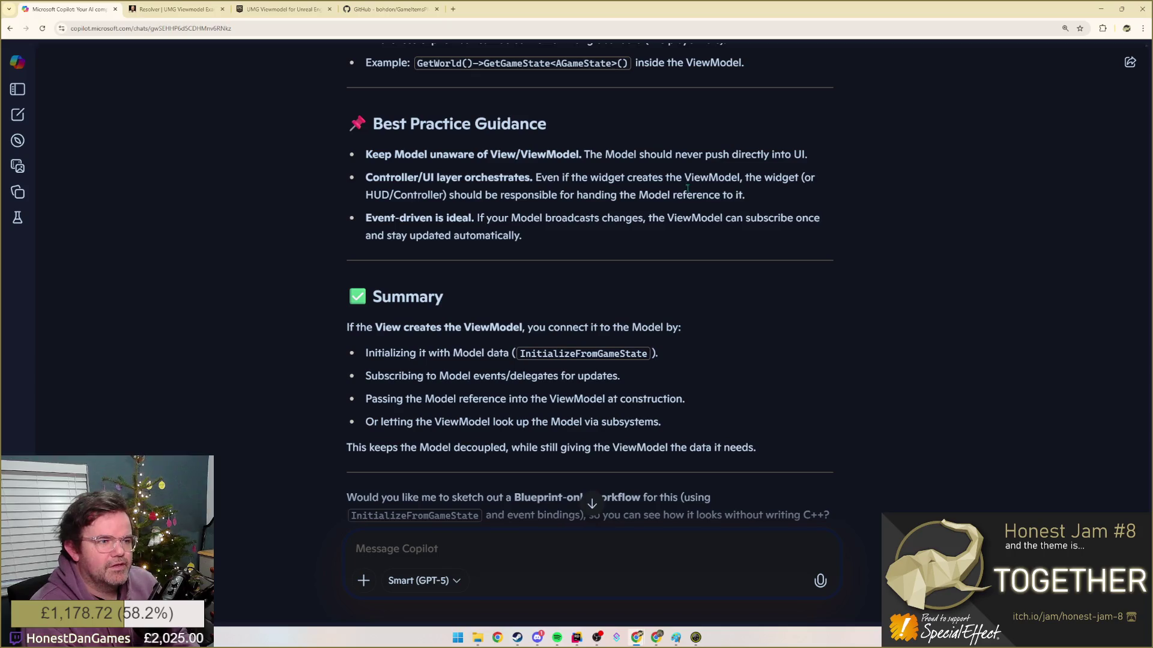
{"action": "left_click_drag", "start_coordinate": [639, 194], "coordinate": [721, 195]}
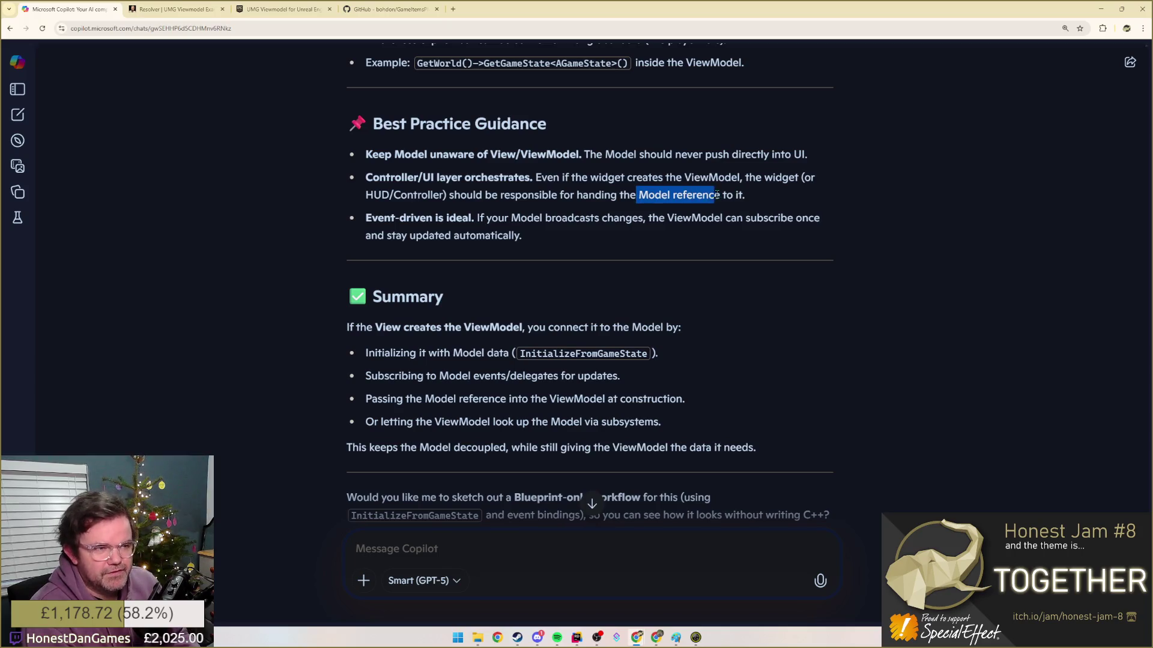
{"action": "left_click", "coordinate": [756, 203]}
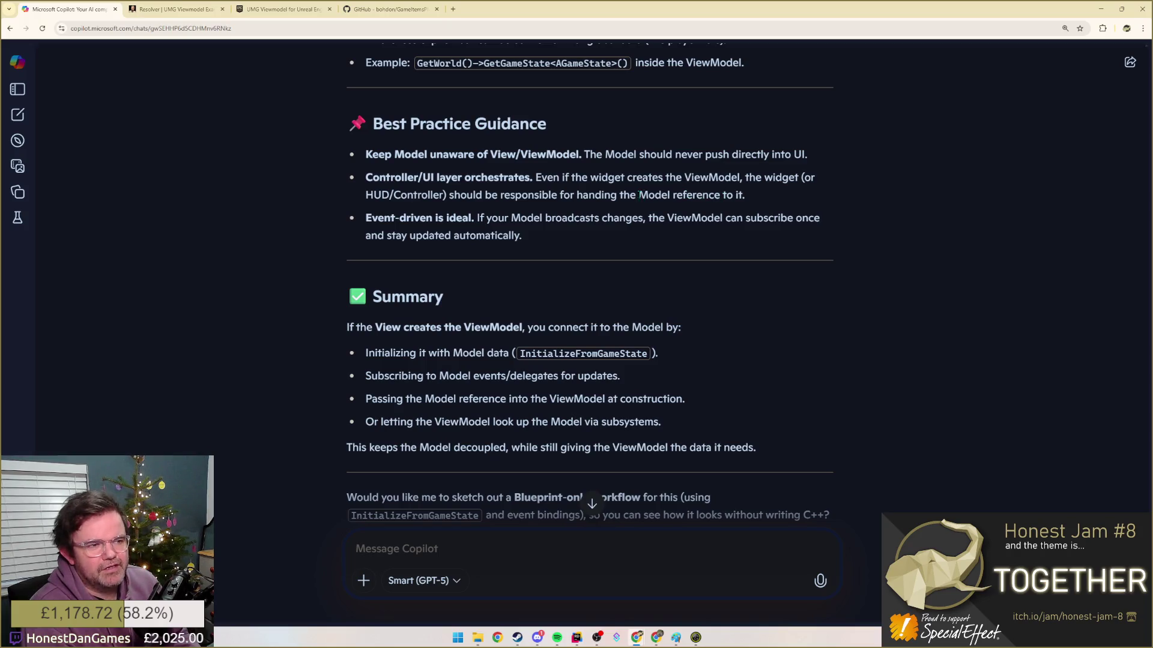
{"action": "left_click_drag", "start_coordinate": [639, 195], "coordinate": [722, 195]}
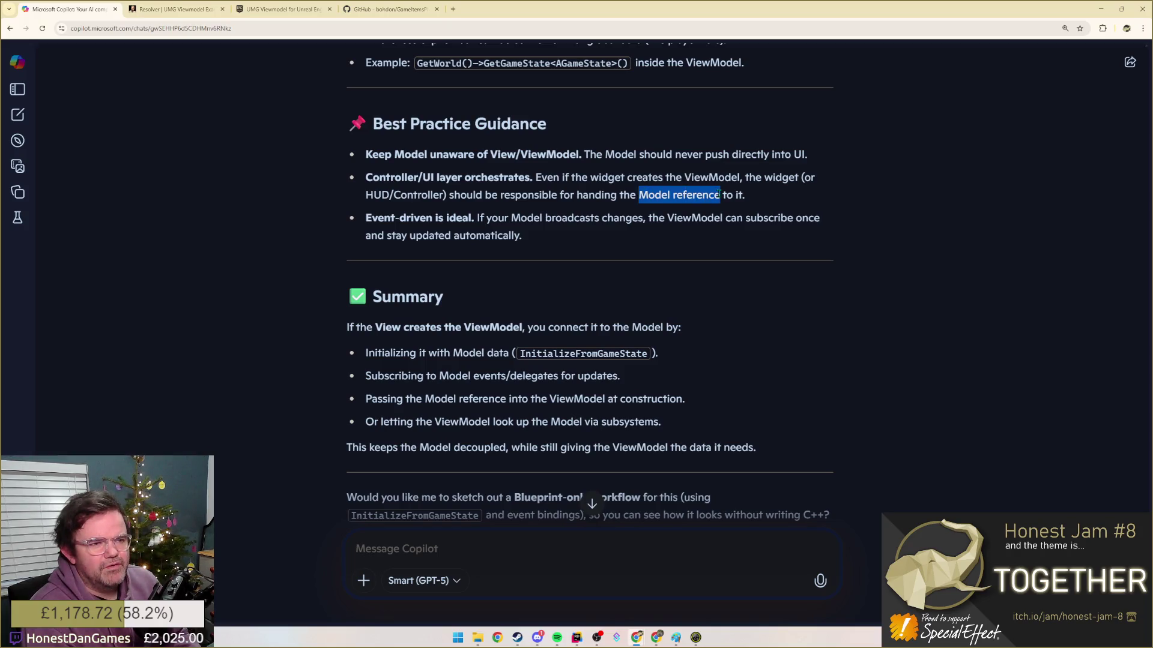
{"action": "left_click", "coordinate": [730, 190]}
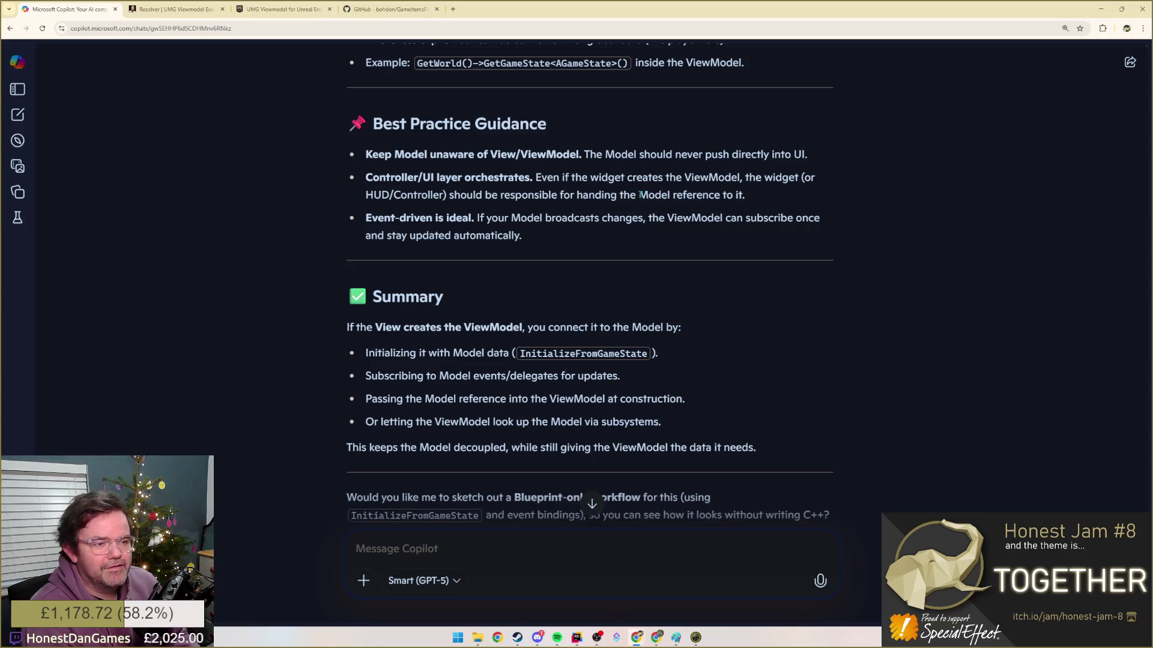
{"action": "left_click_drag", "start_coordinate": [640, 195], "coordinate": [725, 194]}
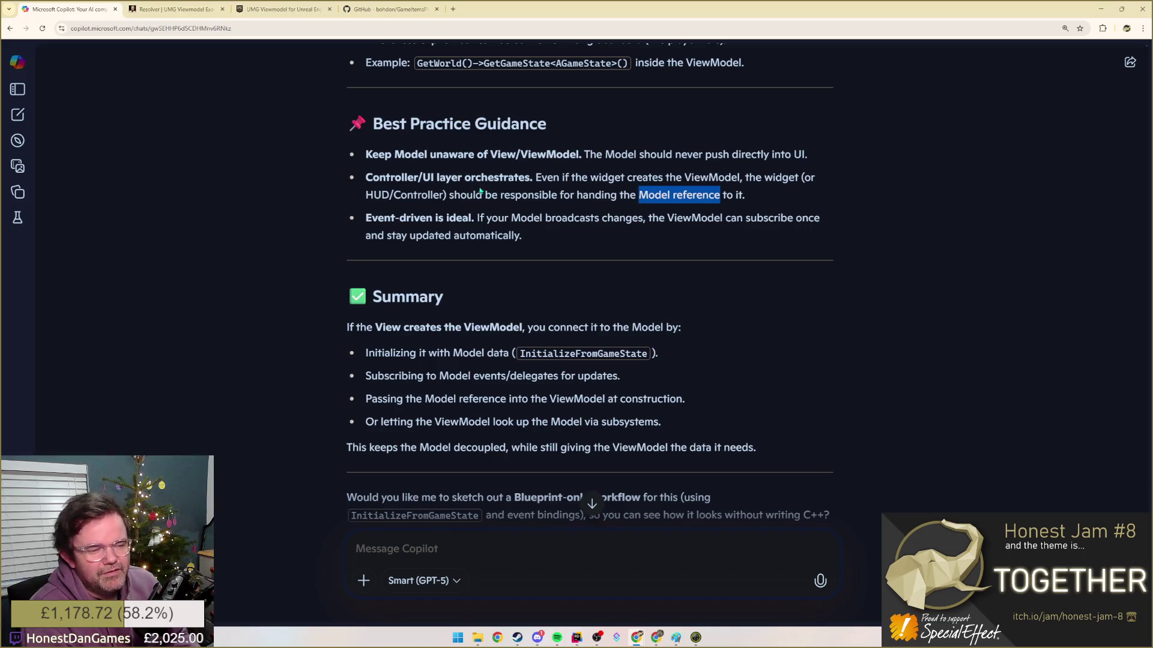
{"action": "left_click", "coordinate": [668, 213]}
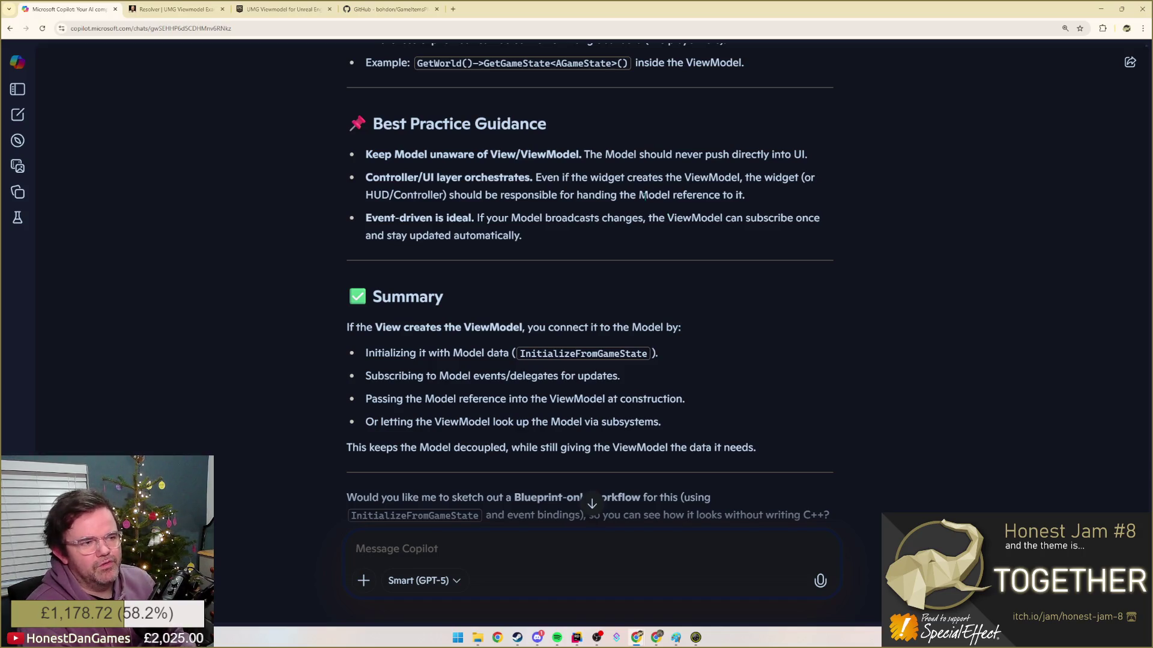
- Highlight ViewModel, HUD/Controller, widget and the summary, then minimise Copilot and bring the Paint sketch forward
{"action": "double_click", "coordinate": [704, 177]}
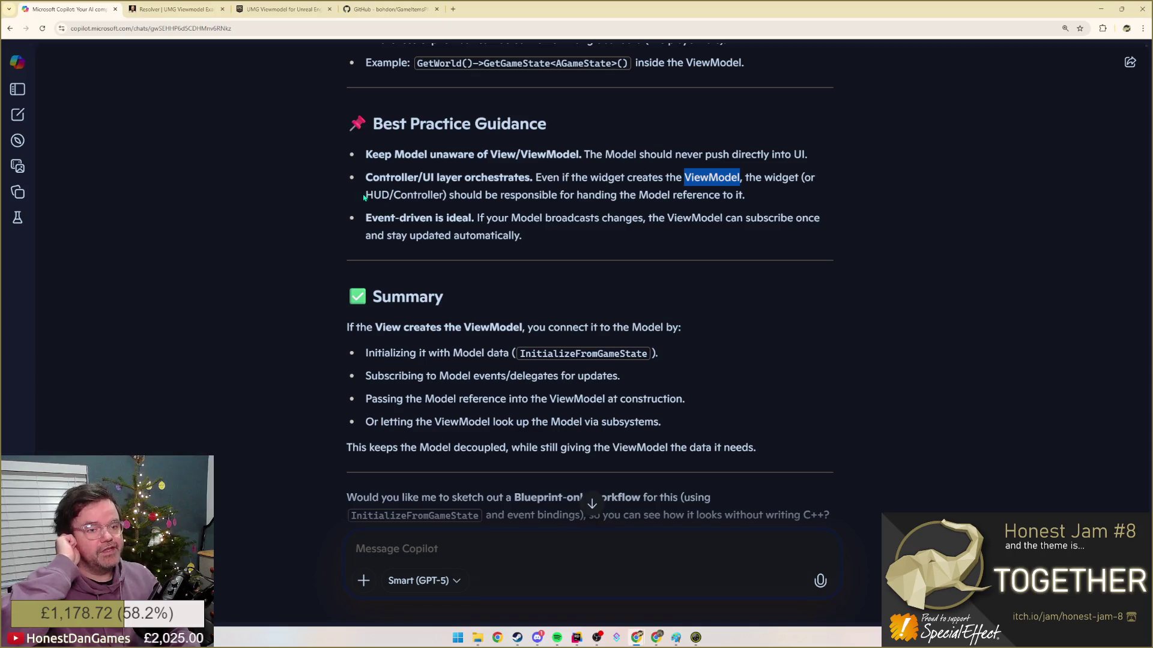
{"action": "left_click_drag", "start_coordinate": [366, 194], "coordinate": [445, 195]}
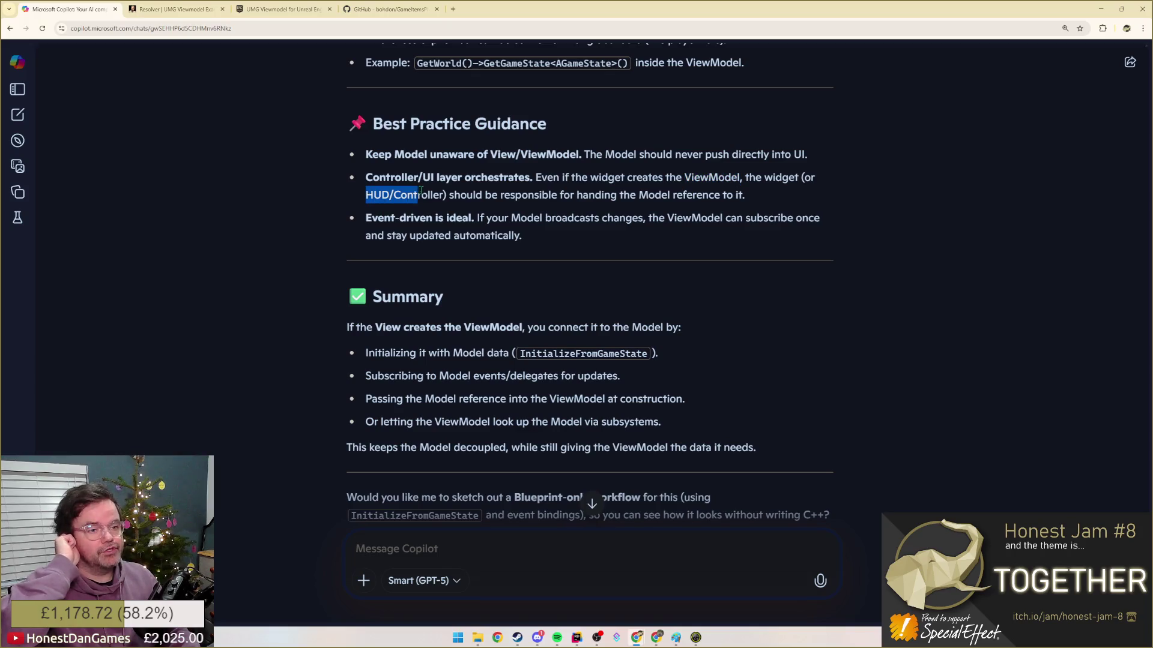
{"action": "double_click", "coordinate": [780, 177]}
{"action": "scroll", "coordinate": [530, 234], "scroll_direction": "down", "scroll_amount": 1}
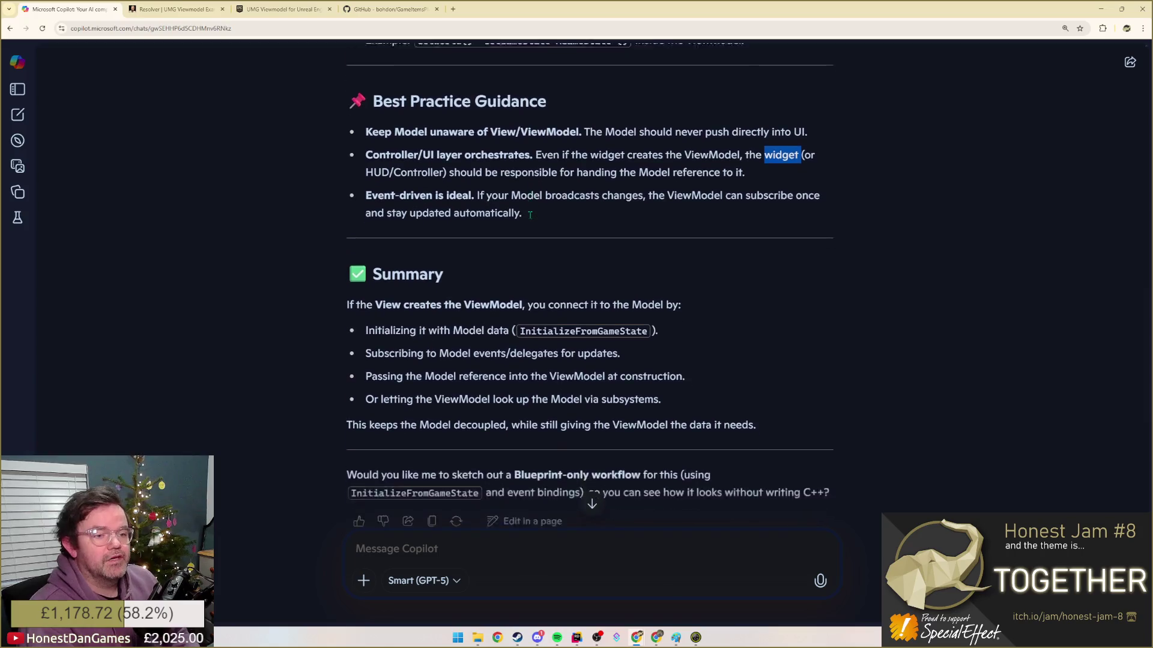
{"action": "scroll", "coordinate": [530, 218], "scroll_direction": "down", "scroll_amount": 1}
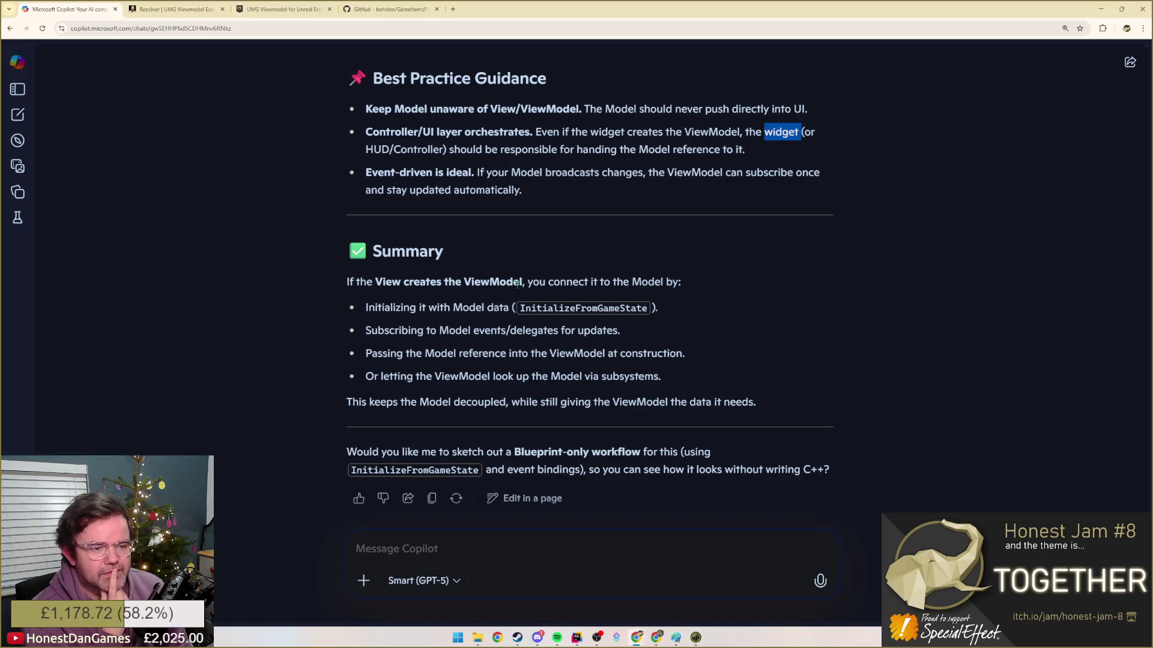
{"action": "left_click_drag", "start_coordinate": [447, 308], "coordinate": [488, 371]}
{"action": "left_click", "coordinate": [489, 372]}
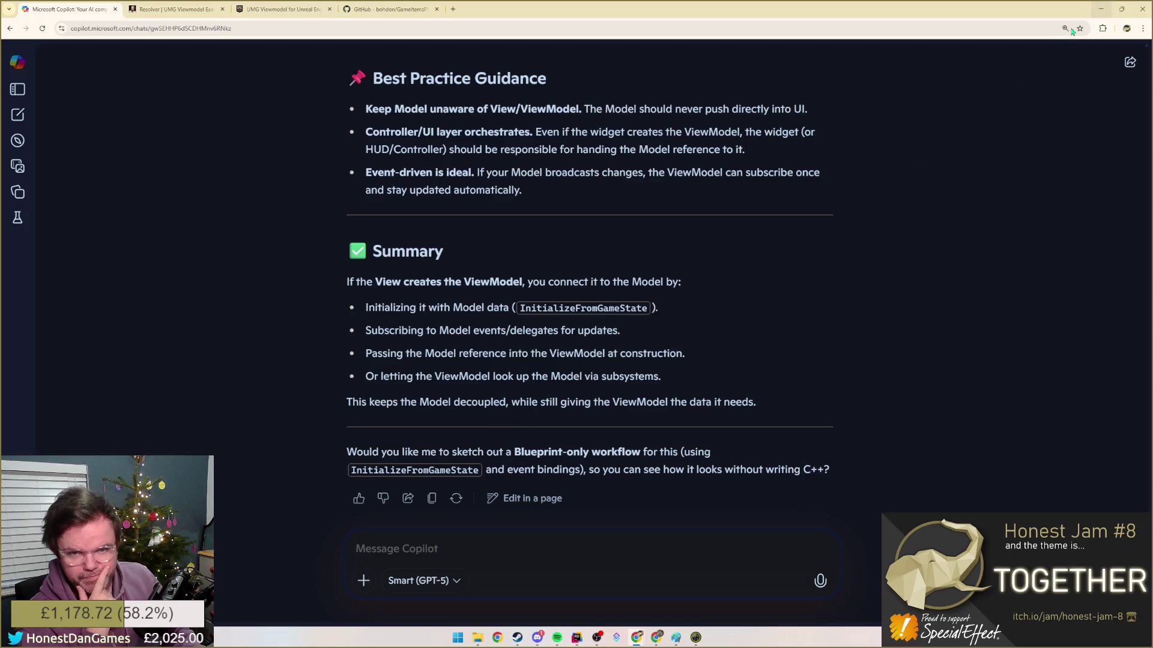
{"action": "left_click", "coordinate": [1102, 9]}
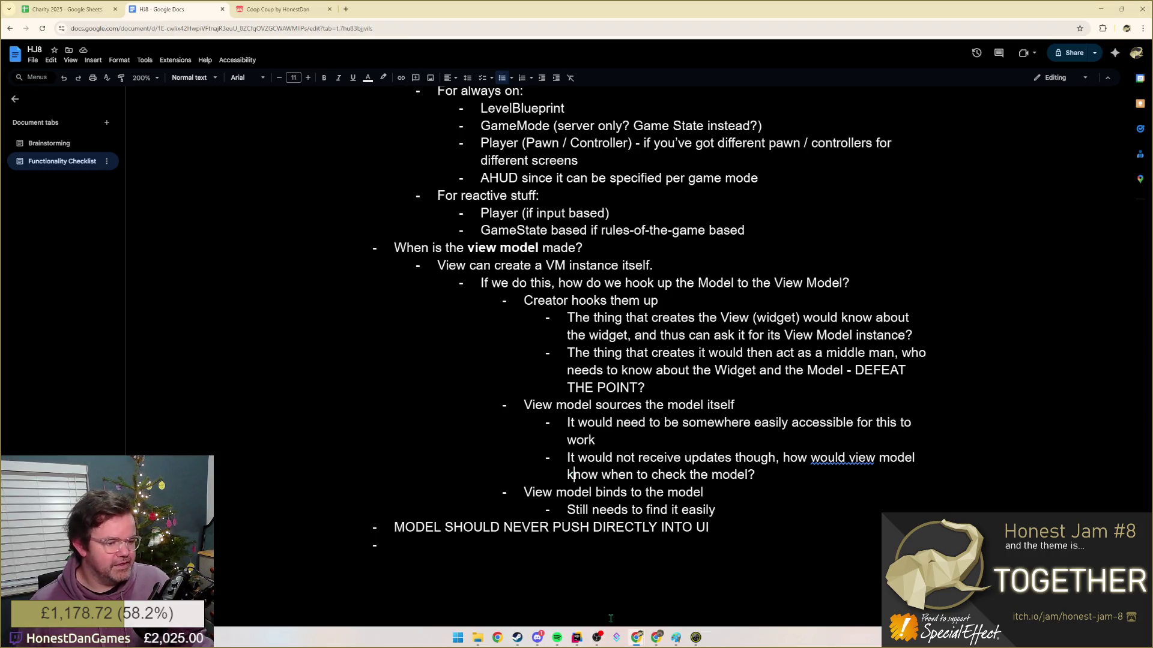
{"action": "left_click", "coordinate": [676, 638]}
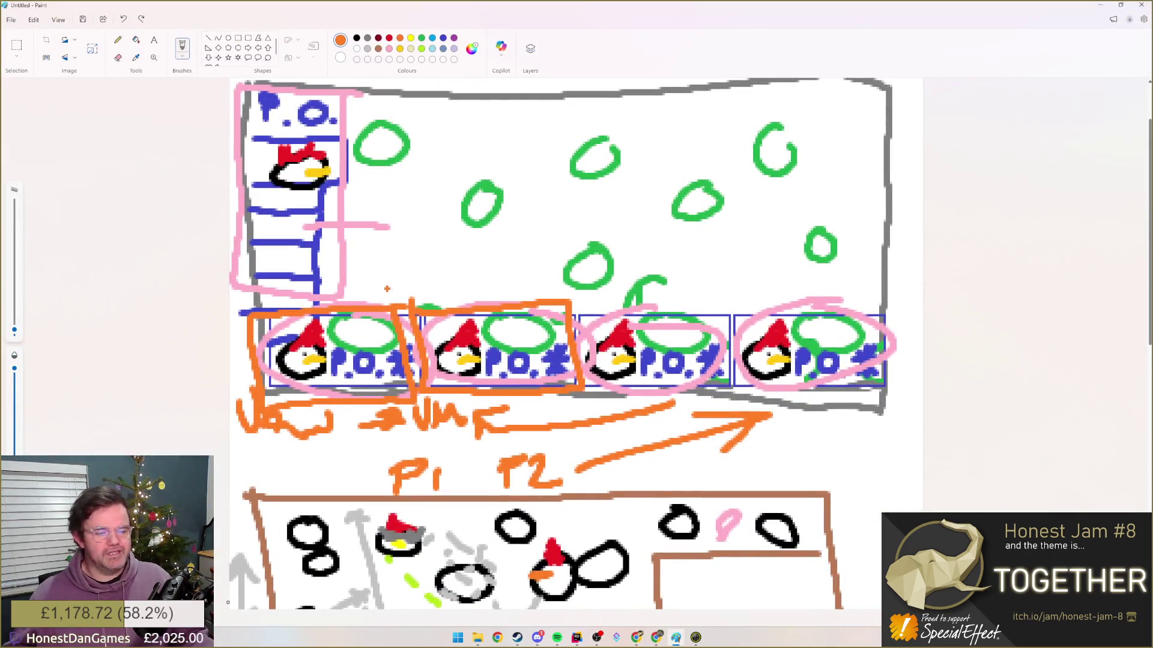
- Undo the orange View/VM/P1/P2 annotations and pink ovals from the lobby sketch
{"action": "key", "text": "ctrl+z"}
{"action": "key", "text": "ctrl+z"}
{"action": "key", "text": "ctrl+z"}
{"action": "key", "text": "ctrl+z"}
{"action": "key", "text": "ctrl+z"}
{"action": "key", "text": "ctrl+z"}
{"action": "key", "text": "ctrl+z"}
{"action": "key", "text": "ctrl+z"}
{"action": "key", "text": "ctrl+z"}
{"action": "key", "text": "ctrl+z"}
{"action": "key", "text": "ctrl+z"}
{"action": "key", "text": "ctrl+z"}
{"action": "key", "text": "ctrl+z"}
{"action": "key", "text": "ctrl+z"}
{"action": "key", "text": "ctrl+z"}
{"action": "key", "text": "ctrl+z"}
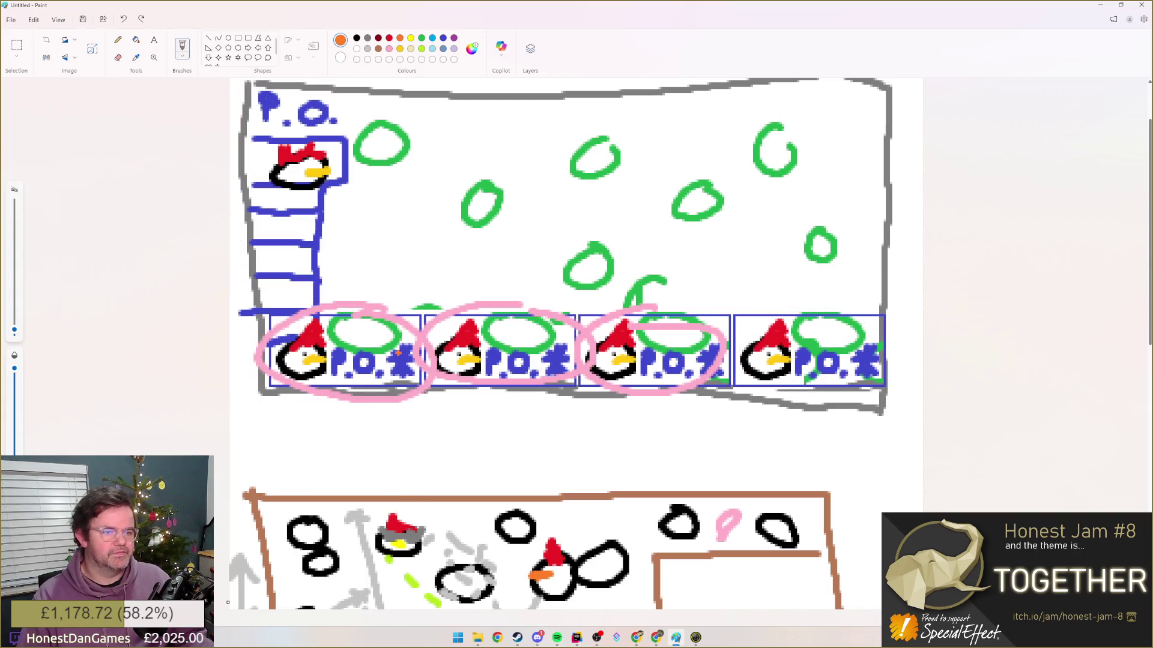
{"action": "key", "text": "ctrl+z"}
{"action": "key", "text": "ctrl+z"}
{"action": "key", "text": "ctrl+z"}
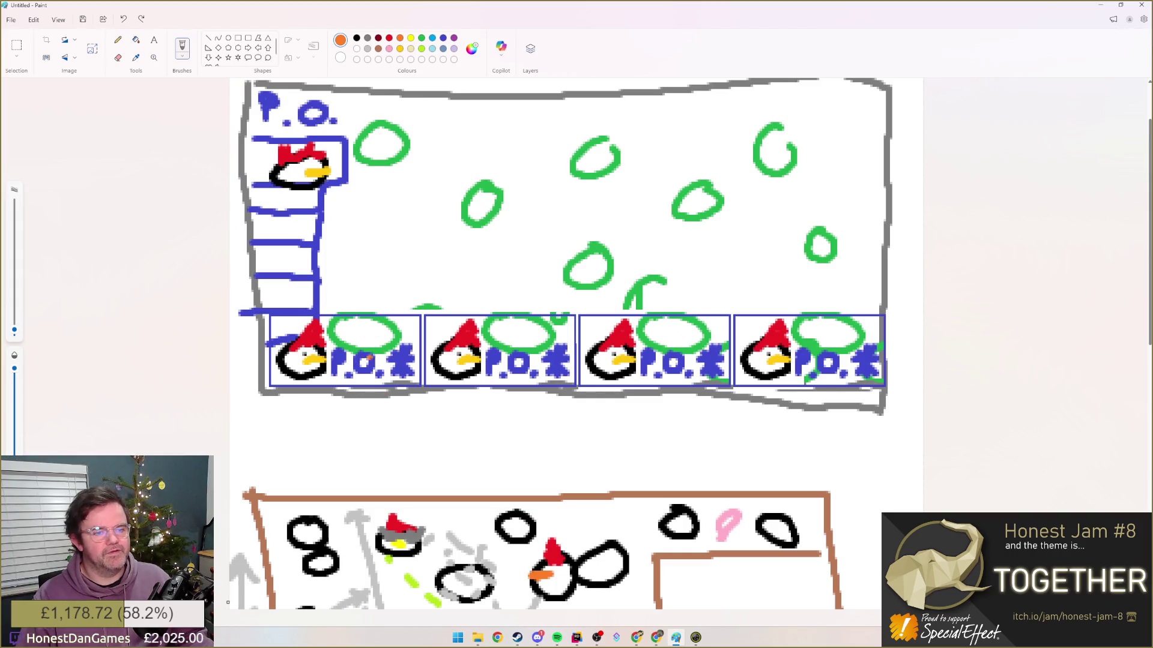
- Outline the first three penguin cells in orange and write VM under the third
{"action": "mouse_move", "coordinate": [421, 312]}
{"action": "left_mouse_down"}
{"action": "mouse_move", "coordinate": [417, 381]}
{"action": "mouse_move", "coordinate": [293, 315]}
{"action": "mouse_move", "coordinate": [269, 392]}
{"action": "mouse_move", "coordinate": [410, 400]}
{"action": "mouse_move", "coordinate": [413, 365]}
{"action": "left_mouse_up"}
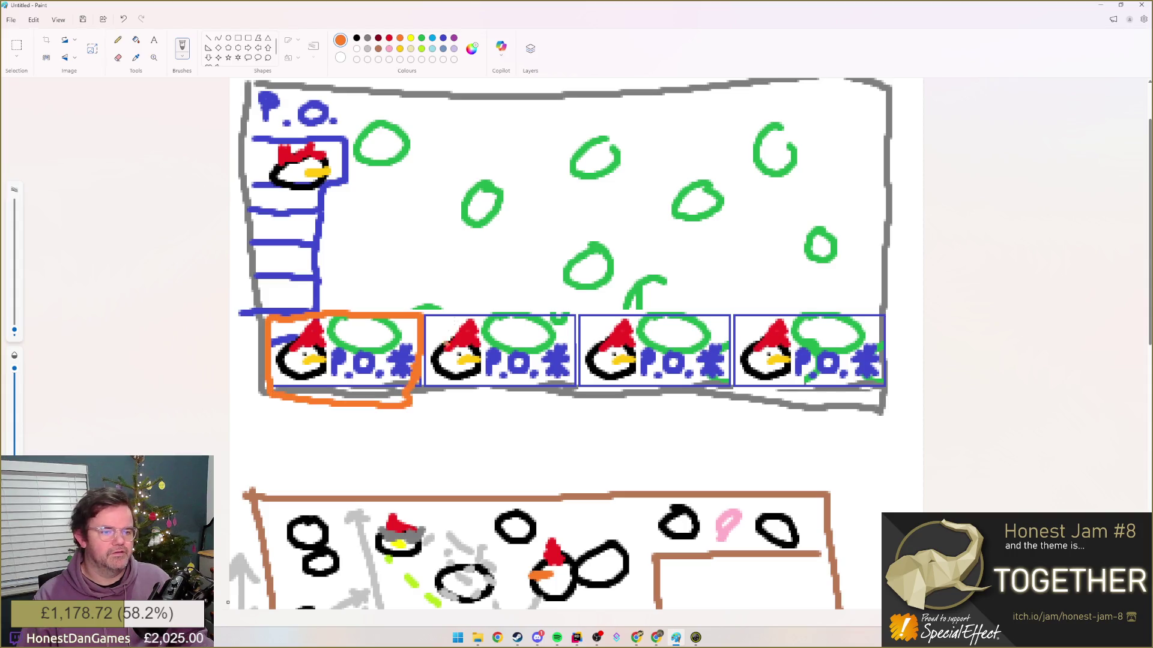
{"action": "mouse_move", "coordinate": [430, 313]}
{"action": "left_mouse_down"}
{"action": "mouse_move", "coordinate": [433, 385]}
{"action": "mouse_move", "coordinate": [585, 389]}
{"action": "mouse_move", "coordinate": [581, 314]}
{"action": "mouse_move", "coordinate": [433, 316]}
{"action": "left_mouse_up"}
{"action": "mouse_move", "coordinate": [594, 308]}
{"action": "left_mouse_down"}
{"action": "mouse_move", "coordinate": [597, 403]}
{"action": "mouse_move", "coordinate": [739, 406]}
{"action": "mouse_move", "coordinate": [732, 306]}
{"action": "mouse_move", "coordinate": [596, 311]}
{"action": "left_mouse_up"}
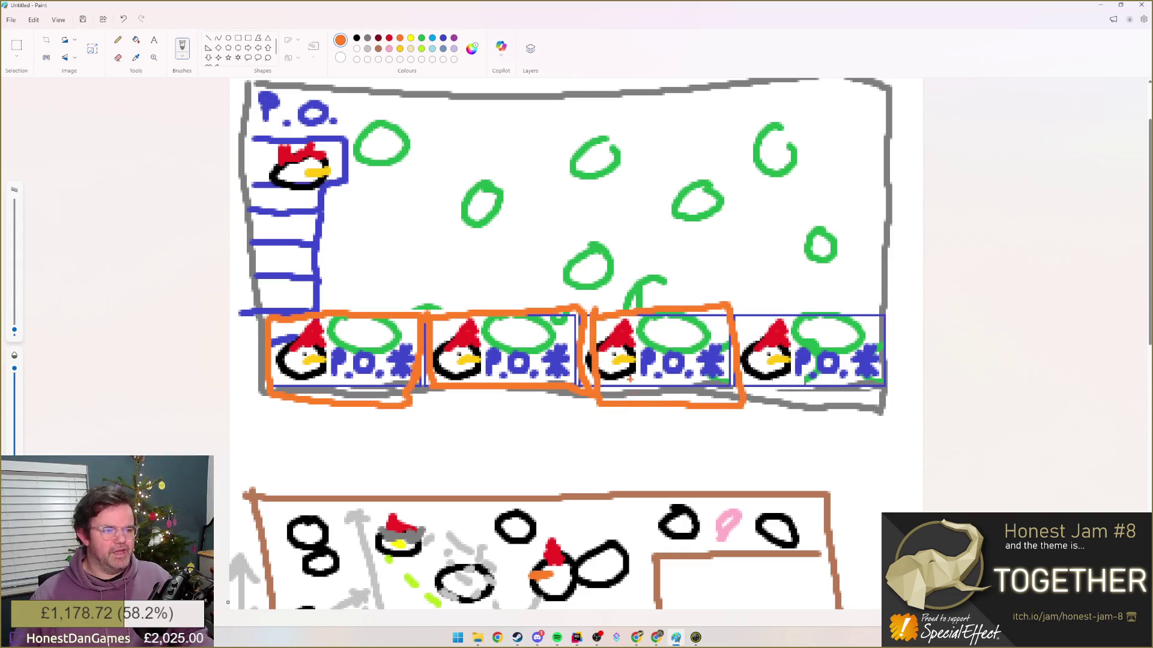
{"action": "mouse_move", "coordinate": [631, 414]}
{"action": "left_mouse_down"}
{"action": "mouse_move", "coordinate": [640, 445]}
{"action": "mouse_move", "coordinate": [660, 415]}
{"action": "left_mouse_up"}
{"action": "mouse_move", "coordinate": [660, 414]}
{"action": "left_mouse_down"}
{"action": "mouse_move", "coordinate": [672, 432]}
{"action": "mouse_move", "coordinate": [681, 412]}
{"action": "left_mouse_up"}
{"action": "left_click_drag", "start_coordinate": [682, 413], "coordinate": [690, 442]}
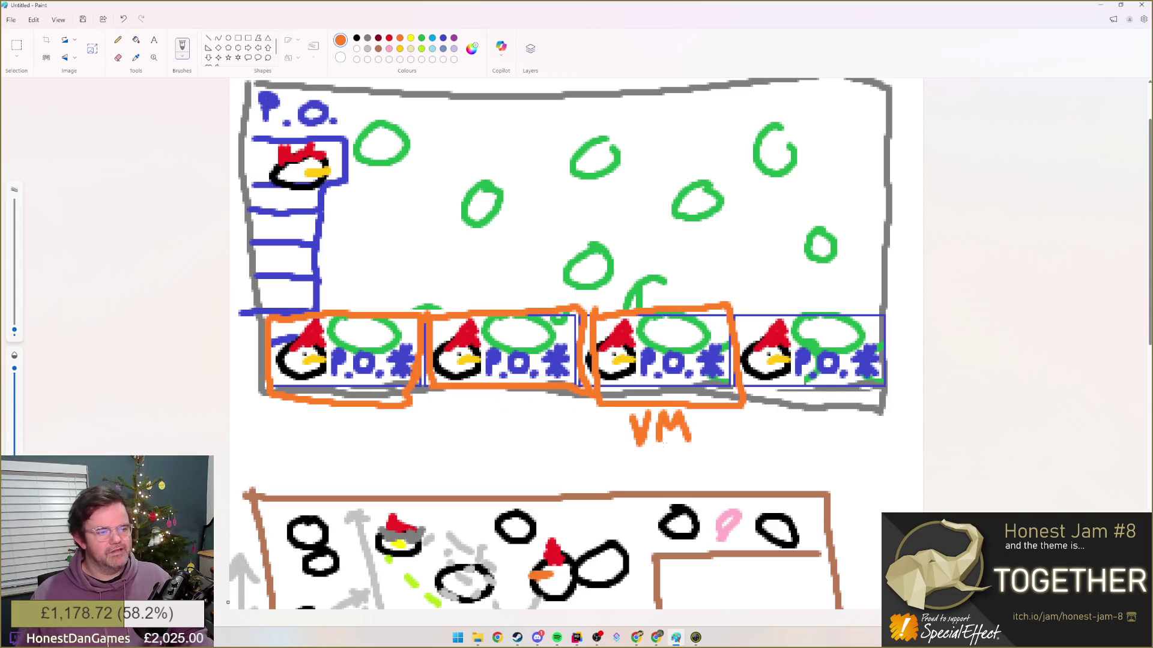
- Write VM labels under the second and first cells, redoing a scribbled attempt
{"action": "left_click_drag", "start_coordinate": [479, 405], "coordinate": [488, 428]}
{"action": "left_click_drag", "start_coordinate": [488, 428], "coordinate": [497, 407]}
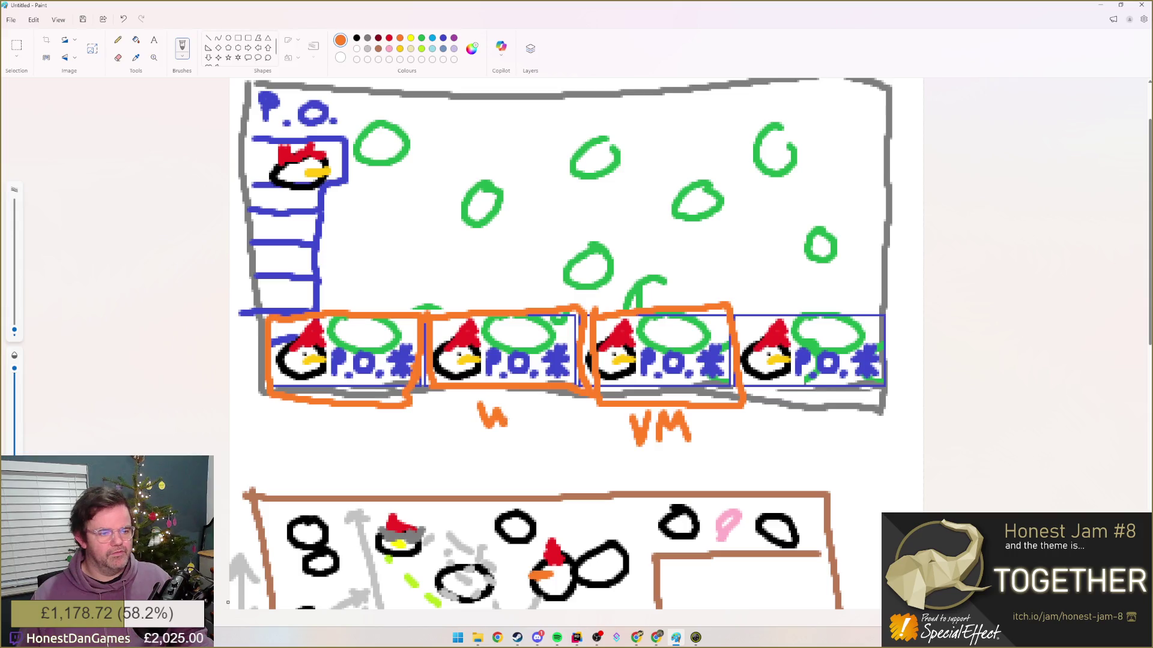
{"action": "key", "text": "ctrl+z"}
{"action": "left_click_drag", "start_coordinate": [480, 405], "coordinate": [488, 428]}
{"action": "mouse_move", "coordinate": [488, 428]}
{"action": "left_mouse_down"}
{"action": "mouse_move", "coordinate": [496, 404]}
{"action": "mouse_move", "coordinate": [515, 420]}
{"action": "left_mouse_up"}
{"action": "left_click_drag", "start_coordinate": [515, 420], "coordinate": [526, 402]}
{"action": "left_click_drag", "start_coordinate": [526, 402], "coordinate": [535, 431]}
{"action": "mouse_move", "coordinate": [322, 409]}
{"action": "left_mouse_down"}
{"action": "mouse_move", "coordinate": [331, 444]}
{"action": "mouse_move", "coordinate": [344, 409]}
{"action": "left_mouse_up"}
{"action": "mouse_move", "coordinate": [352, 444]}
{"action": "left_mouse_down"}
{"action": "mouse_move", "coordinate": [353, 413]}
{"action": "mouse_move", "coordinate": [364, 433]}
{"action": "left_mouse_up"}
{"action": "left_click_drag", "start_coordinate": [365, 432], "coordinate": [376, 412]}
{"action": "left_click_drag", "start_coordinate": [375, 412], "coordinate": [388, 443]}
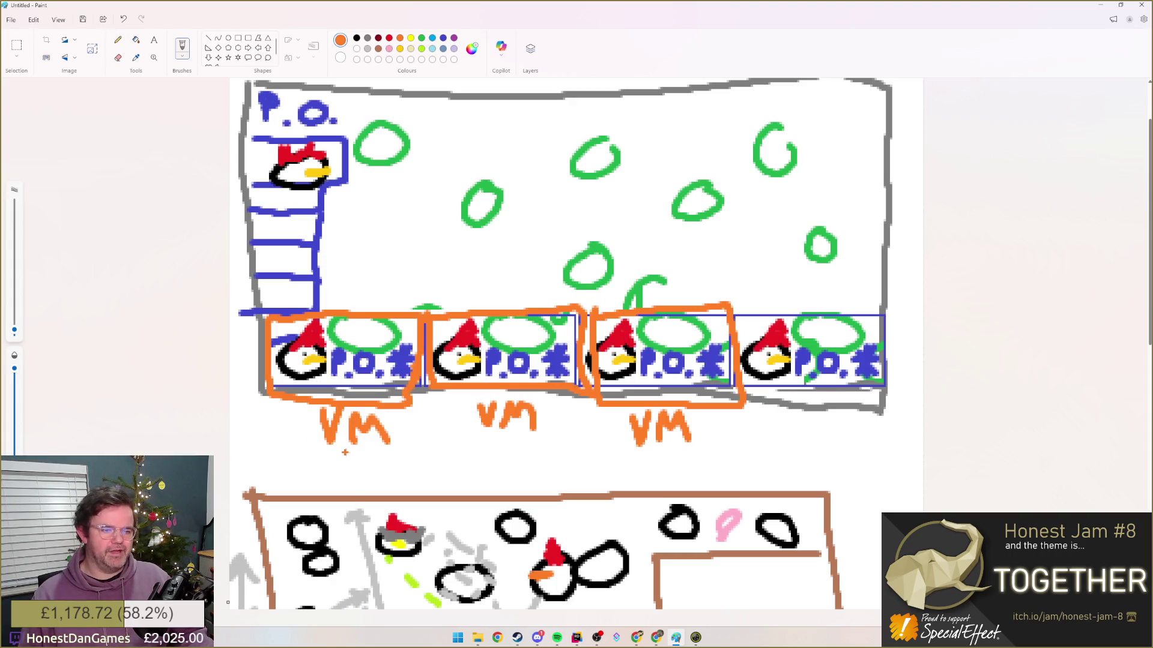
- Sketch a curved arrow, a mark and a whole-row outline, then undo them
{"action": "mouse_move", "coordinate": [347, 450]}
{"action": "left_mouse_down"}
{"action": "mouse_move", "coordinate": [243, 442]}
{"action": "mouse_move", "coordinate": [245, 462]}
{"action": "mouse_move", "coordinate": [264, 436]}
{"action": "left_mouse_up"}
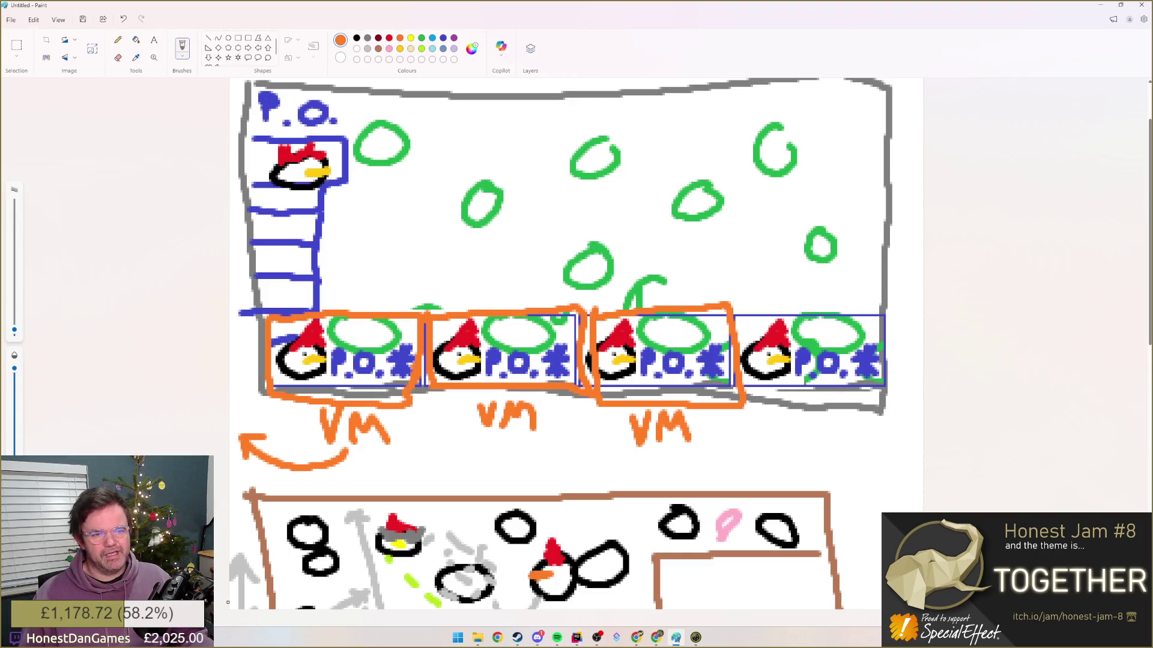
{"action": "left_click_drag", "start_coordinate": [365, 272], "coordinate": [361, 298]}
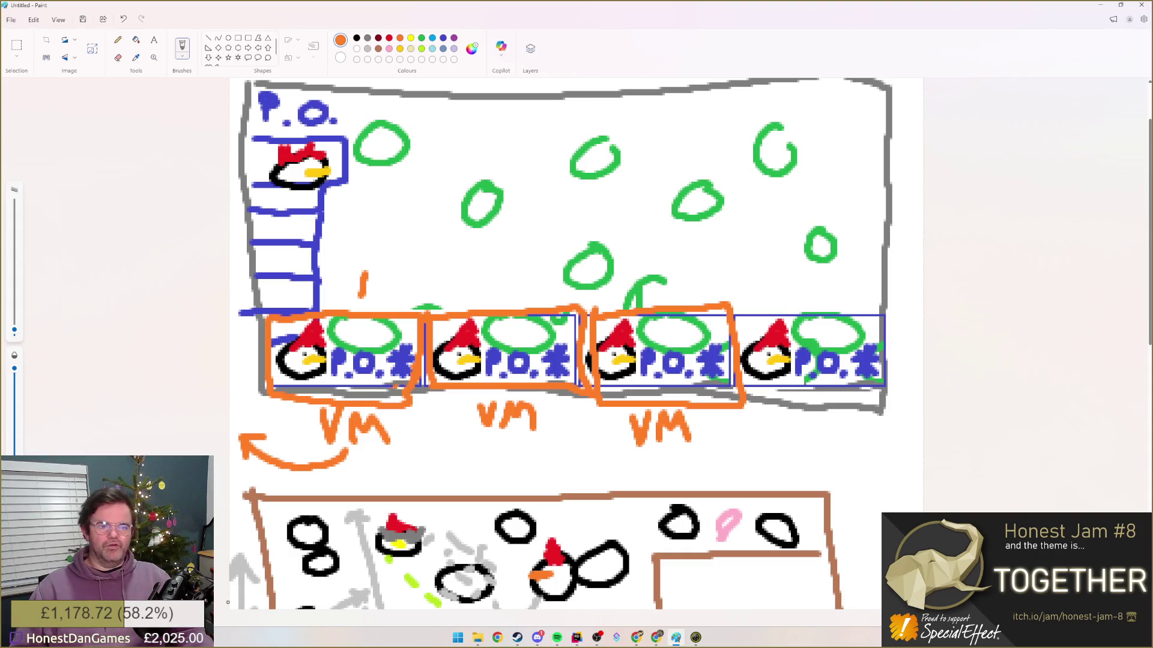
{"action": "mouse_move", "coordinate": [253, 302]}
{"action": "left_mouse_down"}
{"action": "mouse_move", "coordinate": [757, 293]}
{"action": "mouse_move", "coordinate": [764, 440]}
{"action": "mouse_move", "coordinate": [496, 406]}
{"action": "mouse_move", "coordinate": [232, 396]}
{"action": "mouse_move", "coordinate": [263, 290]}
{"action": "left_mouse_up"}
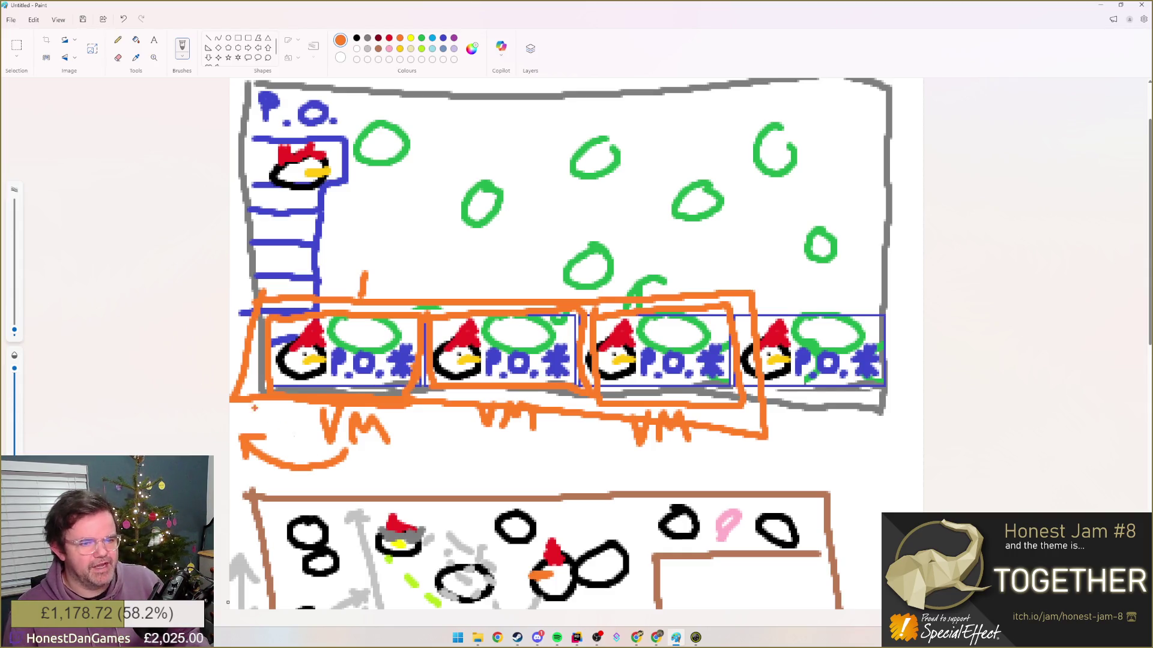
{"action": "key", "text": "ctrl+z"}
{"action": "key", "text": "ctrl+z"}
{"action": "key", "text": "ctrl+z"}
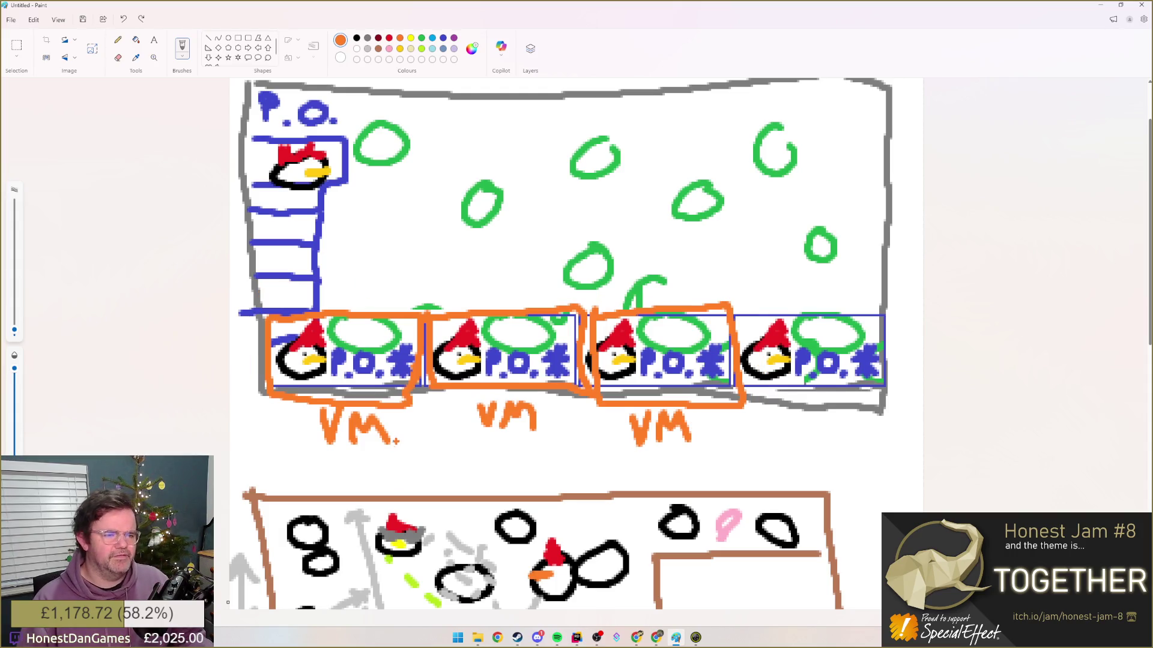
{"action": "key", "text": "ctrl+z"}
{"action": "key", "text": "ctrl+z"}
{"action": "key", "text": "ctrl+z"}
{"action": "key", "text": "ctrl+z"}
{"action": "key", "text": "ctrl+z"}
- Draw an orange stick figure below the row, discard its arrow, and add a line down the row's left
{"action": "mouse_move", "coordinate": [271, 433]}
{"action": "left_mouse_down"}
{"action": "mouse_move", "coordinate": [270, 483]}
{"action": "mouse_move", "coordinate": [296, 462]}
{"action": "mouse_move", "coordinate": [256, 494]}
{"action": "mouse_move", "coordinate": [290, 497]}
{"action": "left_mouse_up"}
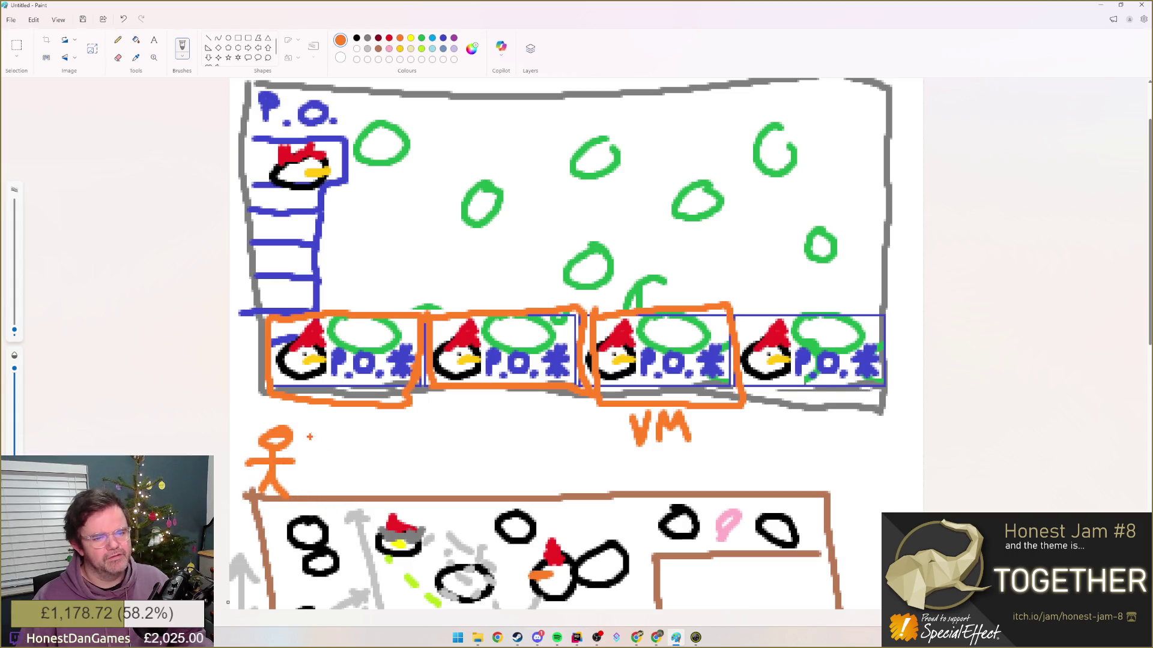
{"action": "mouse_move", "coordinate": [308, 447]}
{"action": "left_mouse_down"}
{"action": "mouse_move", "coordinate": [338, 419]}
{"action": "mouse_move", "coordinate": [341, 430]}
{"action": "left_mouse_up"}
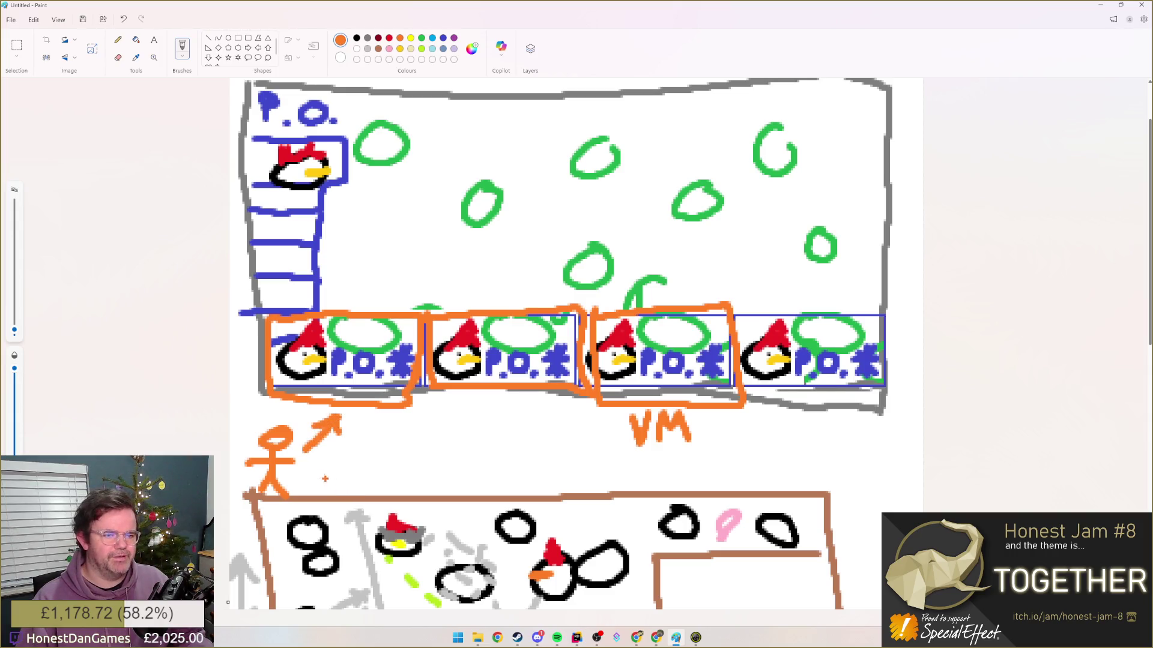
{"action": "key", "text": "ctrl+z"}
{"action": "key", "text": "ctrl+z"}
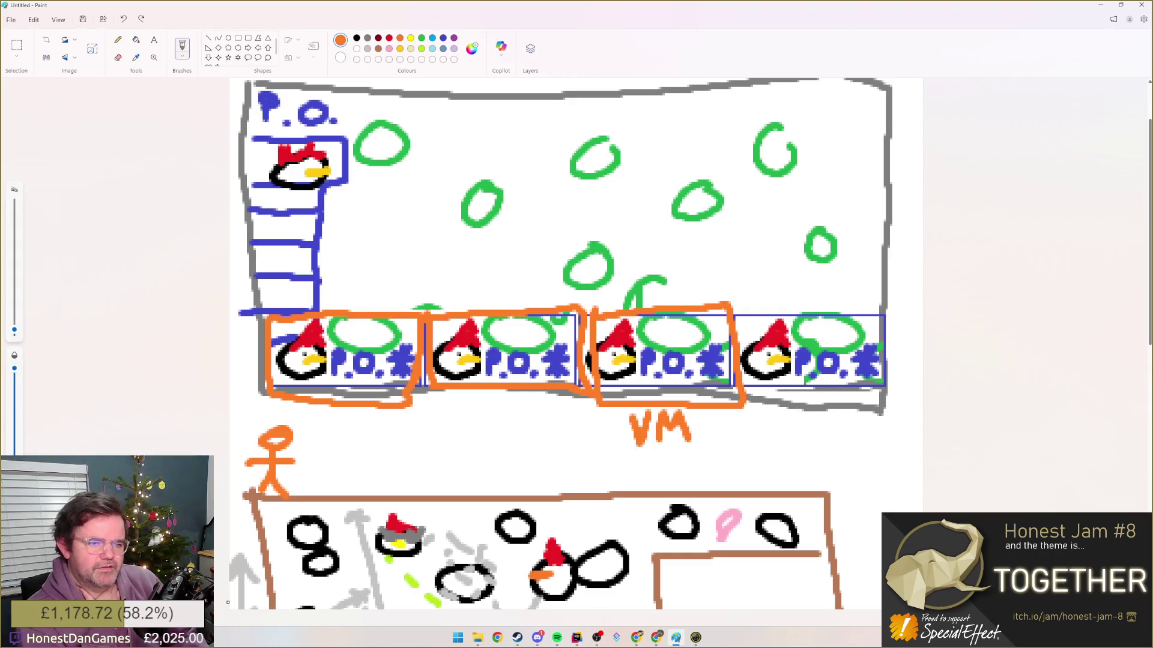
{"action": "mouse_move", "coordinate": [252, 306]}
{"action": "left_mouse_down"}
{"action": "mouse_move", "coordinate": [251, 411]}
{"action": "mouse_move", "coordinate": [748, 314]}
{"action": "mouse_move", "coordinate": [255, 306]}
{"action": "left_mouse_up"}
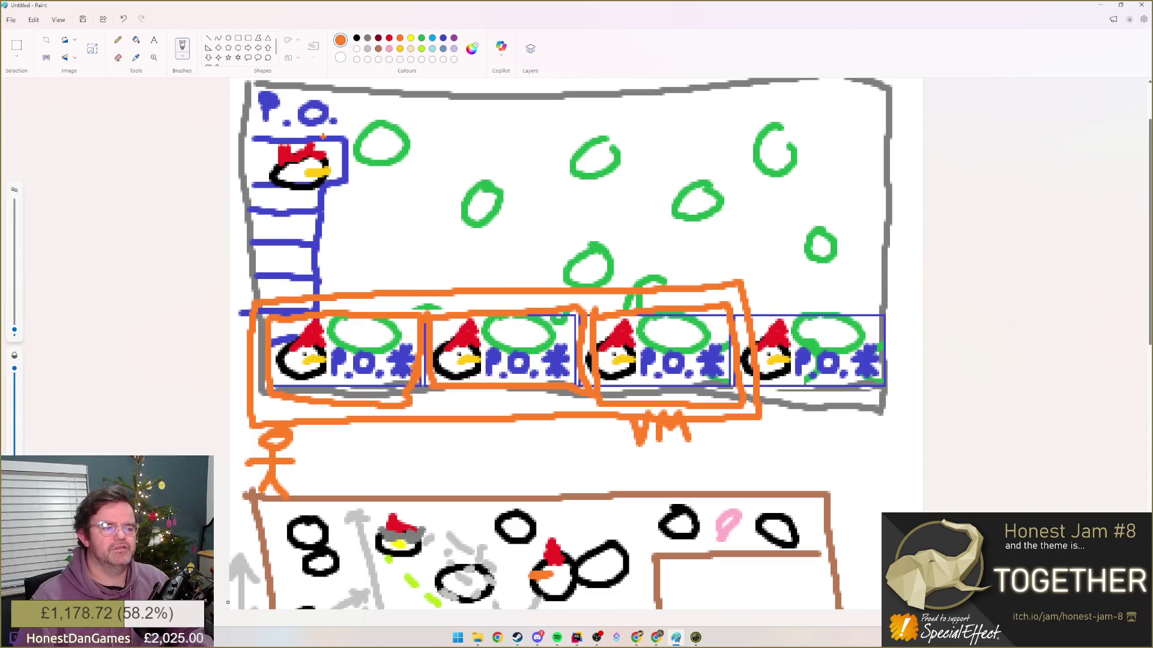
- Replace the orange row outline with a yellow line along its left and bottom, and widen the canvas leftward
{"action": "key", "text": "ctrl+z"}
{"action": "left_click", "coordinate": [411, 40]}
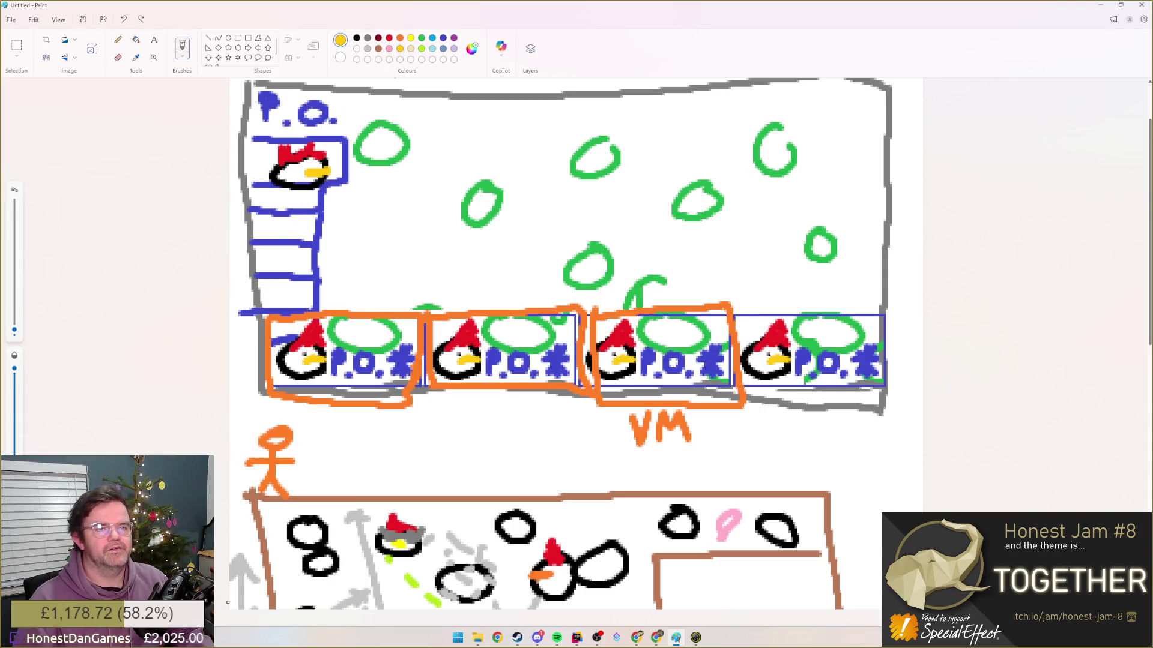
{"action": "mouse_move", "coordinate": [253, 299]}
{"action": "left_mouse_down"}
{"action": "mouse_move", "coordinate": [482, 410]}
{"action": "mouse_move", "coordinate": [681, 292]}
{"action": "mouse_move", "coordinate": [257, 299]}
{"action": "left_mouse_up"}
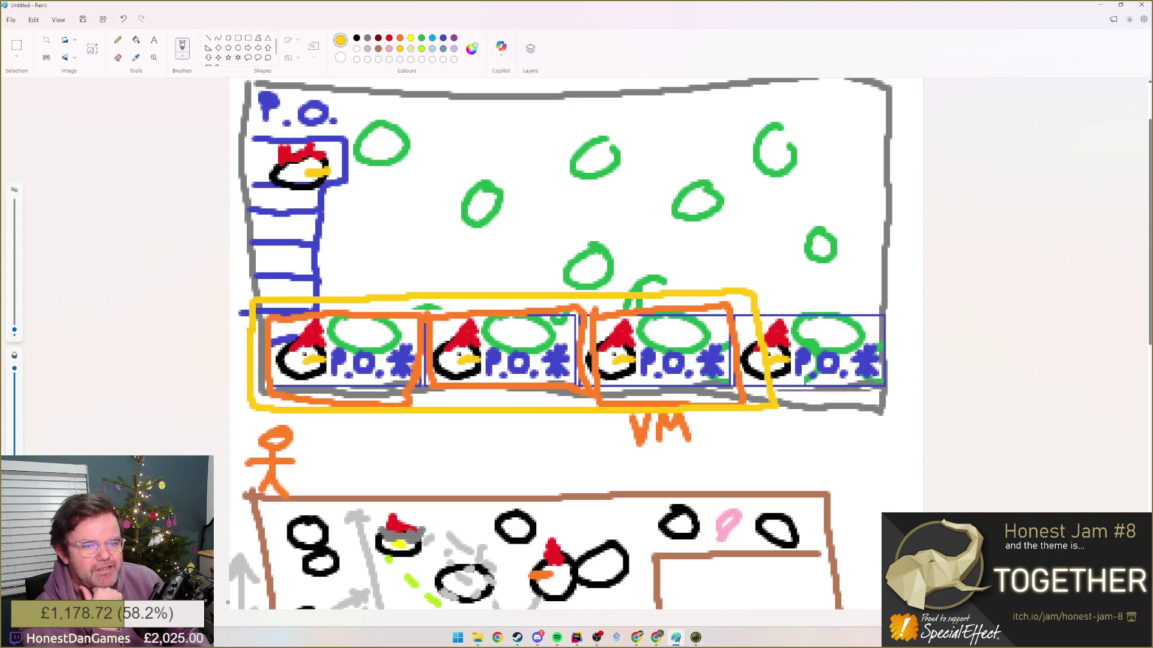
{"action": "scroll", "coordinate": [232, 320], "scroll_direction": "down", "scroll_amount": 5}
{"action": "scroll", "coordinate": [232, 320], "scroll_direction": "down", "scroll_amount": 2}
{"action": "scroll", "coordinate": [225, 288], "scroll_direction": "up", "scroll_amount": 1}
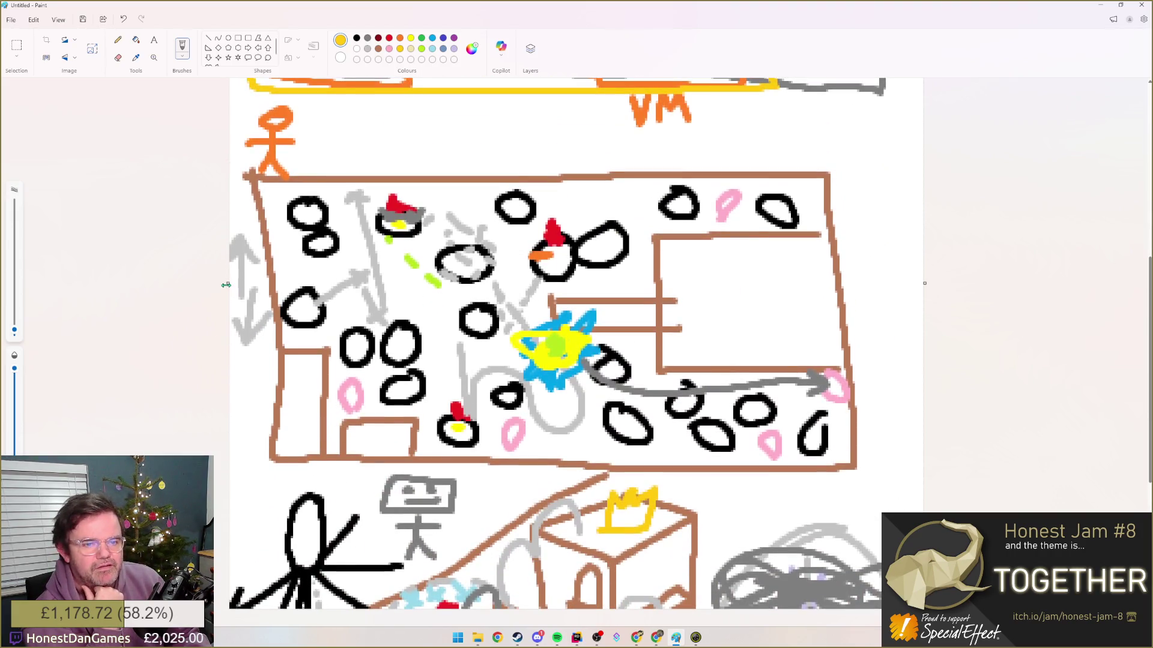
{"action": "left_click_drag", "start_coordinate": [184, 285], "coordinate": [38, 286]}
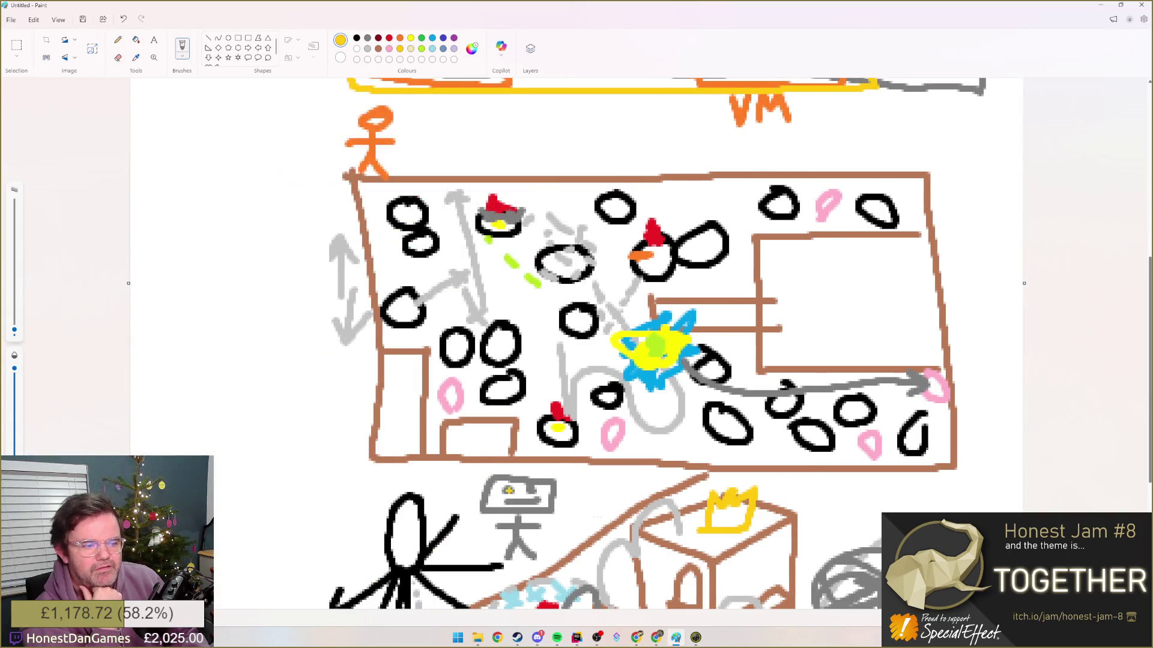
{"action": "scroll", "coordinate": [248, 352], "scroll_direction": "up", "scroll_amount": 4}
{"action": "scroll", "coordinate": [289, 307], "scroll_direction": "up", "scroll_amount": 2}
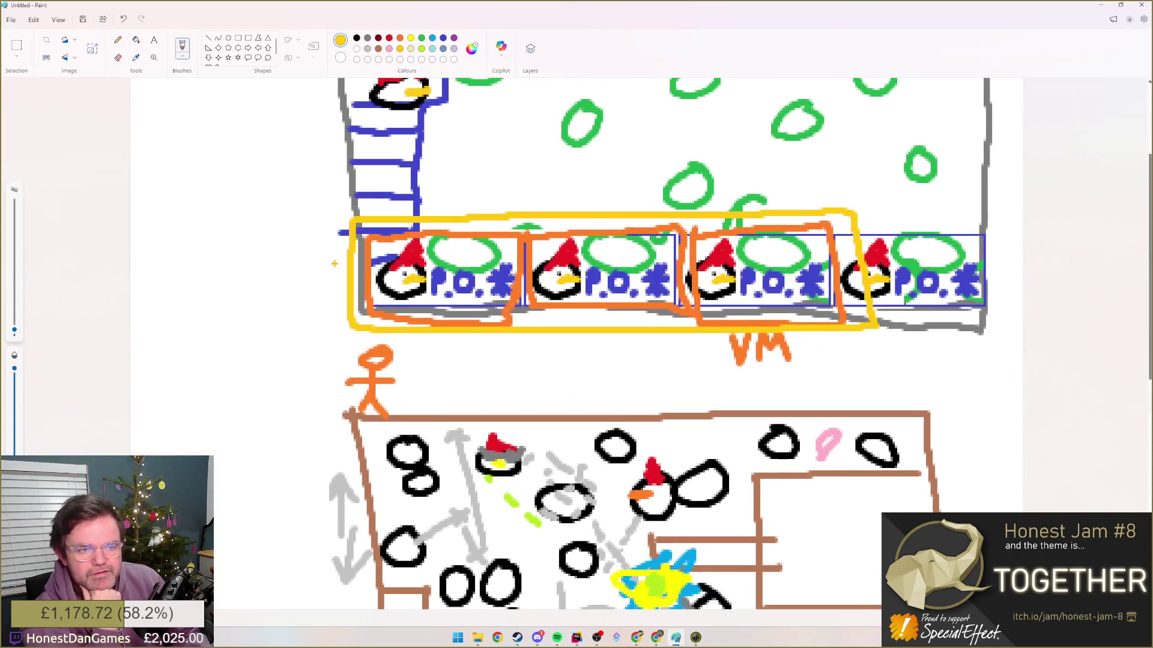
- Draw a yellow arrow leading left from the band to four yellow stick figures
{"action": "left_click_drag", "start_coordinate": [333, 261], "coordinate": [257, 260]}
{"action": "left_click_drag", "start_coordinate": [256, 260], "coordinate": [283, 274]}
{"action": "mouse_move", "coordinate": [153, 227]}
{"action": "left_mouse_down"}
{"action": "mouse_move", "coordinate": [149, 289]}
{"action": "mouse_move", "coordinate": [178, 290]}
{"action": "left_mouse_up"}
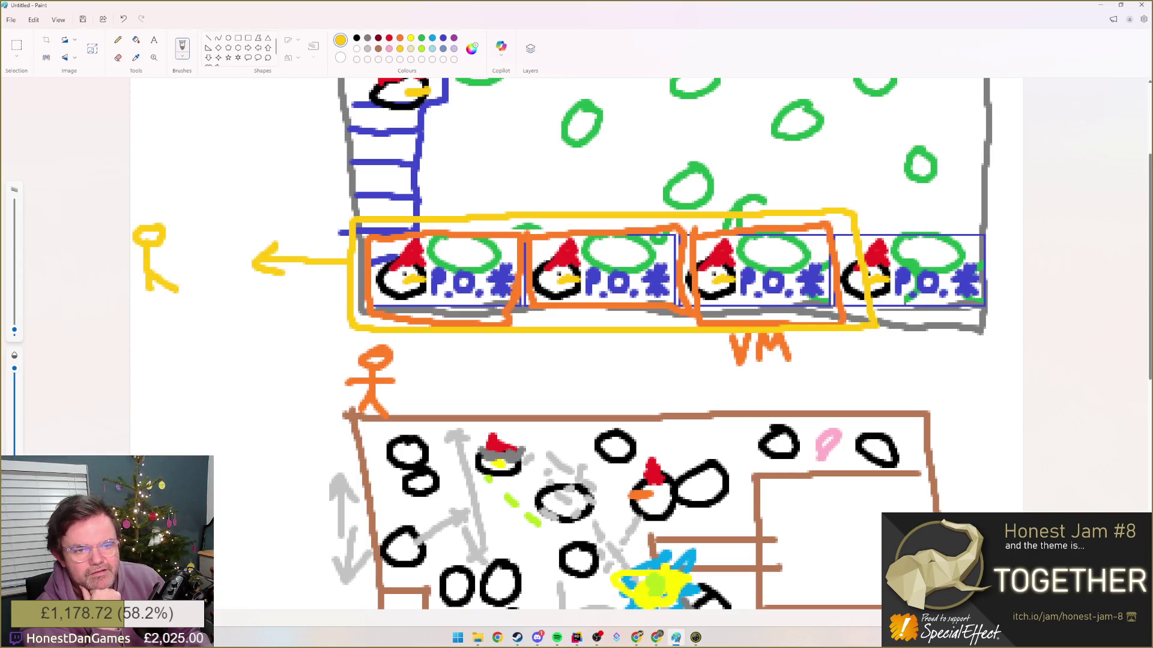
{"action": "mouse_move", "coordinate": [185, 227]}
{"action": "left_mouse_down"}
{"action": "mouse_move", "coordinate": [185, 292]}
{"action": "mouse_move", "coordinate": [210, 290]}
{"action": "left_mouse_up"}
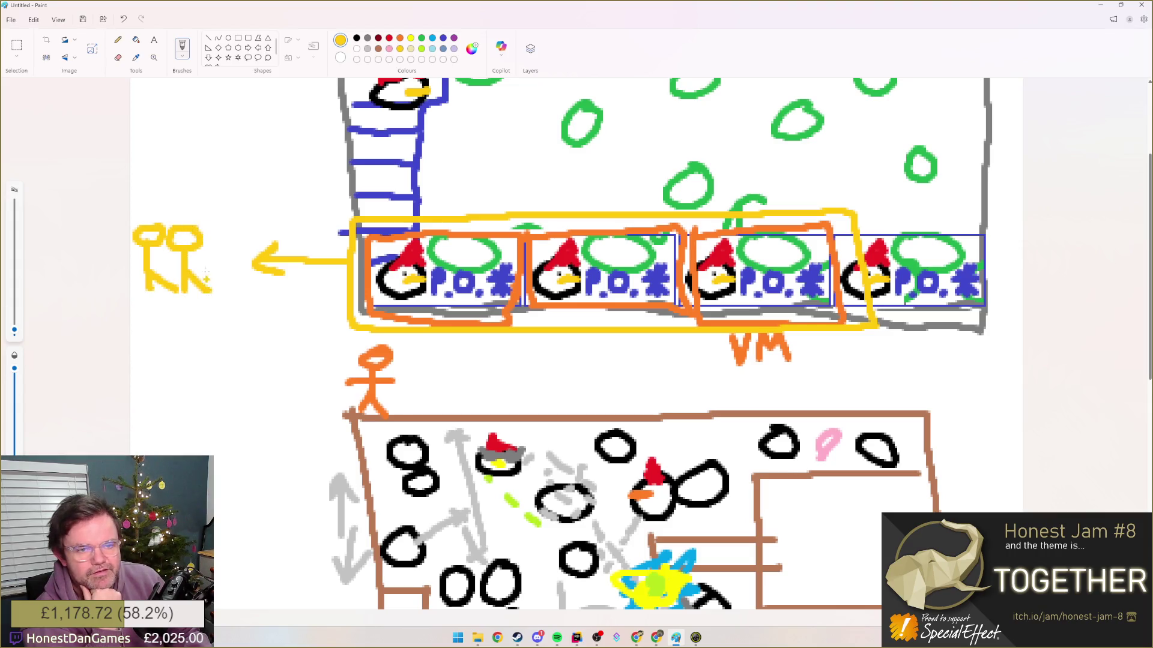
{"action": "mouse_move", "coordinate": [221, 227]}
{"action": "left_mouse_down"}
{"action": "mouse_move", "coordinate": [221, 281]}
{"action": "mouse_move", "coordinate": [244, 296]}
{"action": "left_mouse_up"}
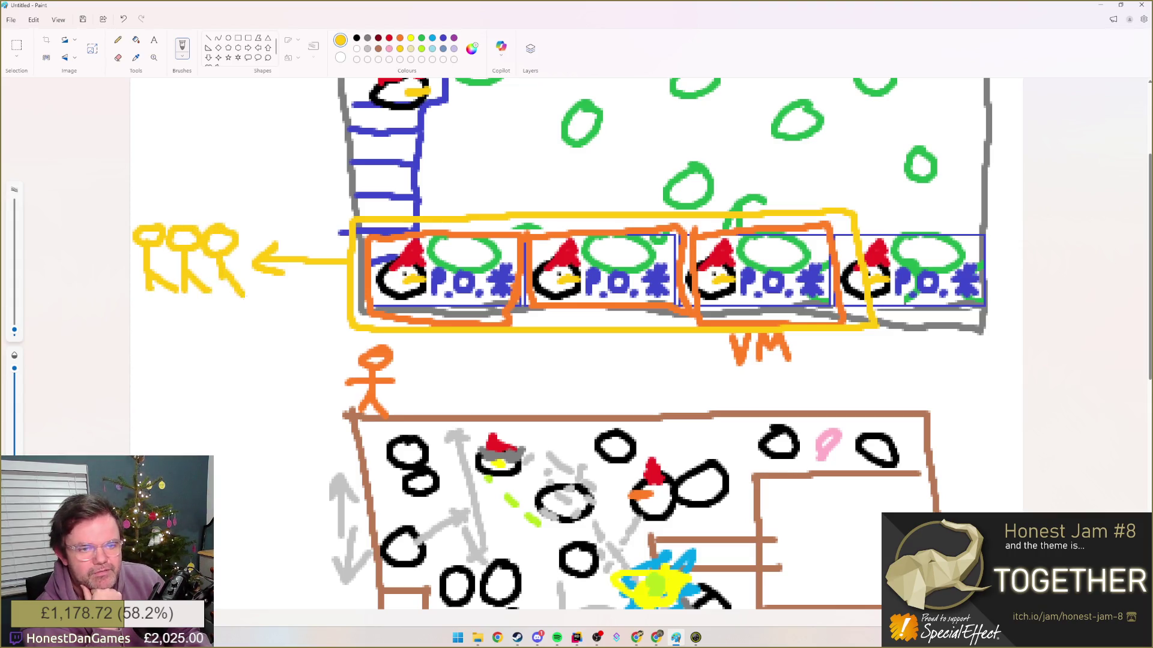
{"action": "mouse_move", "coordinate": [252, 236]}
{"action": "left_mouse_down"}
{"action": "mouse_move", "coordinate": [272, 296]}
{"action": "mouse_move", "coordinate": [253, 306]}
{"action": "left_mouse_up"}
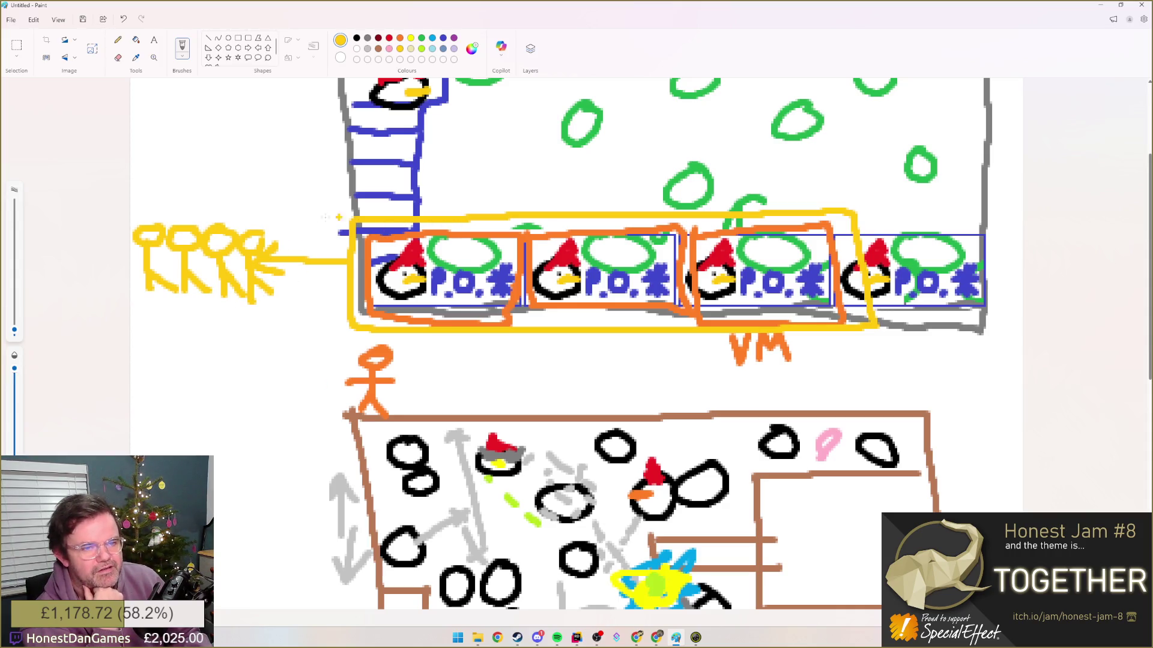
- Add curved yellow arrows into the three P.O. boxes, link the first to the orange figure, and start outlining the figures
{"action": "left_click_drag", "start_coordinate": [431, 216], "coordinate": [469, 241]}
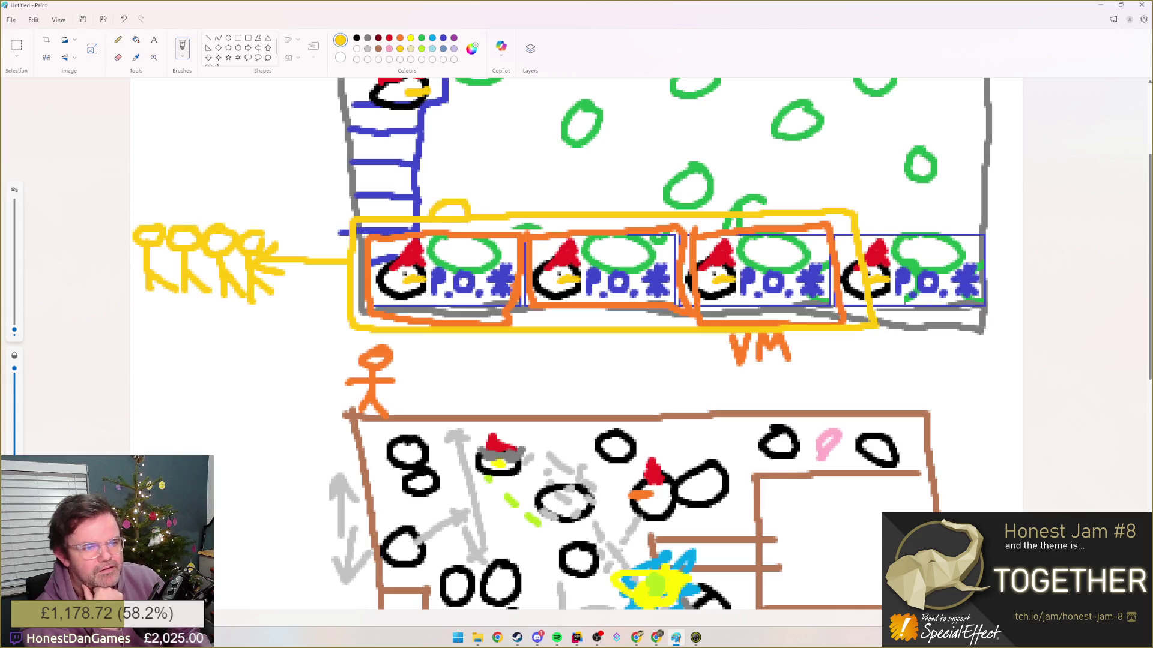
{"action": "left_click_drag", "start_coordinate": [567, 222], "coordinate": [596, 245]}
{"action": "left_click_drag", "start_coordinate": [725, 212], "coordinate": [755, 245]}
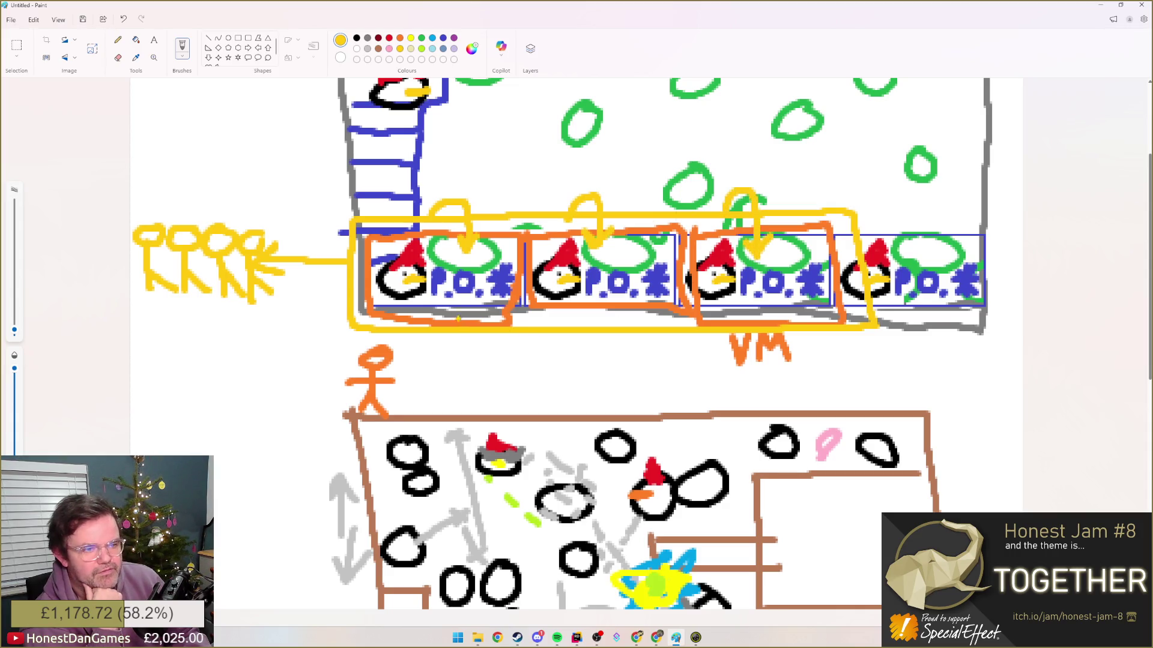
{"action": "left_click_drag", "start_coordinate": [441, 312], "coordinate": [410, 341]}
{"action": "left_click_drag", "start_coordinate": [396, 344], "coordinate": [410, 369]}
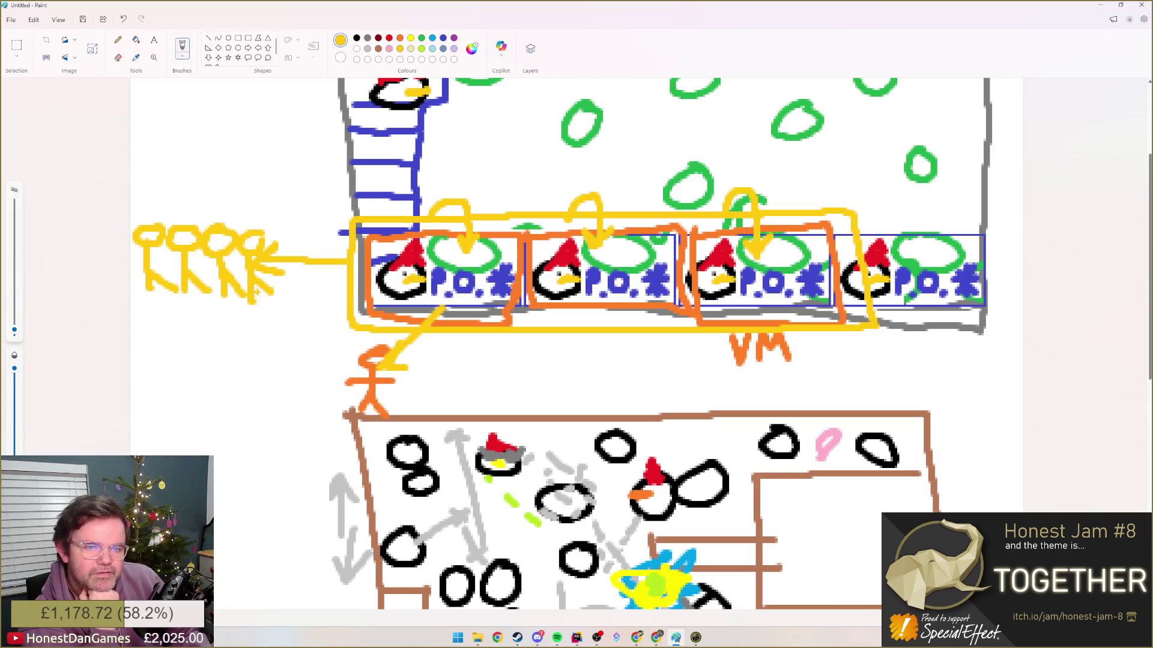
{"action": "mouse_move", "coordinate": [274, 220]}
{"action": "left_mouse_down"}
{"action": "mouse_move", "coordinate": [144, 212]}
{"action": "mouse_move", "coordinate": [136, 293]}
{"action": "mouse_move", "coordinate": [279, 307]}
{"action": "mouse_move", "coordinate": [275, 193]}
{"action": "left_mouse_up"}
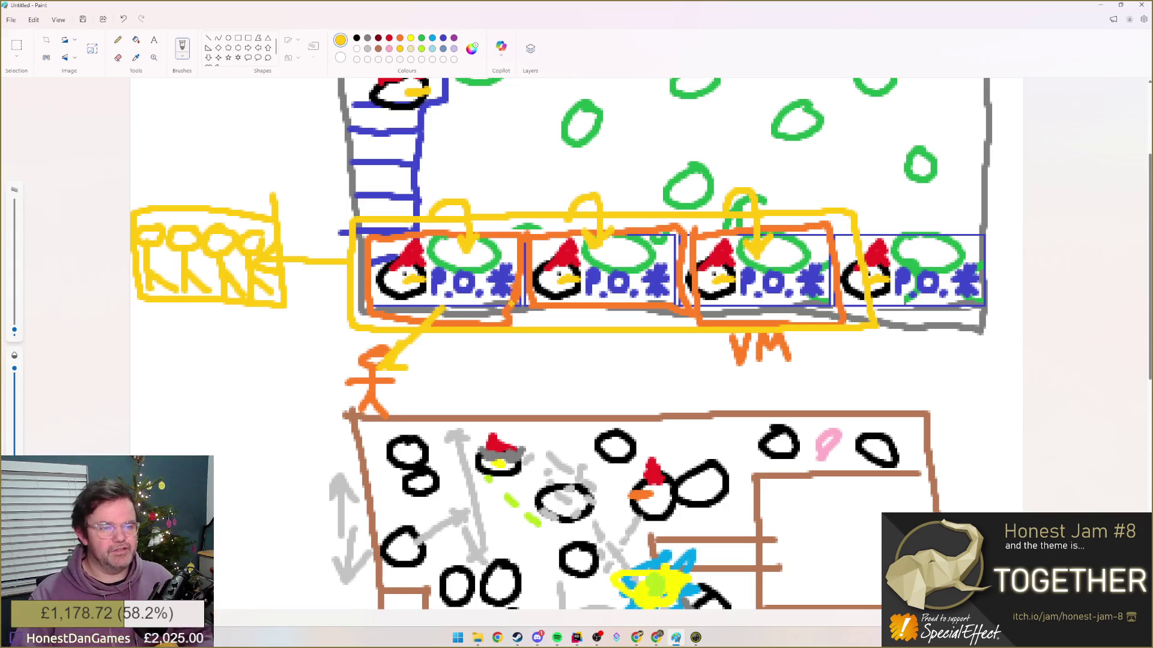
- Try a downward arrow and a leftward arc, then undo them along with the yellow box around the figures
{"action": "mouse_move", "coordinate": [343, 227]}
{"action": "left_mouse_down"}
{"action": "mouse_move", "coordinate": [336, 360]}
{"action": "mouse_move", "coordinate": [346, 348]}
{"action": "left_mouse_up"}
{"action": "key", "text": "ctrl+z"}
{"action": "mouse_move", "coordinate": [350, 217]}
{"action": "left_mouse_down"}
{"action": "mouse_move", "coordinate": [151, 218]}
{"action": "mouse_move", "coordinate": [164, 201]}
{"action": "mouse_move", "coordinate": [154, 191]}
{"action": "mouse_move", "coordinate": [180, 213]}
{"action": "left_mouse_up"}
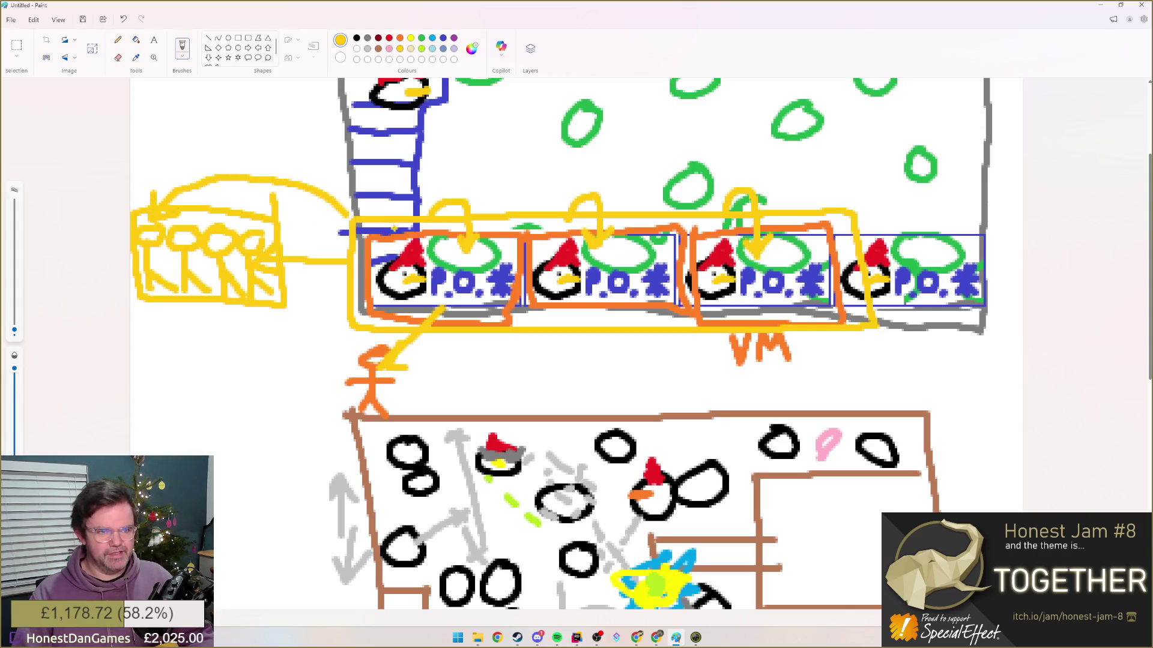
{"action": "key", "text": "ctrl+z"}
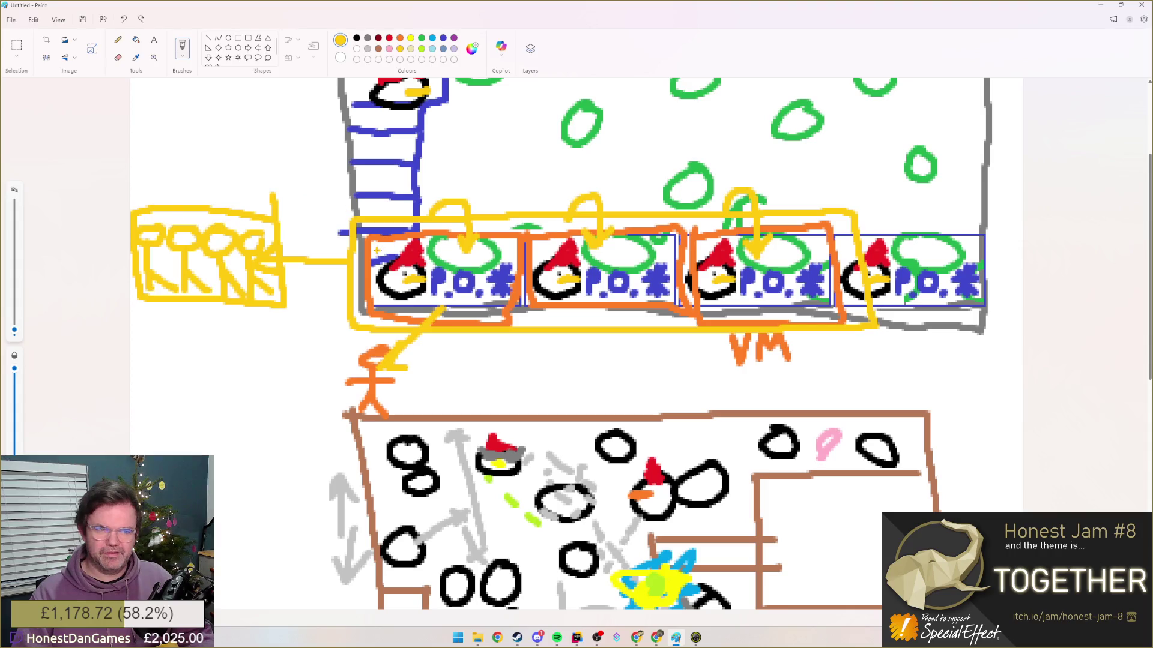
{"action": "key", "text": "ctrl+z"}
{"action": "key", "text": "ctrl+z"}
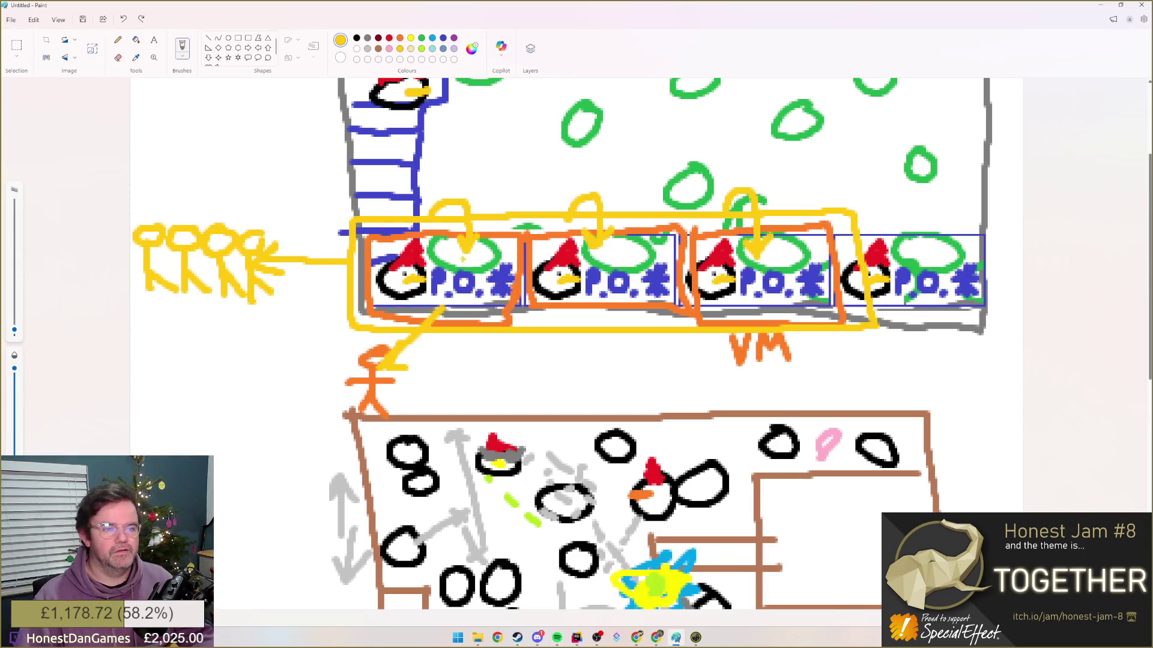
{"action": "scroll", "coordinate": [577, 324], "scroll_direction": "up", "scroll_amount": 2}
{"action": "scroll", "coordinate": [576, 324], "scroll_direction": "down", "scroll_amount": 2}
{"action": "key", "text": "alt+Tab"}
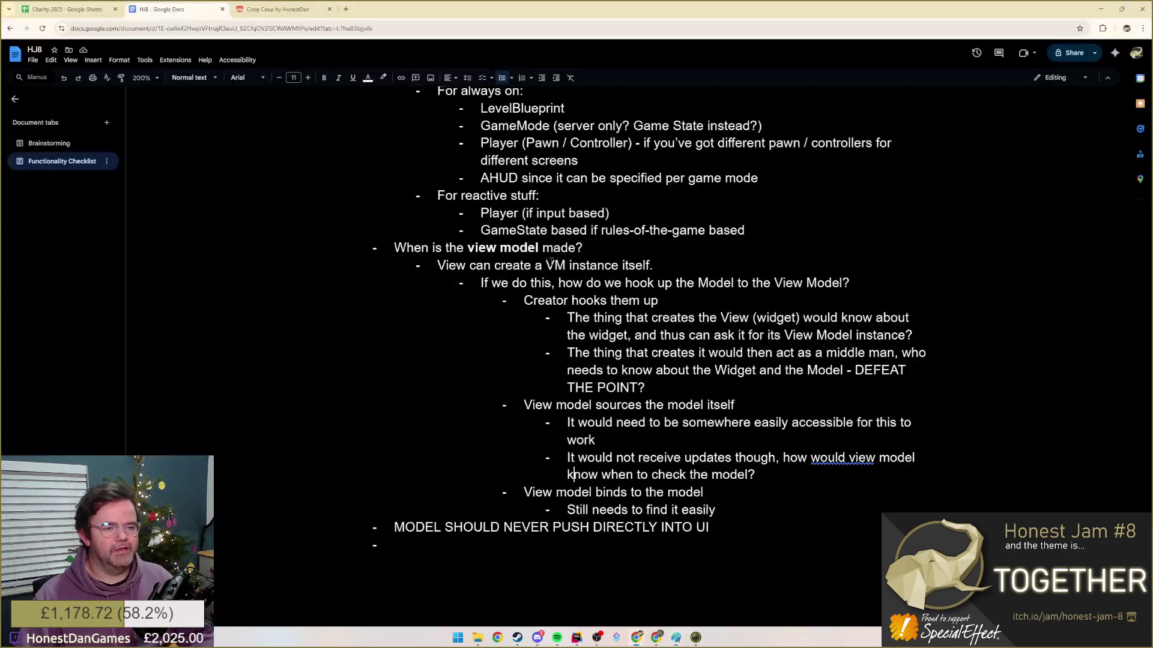
{"action": "key", "text": "alt+Tab"}
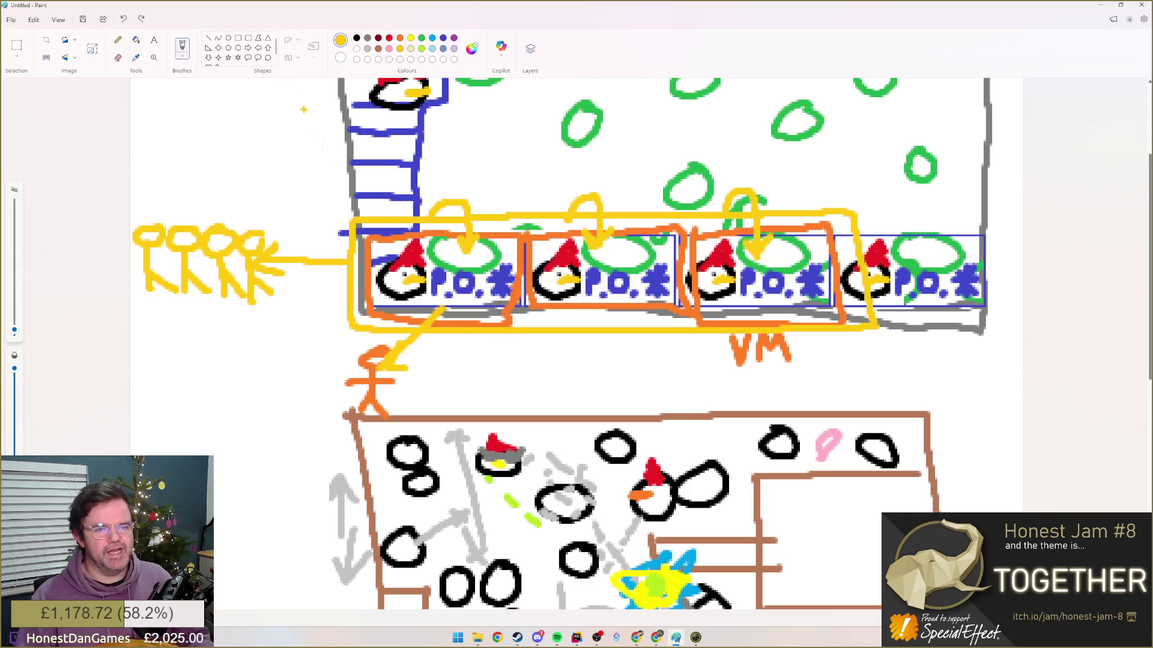
- Circle the yellow stick-figure group, undo the extra loops, and minimize Paint to reveal the notes
{"action": "left_click_drag", "start_coordinate": [136, 225], "coordinate": [287, 267]}
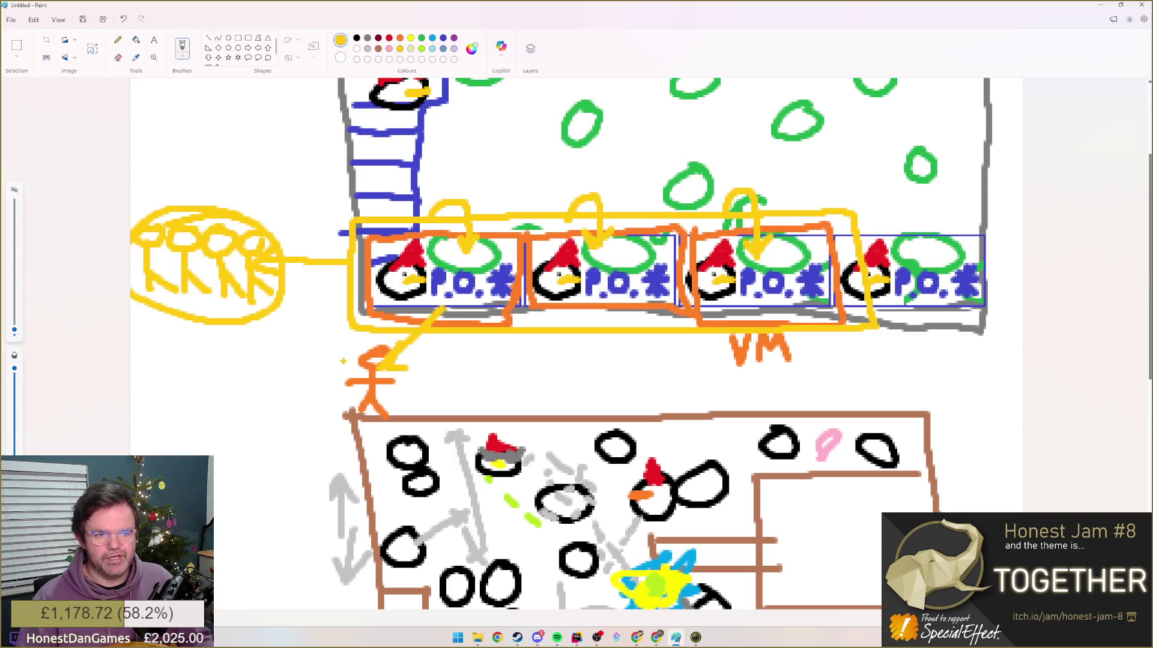
{"action": "left_click_drag", "start_coordinate": [379, 340], "coordinate": [335, 362]}
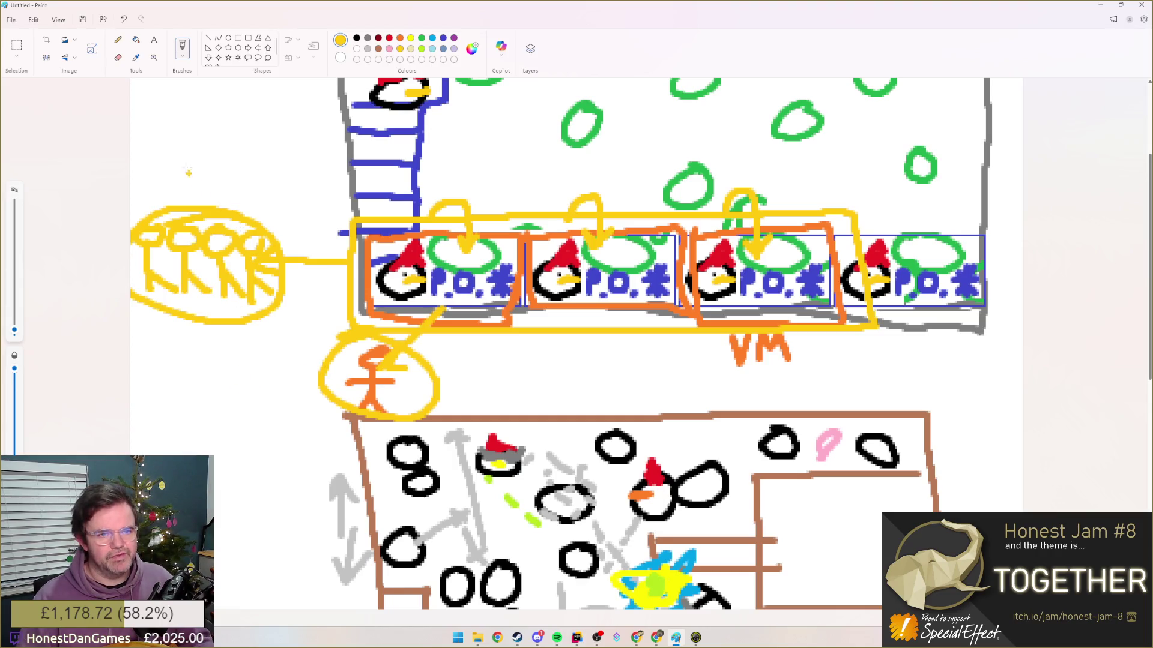
{"action": "left_click_drag", "start_coordinate": [264, 204], "coordinate": [144, 205]}
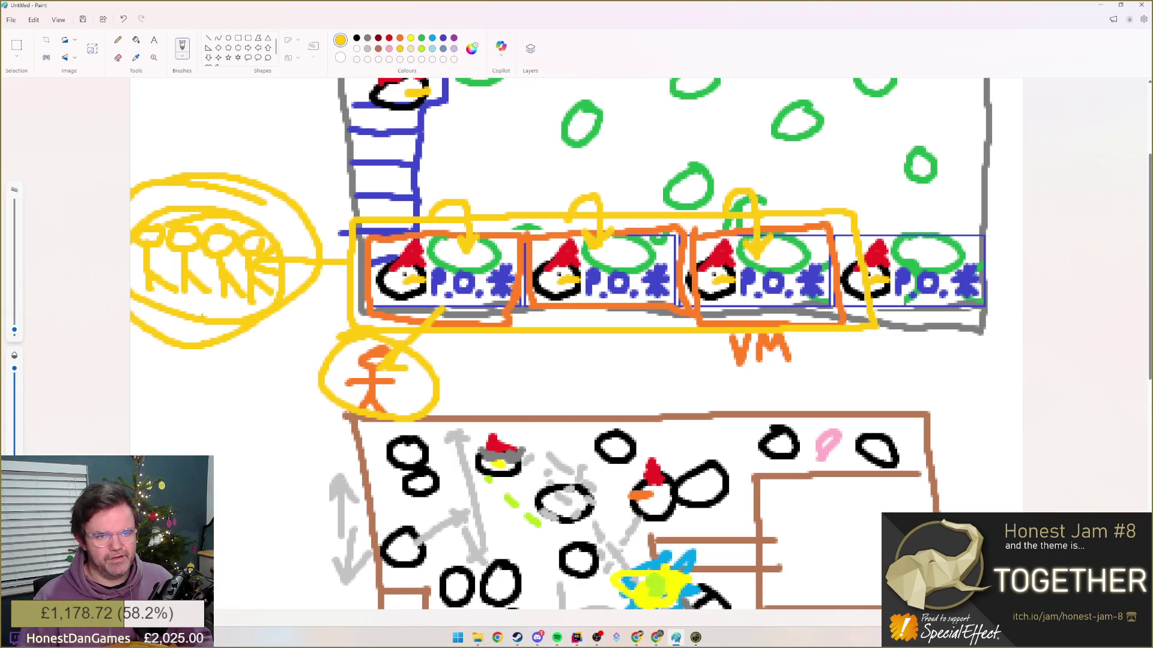
{"action": "key", "text": "ctrl+s"}
{"action": "key", "text": "Escape"}
{"action": "key", "text": "ctrl+z"}
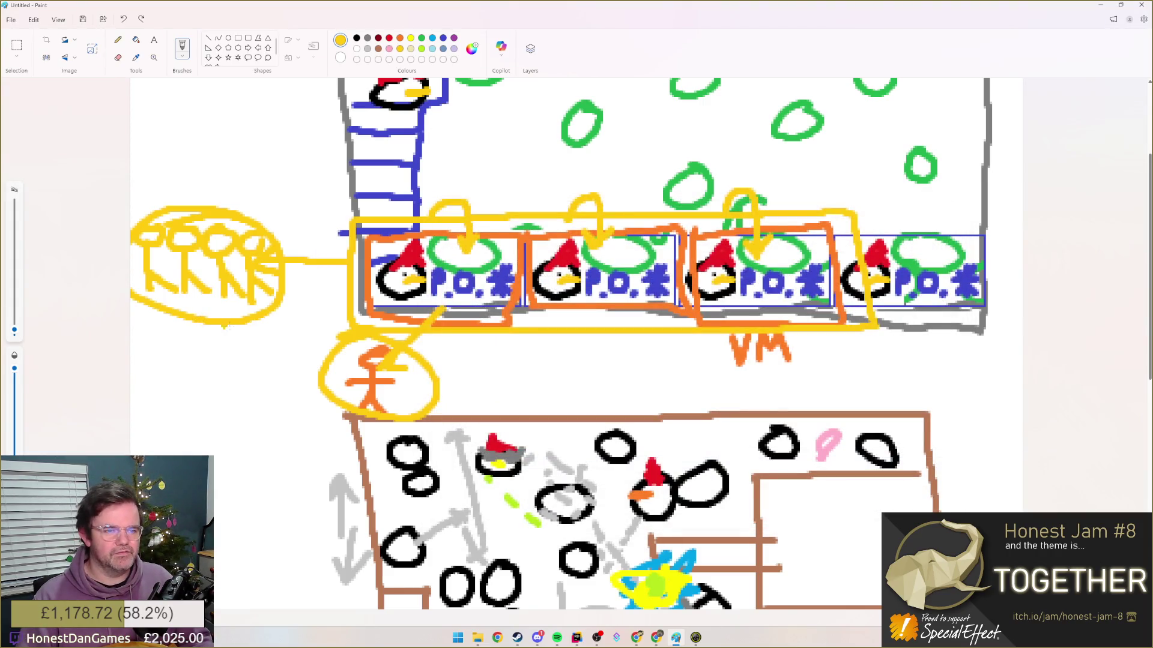
{"action": "key", "text": "ctrl+z"}
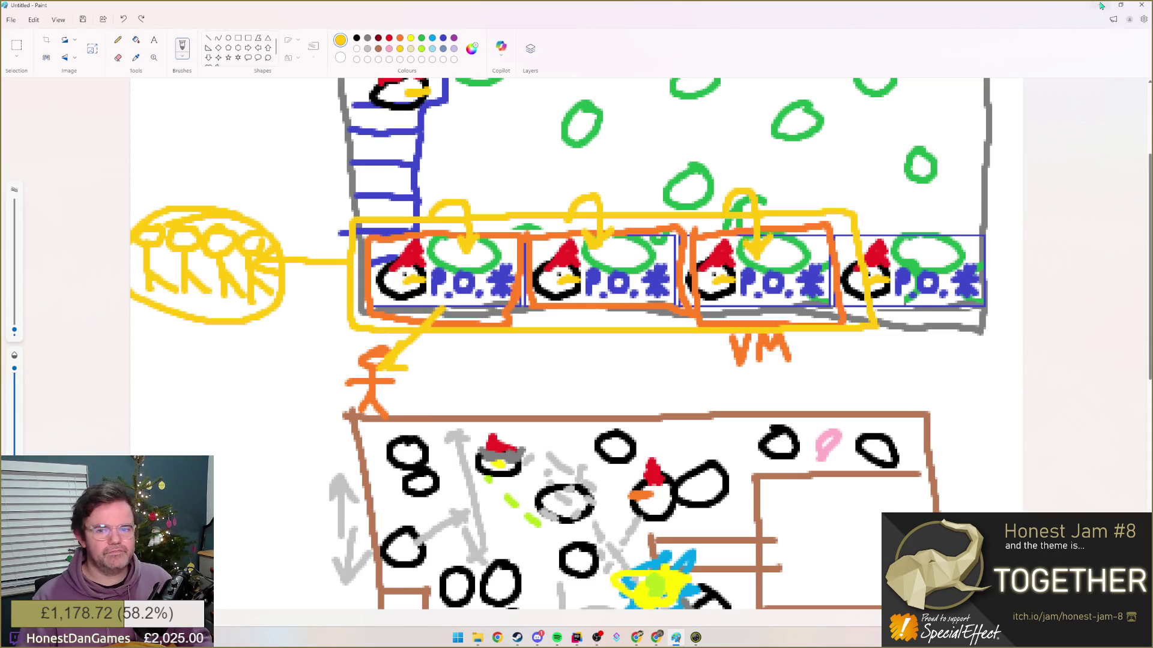
{"action": "left_click", "coordinate": [1113, 16]}
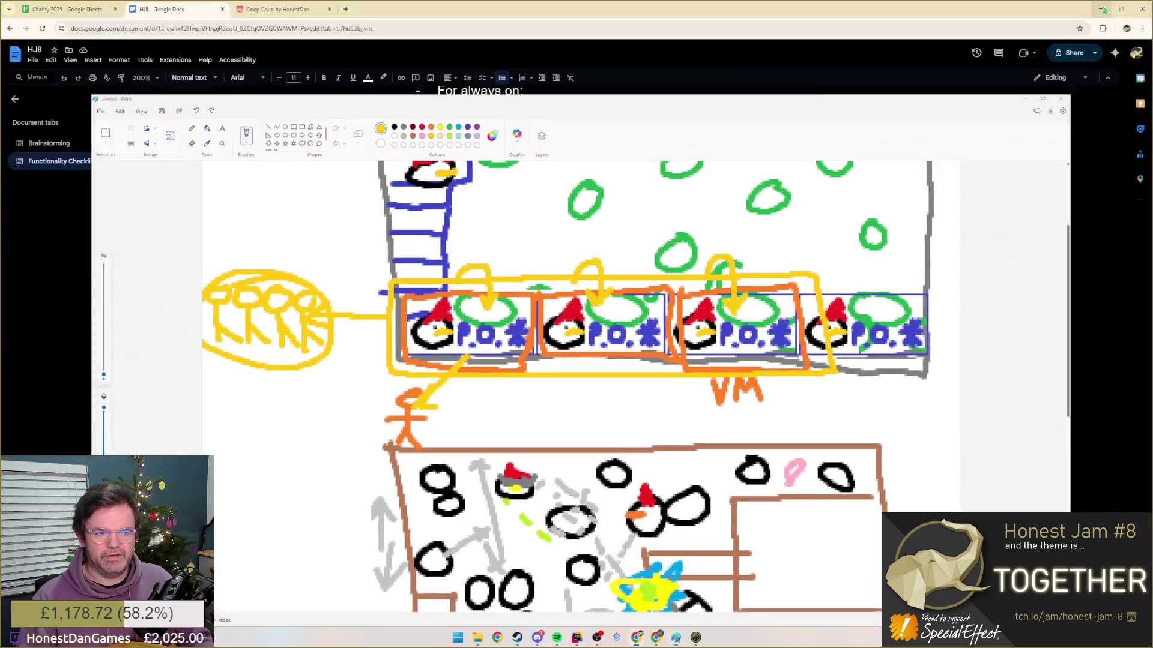
{"action": "scroll", "coordinate": [450, 487], "scroll_direction": "up", "scroll_amount": 5}
{"action": "scroll", "coordinate": [455, 405], "scroll_direction": "down", "scroll_amount": 8}
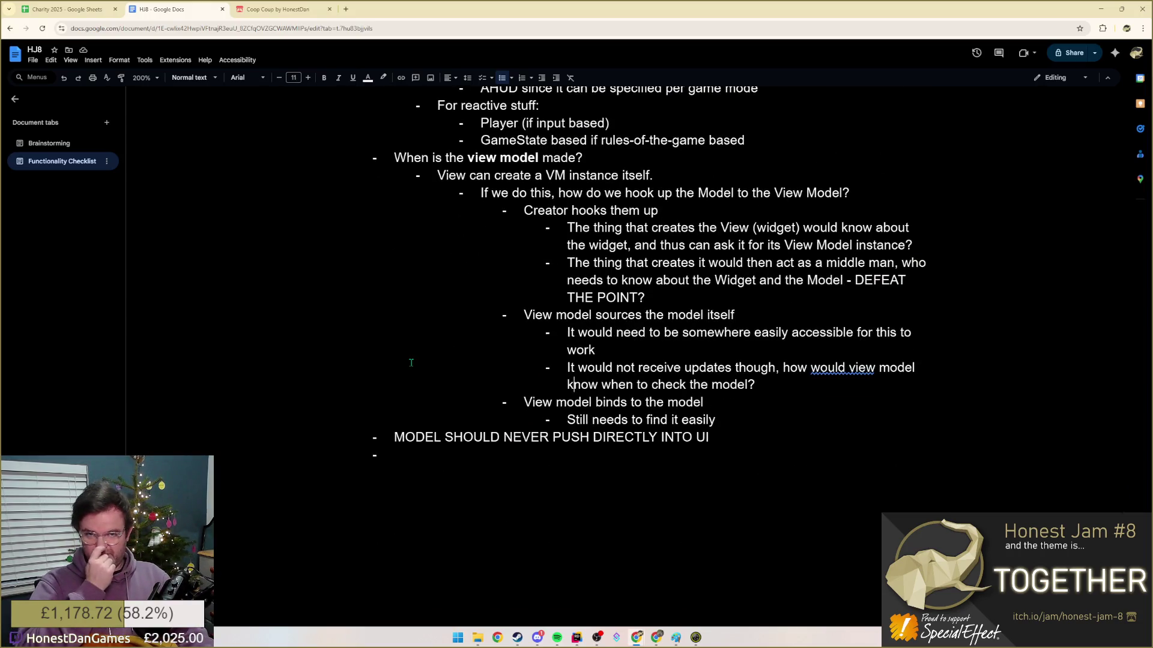
- Minimize Chrome and bring Rider's CCLobbyGameState.cpp into focus
{"action": "left_click", "coordinate": [1100, 8]}
{"action": "left_click", "coordinate": [375, 303]}
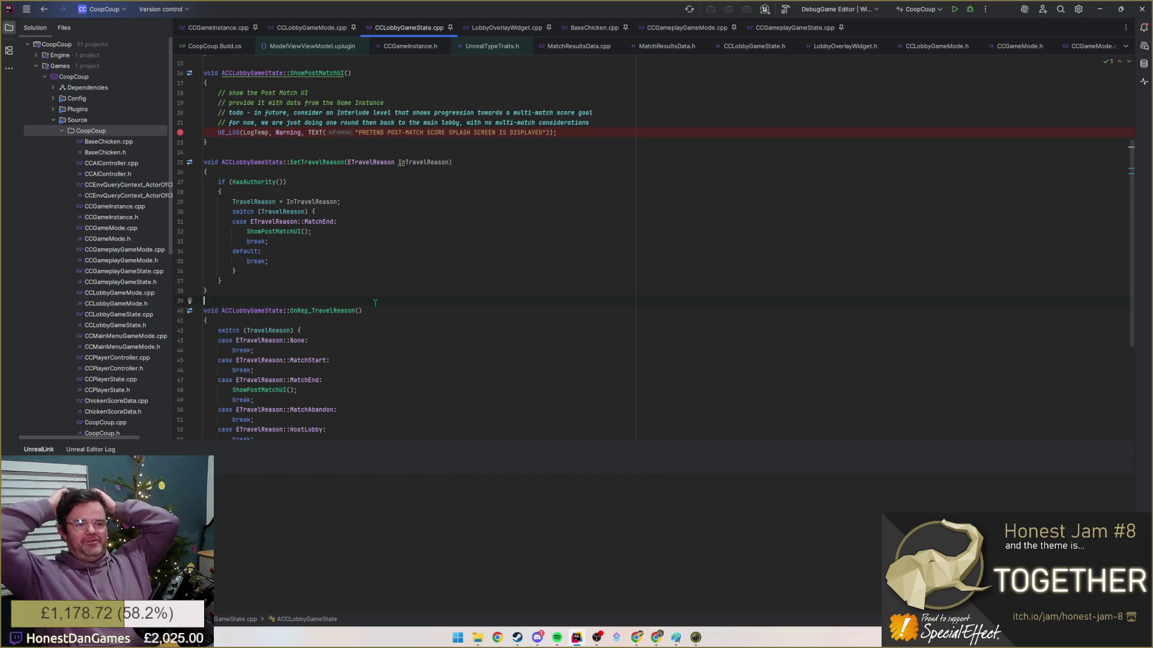
{"action": "scroll", "coordinate": [375, 303], "scroll_direction": "up", "scroll_amount": 5}
{"action": "scroll", "coordinate": [374, 270], "scroll_direction": "up", "scroll_amount": 3}
- Jump to ShowPostMatchUI and bring up the Add actions for the CoopCoup source folder
{"action": "left_click", "coordinate": [322, 209]}
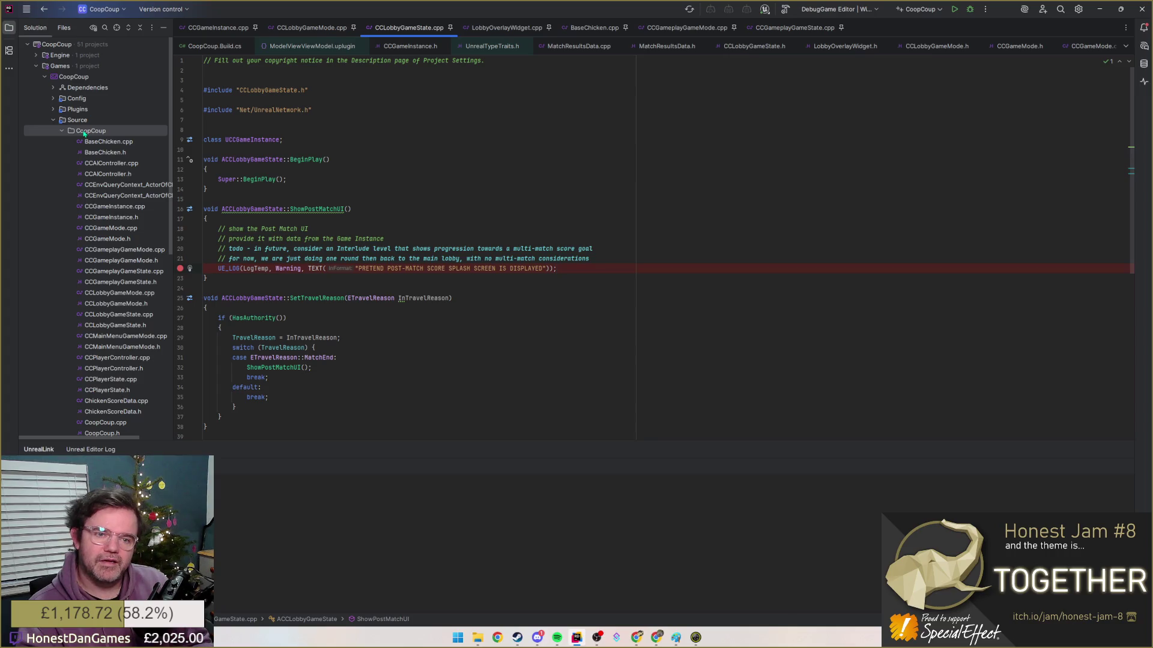
{"action": "right_click", "coordinate": [84, 134]}
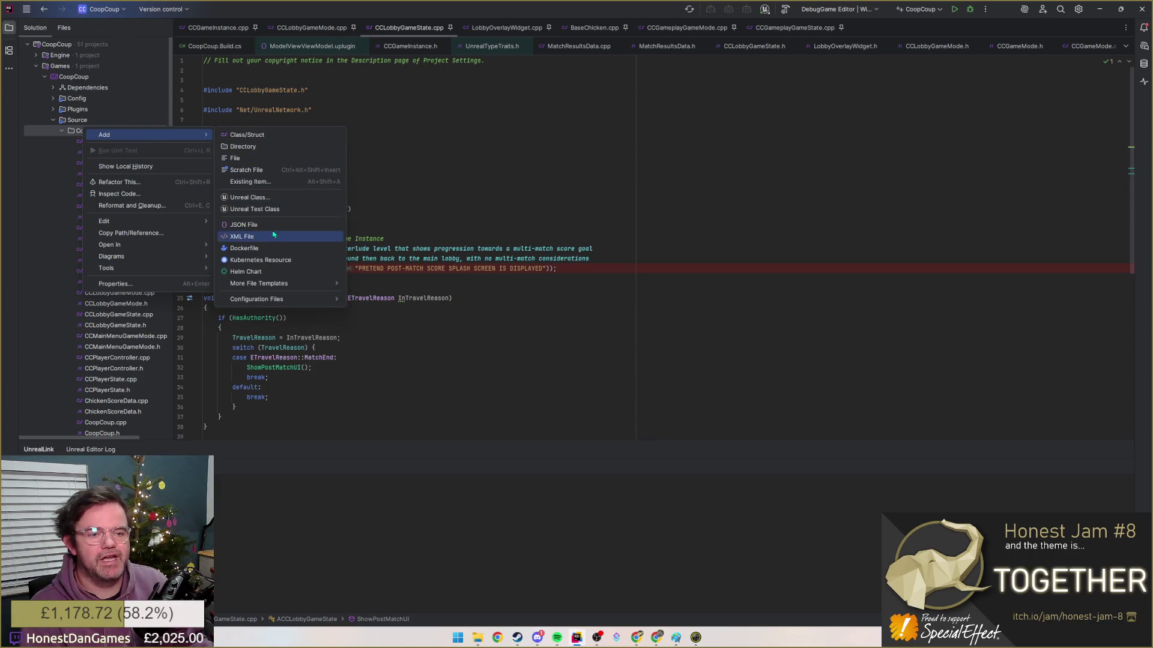
- Start a new Unreal class, show all parent classes, and clear the default class name
{"action": "left_click", "coordinate": [244, 197]}
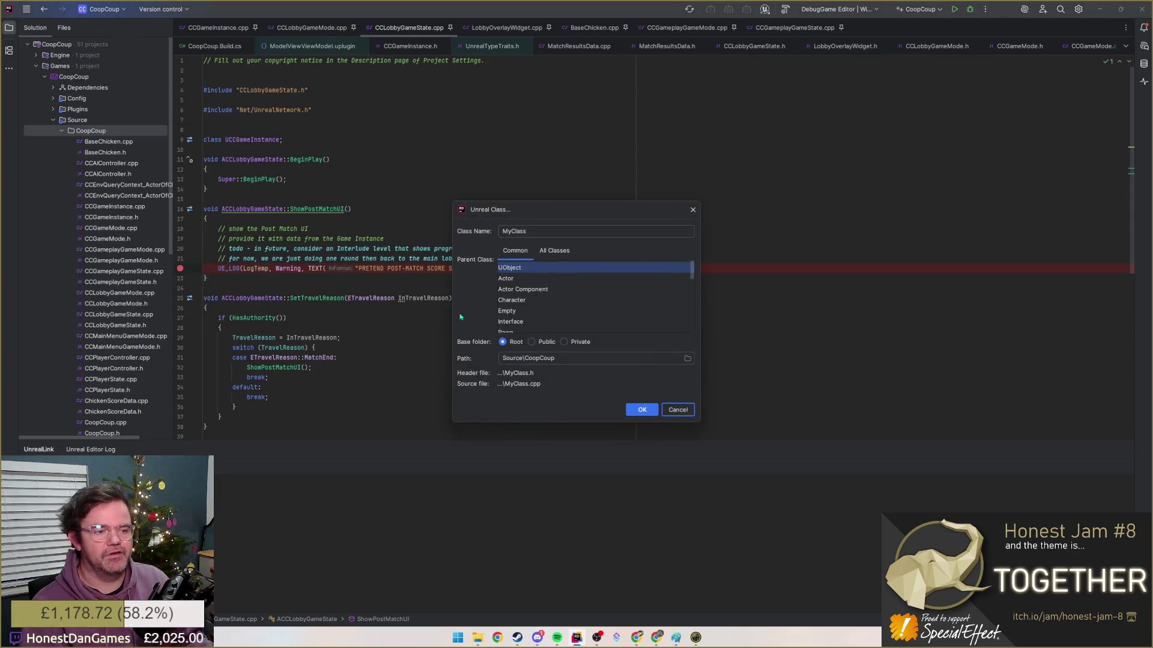
{"action": "left_click", "coordinate": [553, 251]}
{"action": "left_click", "coordinate": [595, 231]}
{"action": "type", "text": "Viewmodel"}
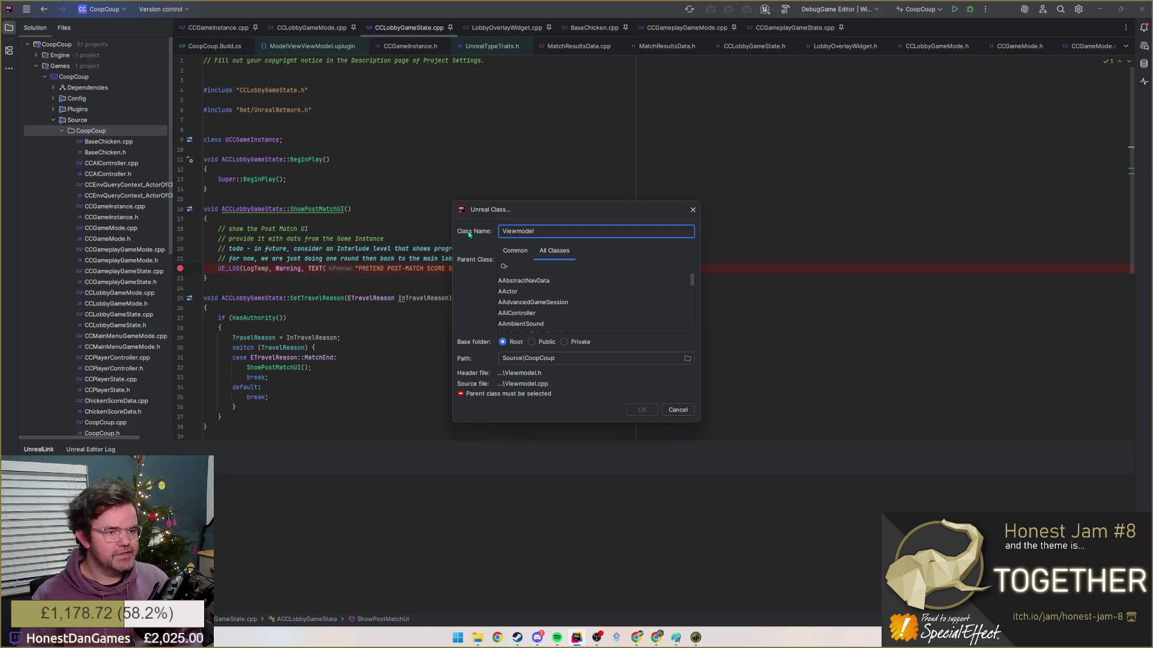
{"action": "key", "text": "ctrl+a"}
{"action": "key", "text": "BackSpace"}
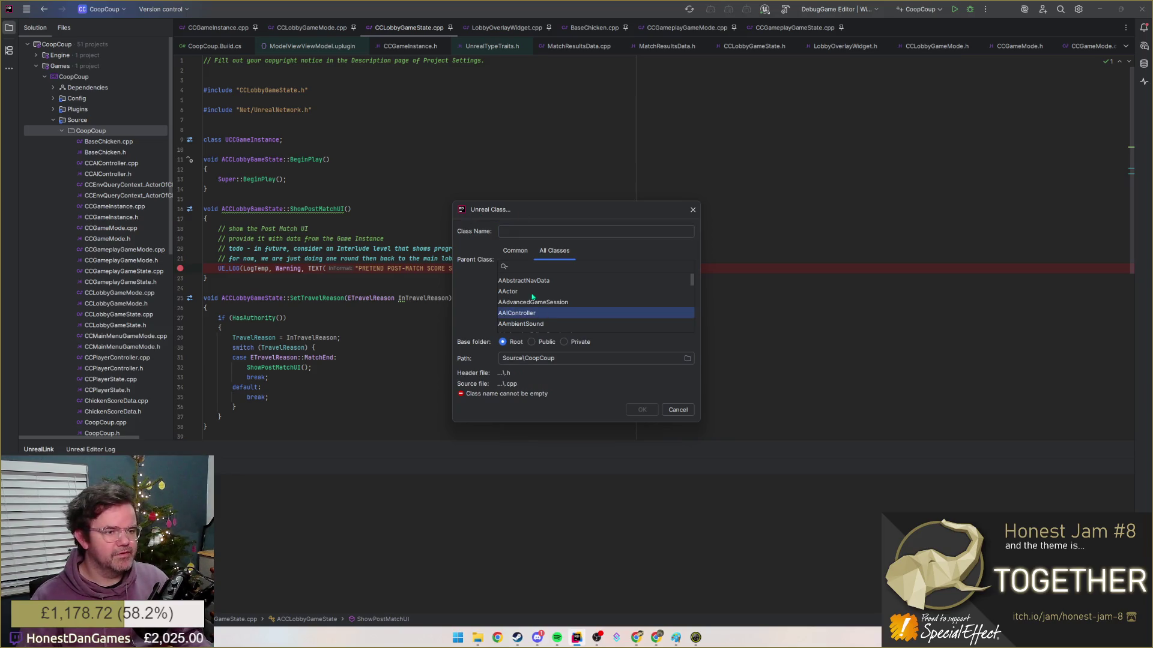
{"action": "type", "text": "viewmodel"}
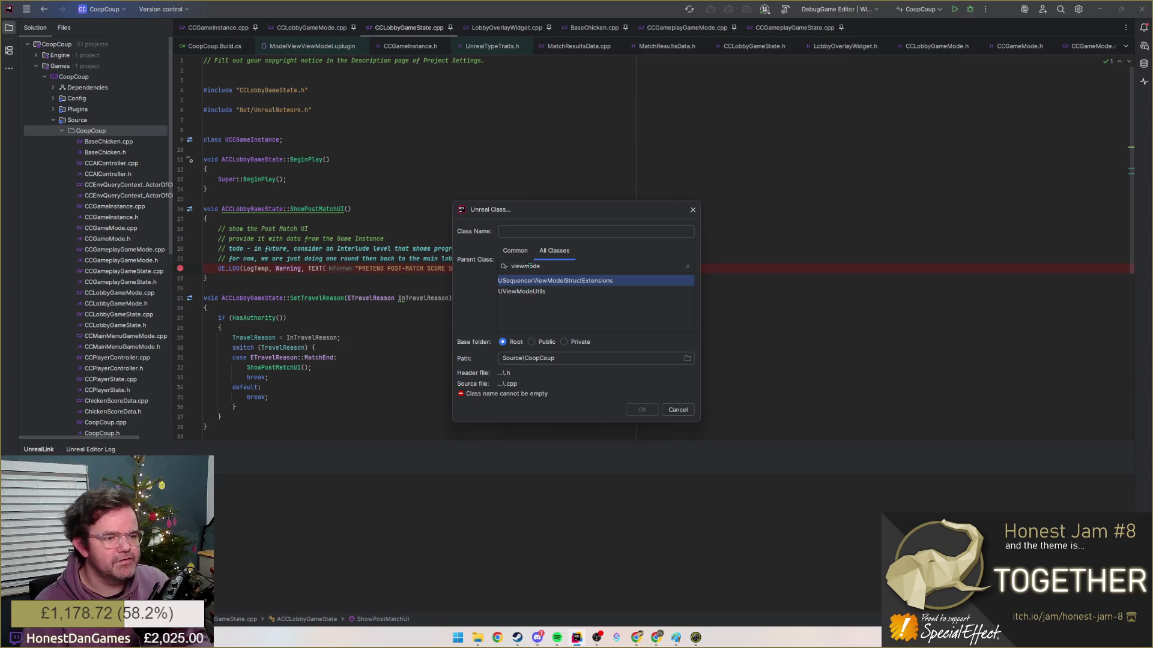
- Revert the parent-class search from 'umgview' to 'view', then switch to the design notes
{"action": "key", "text": "BackSpace"}
{"action": "key", "text": "BackSpace"}
{"action": "key", "text": "BackSpace"}
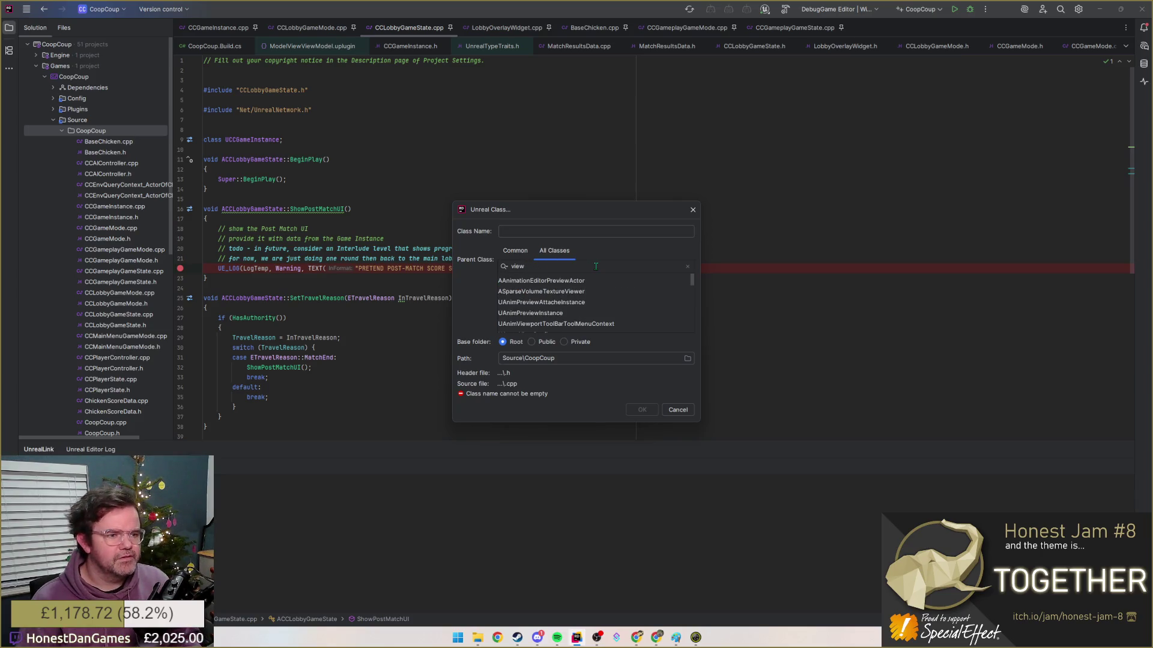
{"action": "type", "text": "umg"}
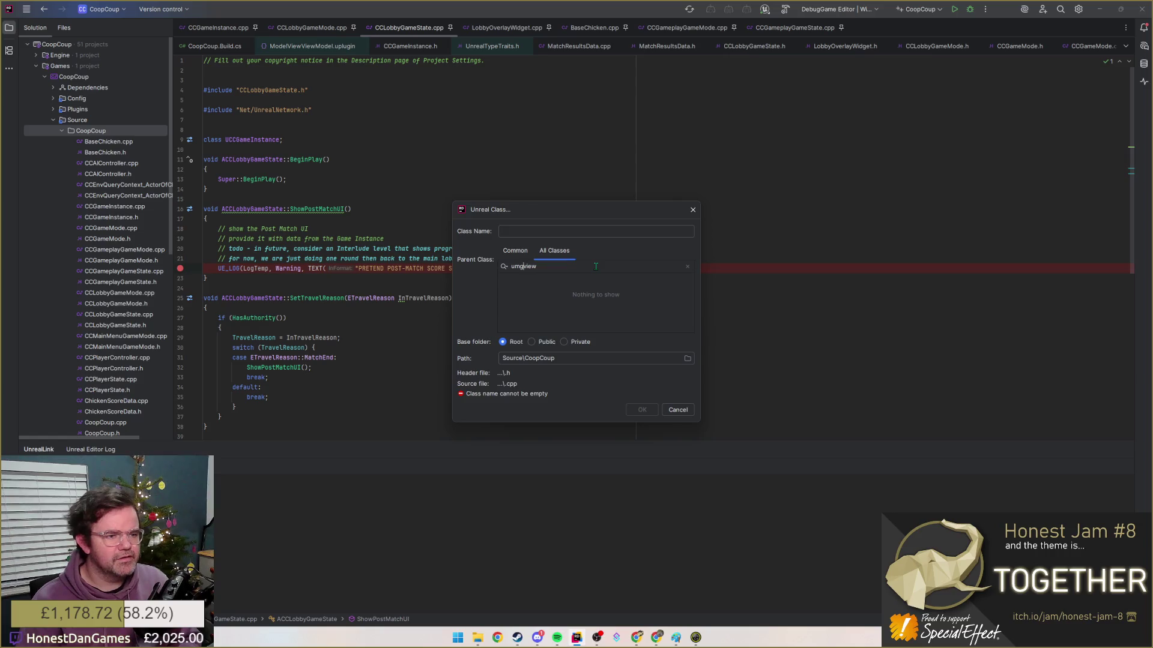
{"action": "key", "text": "BackSpace"}
{"action": "key", "text": "BackSpace"}
{"action": "key", "text": "BackSpace"}
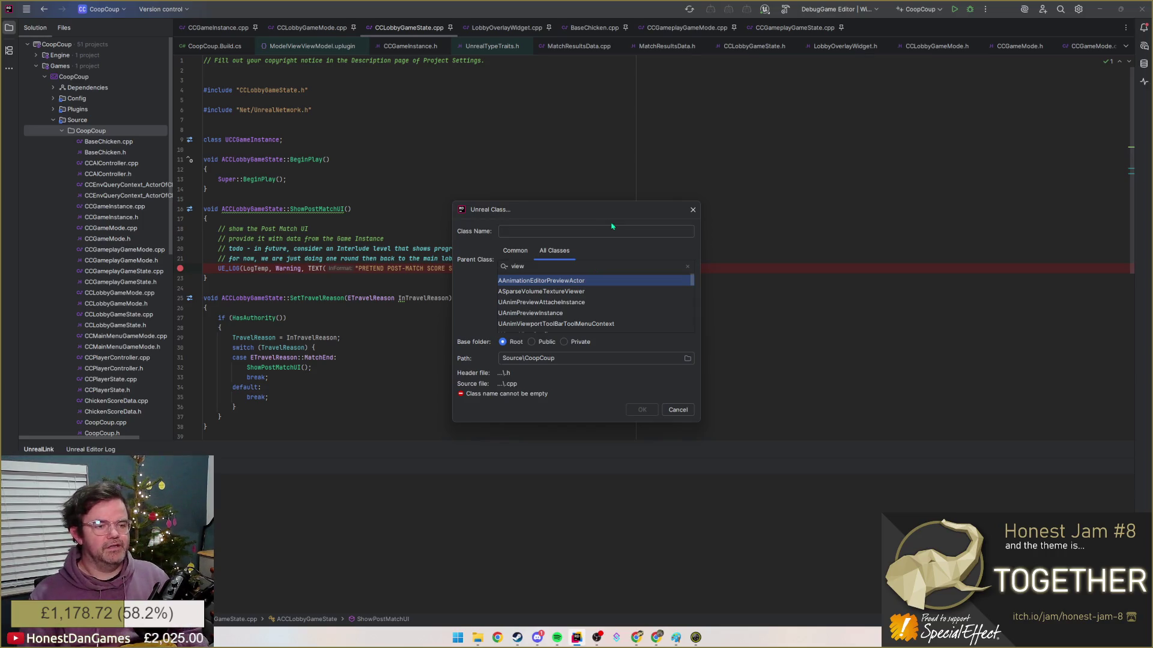
{"action": "key", "text": "alt+Tab"}
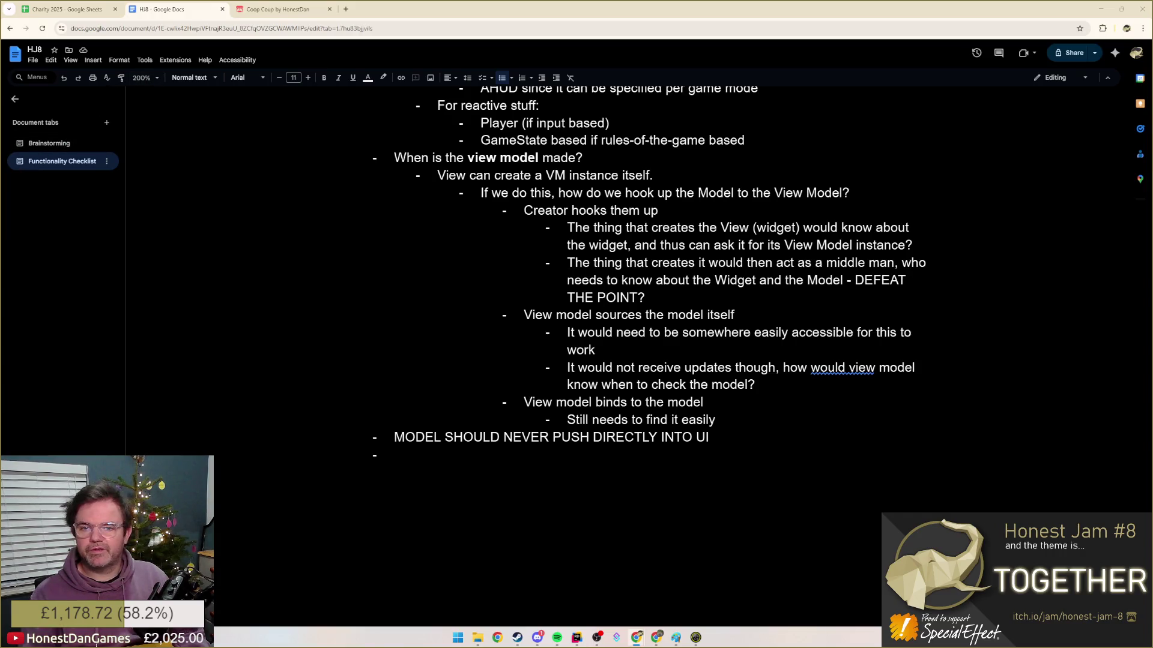
- Check the Unreal Viewmodel documentation tab with a page search, then return to the Copilot chat
{"action": "key", "text": "alt+Tab"}
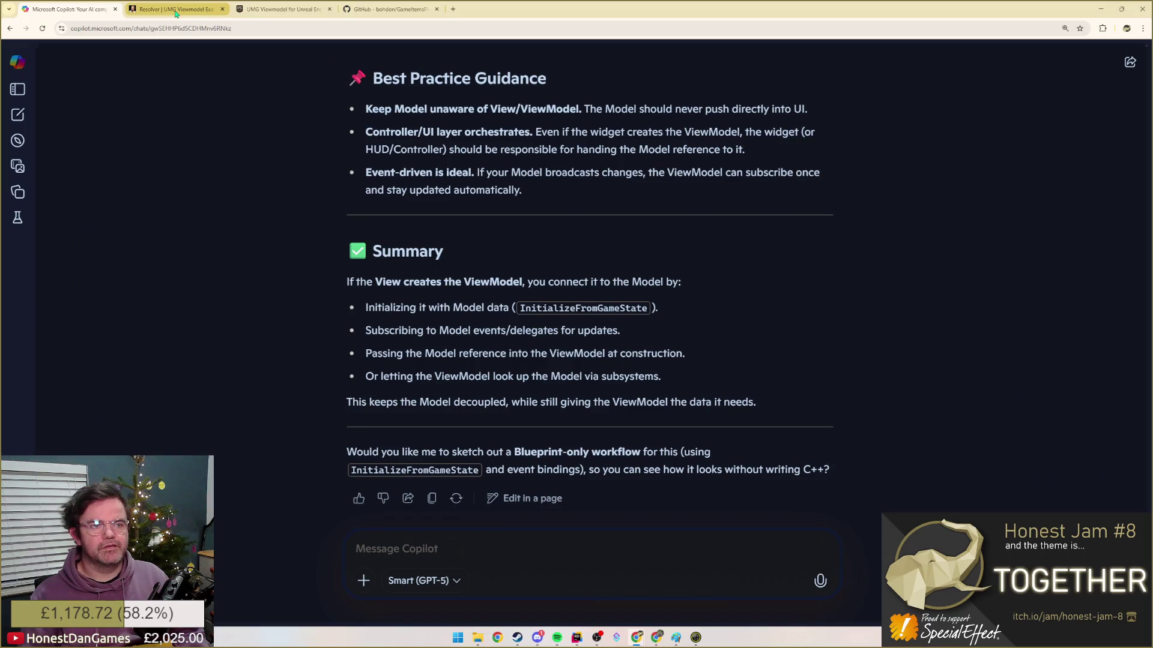
{"action": "left_click", "coordinate": [270, 9]}
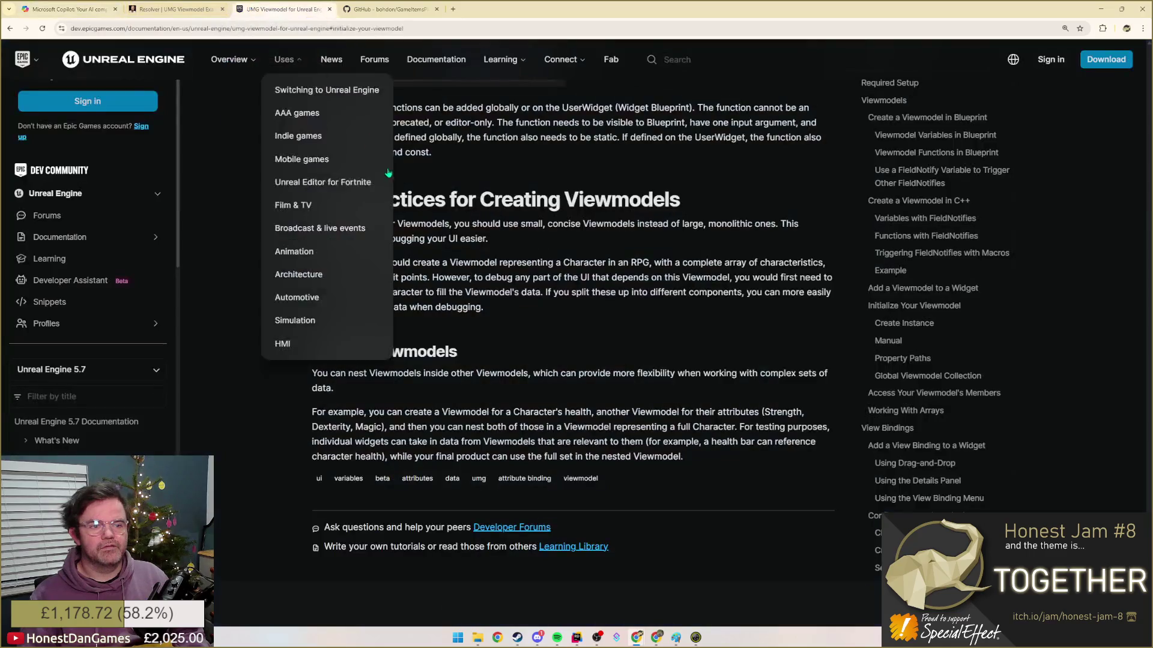
{"action": "key", "text": "ctrl+f"}
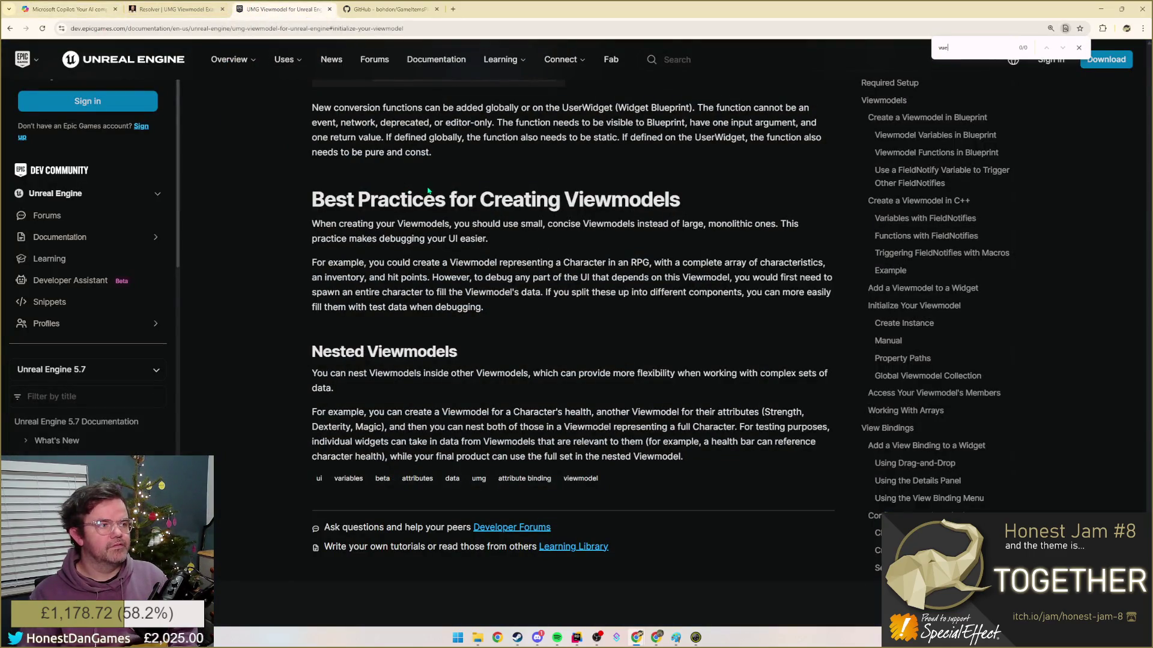
{"action": "type", "text": "ewmodel"}
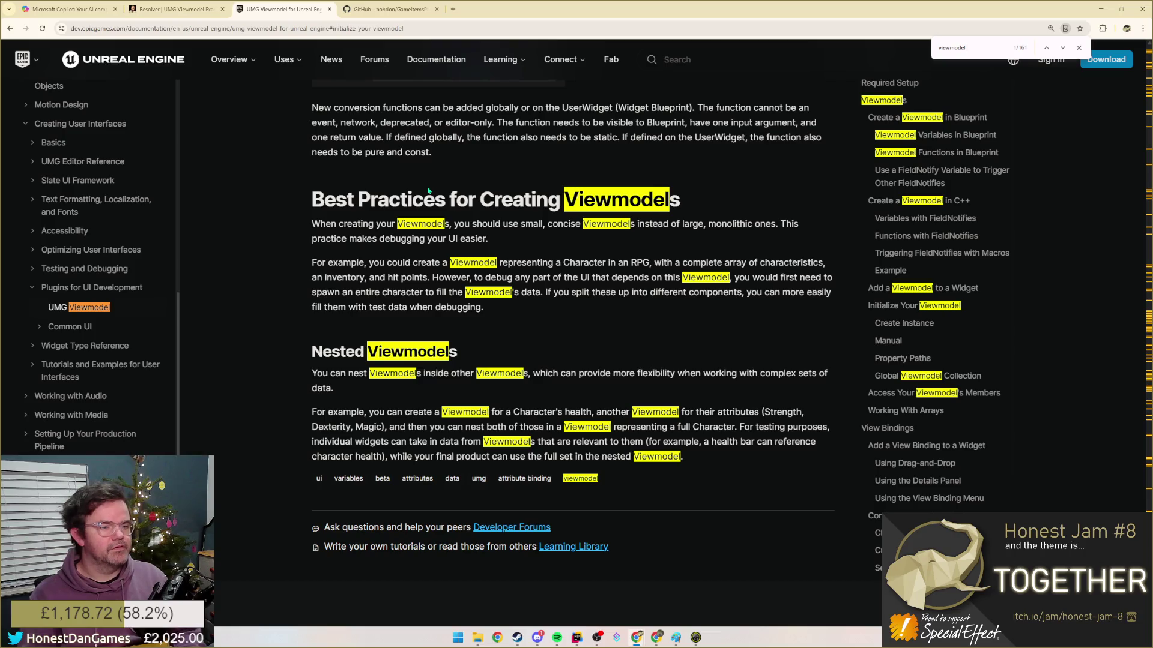
{"action": "right_click", "coordinate": [428, 190]}
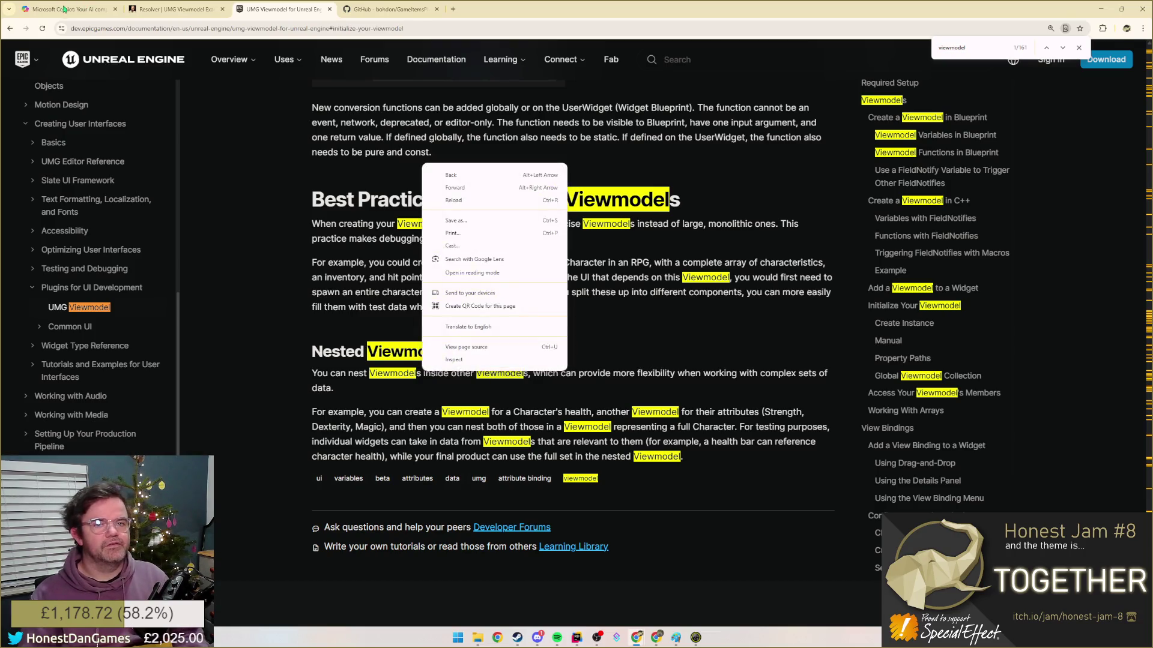
{"action": "left_click", "coordinate": [70, 9]}
{"action": "type", "text": "what class do"}
- Find 'Viewmodel' mentions in the Copilot chat, pick out UViewModel, and switch back to the notes
{"action": "key", "text": "ctrl+a"}
{"action": "type", "text": "ViewMode"}
{"action": "key", "text": "ctrl+f"}
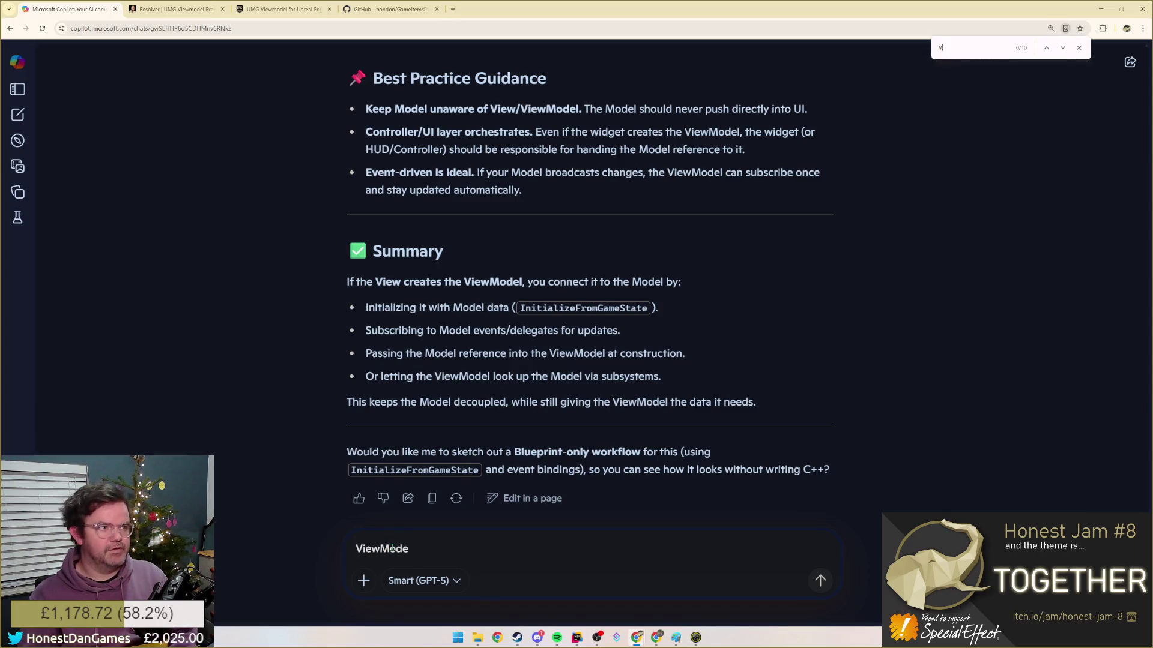
{"action": "type", "text": "Viewmodel."}
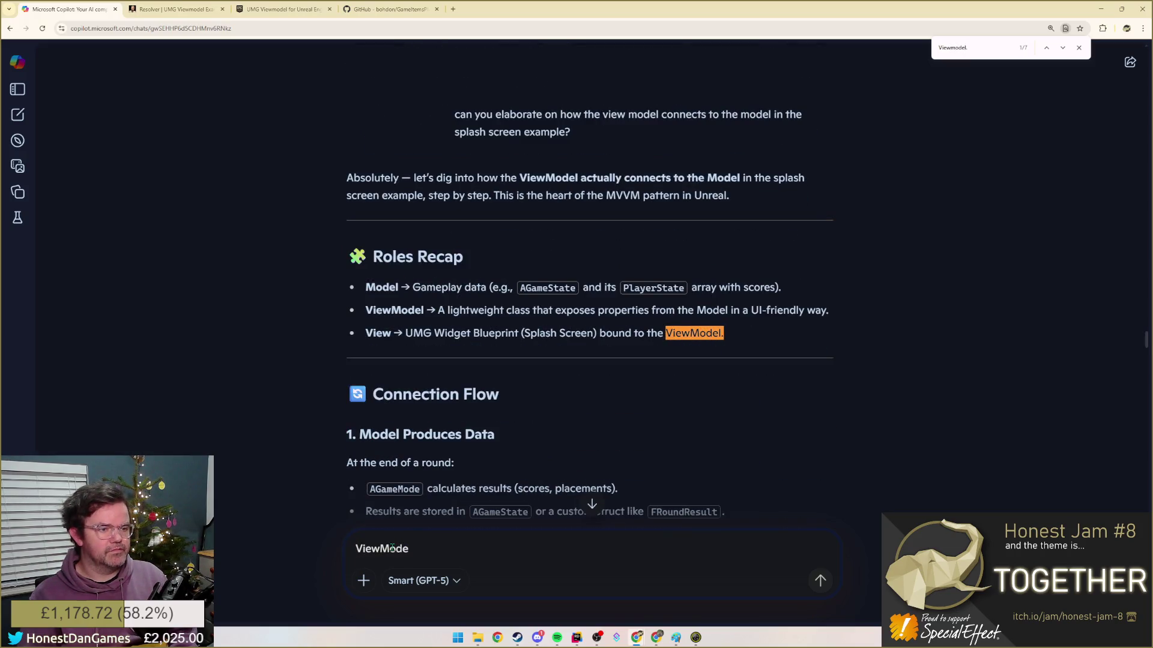
{"action": "key", "text": "BackSpace"}
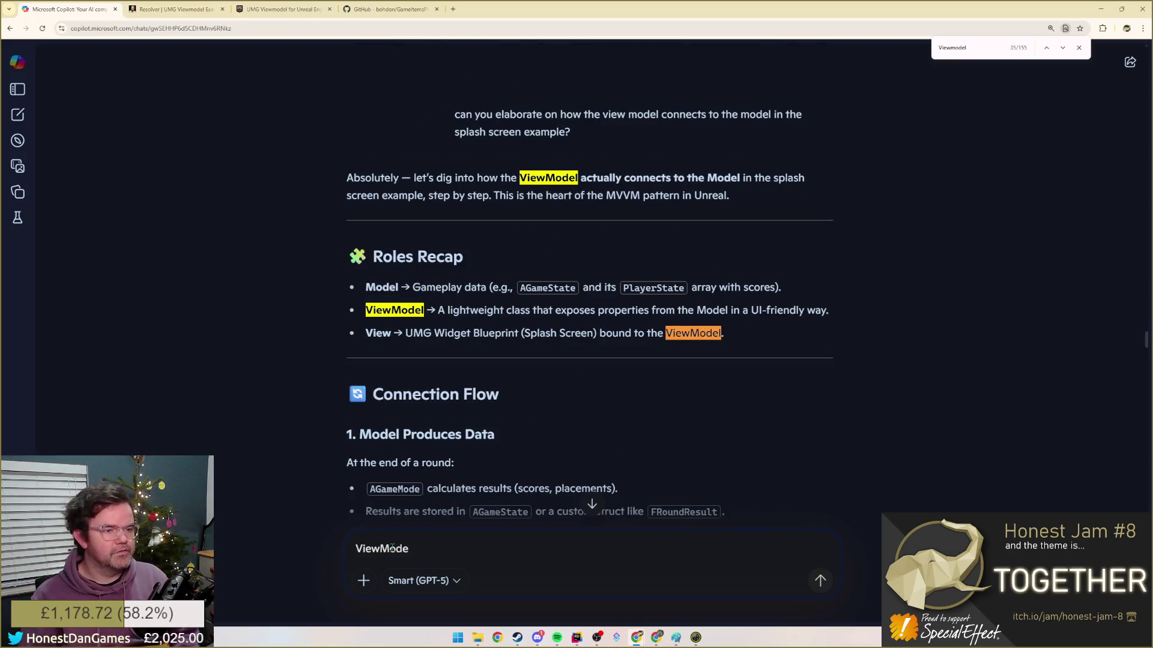
{"action": "scroll", "coordinate": [513, 355], "scroll_direction": "up", "scroll_amount": 3}
{"action": "scroll", "coordinate": [512, 355], "scroll_direction": "up", "scroll_amount": 5}
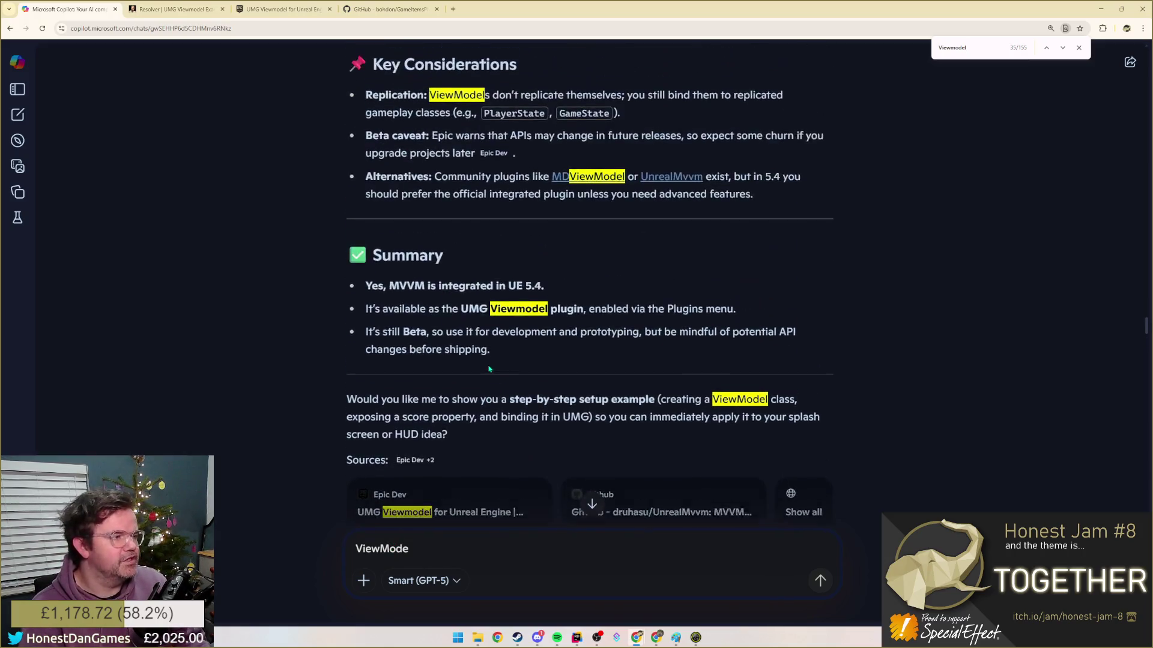
{"action": "scroll", "coordinate": [479, 334], "scroll_direction": "up", "scroll_amount": 4}
{"action": "scroll", "coordinate": [479, 334], "scroll_direction": "down", "scroll_amount": 8}
{"action": "scroll", "coordinate": [486, 324], "scroll_direction": "up", "scroll_amount": 4}
{"action": "scroll", "coordinate": [490, 316], "scroll_direction": "up", "scroll_amount": 3}
{"action": "scroll", "coordinate": [490, 315], "scroll_direction": "up", "scroll_amount": 2}
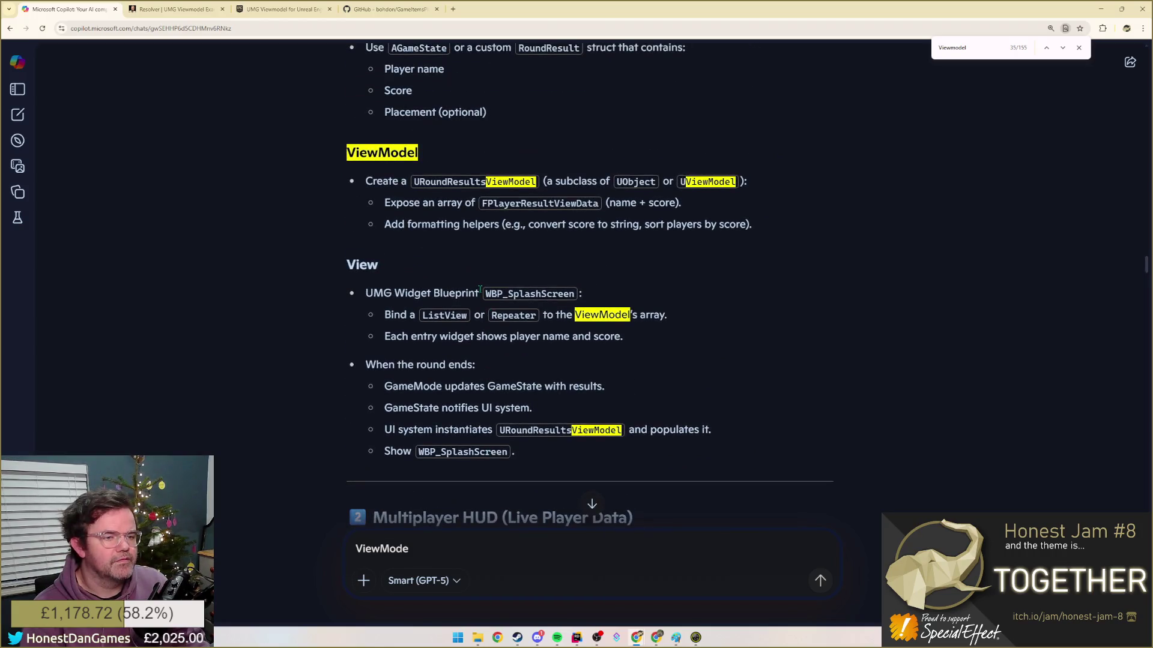
{"action": "scroll", "coordinate": [546, 178], "scroll_direction": "up", "scroll_amount": 1}
{"action": "double_click", "coordinate": [713, 226]}
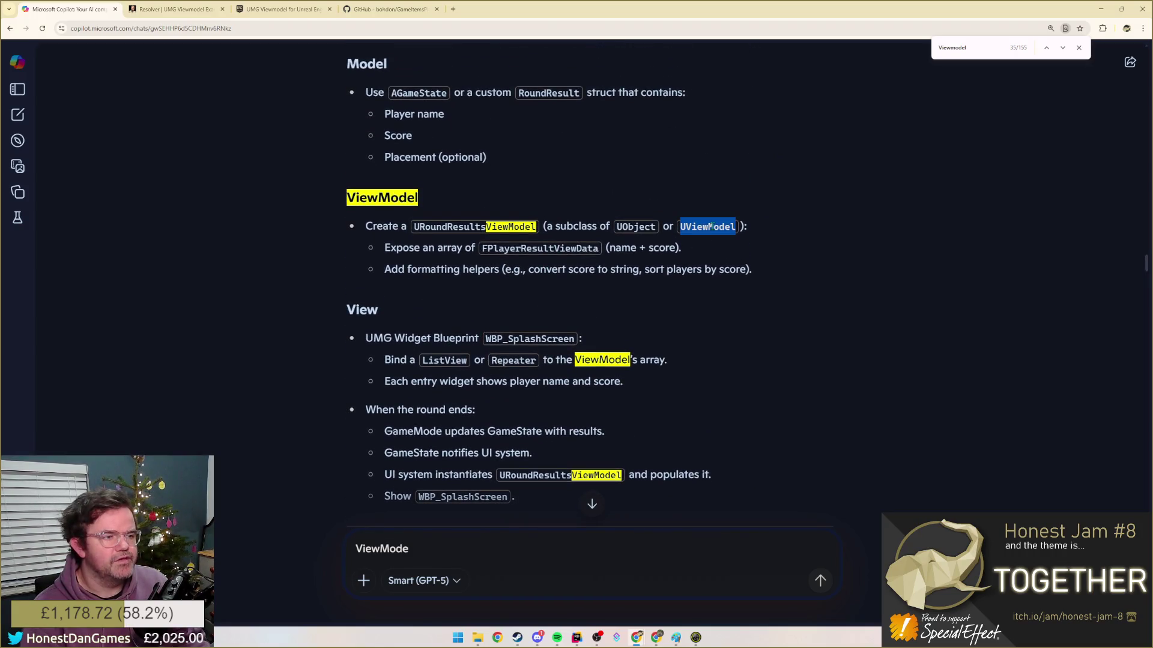
{"action": "key", "text": "alt+Tab"}
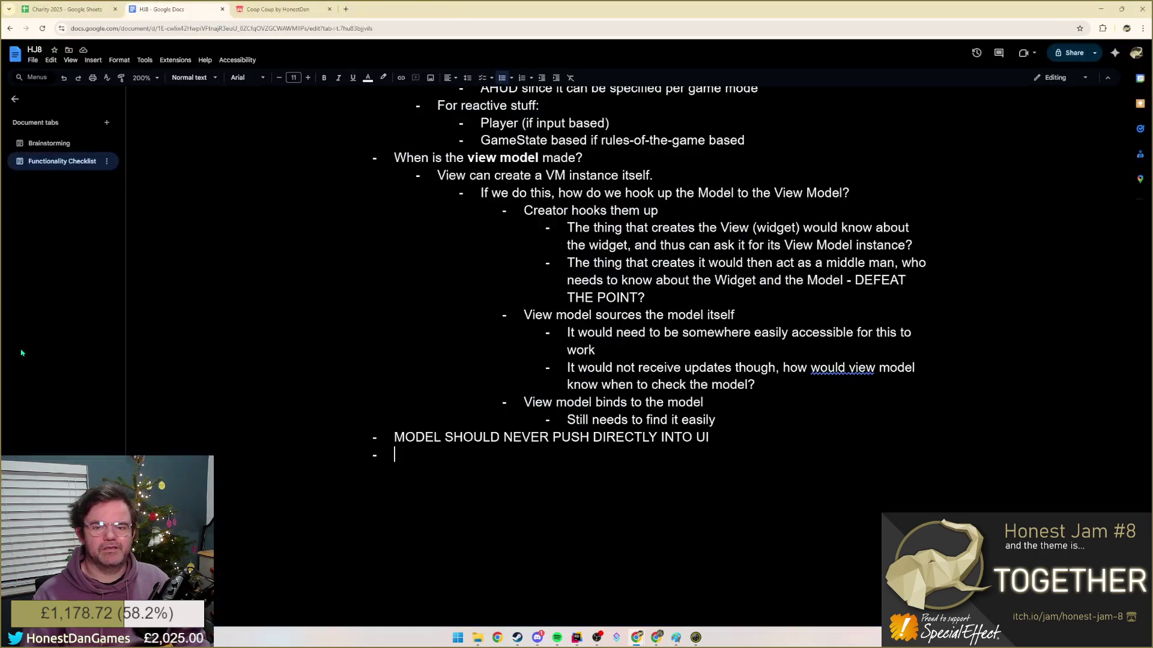
- Cancel the new Unreal class dialog and refresh Rider's project files
{"action": "key", "text": "alt+Tab"}
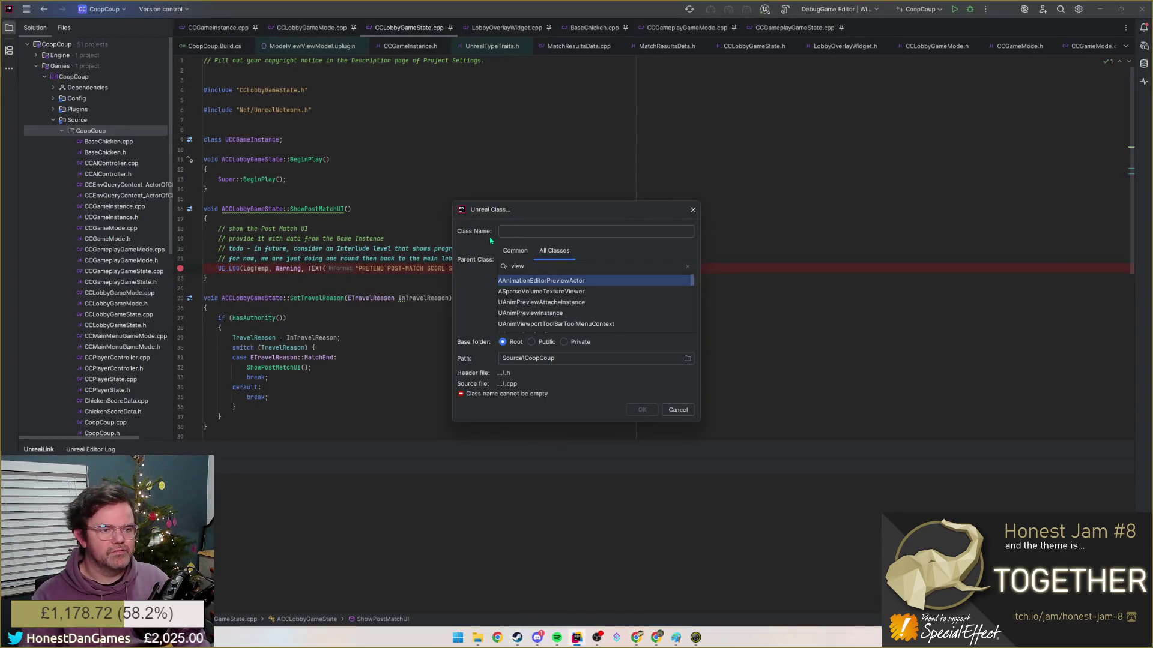
{"action": "type", "text": "model"}
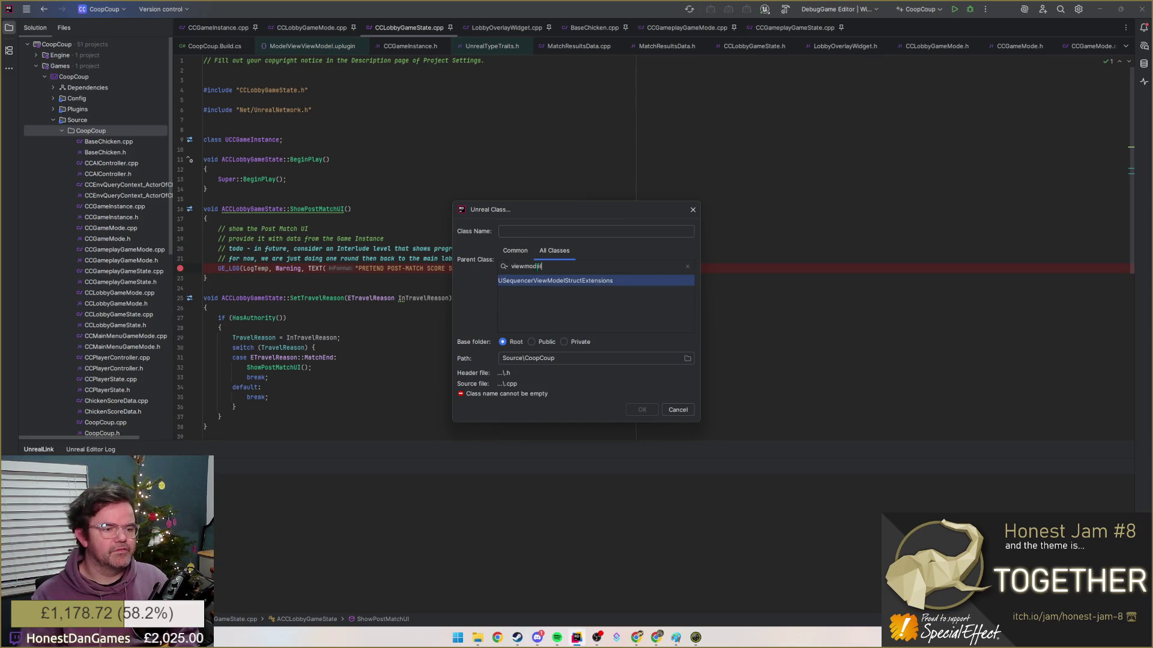
{"action": "key", "text": "Escape"}
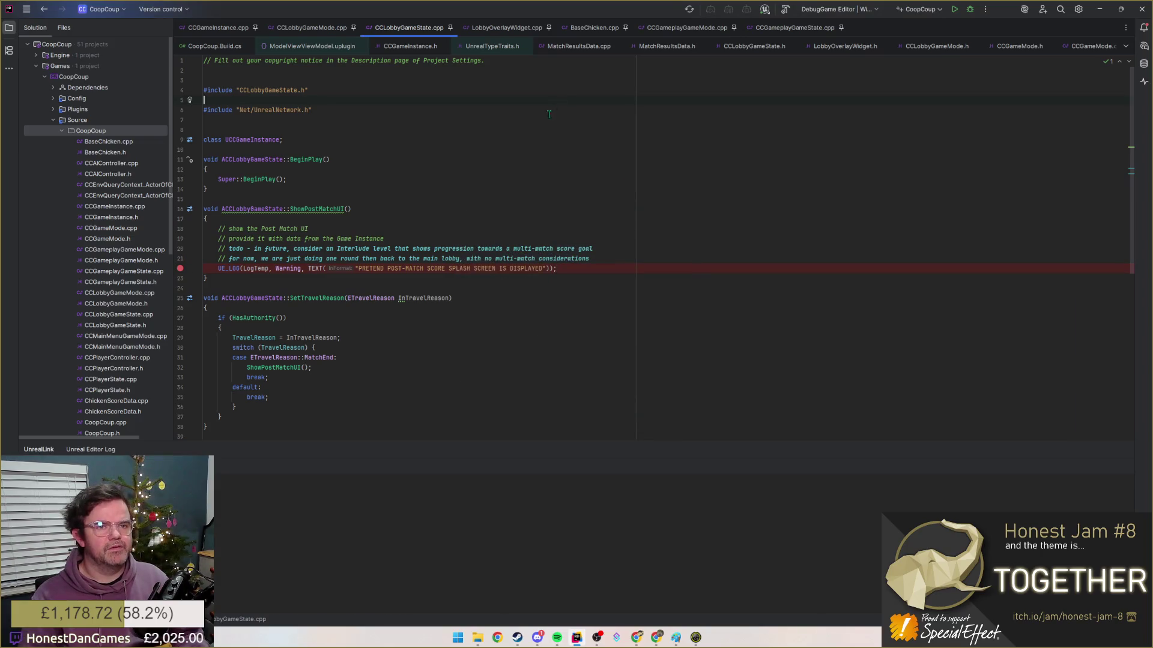
{"action": "left_click", "coordinate": [558, 179]}
{"action": "left_click", "coordinate": [690, 9]}
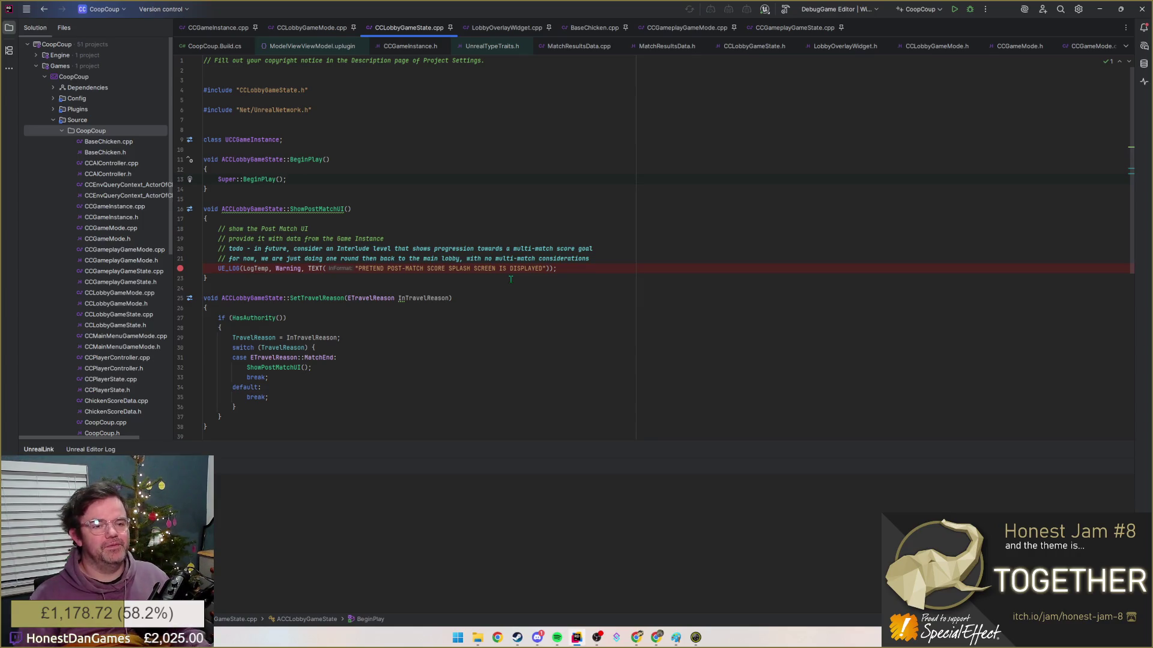
- Move through ShowPostMatchUI and reopen the Add options for the CoopCoup folder
{"action": "left_click", "coordinate": [430, 249]}
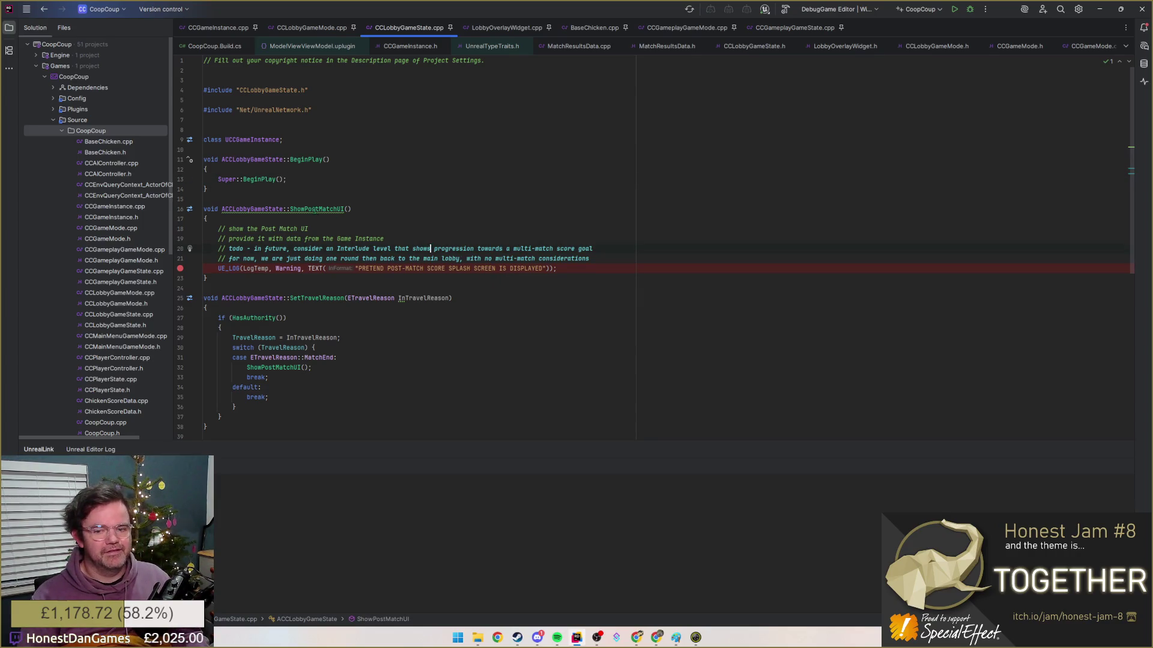
{"action": "left_click", "coordinate": [204, 277]}
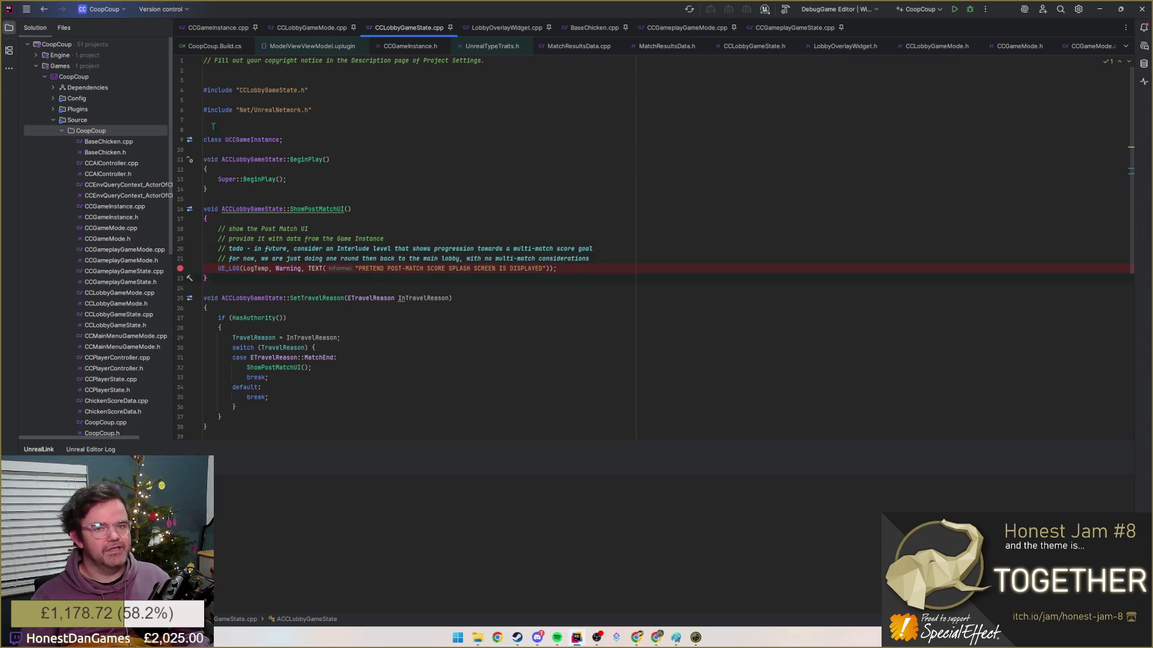
{"action": "right_click", "coordinate": [90, 131]}
{"action": "mouse_move", "coordinate": [118, 133]}
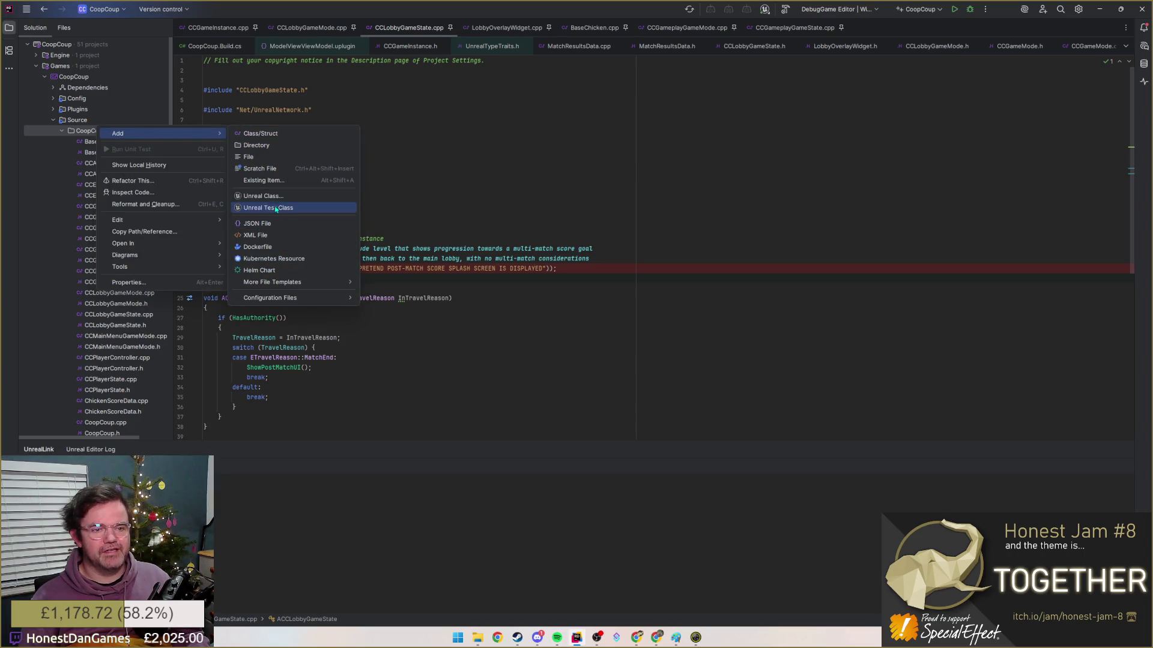
- Retry the new Unreal class parent browser, cancel it, and try a text search across files
{"action": "left_click", "coordinate": [262, 195]}
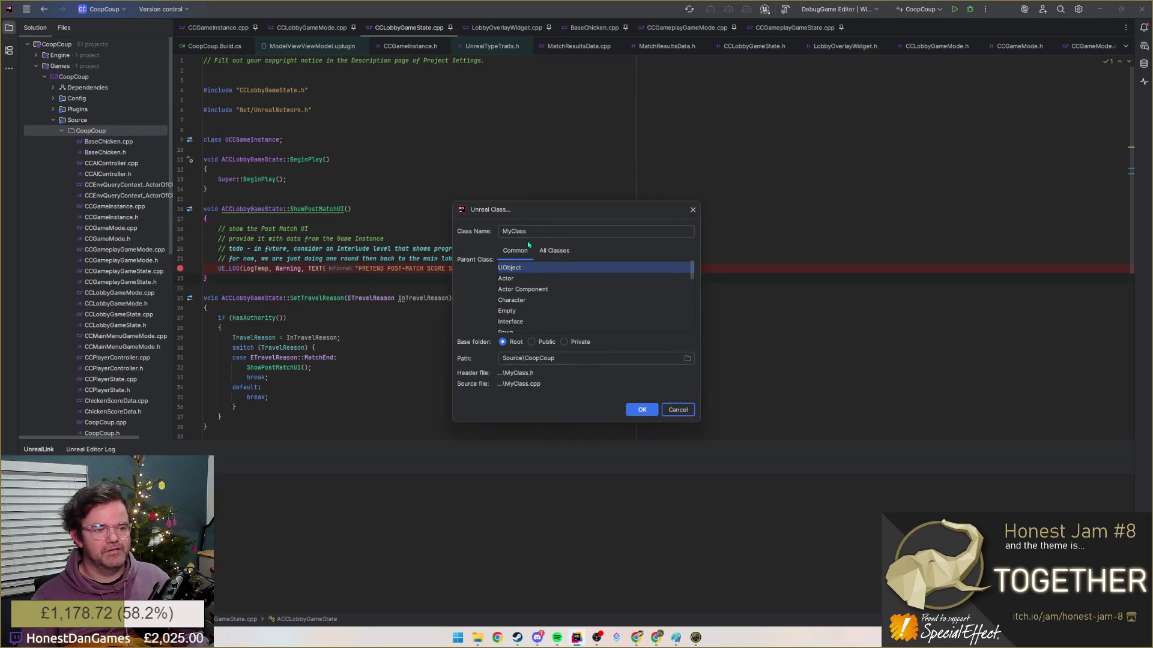
{"action": "left_click", "coordinate": [554, 251]}
{"action": "type", "text": "viewmode"}
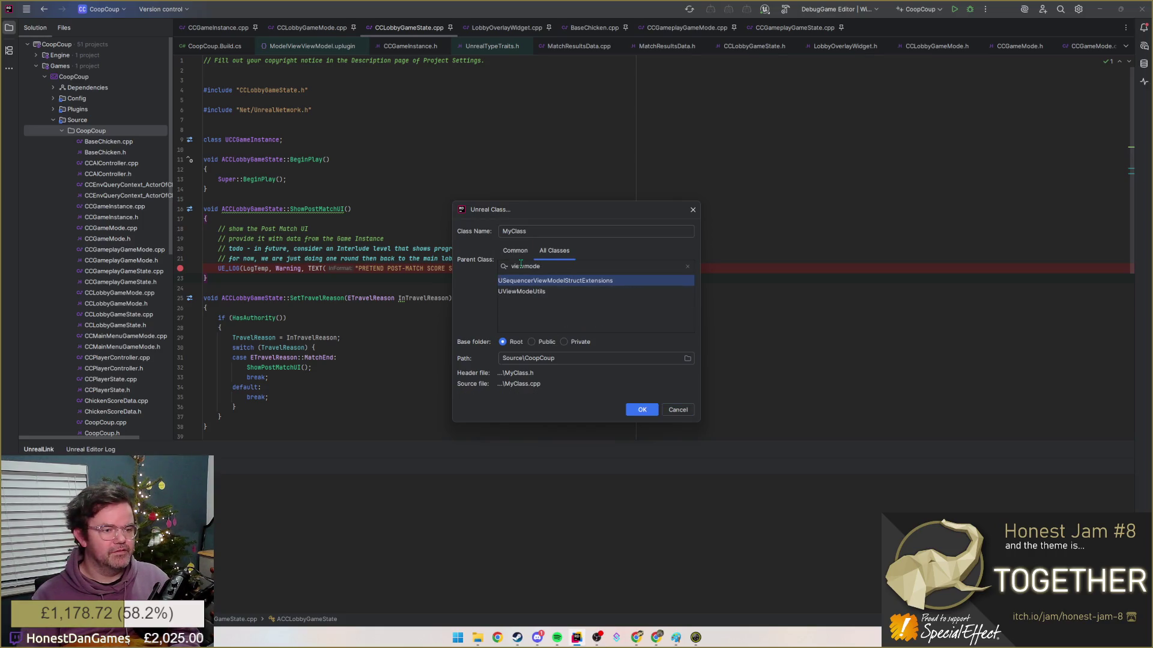
{"action": "key", "text": "Escape"}
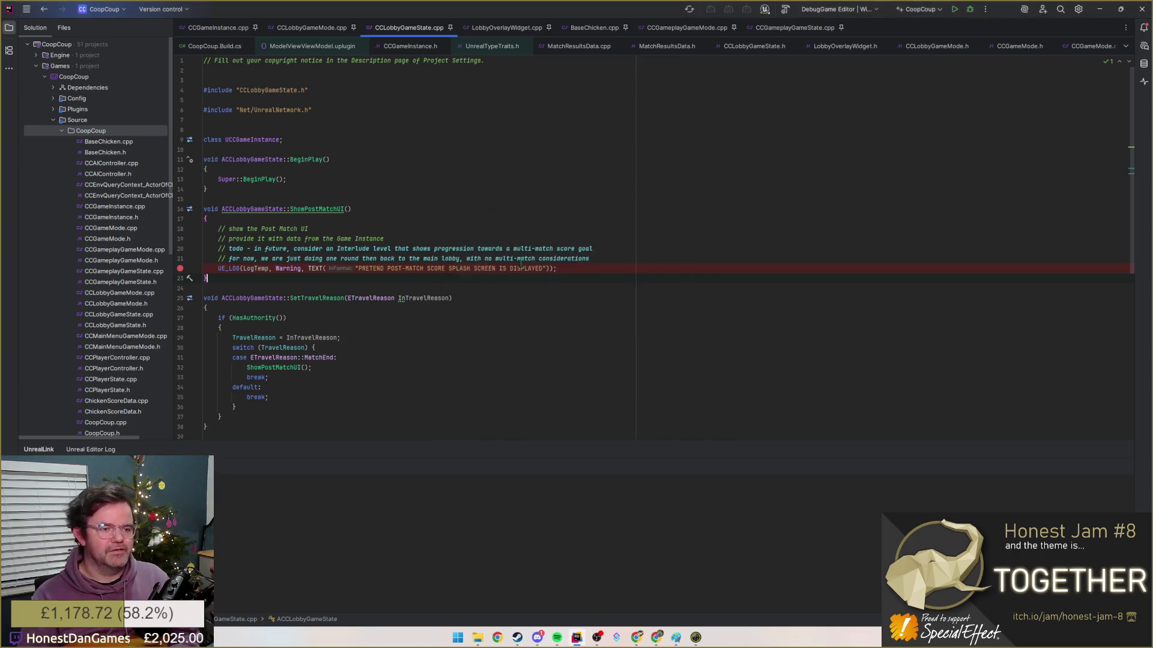
{"action": "key", "text": "ctrl+shift+f"}
{"action": "type", "text": "viewmodel"}
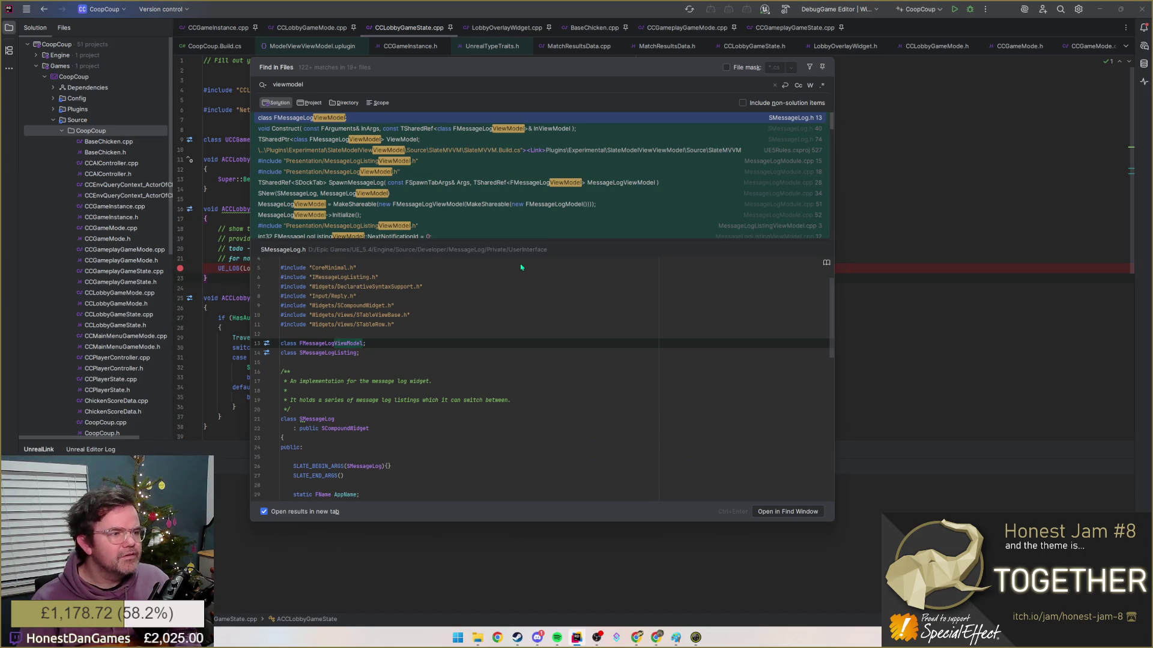
{"action": "key", "text": "Escape"}
- Find ViewModel.h by file name and open it at the FViewModel class body
{"action": "key", "text": "ctrl+shift+n"}
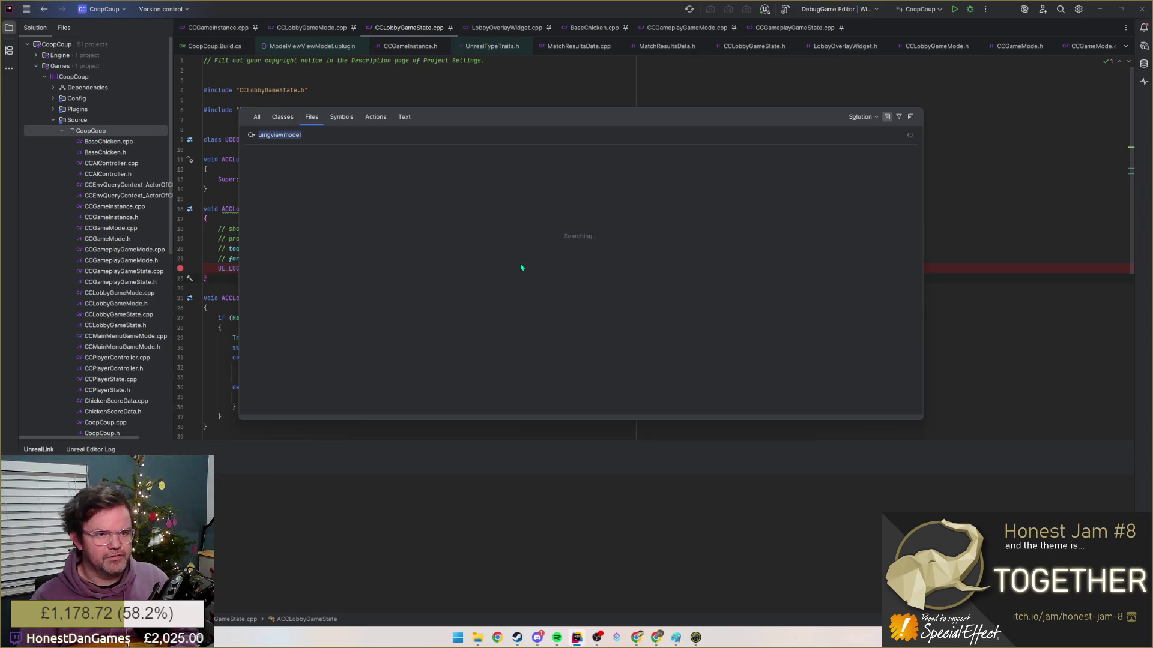
{"action": "type", "text": "viewmodel"}
{"action": "key", "text": "Down"}
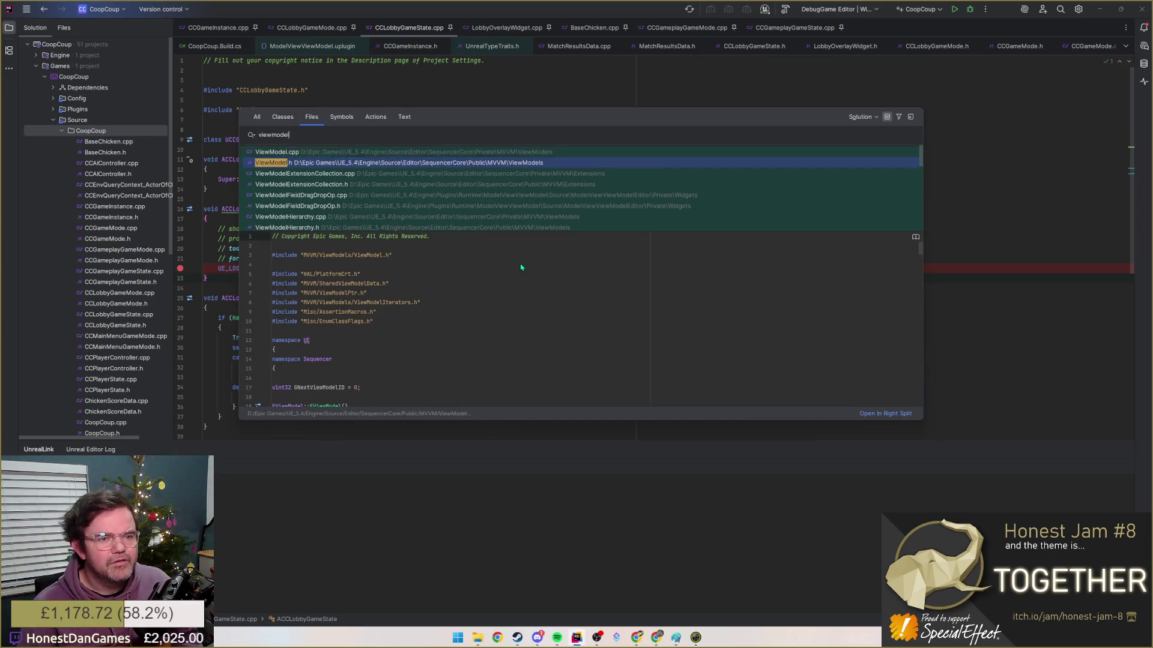
{"action": "key", "text": "Return"}
{"action": "scroll", "coordinate": [284, 216], "scroll_direction": "down", "scroll_amount": 3}
{"action": "scroll", "coordinate": [282, 247], "scroll_direction": "down", "scroll_amount": 2}
{"action": "left_click", "coordinate": [360, 268]}
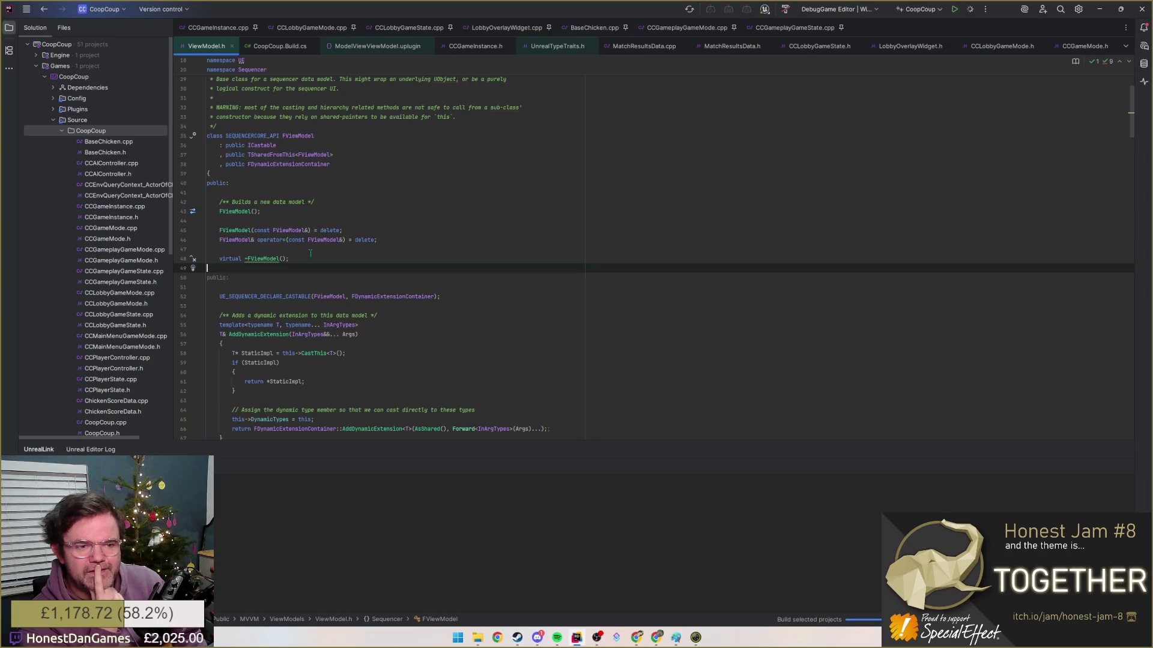
{"action": "scroll", "coordinate": [309, 254], "scroll_direction": "down", "scroll_amount": 3}
{"action": "scroll", "coordinate": [361, 225], "scroll_direction": "down", "scroll_amount": 3}
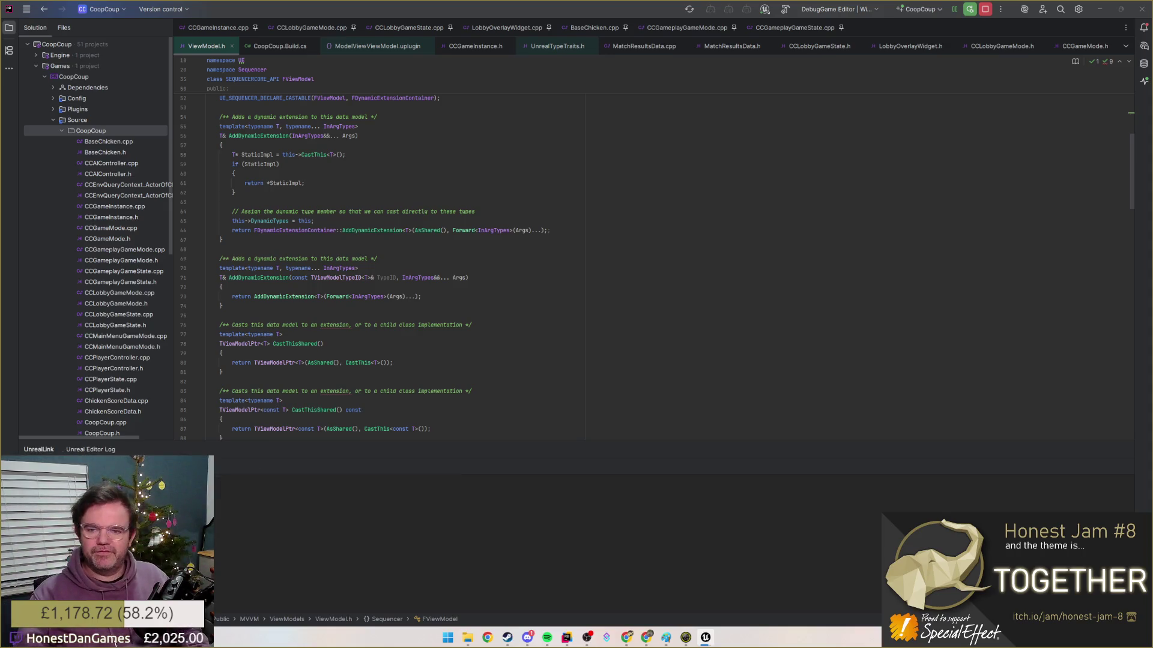
- Move the engine loading window aside and switch to the Unreal Editor
{"action": "left_click_drag", "start_coordinate": [341, 311], "coordinate": [638, 265]}
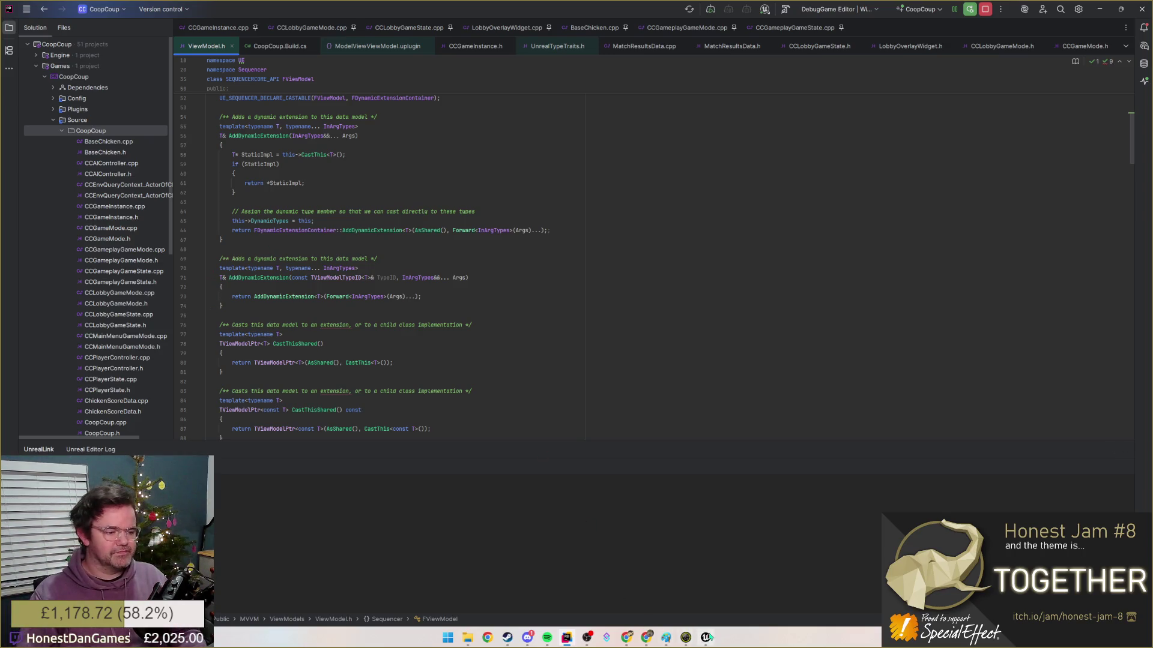
{"action": "key", "text": "alt+Tab"}
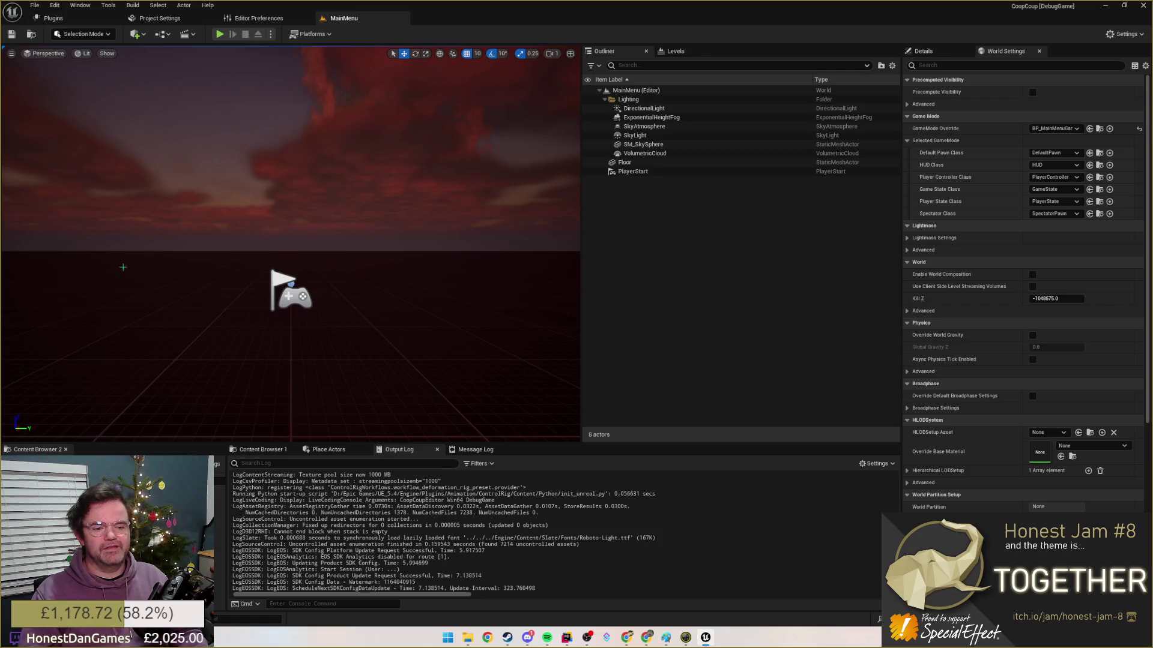
- Start a new C++ class via Tools with MVVMViewModelBase as parent and continue to naming
{"action": "left_click", "coordinate": [109, 6]}
{"action": "left_click", "coordinate": [137, 39]}
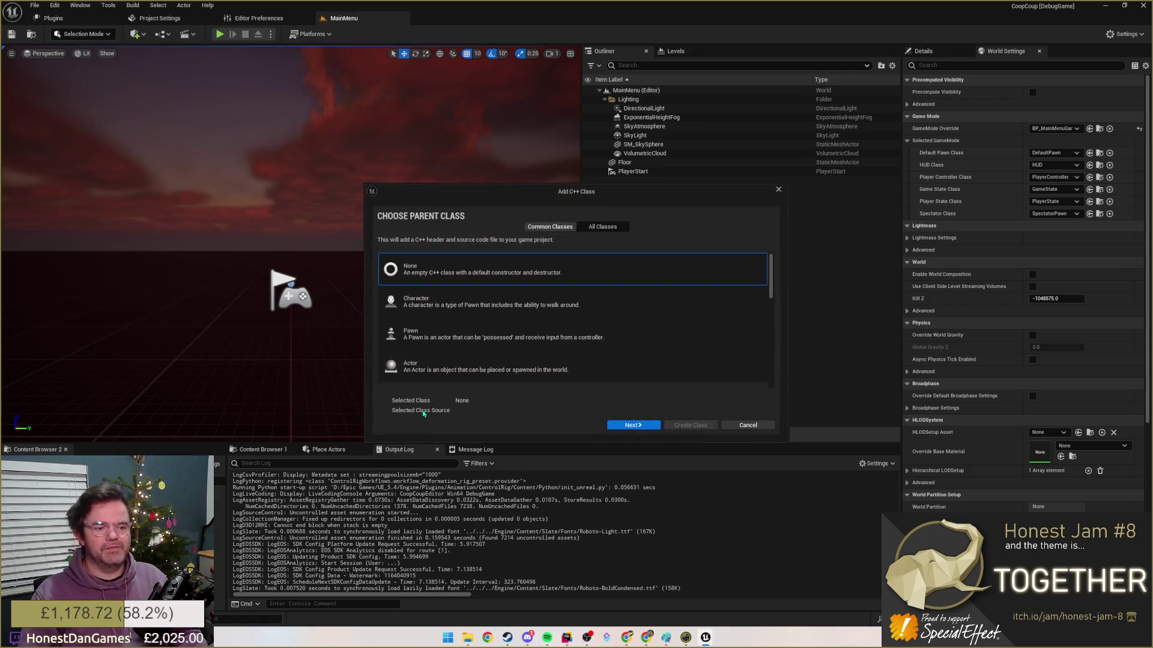
{"action": "left_click", "coordinate": [602, 226]}
{"action": "left_click", "coordinate": [504, 260]}
{"action": "type", "text": "viewmodel"}
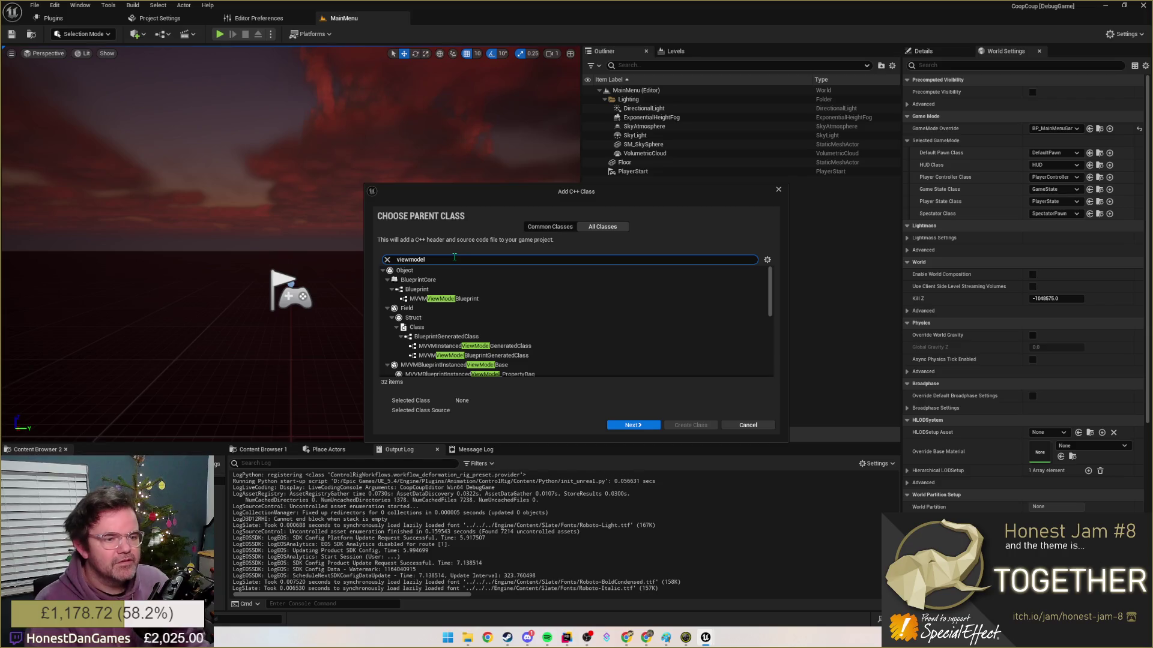
{"action": "scroll", "coordinate": [471, 288], "scroll_direction": "down", "scroll_amount": 1}
{"action": "scroll", "coordinate": [472, 297], "scroll_direction": "down", "scroll_amount": 2}
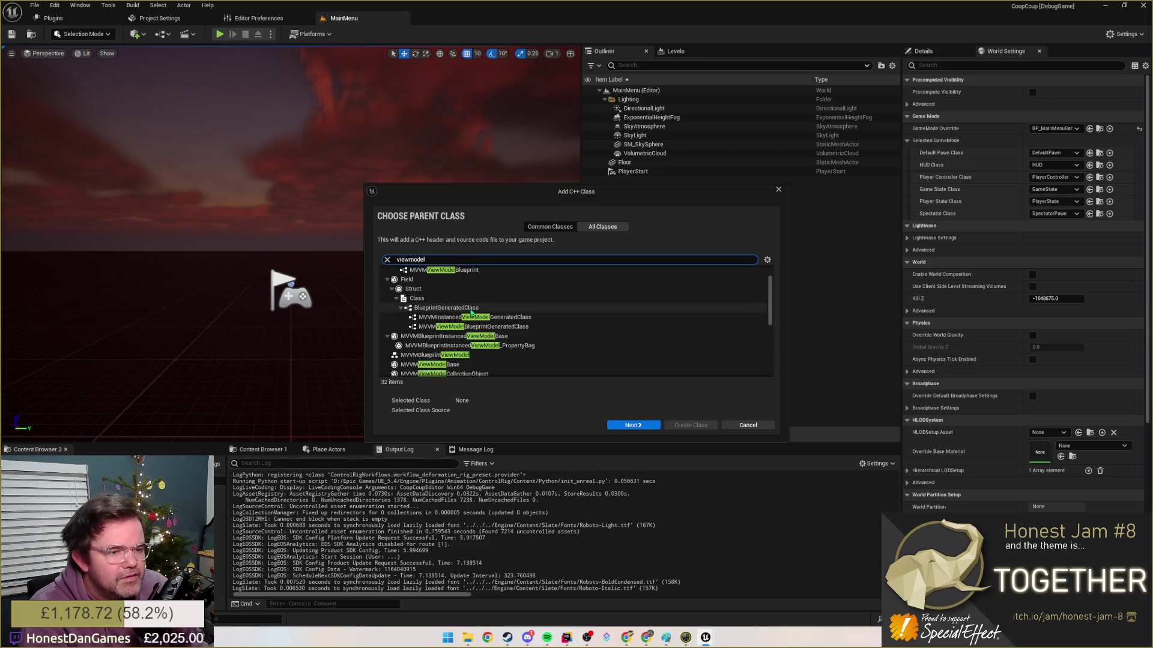
{"action": "scroll", "coordinate": [472, 316], "scroll_direction": "down", "scroll_amount": 2}
{"action": "scroll", "coordinate": [466, 329], "scroll_direction": "down", "scroll_amount": 2}
{"action": "scroll", "coordinate": [458, 323], "scroll_direction": "down", "scroll_amount": 2}
{"action": "scroll", "coordinate": [457, 323], "scroll_direction": "down", "scroll_amount": 2}
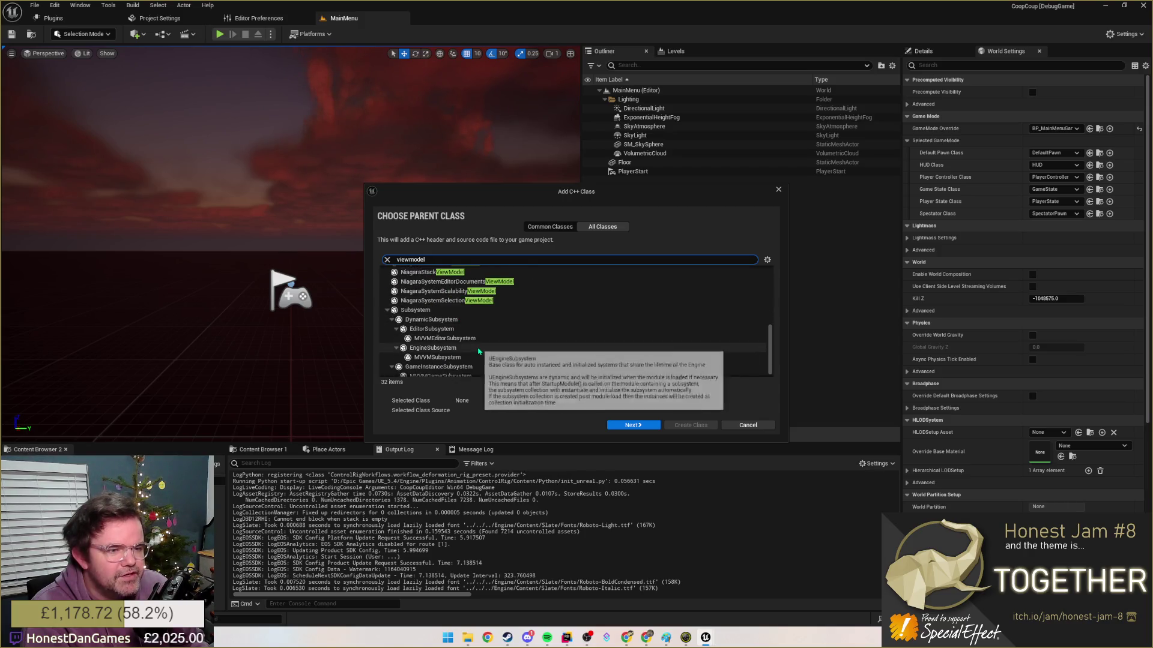
{"action": "scroll", "coordinate": [478, 361], "scroll_direction": "down", "scroll_amount": 1}
{"action": "scroll", "coordinate": [477, 361], "scroll_direction": "up", "scroll_amount": 2}
{"action": "scroll", "coordinate": [469, 347], "scroll_direction": "up", "scroll_amount": 2}
{"action": "scroll", "coordinate": [459, 338], "scroll_direction": "up", "scroll_amount": 1}
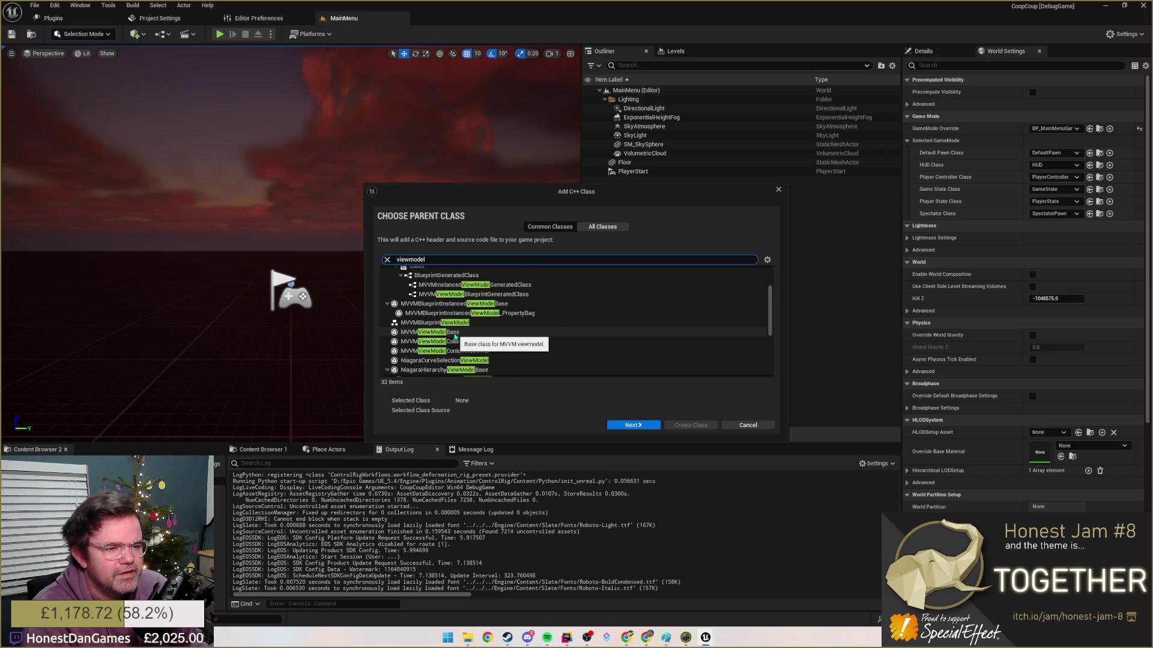
{"action": "left_click", "coordinate": [453, 332]}
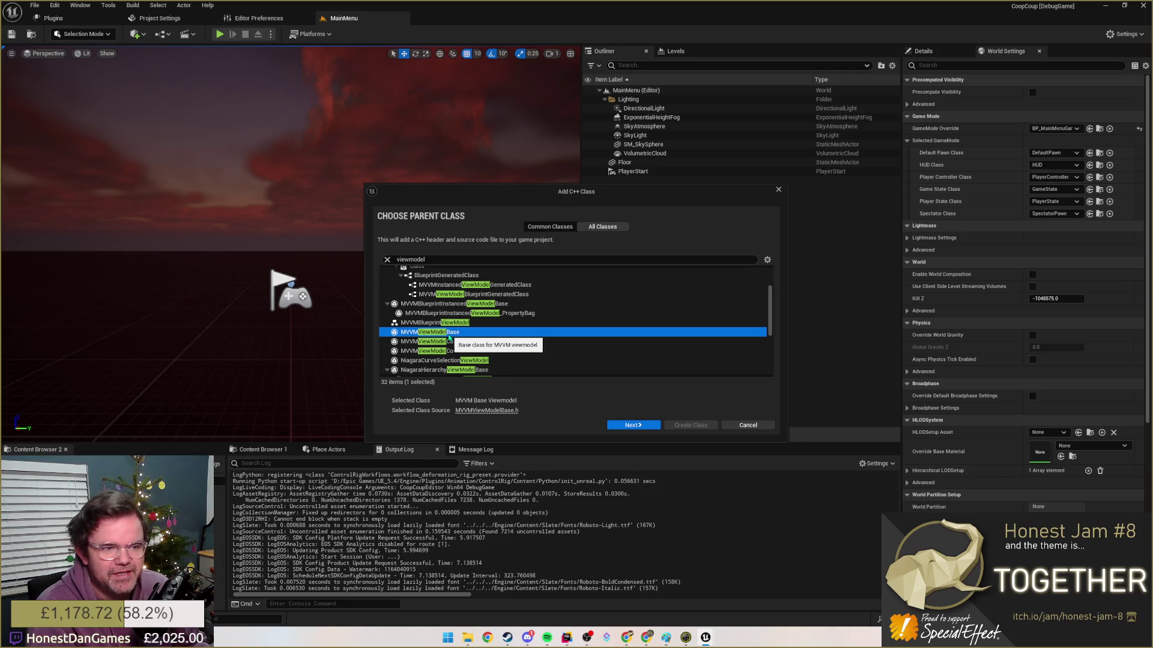
{"action": "double_click", "coordinate": [448, 332]}
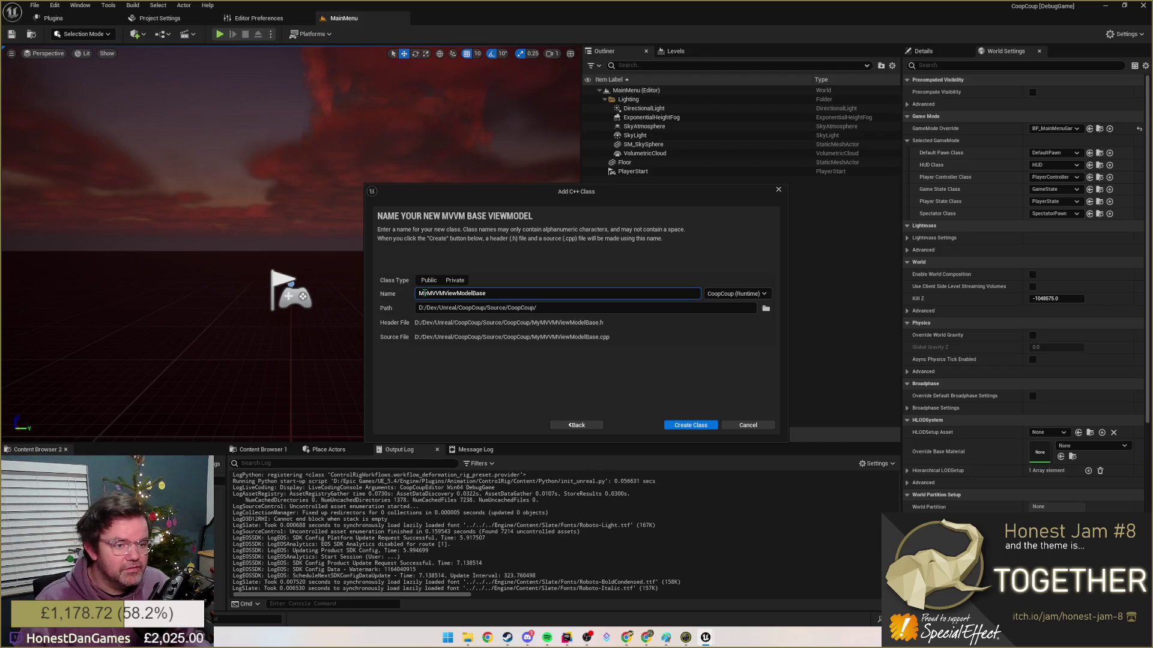
- Name the class VMLobbyPostMatchScreen, checking naming in Rider's tabs, and create it
{"action": "key", "text": "ctrl+a"}
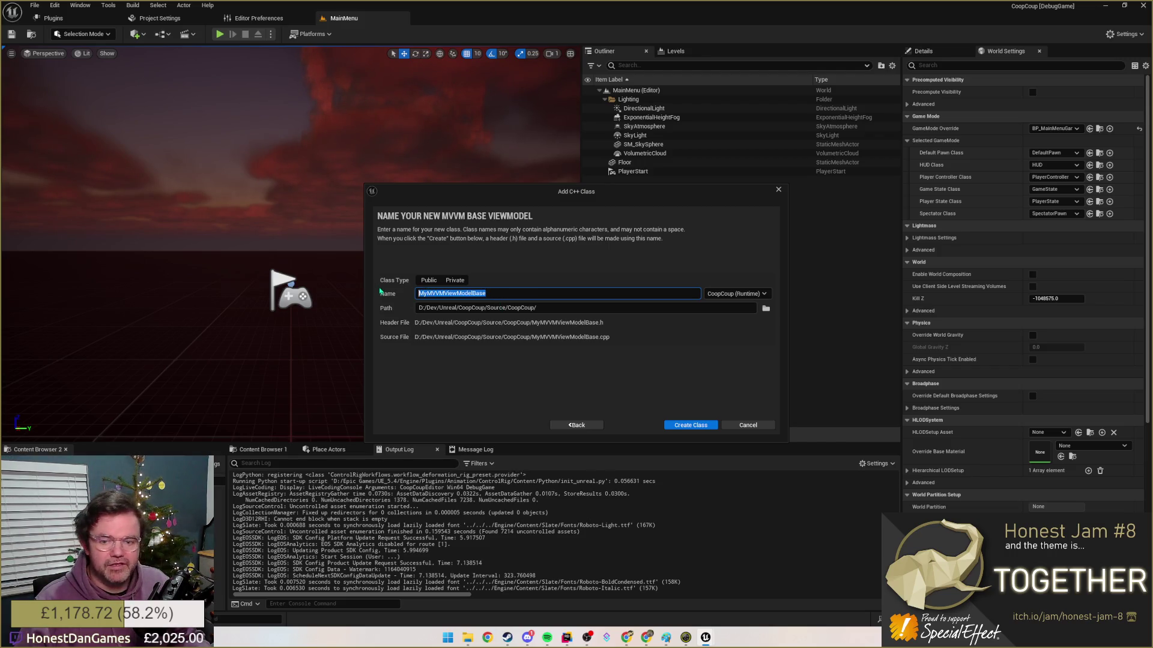
{"action": "type", "text": "VM"}
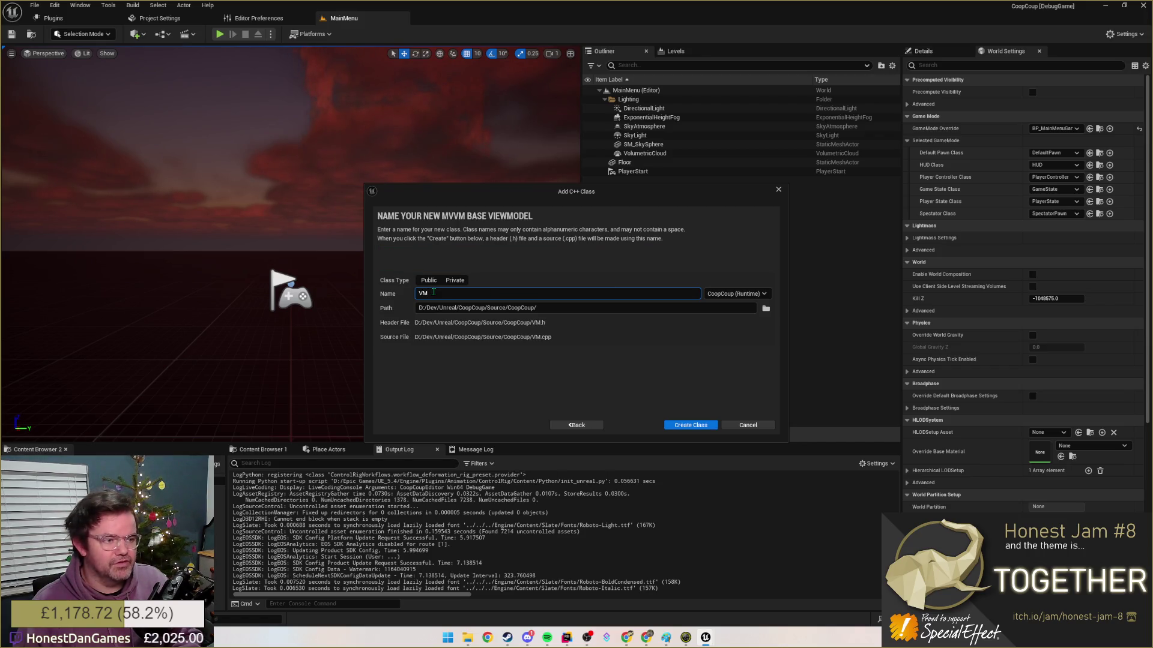
{"action": "key", "text": "BackSpace"}
{"action": "key", "text": "BackSpace"}
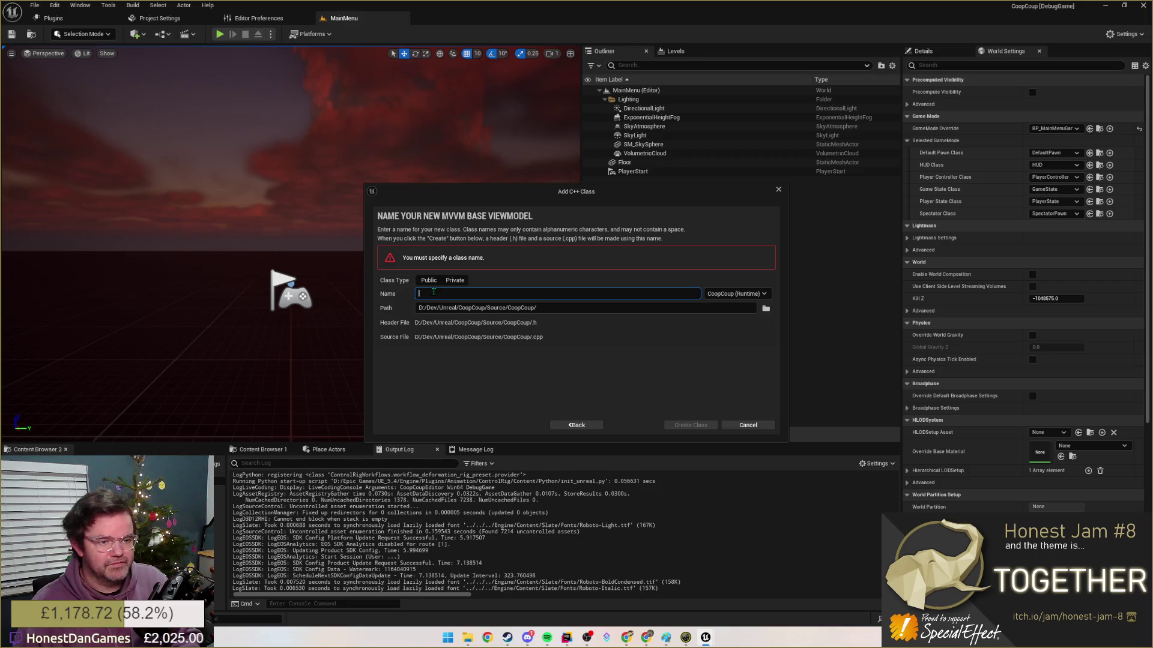
{"action": "type", "text": "VMPostMatch"}
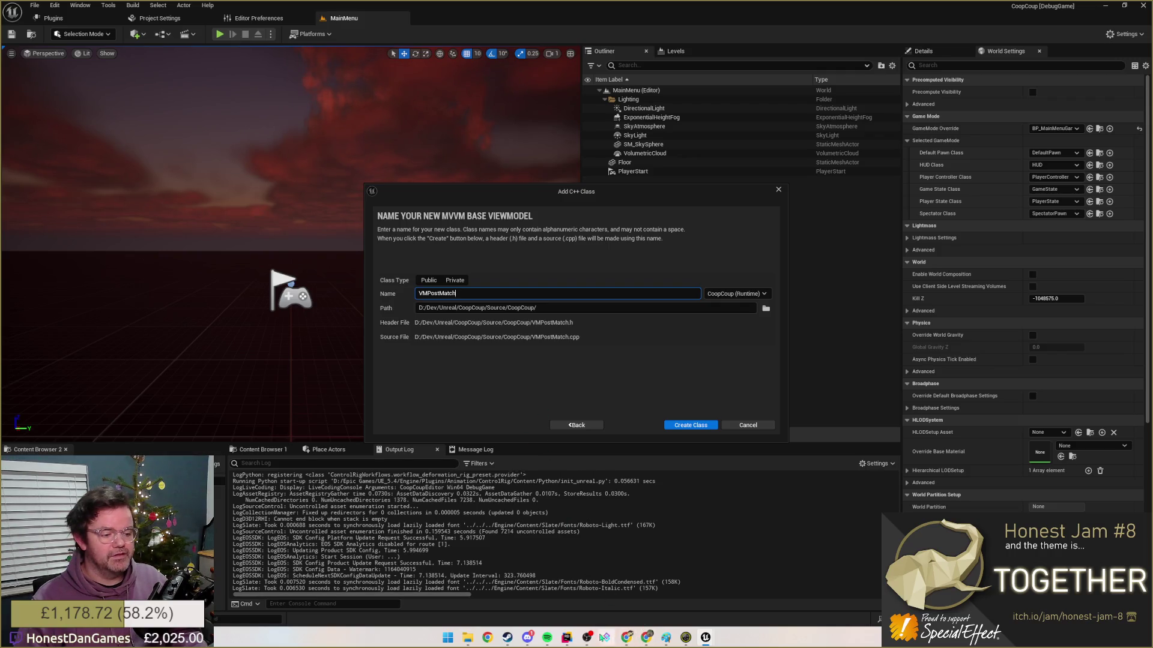
{"action": "key", "text": "alt+Tab"}
{"action": "left_click", "coordinate": [683, 27]}
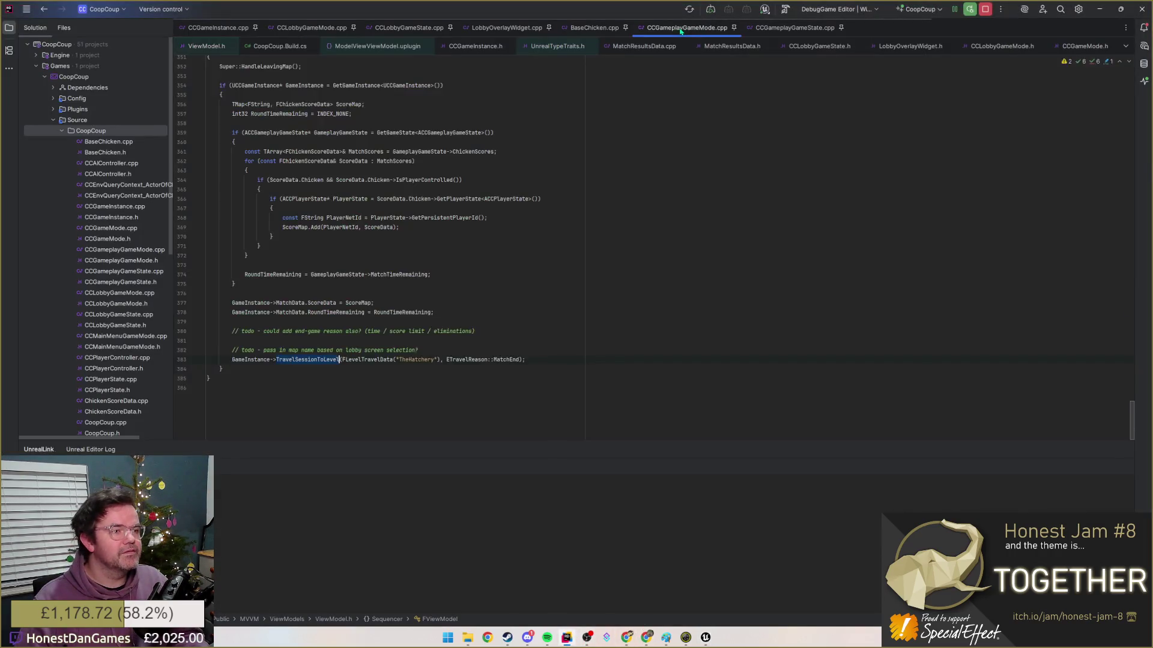
{"action": "left_click", "coordinate": [412, 28]}
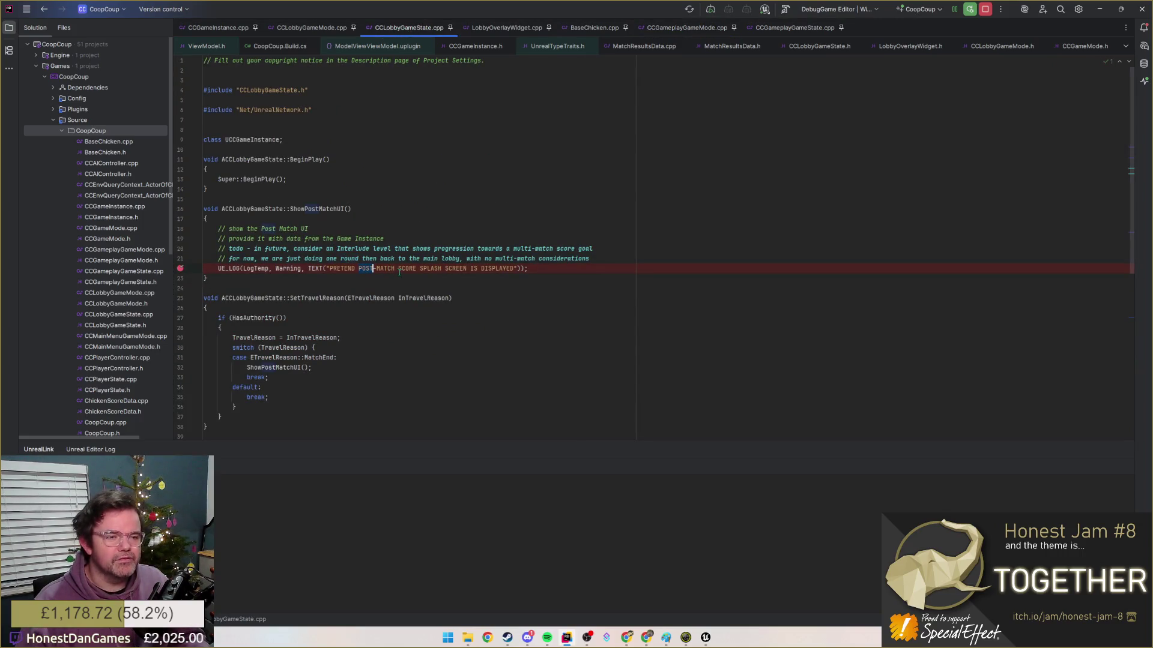
{"action": "key", "text": "alt+Tab"}
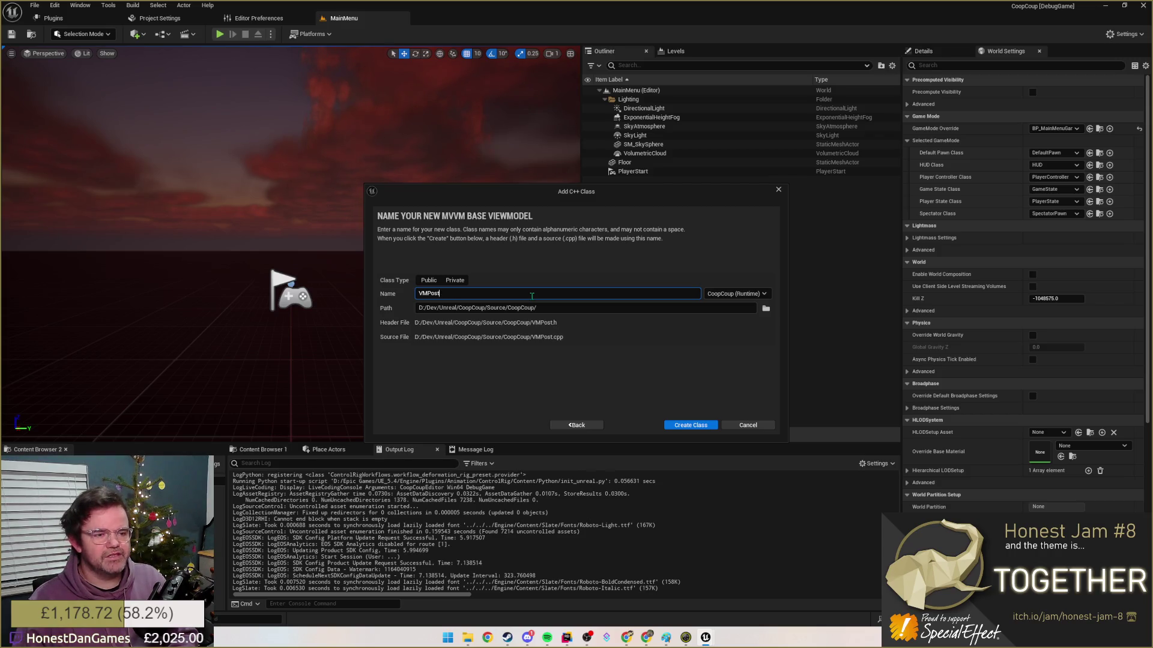
{"action": "type", "text": "Lobbyu"}
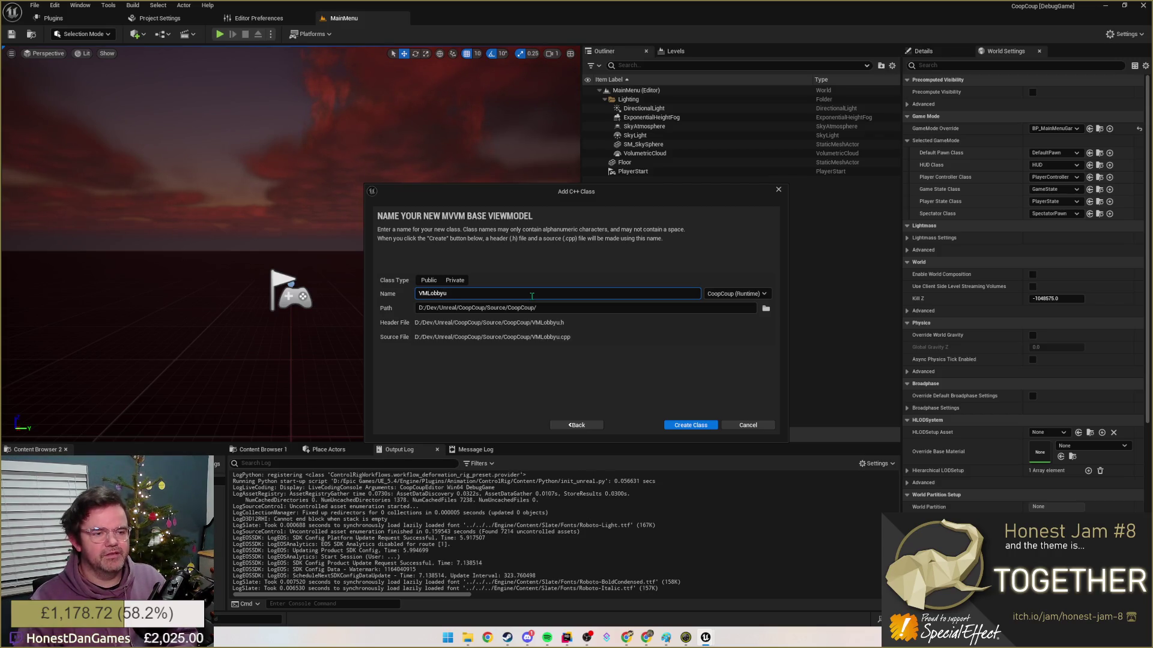
{"action": "key", "text": "BackSpace"}
{"action": "type", "text": "PostMatchSc"}
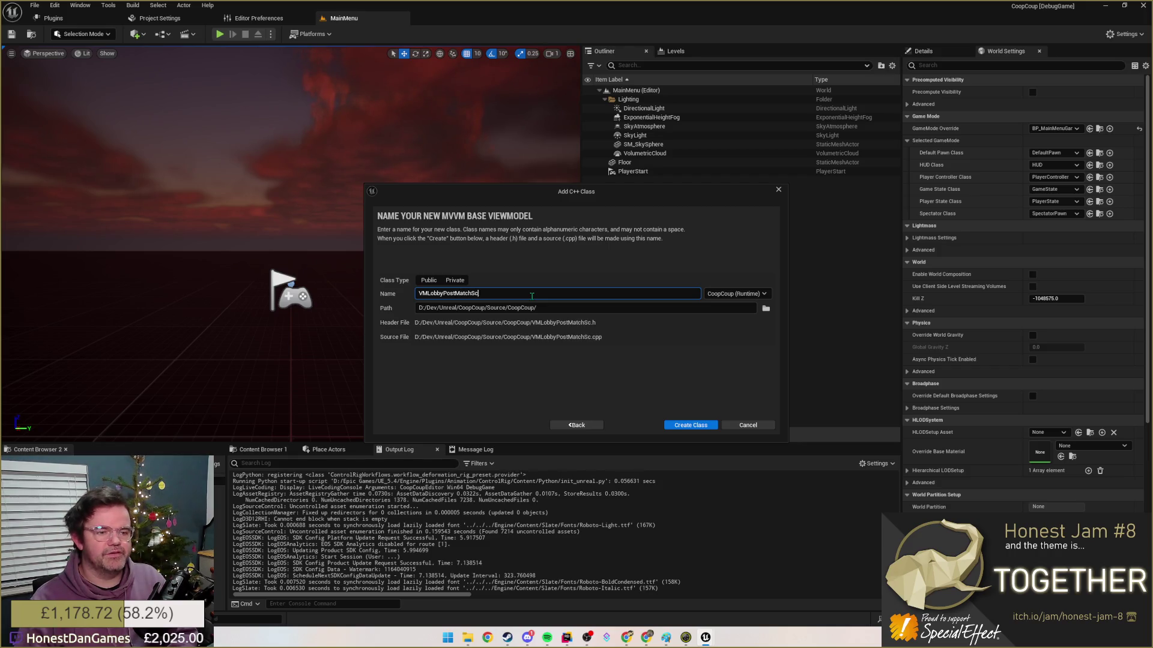
{"action": "type", "text": "reen"}
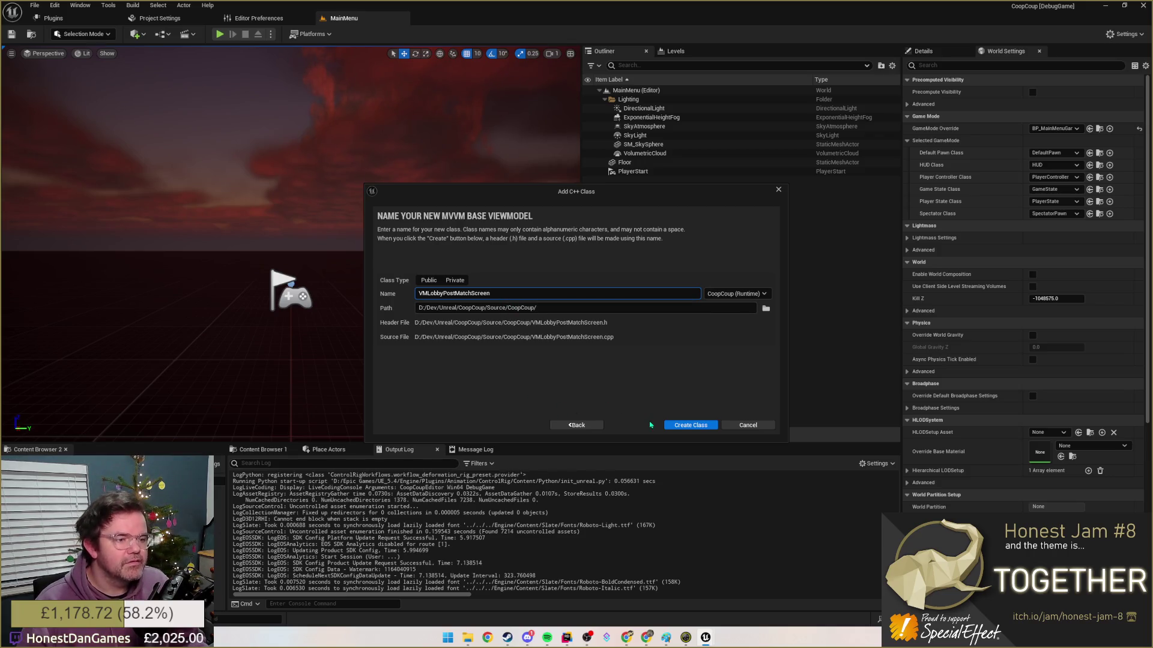
{"action": "left_click", "coordinate": [691, 425]}
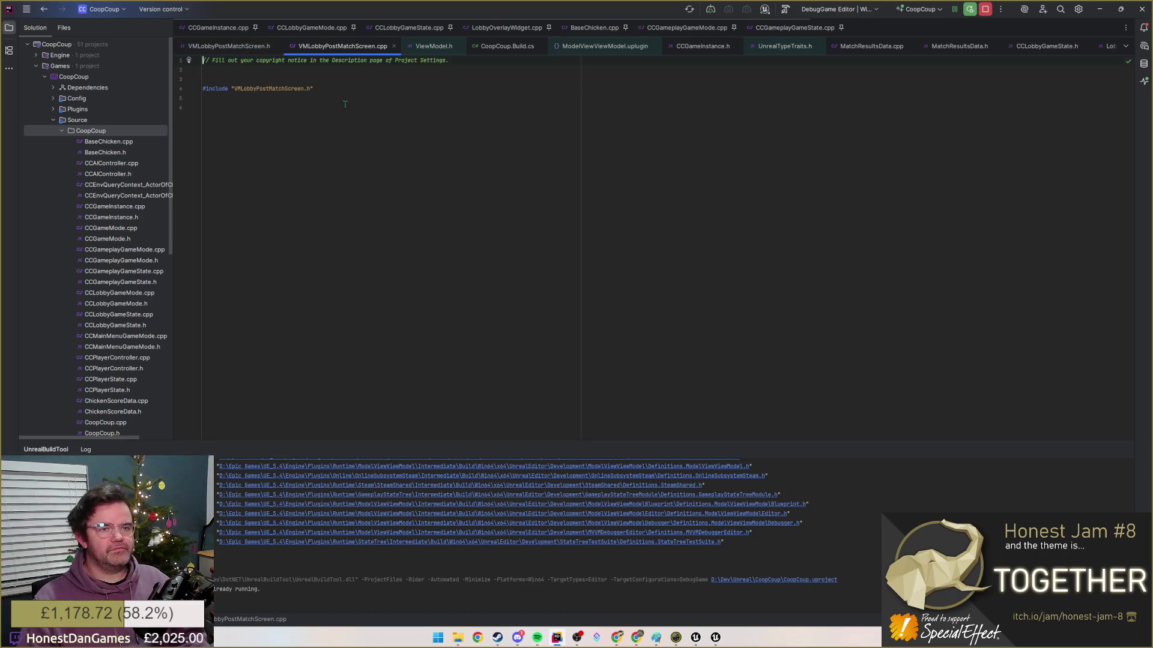
- Switch back from Rider to the Unreal Editor
{"action": "key", "text": "alt+Tab"}
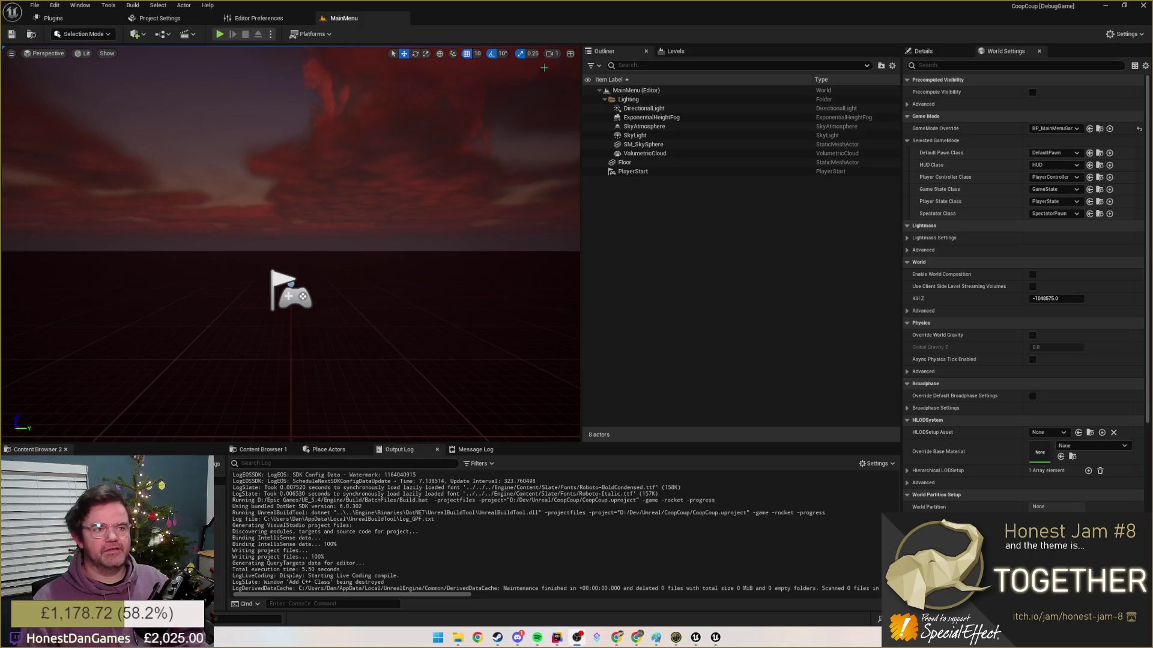
- Create a new UserWidget blueprint named WBP_LobbyPostMatchScreen in the UI content folder
{"action": "left_click", "coordinate": [261, 450]}
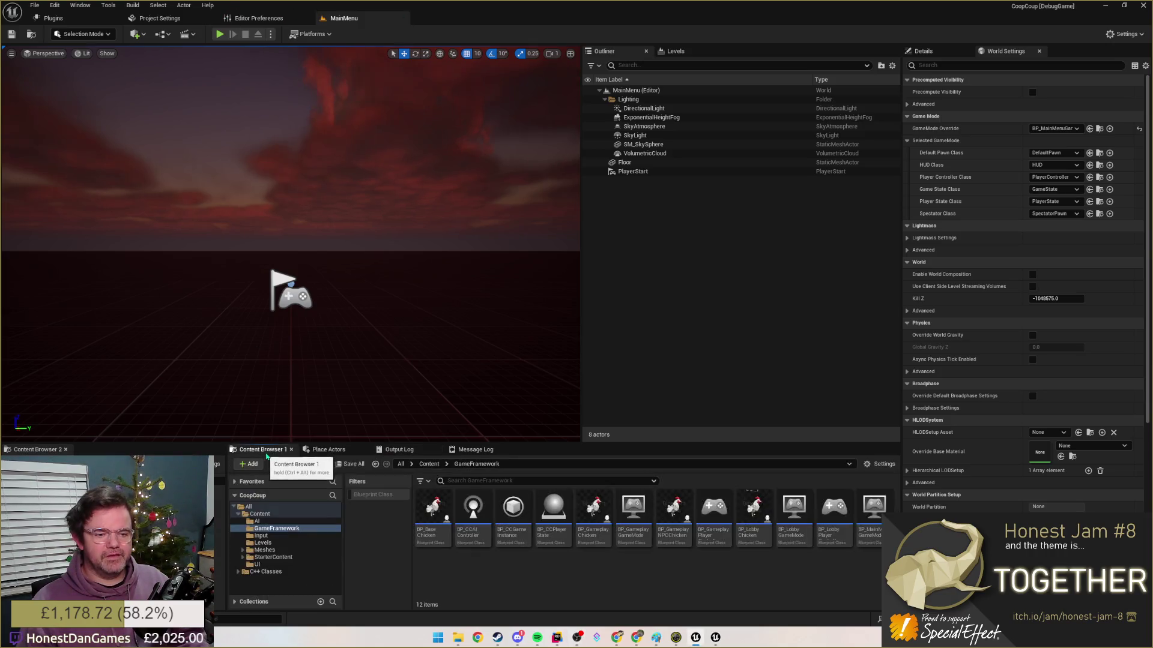
{"action": "left_click", "coordinate": [261, 564]}
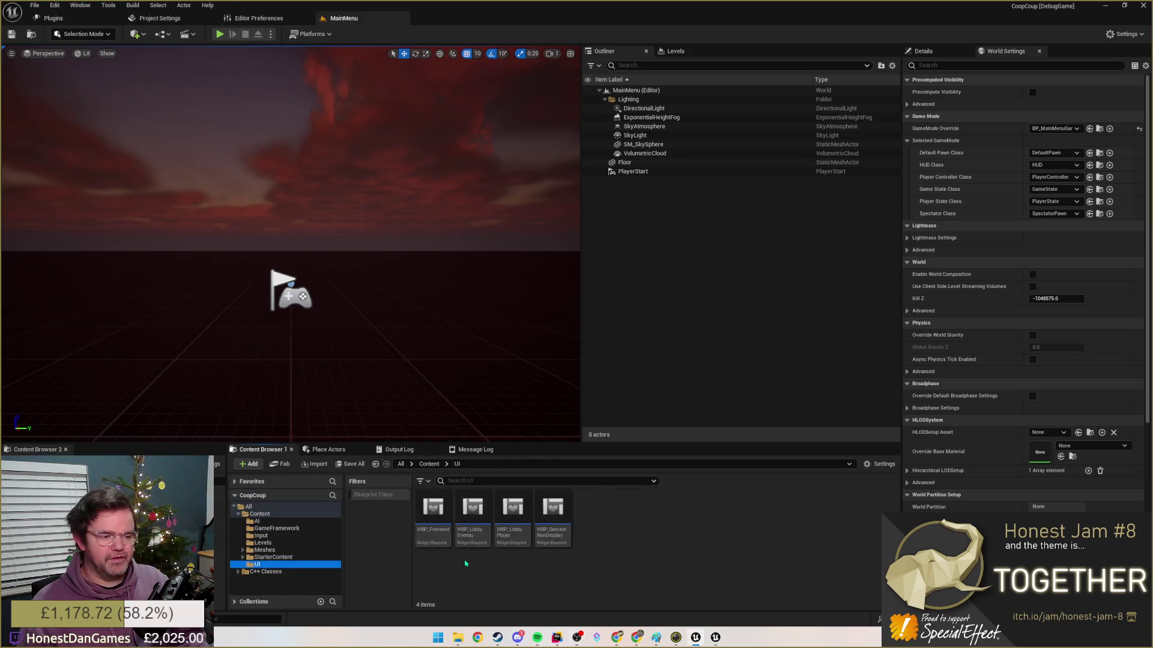
{"action": "right_click", "coordinate": [595, 535]}
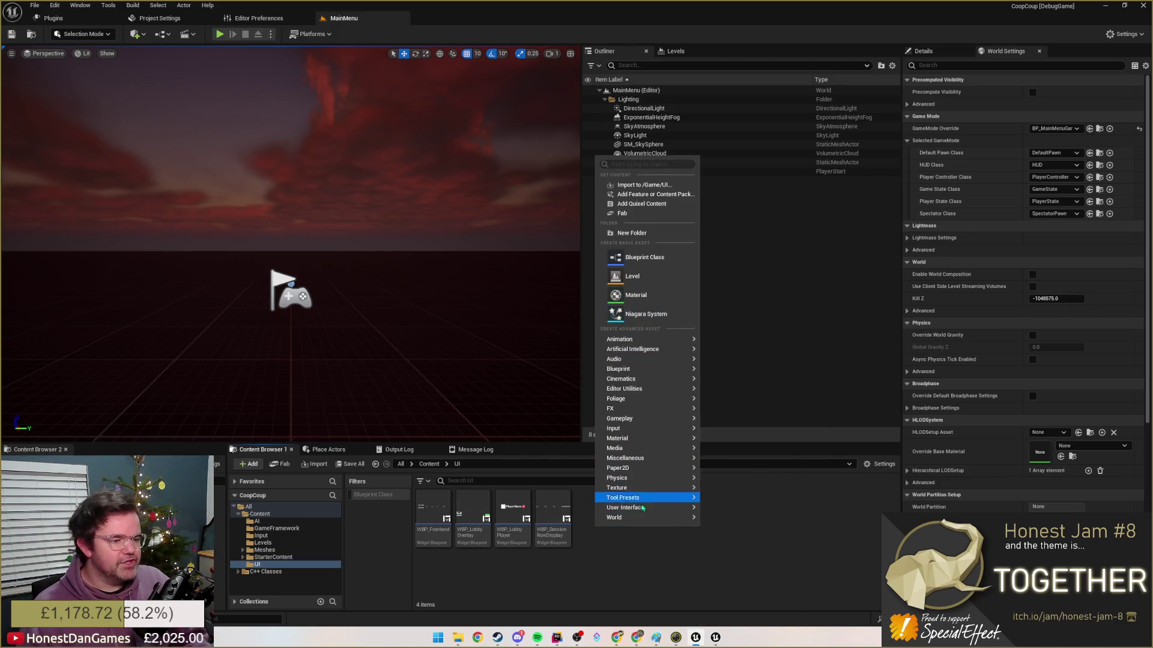
{"action": "left_click", "coordinate": [743, 575]}
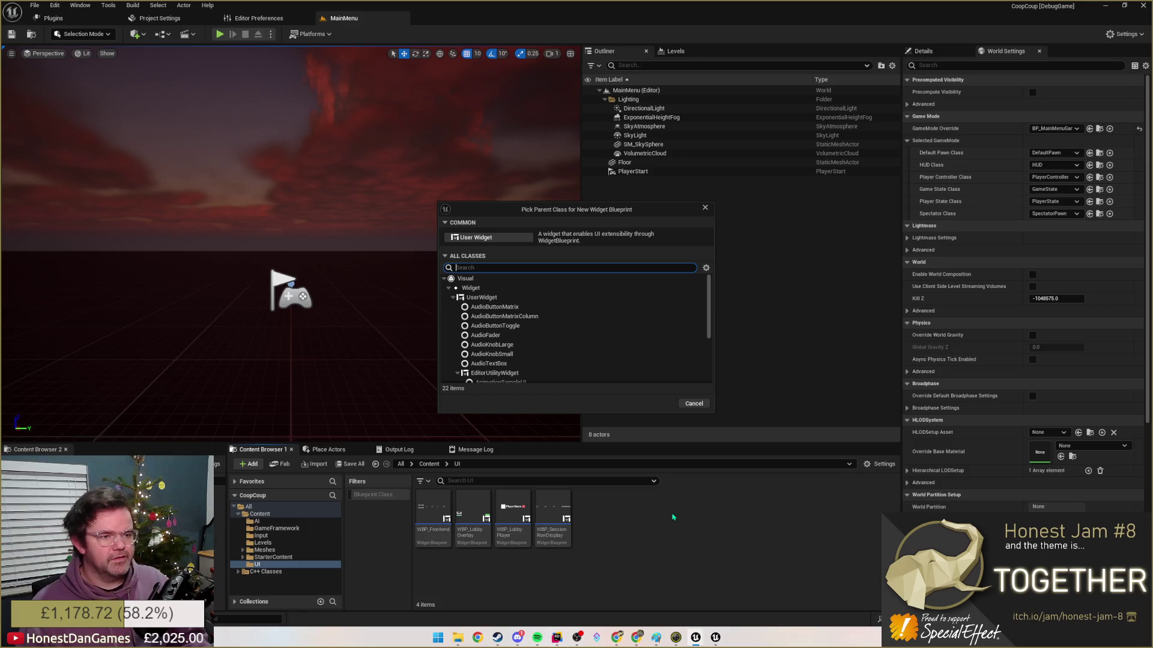
{"action": "left_click", "coordinate": [482, 297]}
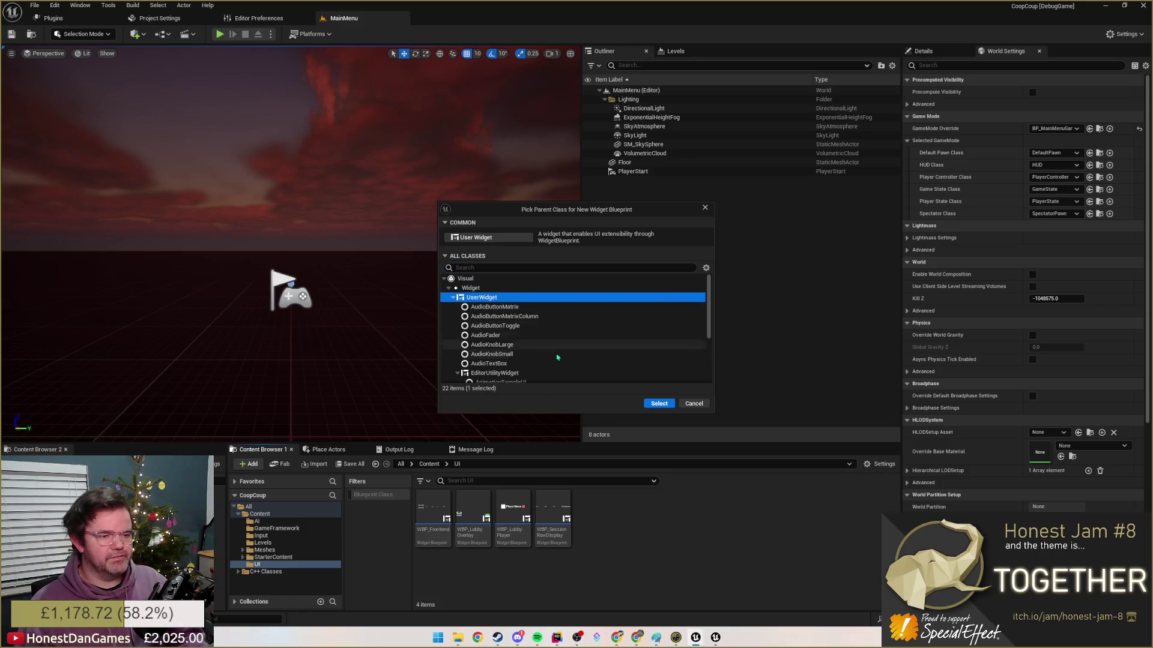
{"action": "left_click", "coordinate": [658, 403]}
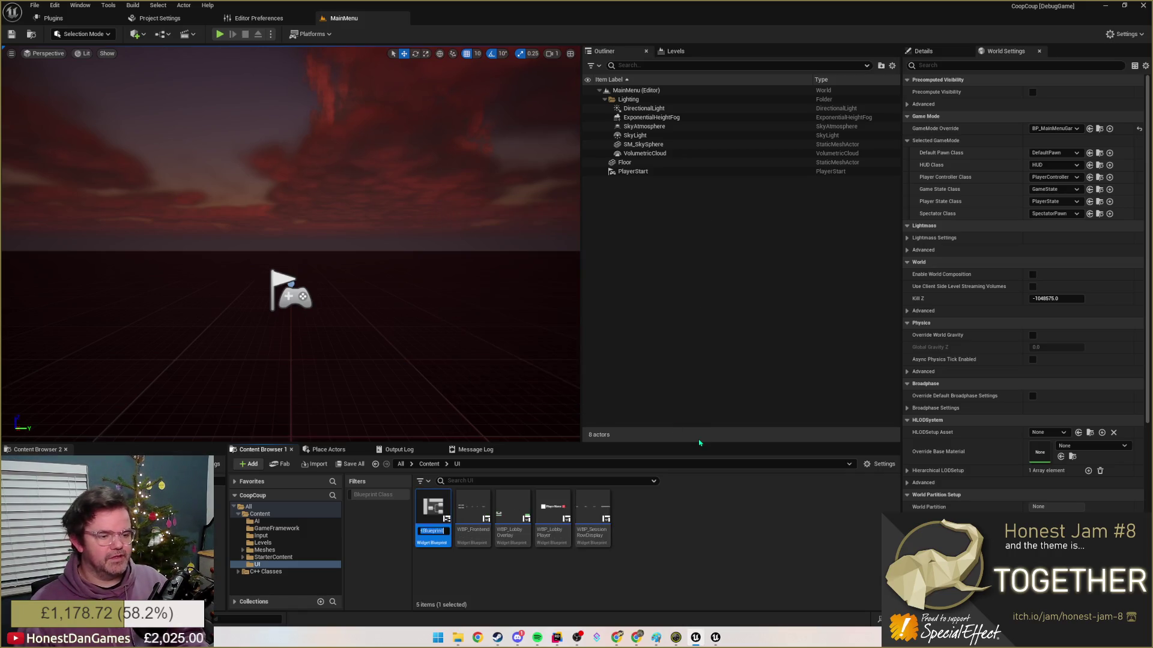
{"action": "type", "text": "WBP_"}
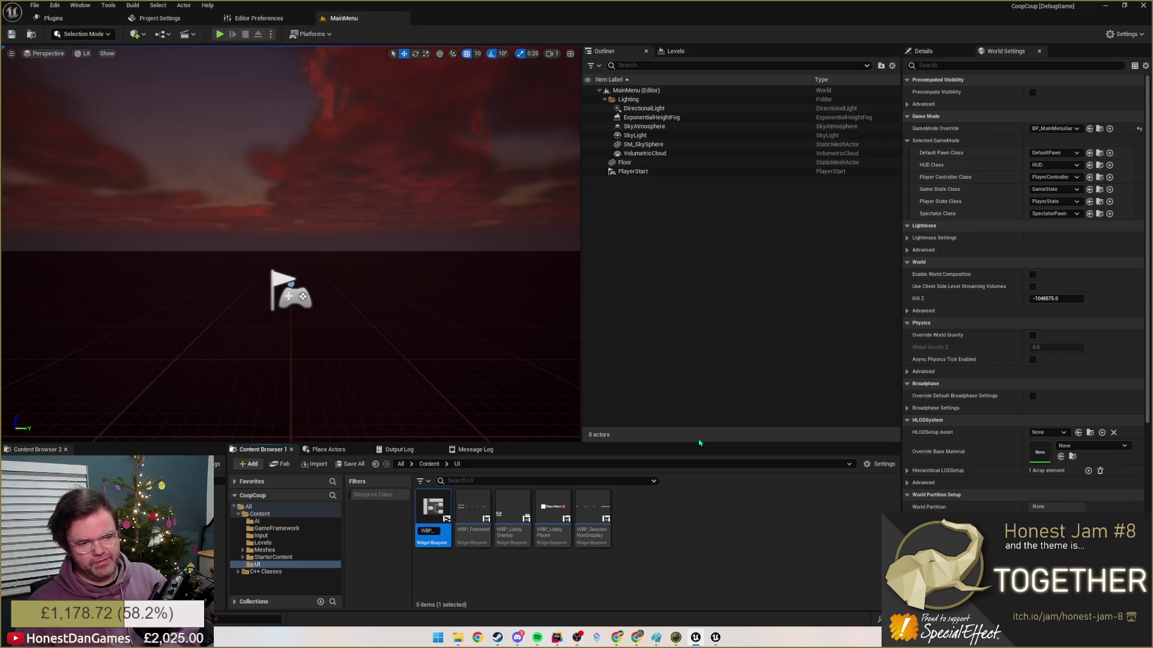
{"action": "type", "text": "Lis"}
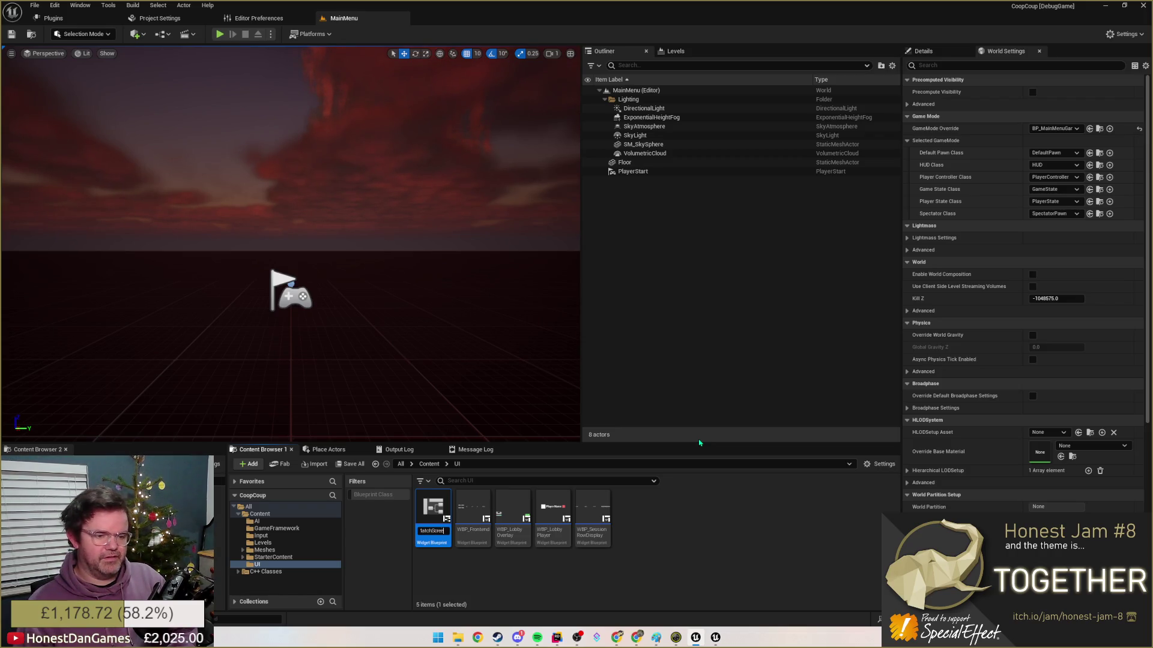
{"action": "key", "text": "Return"}
- Open WBP_LobbyPostMatchScreen in the Widget Blueprint designer
{"action": "left_click", "coordinate": [553, 509]}
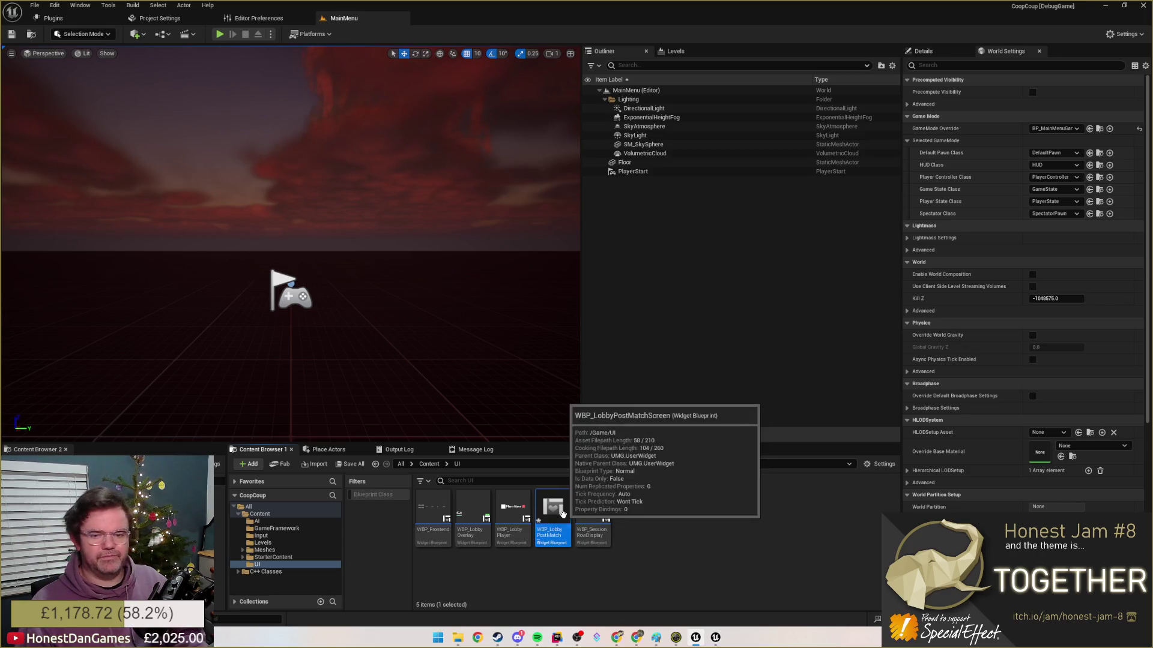
{"action": "double_click", "coordinate": [553, 508]}
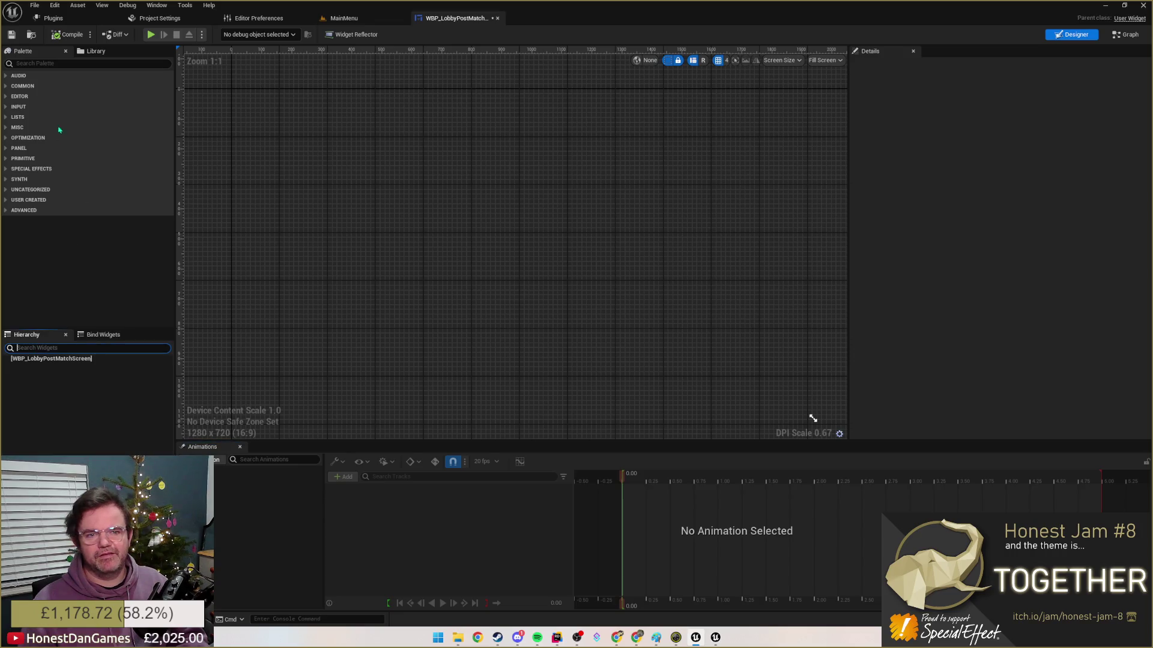
- Add a Horizontal Box under the root, then a Canvas Panel inside it
{"action": "left_click", "coordinate": [51, 358]}
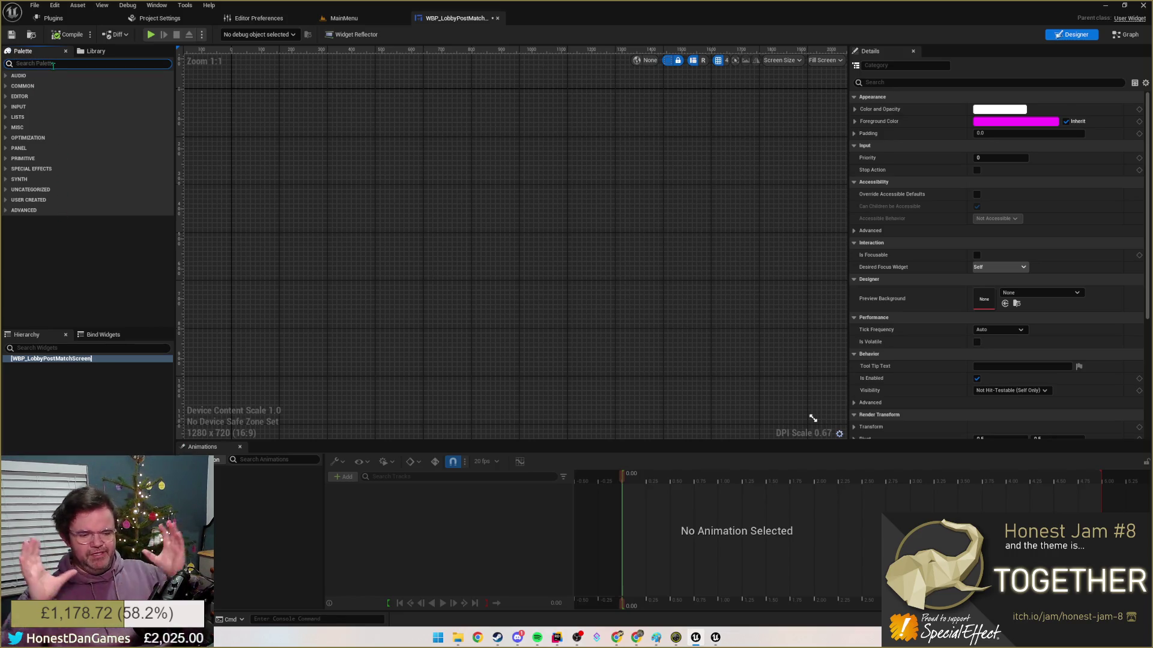
{"action": "type", "text": "horiz"}
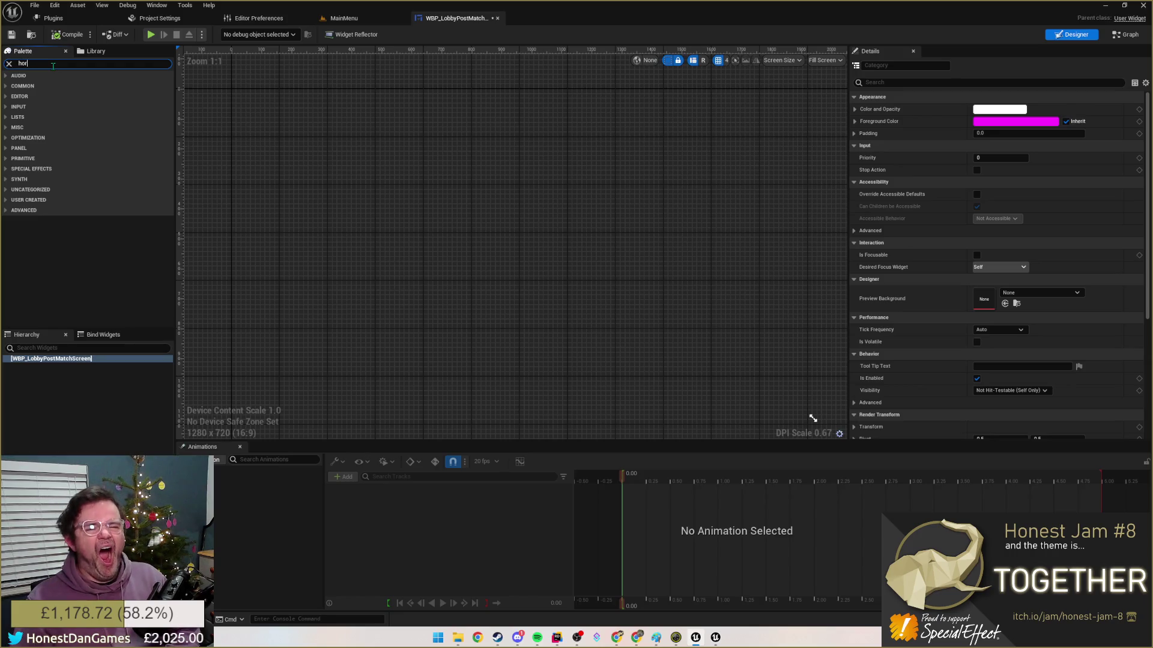
{"action": "key", "text": "BackSpace"}
{"action": "key", "text": "BackSpace"}
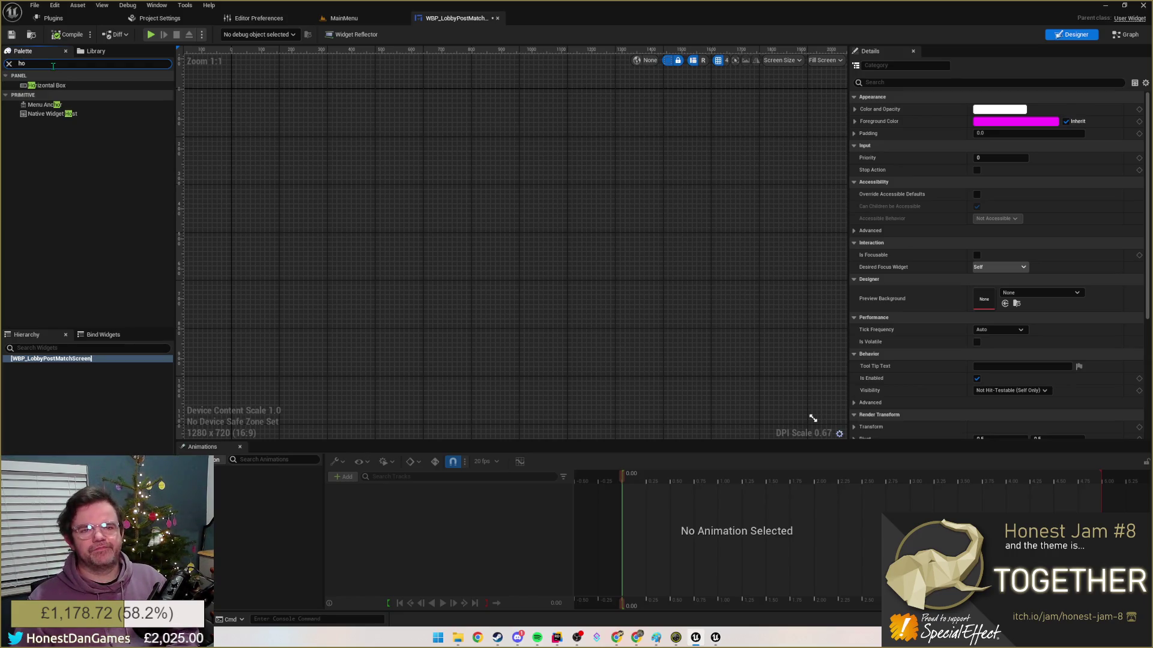
{"action": "left_click_drag", "start_coordinate": [53, 85], "coordinate": [44, 358]}
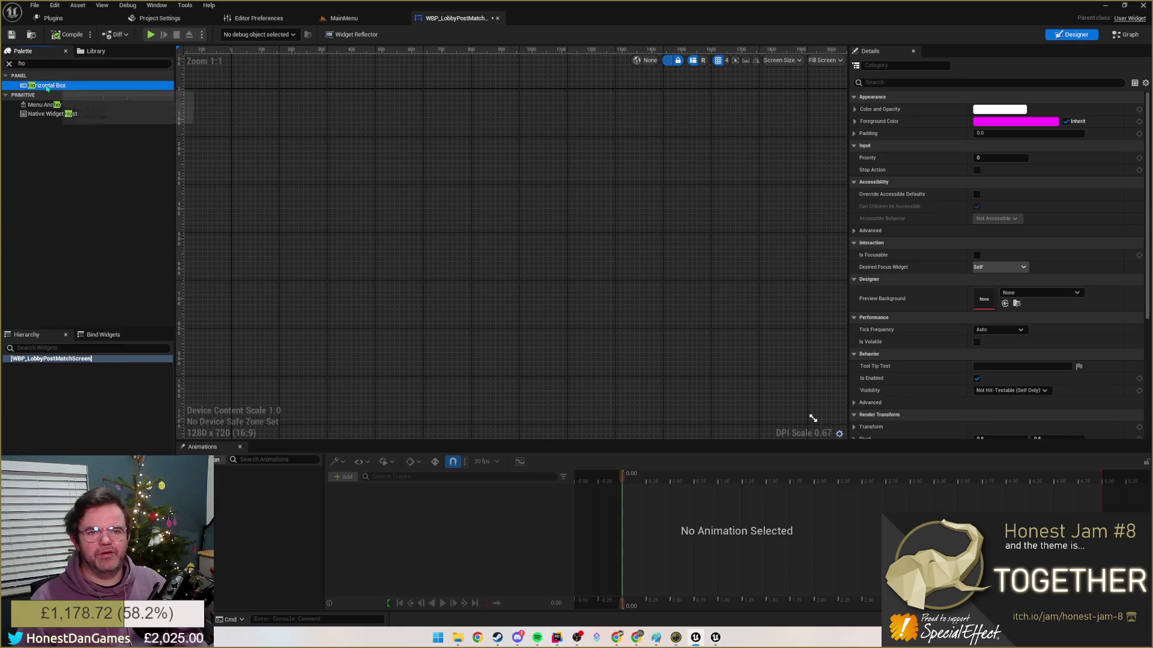
{"action": "left_click", "coordinate": [41, 365]}
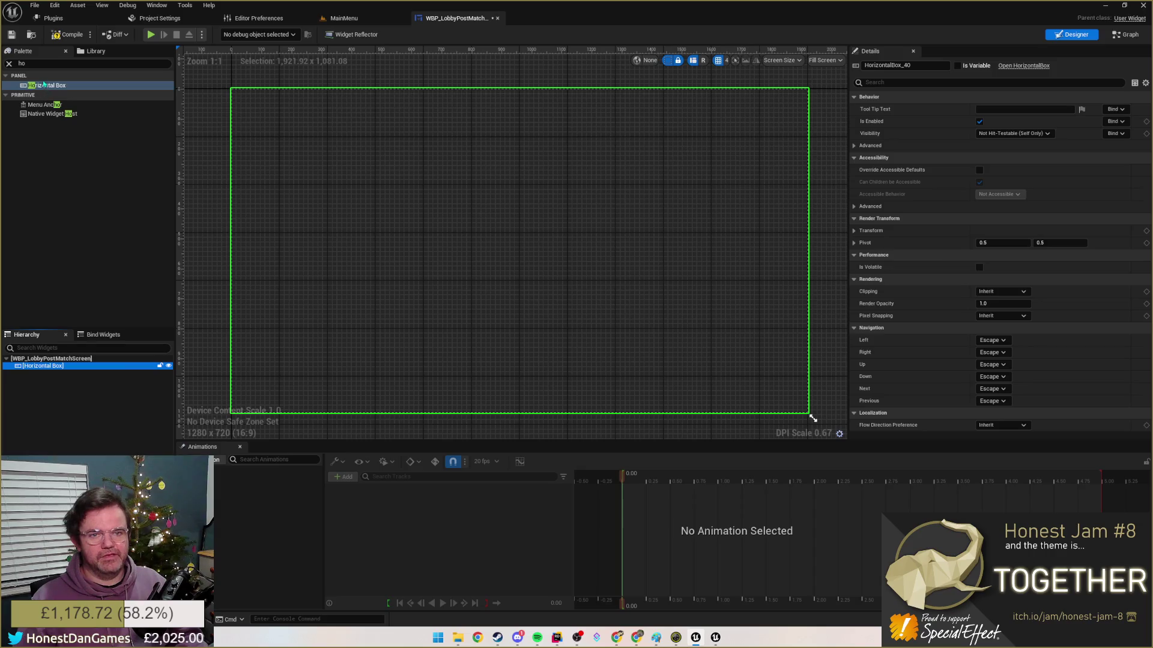
{"action": "left_click", "coordinate": [21, 63]}
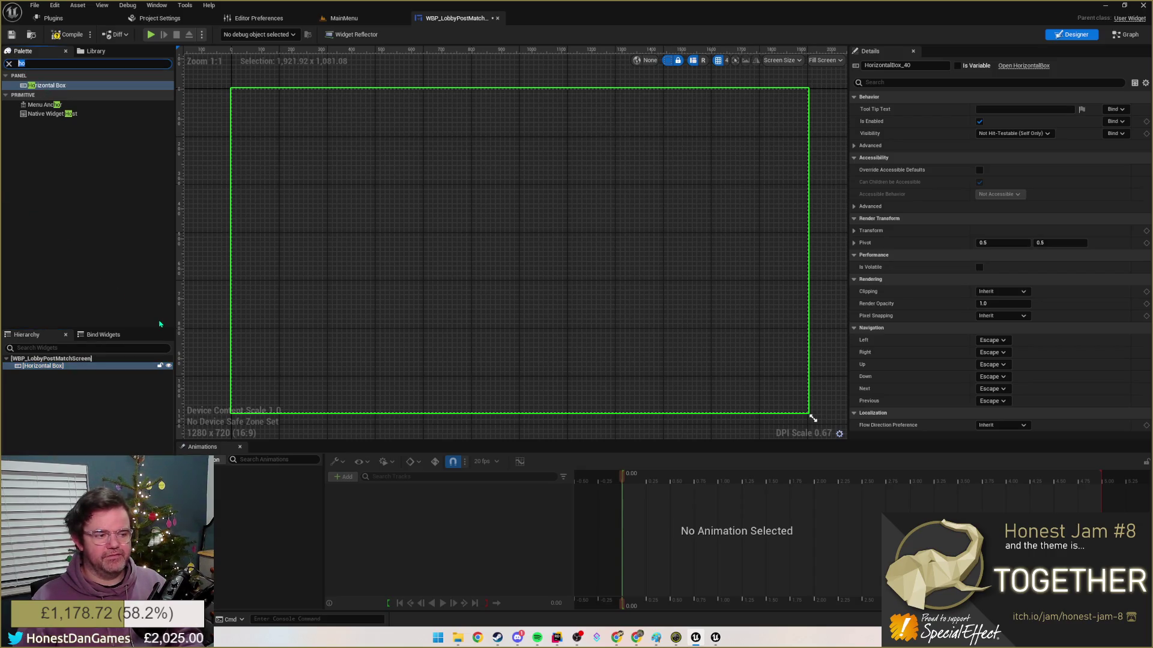
{"action": "key", "text": "BackSpace"}
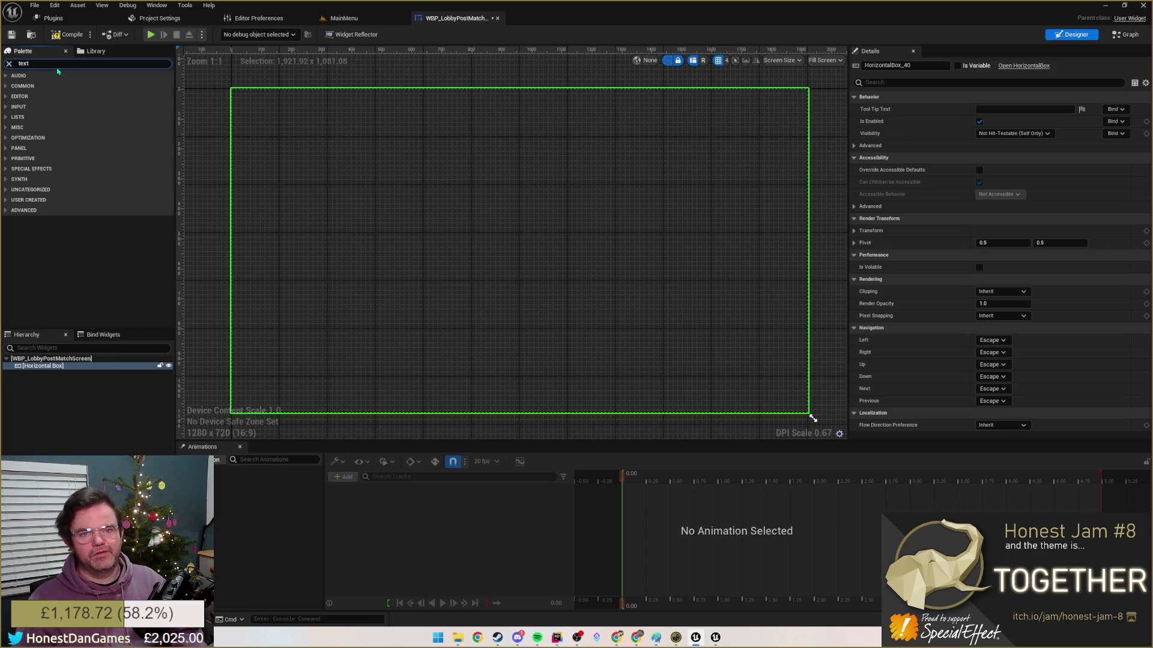
{"action": "left_click", "coordinate": [36, 93]}
{"action": "left_click", "coordinate": [81, 65]}
{"action": "type", "text": "canvas"}
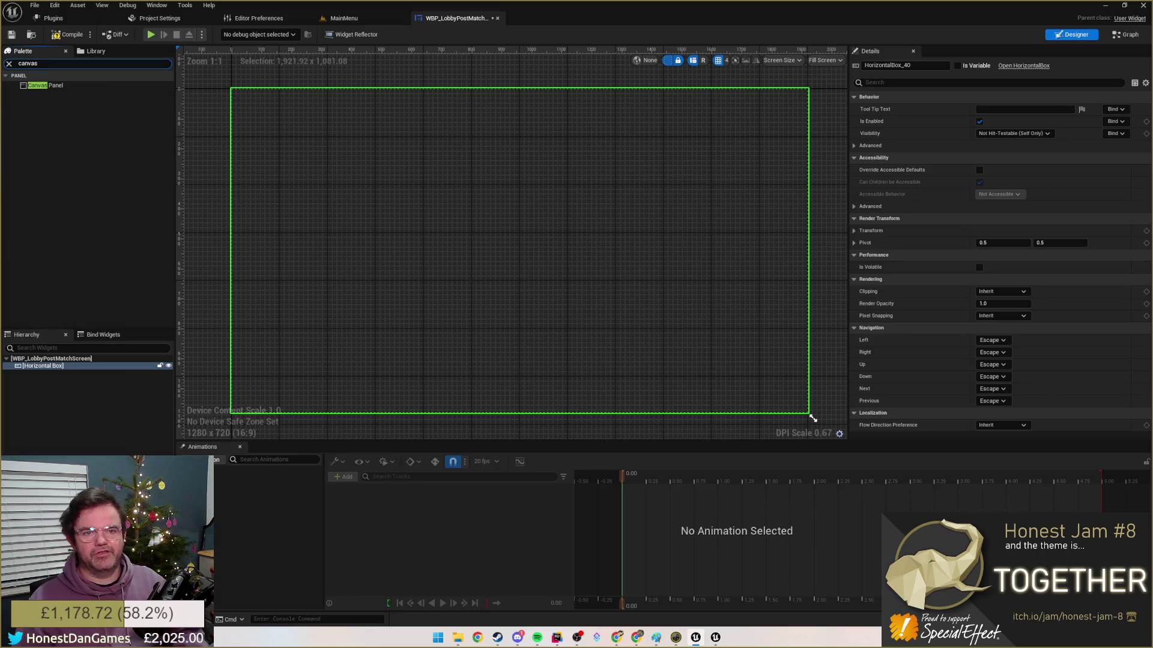
{"action": "left_click_drag", "start_coordinate": [56, 85], "coordinate": [33, 364]}
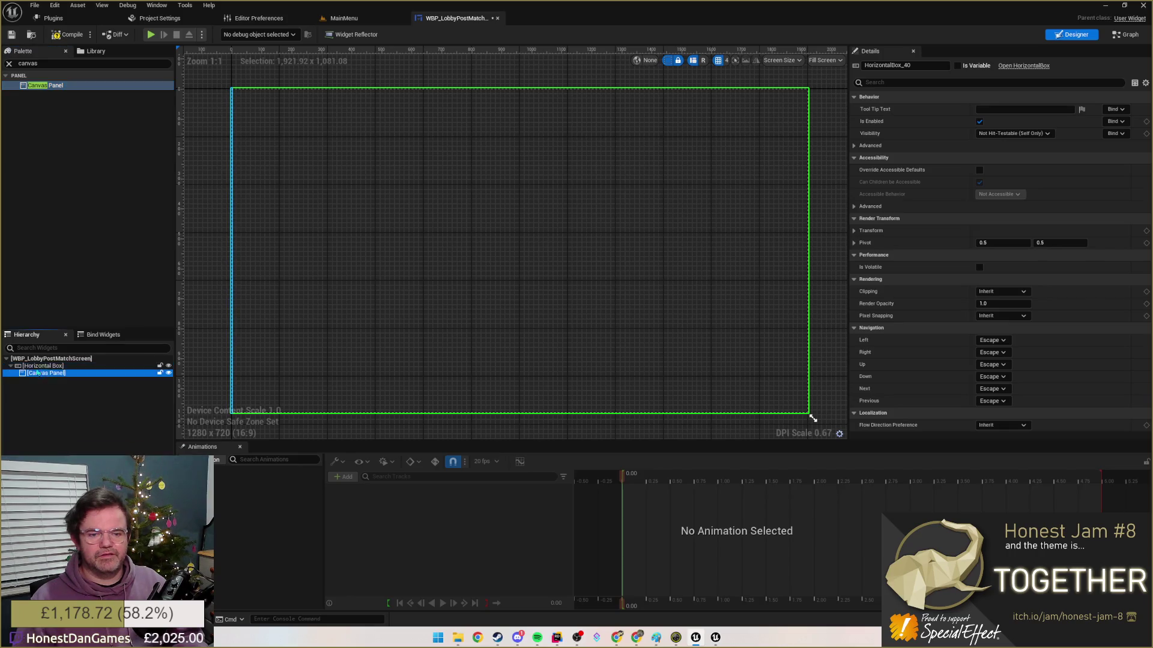
{"action": "left_click", "coordinate": [45, 375]}
- Remove the Horizontal Box so the Canvas Panel sits at root, and add a Text widget to it
{"action": "right_click", "coordinate": [38, 368]}
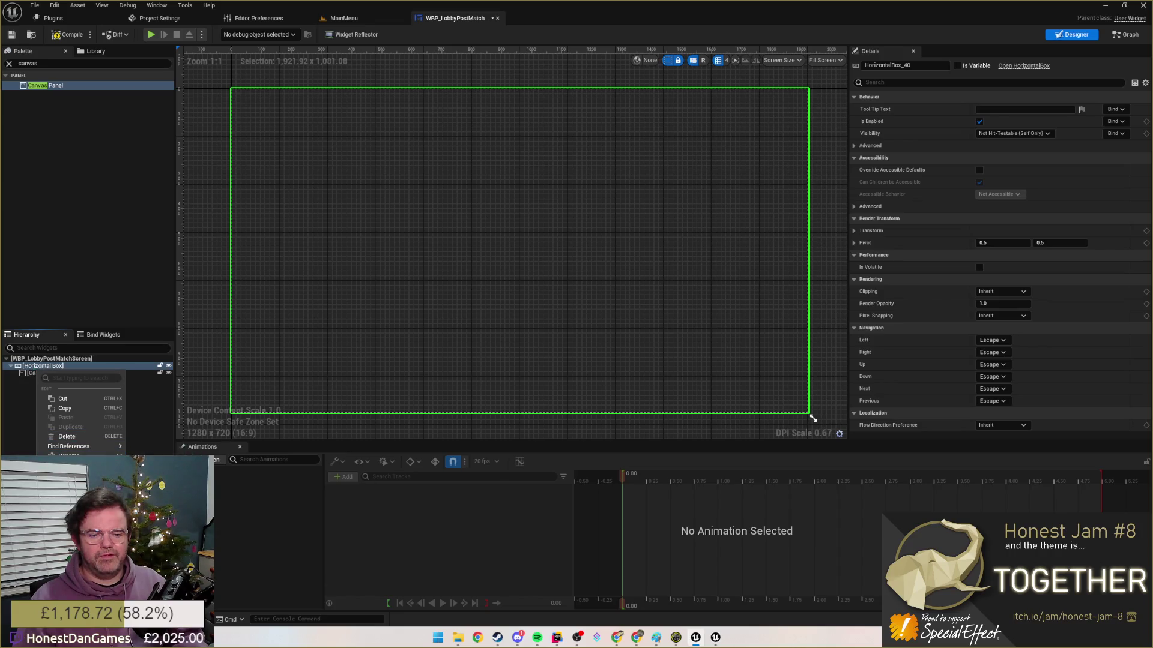
{"action": "left_click", "coordinate": [217, 516]}
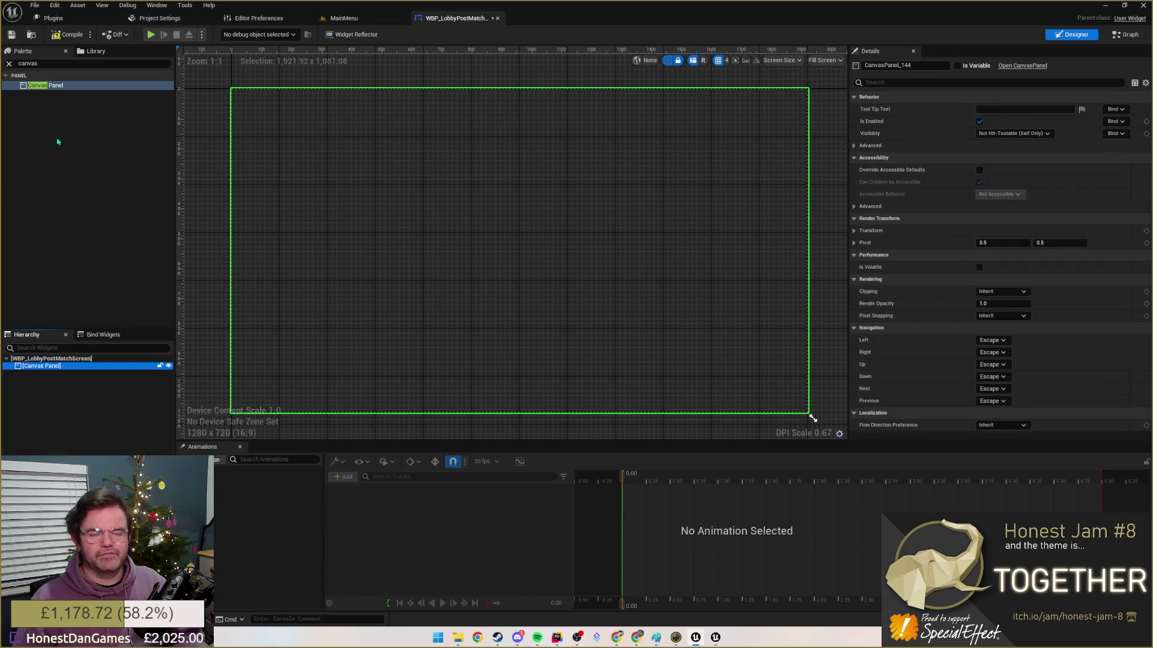
{"action": "left_click", "coordinate": [55, 63]}
{"action": "key", "text": "ctrl+a"}
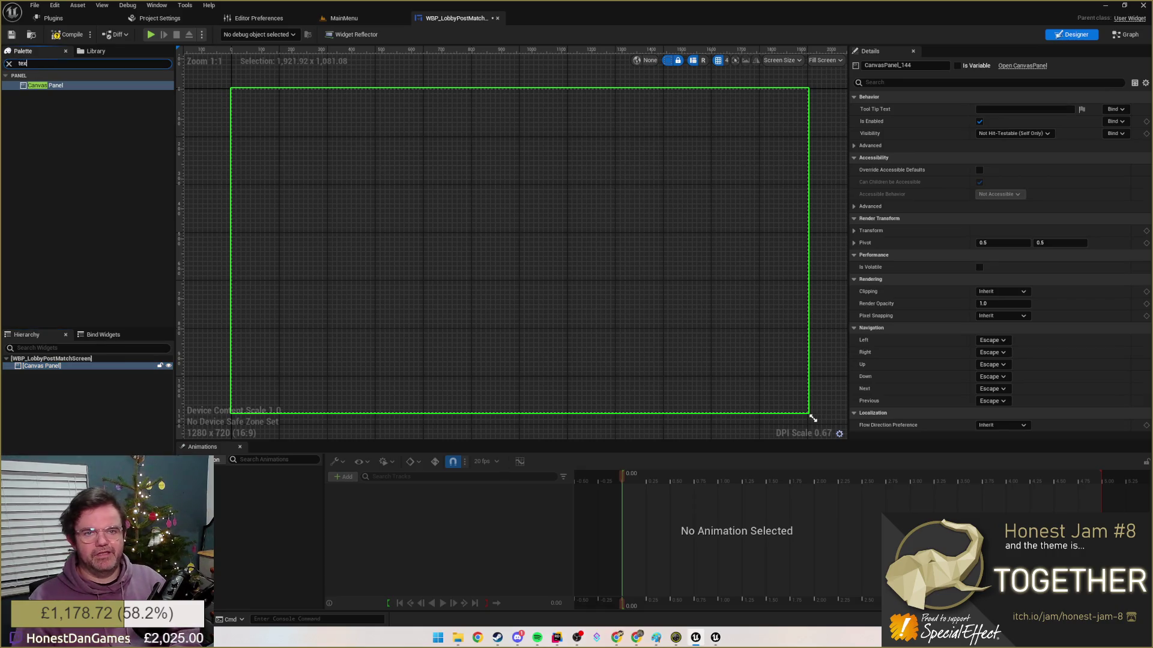
{"action": "type", "text": "text"}
{"action": "left_click_drag", "start_coordinate": [33, 94], "coordinate": [37, 371]}
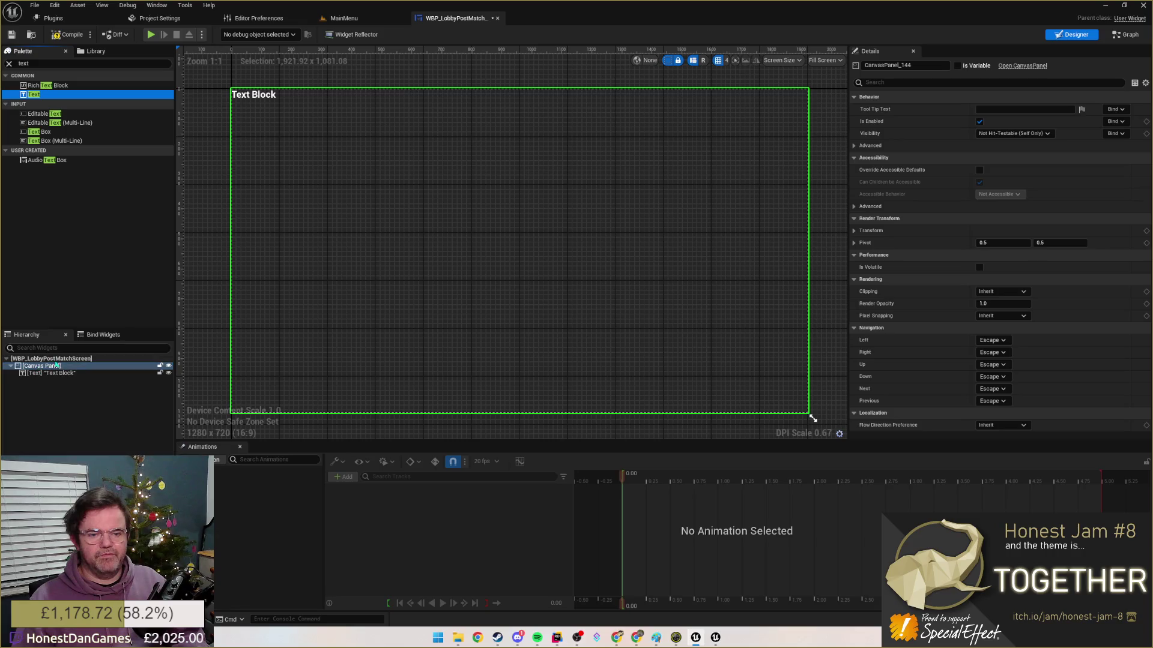
- Move the text block toward the top centre and enlarge it
{"action": "left_click", "coordinate": [254, 94]}
{"action": "left_click_drag", "start_coordinate": [255, 96], "coordinate": [477, 141]}
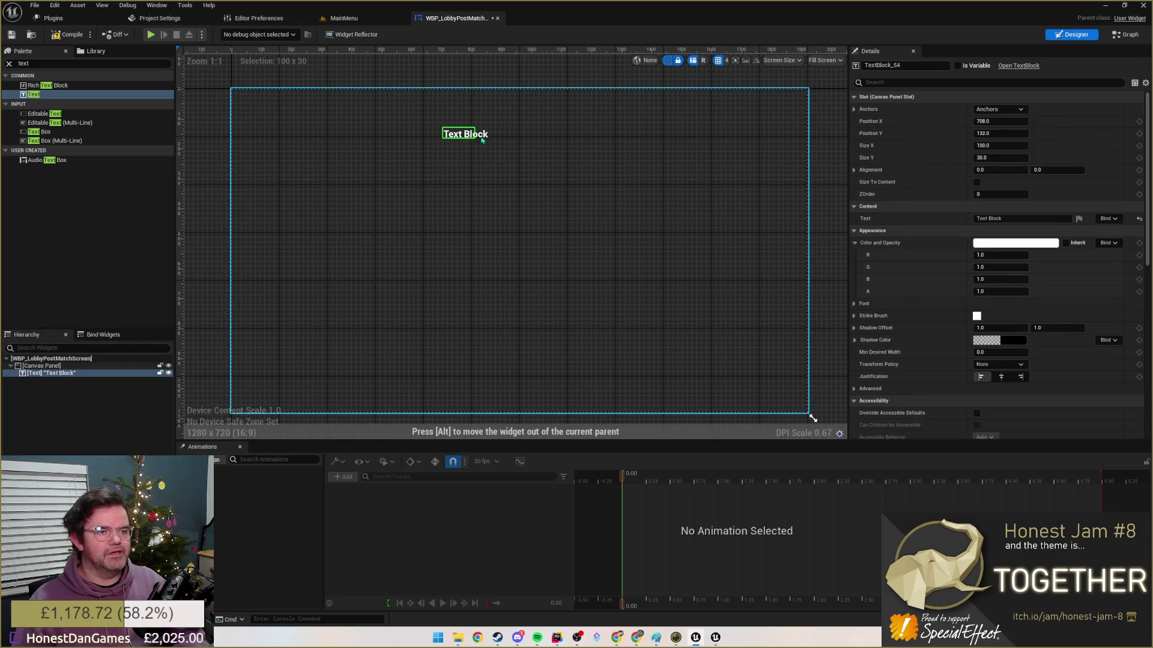
{"action": "left_click", "coordinate": [477, 153]}
{"action": "left_click", "coordinate": [465, 134]}
{"action": "mouse_move", "coordinate": [478, 140]}
{"action": "left_mouse_down"}
{"action": "mouse_move", "coordinate": [590, 151]}
{"action": "mouse_move", "coordinate": [615, 140]}
{"action": "left_mouse_up"}
{"action": "left_click_drag", "start_coordinate": [506, 145], "coordinate": [496, 129]}
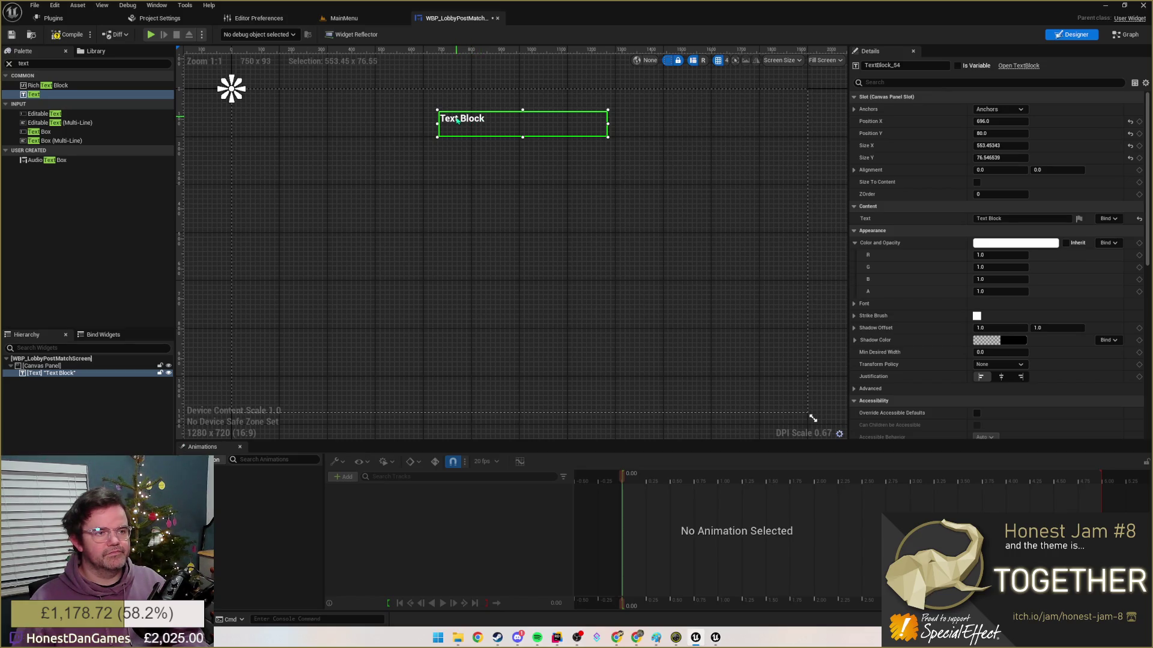
- Set the text to 'Match Complete' and center-justify it
{"action": "left_click", "coordinate": [1009, 219]}
{"action": "type", "text": "Match Comple"}
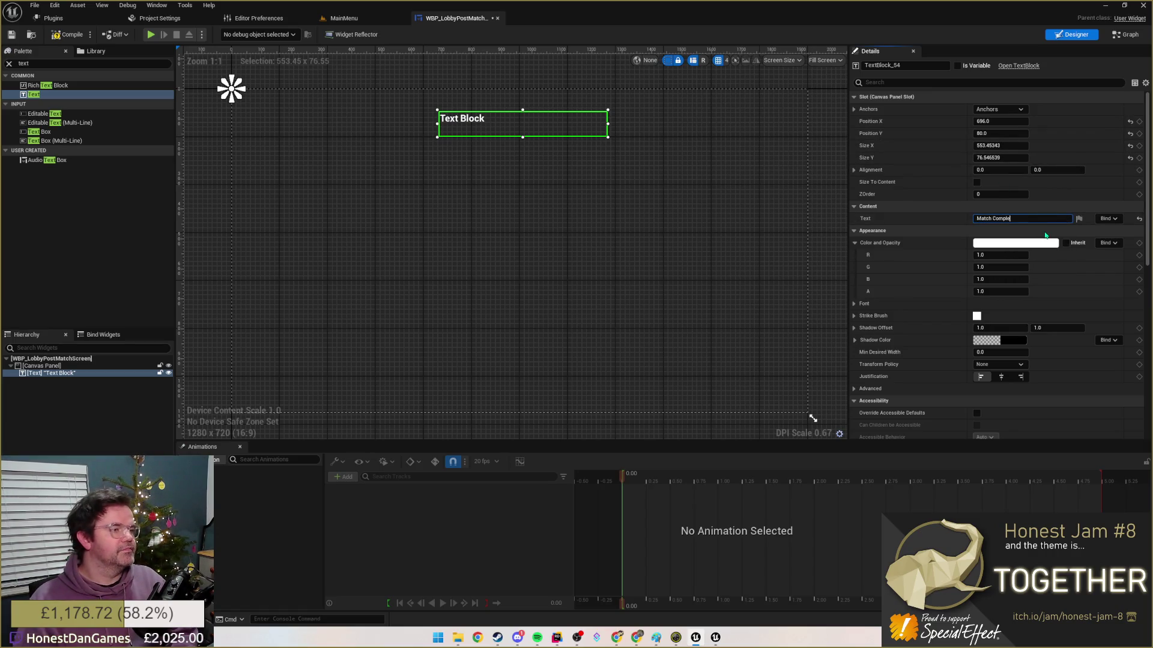
{"action": "type", "text": "te"}
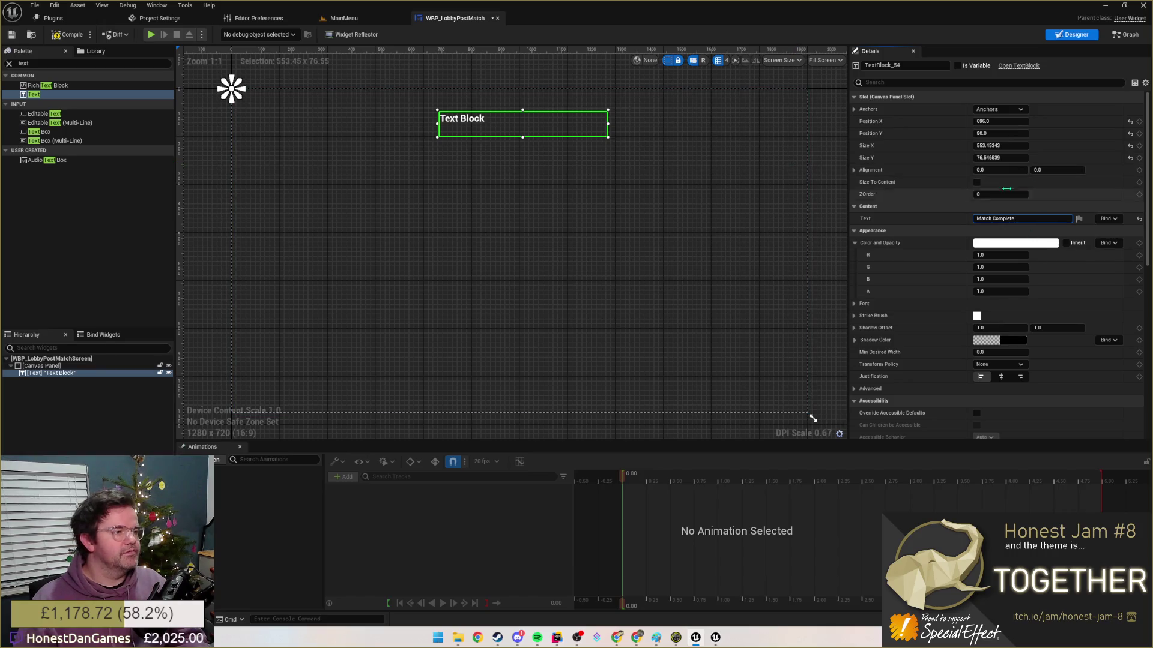
{"action": "left_click", "coordinate": [1001, 377]}
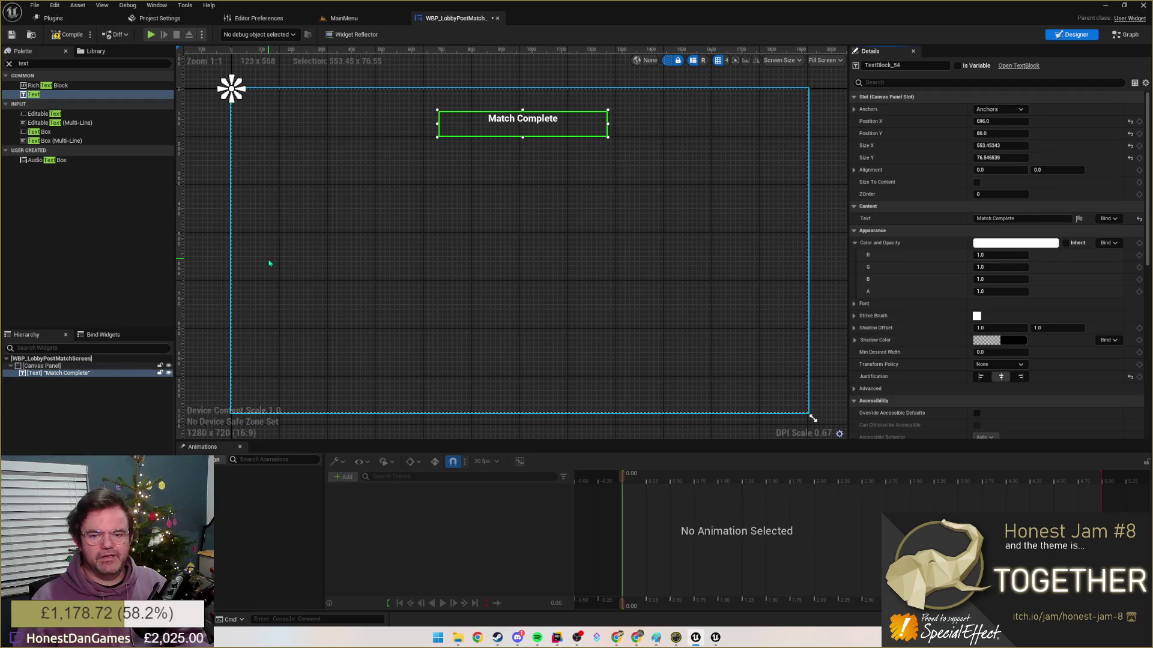
{"action": "left_click", "coordinate": [464, 234]}
{"action": "left_click", "coordinate": [505, 121]}
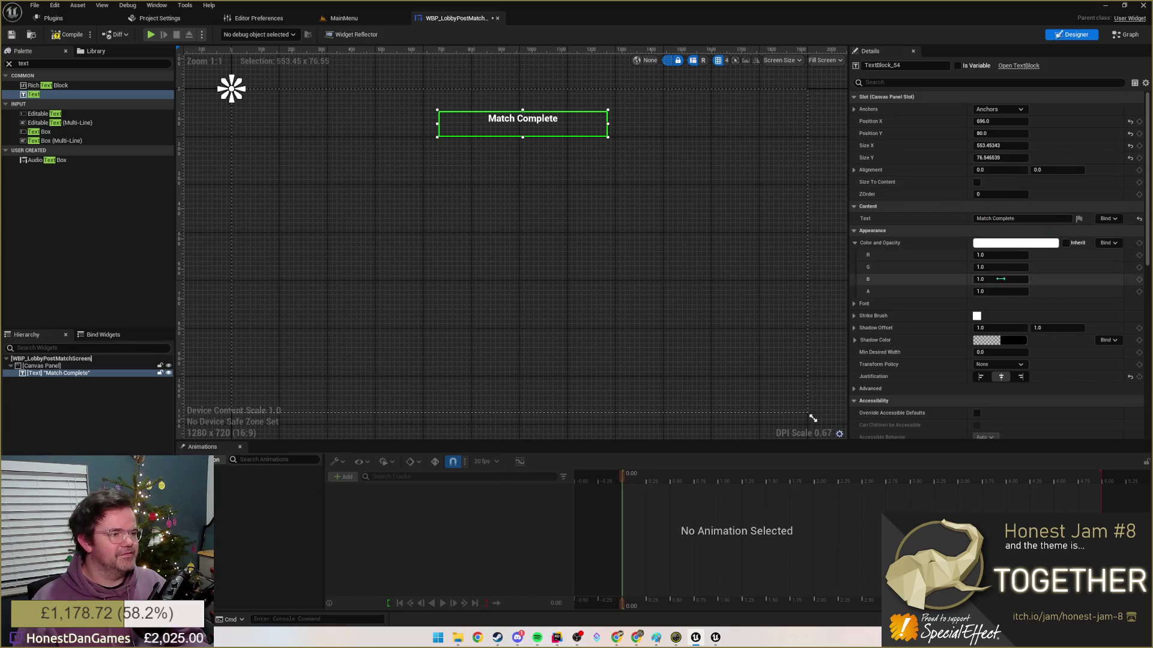
- Raise the title's font size and make its box taller to fit
{"action": "left_click", "coordinate": [855, 302]}
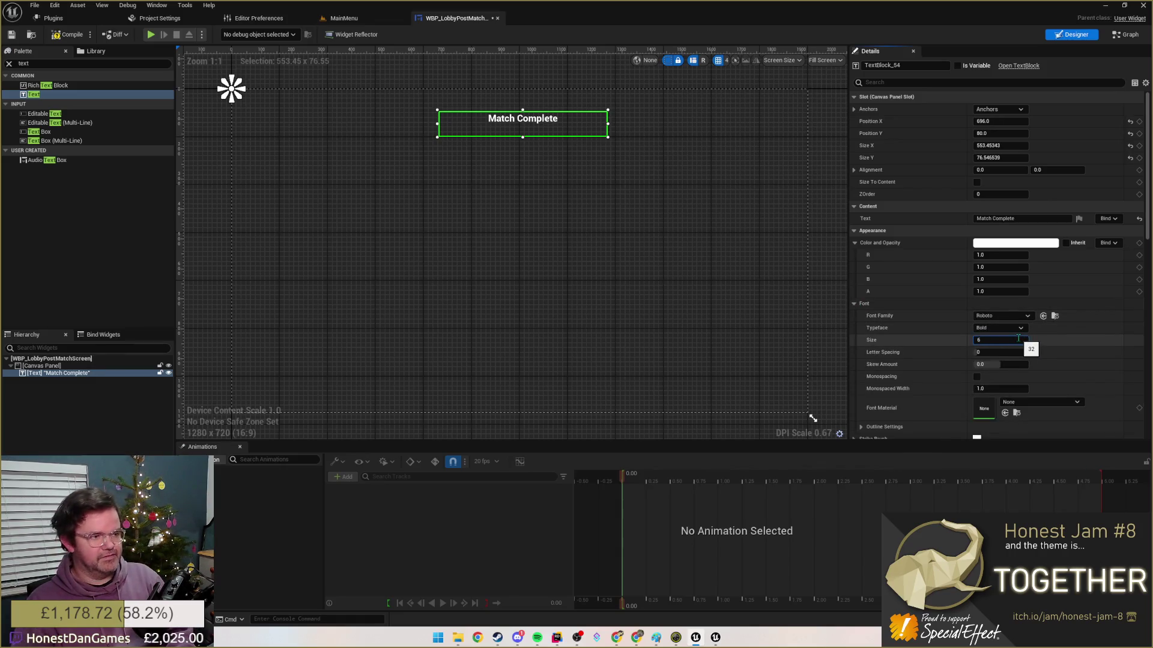
{"action": "type", "text": "4"}
{"action": "key", "text": "Return"}
{"action": "left_click", "coordinate": [360, 270]}
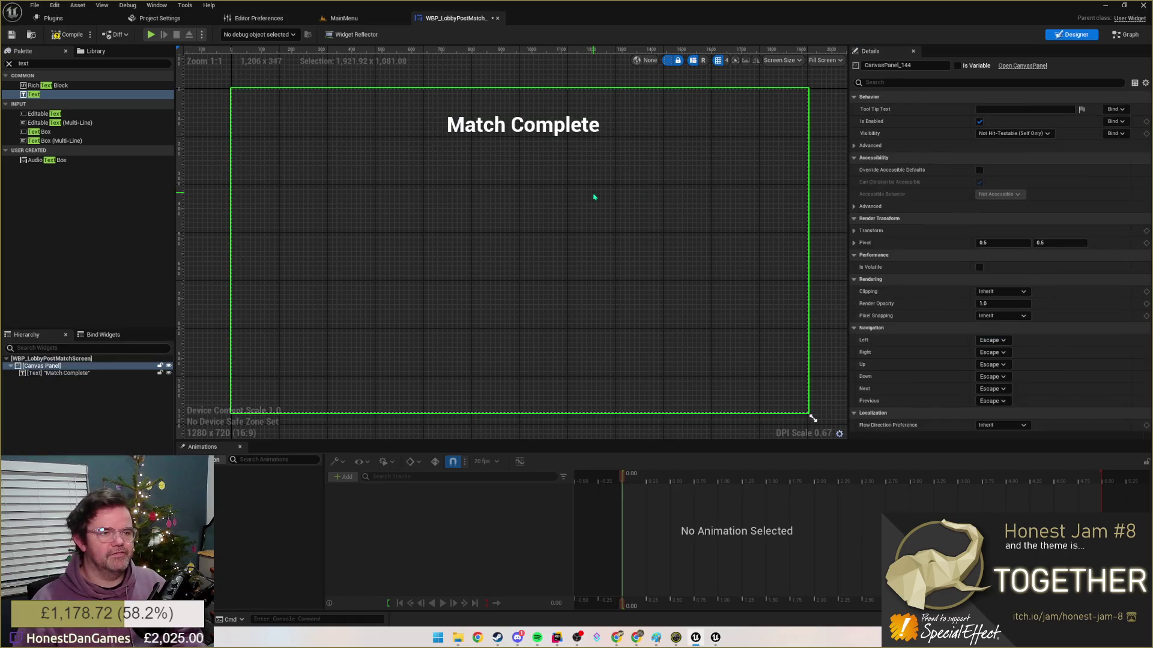
{"action": "left_click", "coordinate": [469, 131]}
{"action": "left_click_drag", "start_coordinate": [522, 138], "coordinate": [522, 146]}
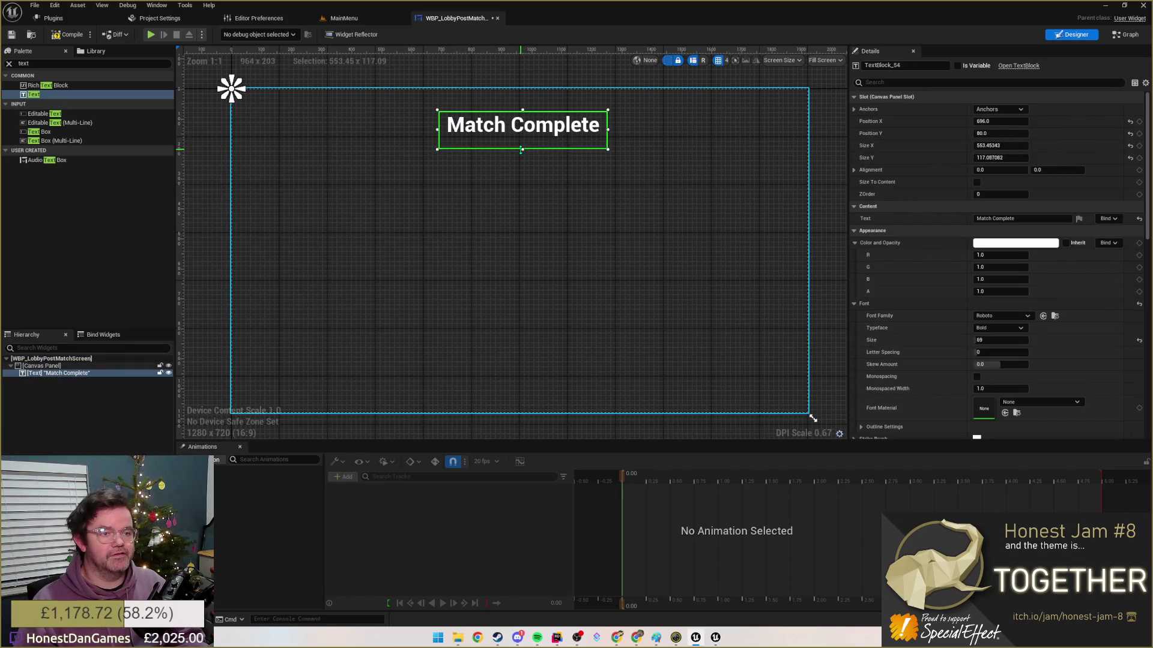
{"action": "left_click", "coordinate": [421, 177]}
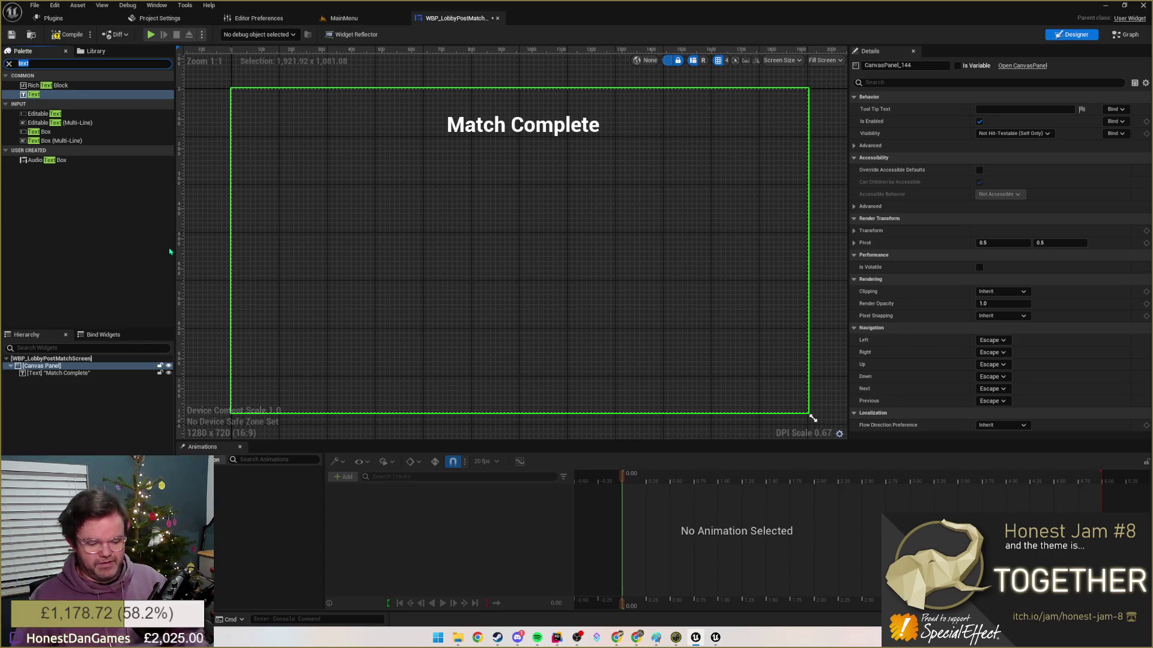
{"action": "type", "text": "ho"}
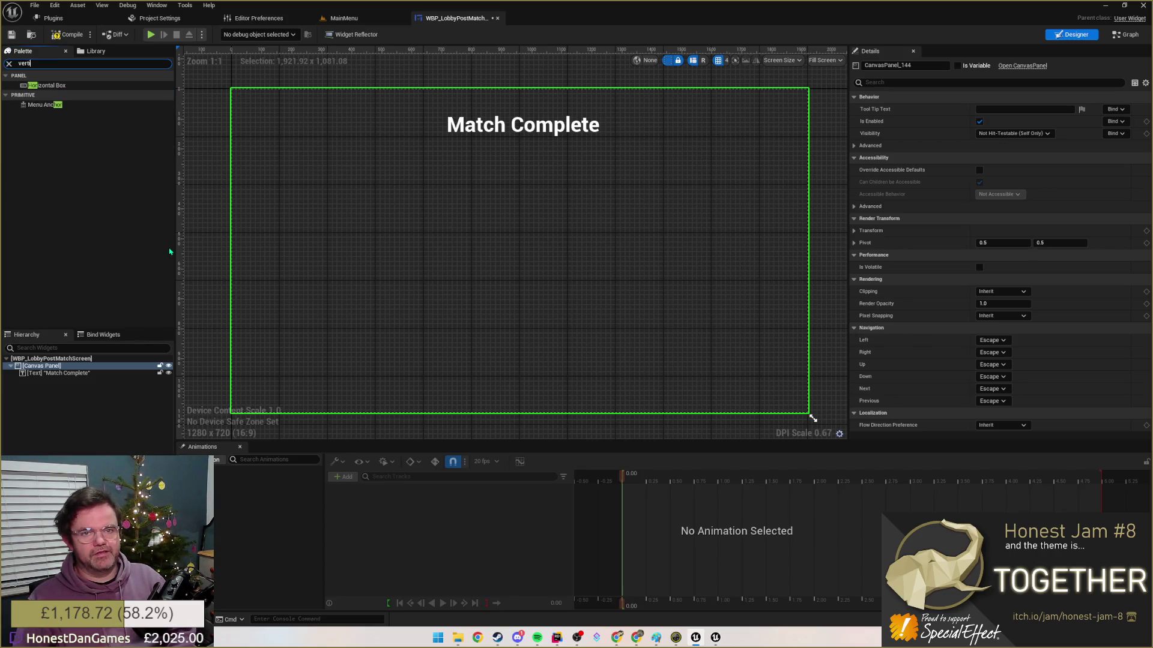
- Add a Vertical Box holding a text, an image, and a Horizontal Box with a text block
{"action": "mouse_move", "coordinate": [44, 85]}
{"action": "left_mouse_down"}
{"action": "mouse_move", "coordinate": [70, 372]}
{"action": "mouse_move", "coordinate": [333, 226]}
{"action": "mouse_move", "coordinate": [460, 348]}
{"action": "left_mouse_up"}
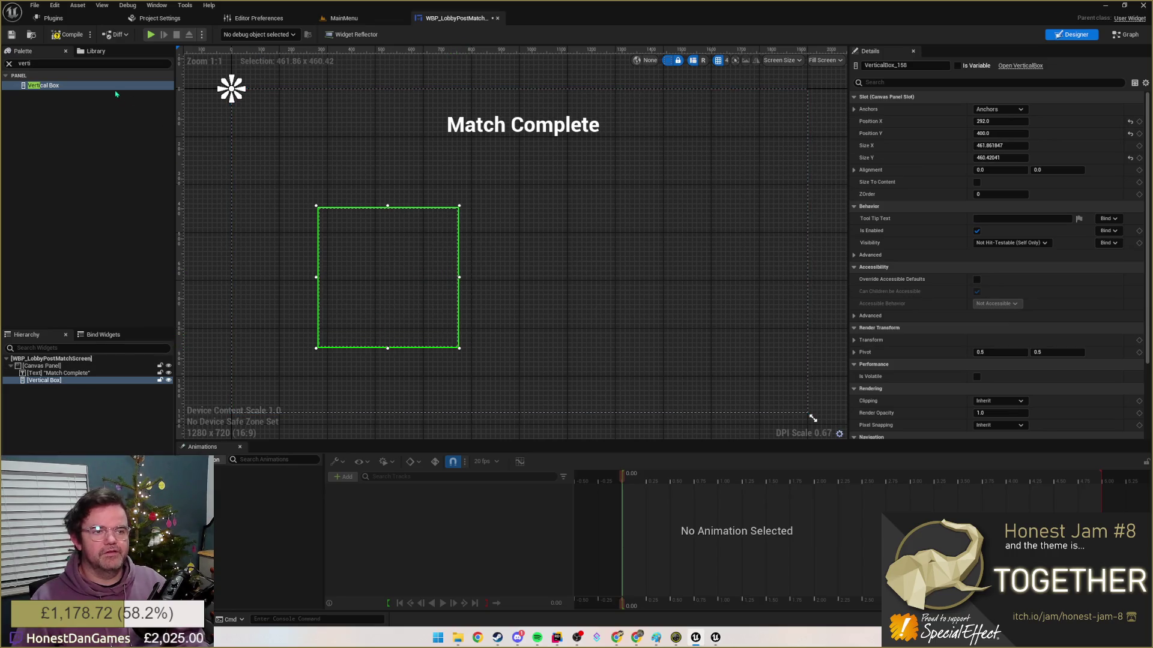
{"action": "type", "text": "text"}
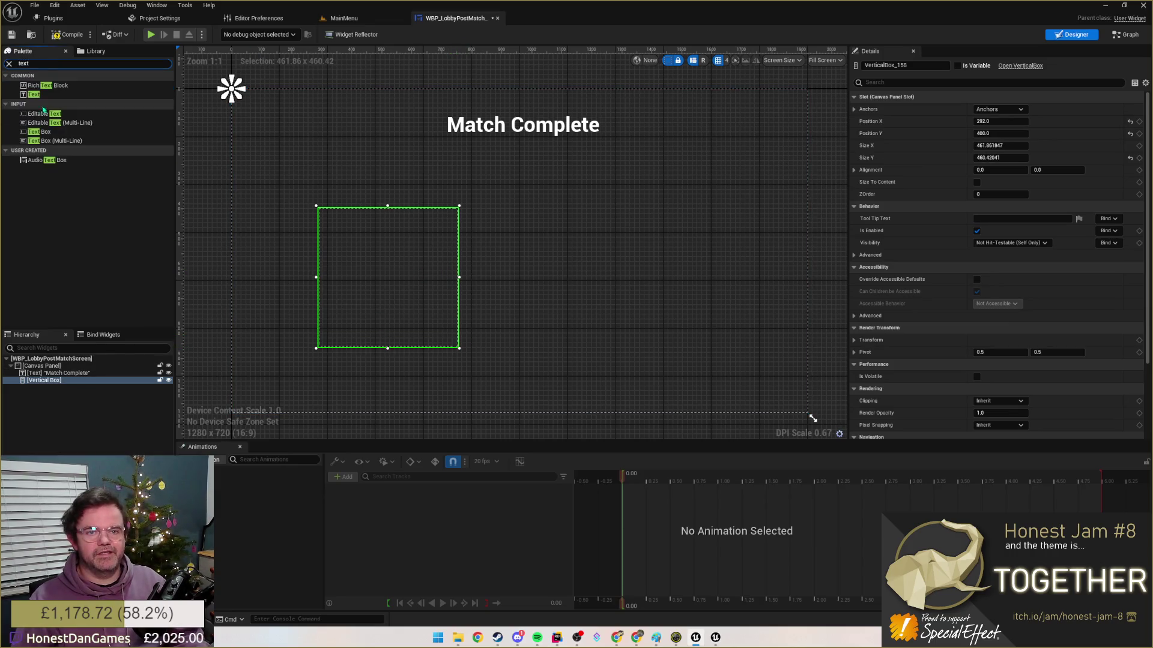
{"action": "left_click_drag", "start_coordinate": [54, 94], "coordinate": [374, 235]}
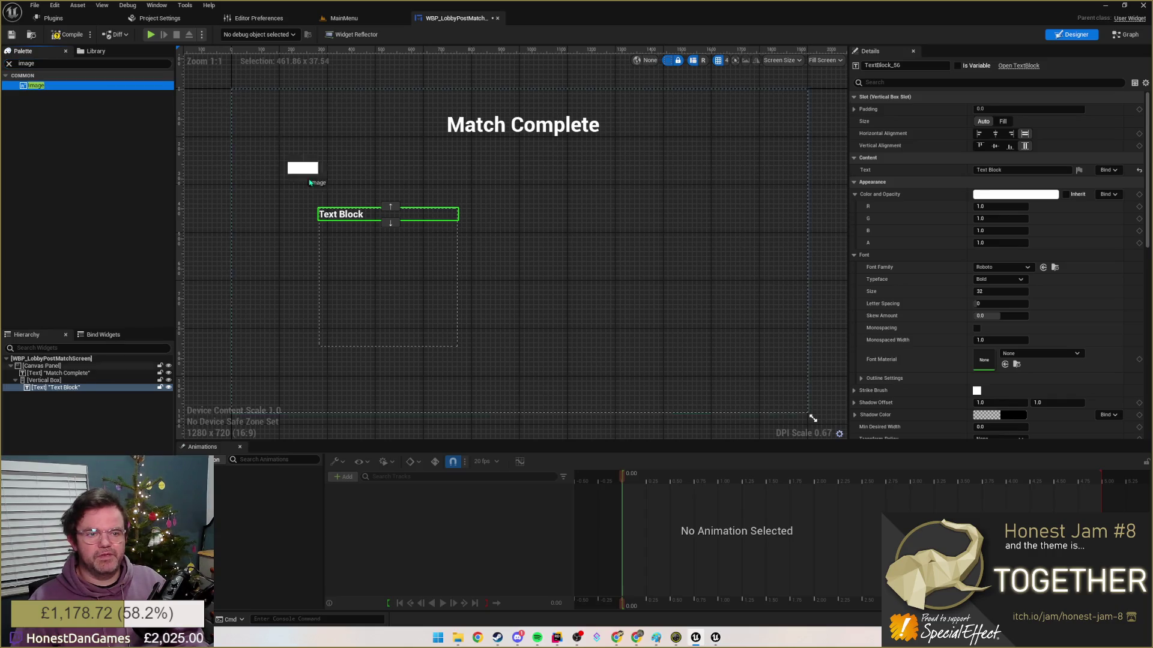
{"action": "left_click_drag", "start_coordinate": [36, 86], "coordinate": [367, 233]}
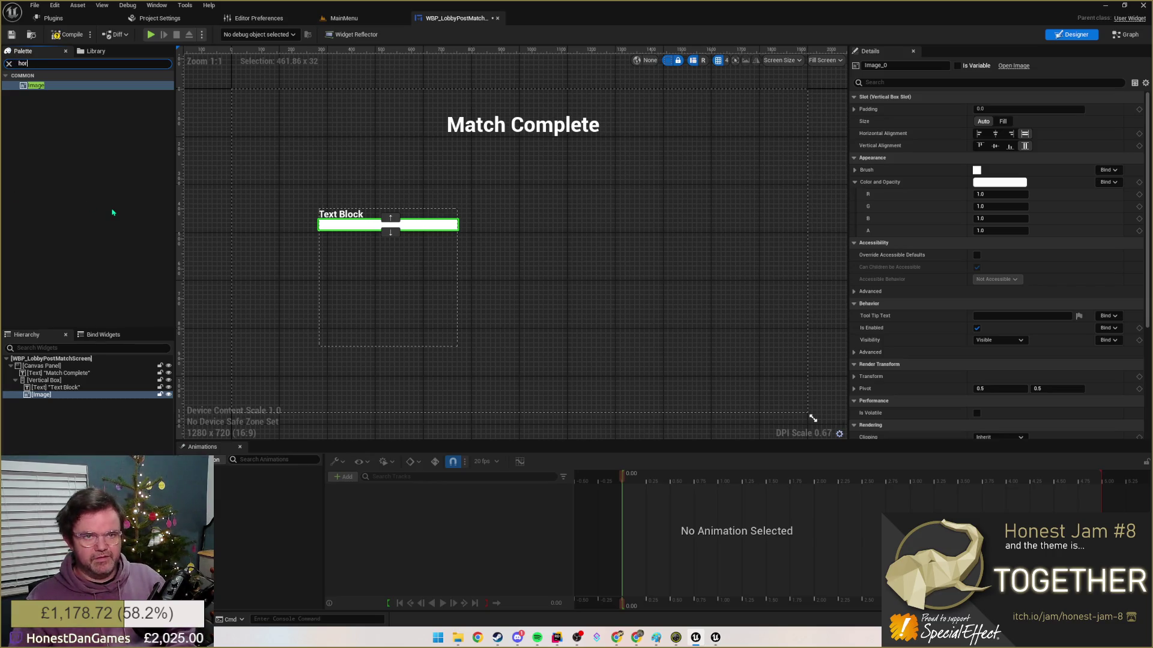
{"action": "type", "text": "izon"}
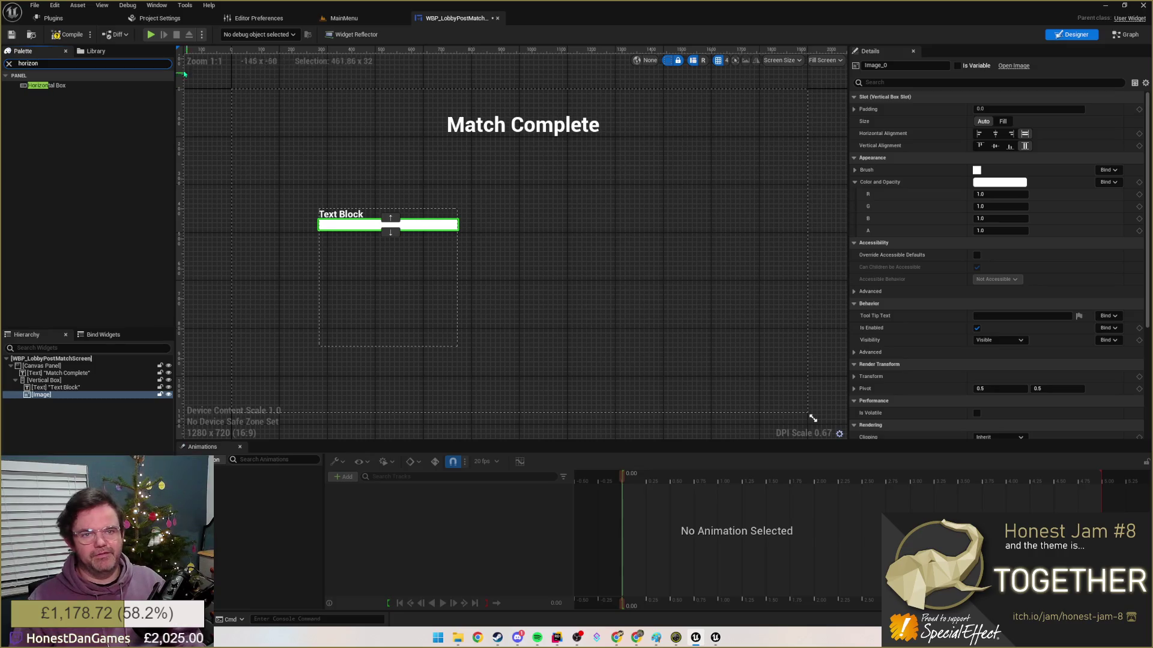
{"action": "left_click_drag", "start_coordinate": [50, 84], "coordinate": [356, 254]}
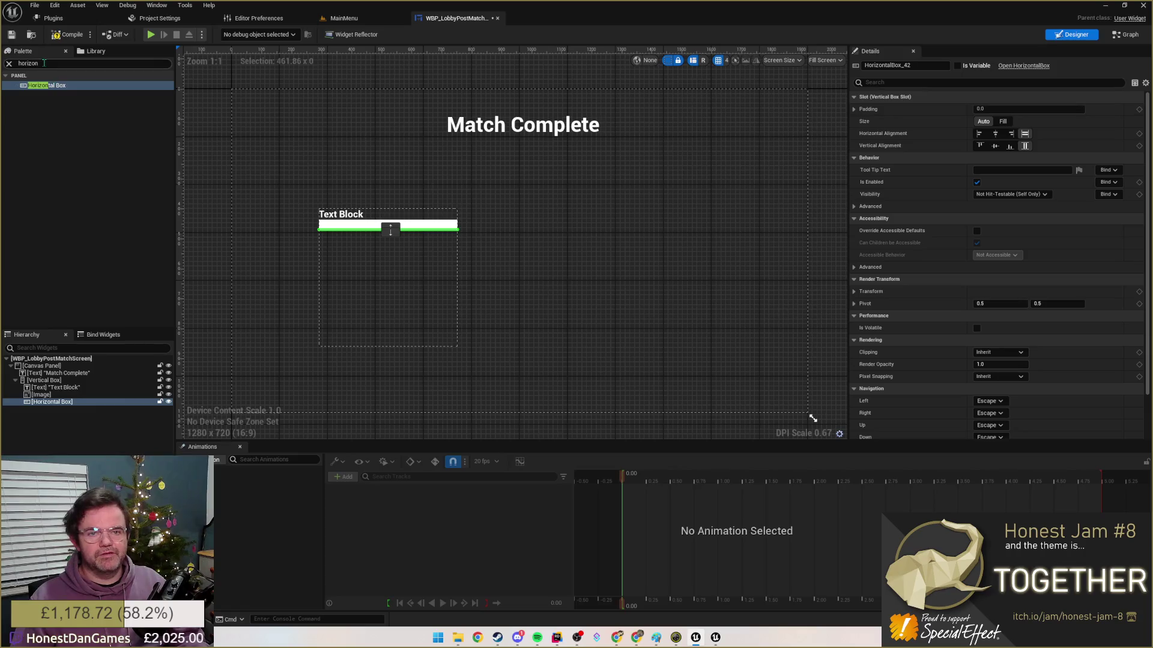
{"action": "type", "text": "text"}
{"action": "mouse_move", "coordinate": [33, 93]}
{"action": "left_mouse_down"}
{"action": "mouse_move", "coordinate": [338, 239]}
{"action": "mouse_move", "coordinate": [389, 230]}
{"action": "left_mouse_up"}
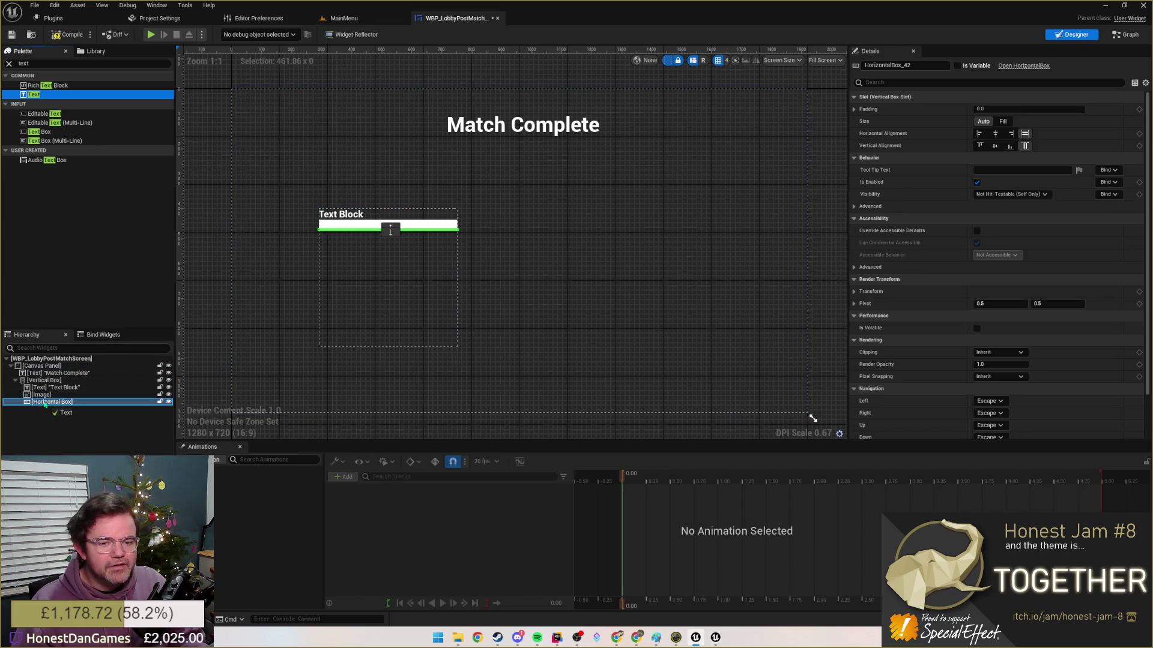
- Rename the top text to 'Player Name'
{"action": "left_click", "coordinate": [56, 387]}
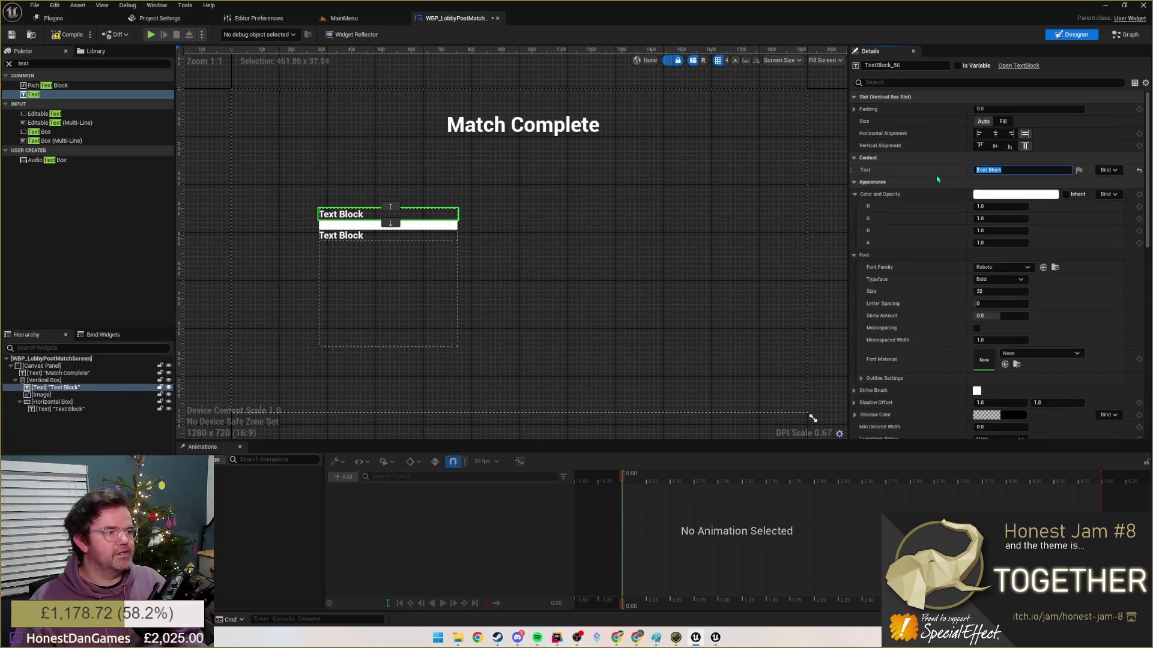
{"action": "type", "text": "Player Name"}
{"action": "key", "text": "Return"}
{"action": "left_click", "coordinate": [41, 394]}
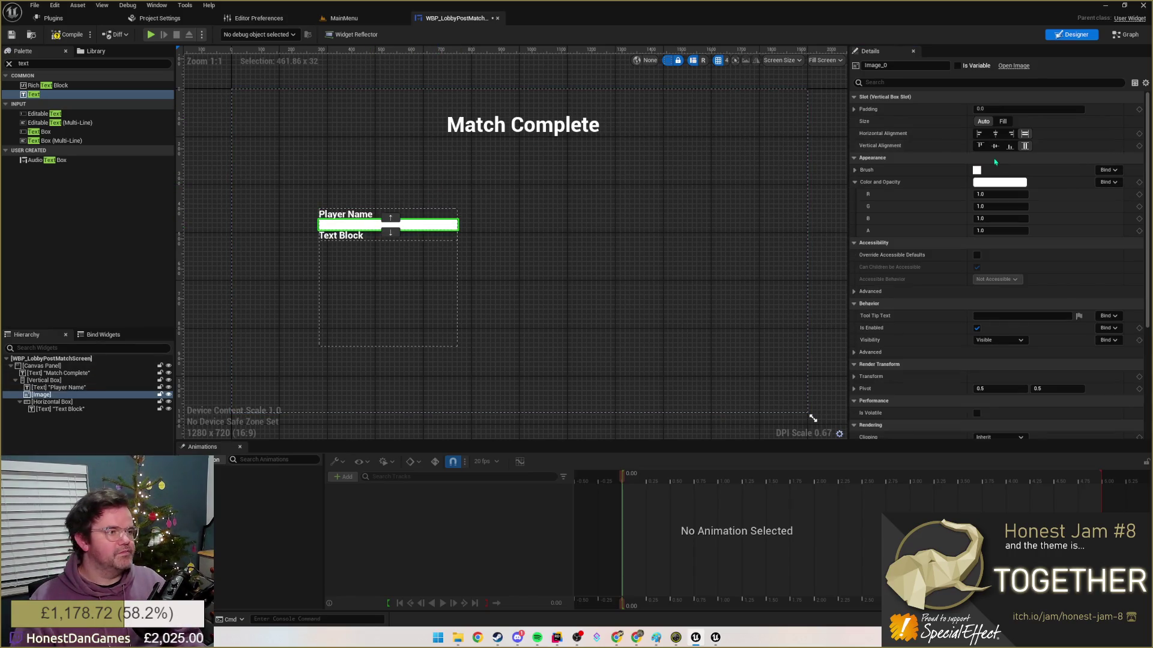
- Wrap the image in a Scale Box, try Fill alignment, then return it to Auto sizing
{"action": "right_click", "coordinate": [365, 227]}
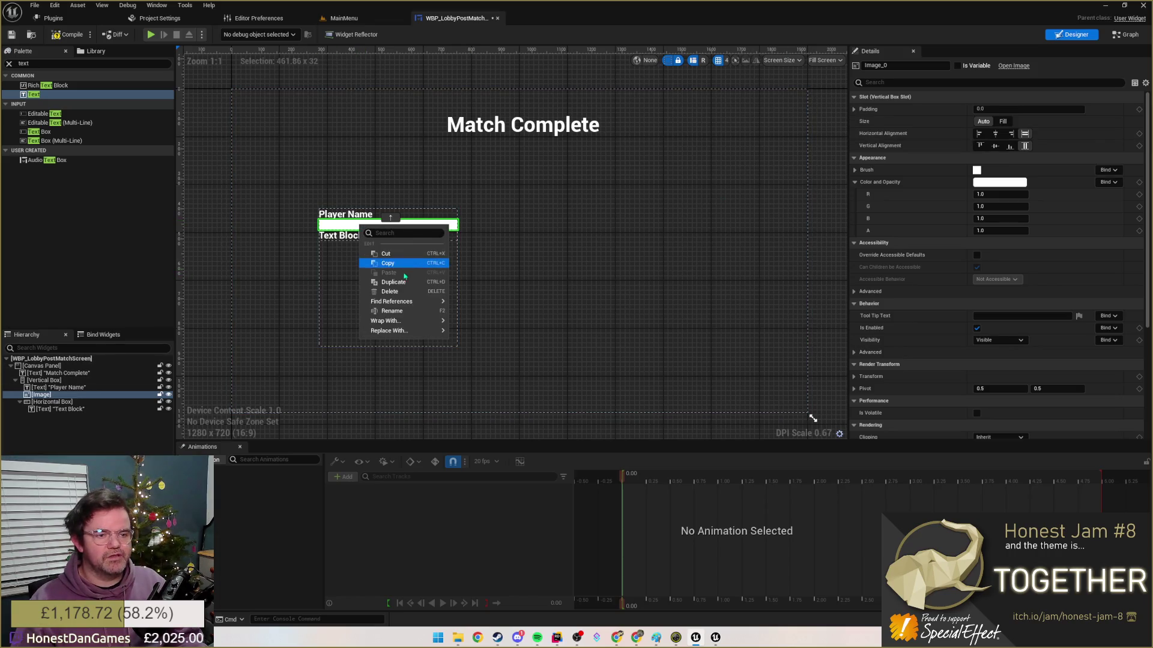
{"action": "mouse_move", "coordinate": [388, 321]}
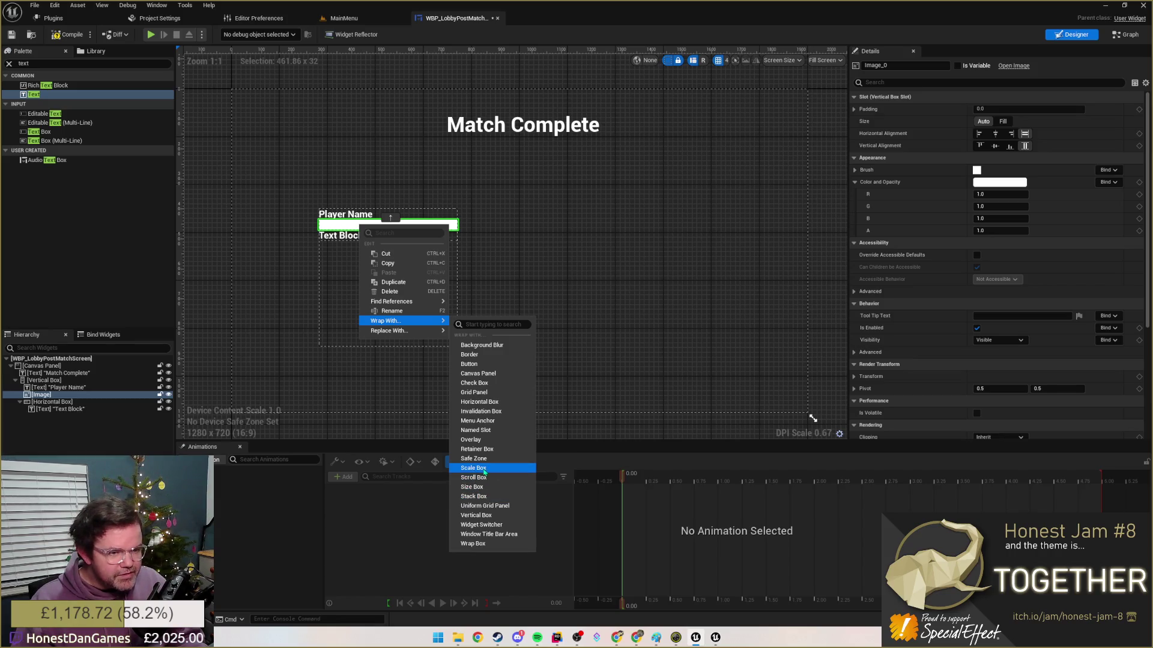
{"action": "left_click", "coordinate": [484, 469]}
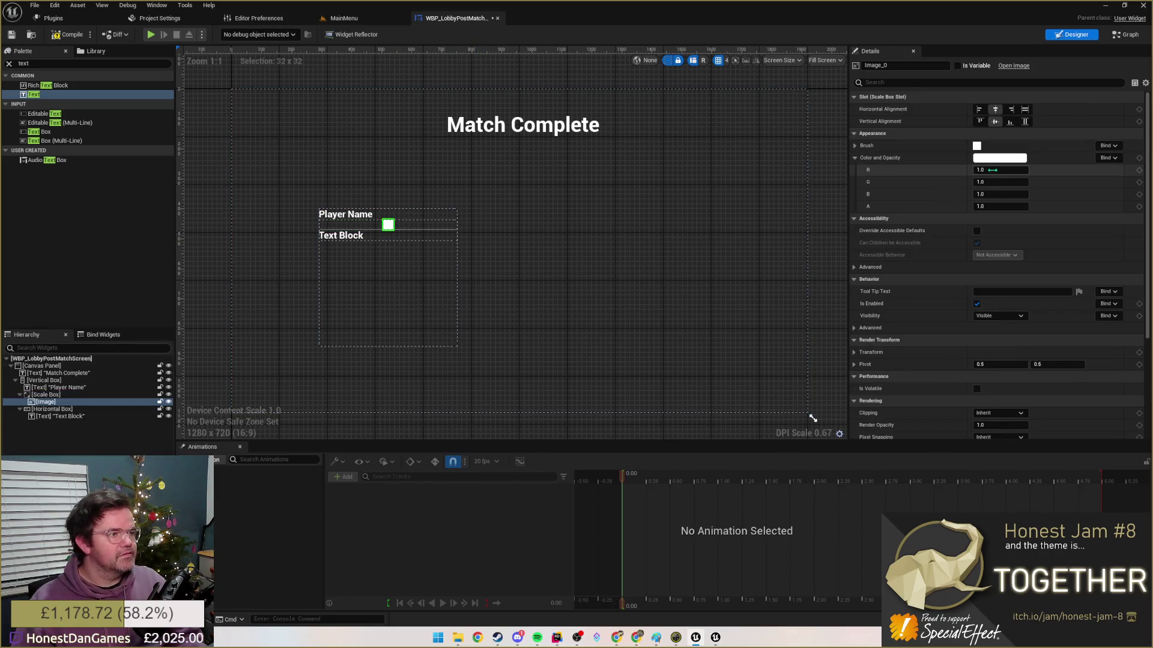
{"action": "left_click", "coordinate": [376, 224]}
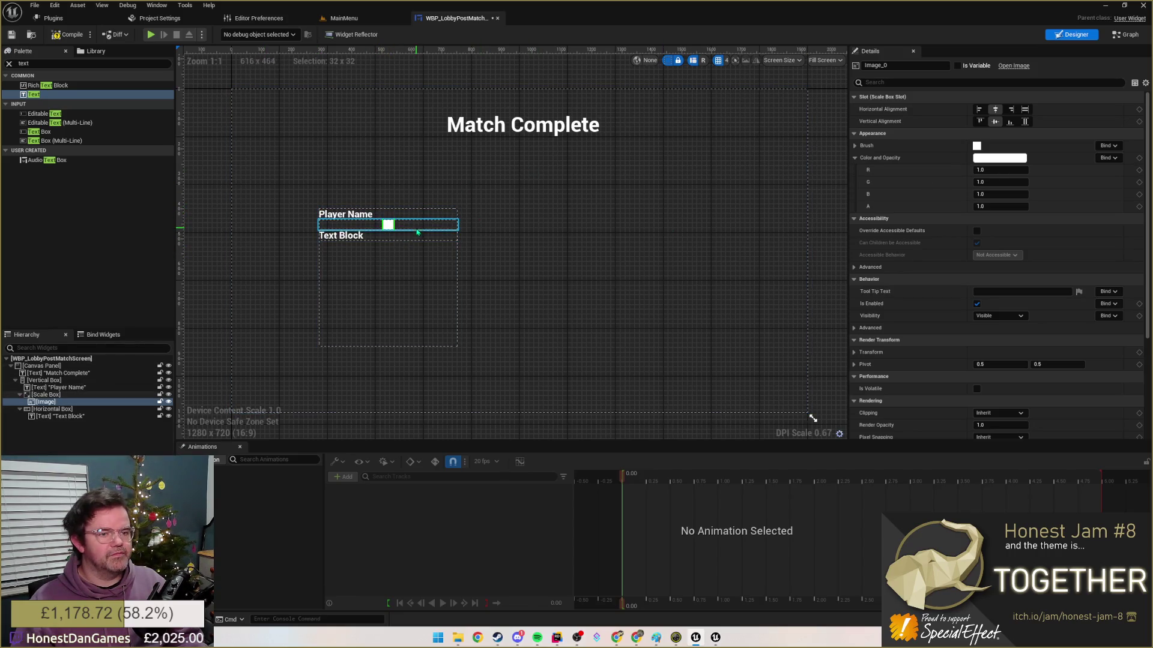
{"action": "left_click", "coordinate": [389, 227]}
{"action": "left_click", "coordinate": [1025, 134]}
{"action": "left_click", "coordinate": [1004, 121]}
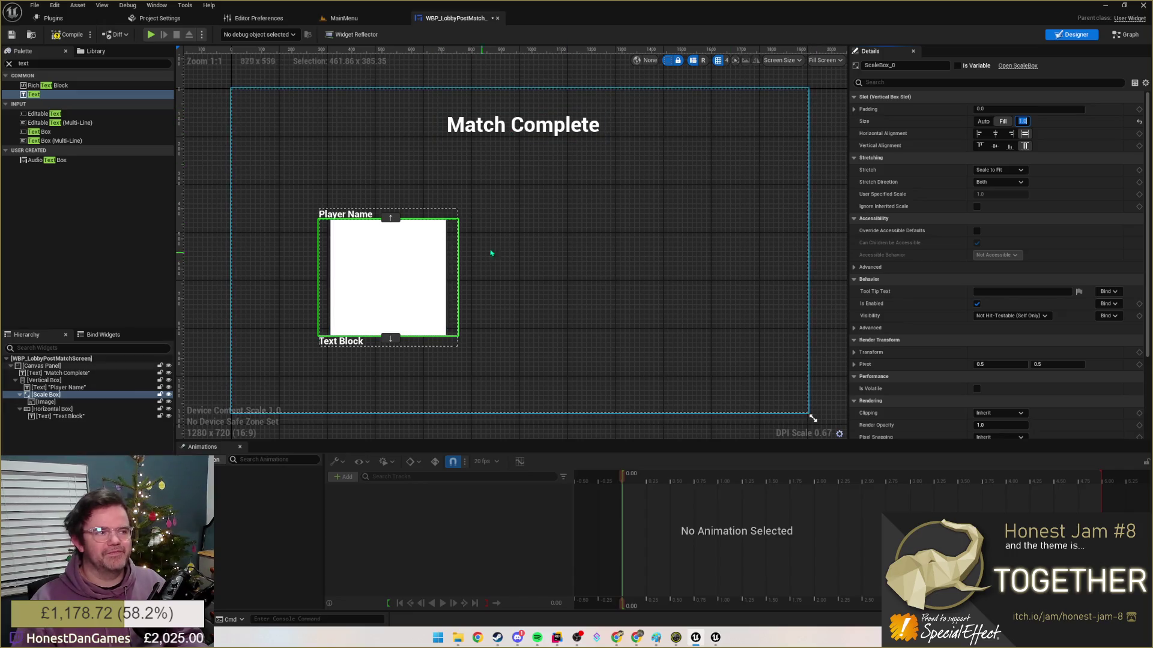
{"action": "left_click", "coordinate": [984, 121]}
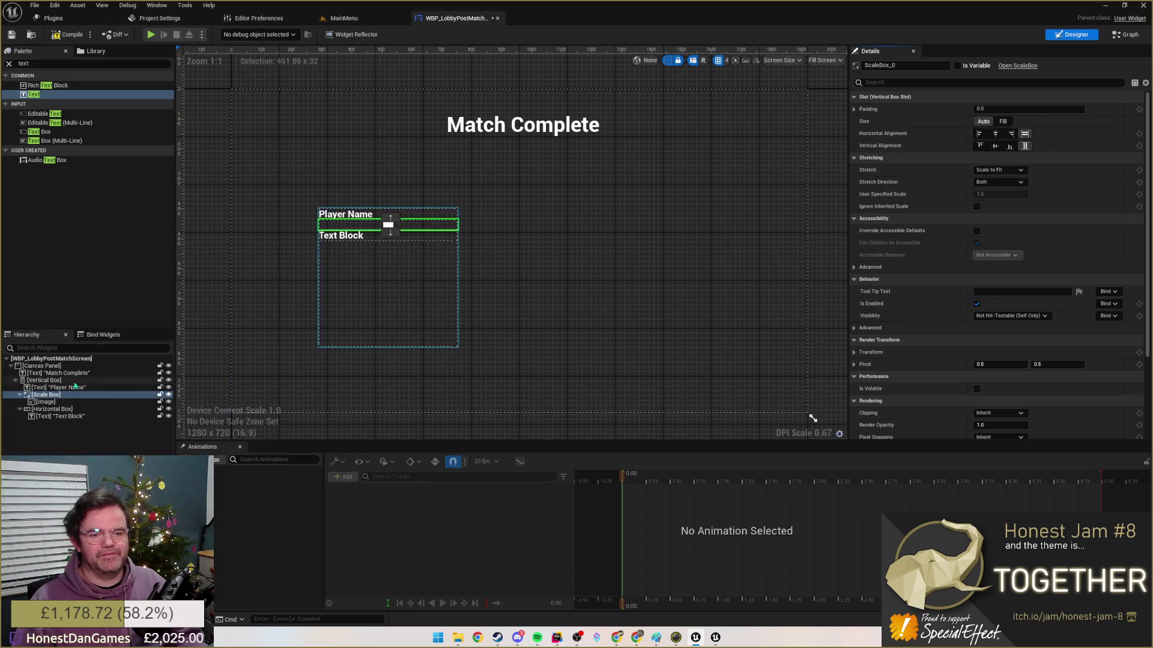
- Wrap the Scale Box in a Size Box with minimum desired width and height of 200
{"action": "right_click", "coordinate": [46, 395]}
{"action": "mouse_move", "coordinate": [90, 414]}
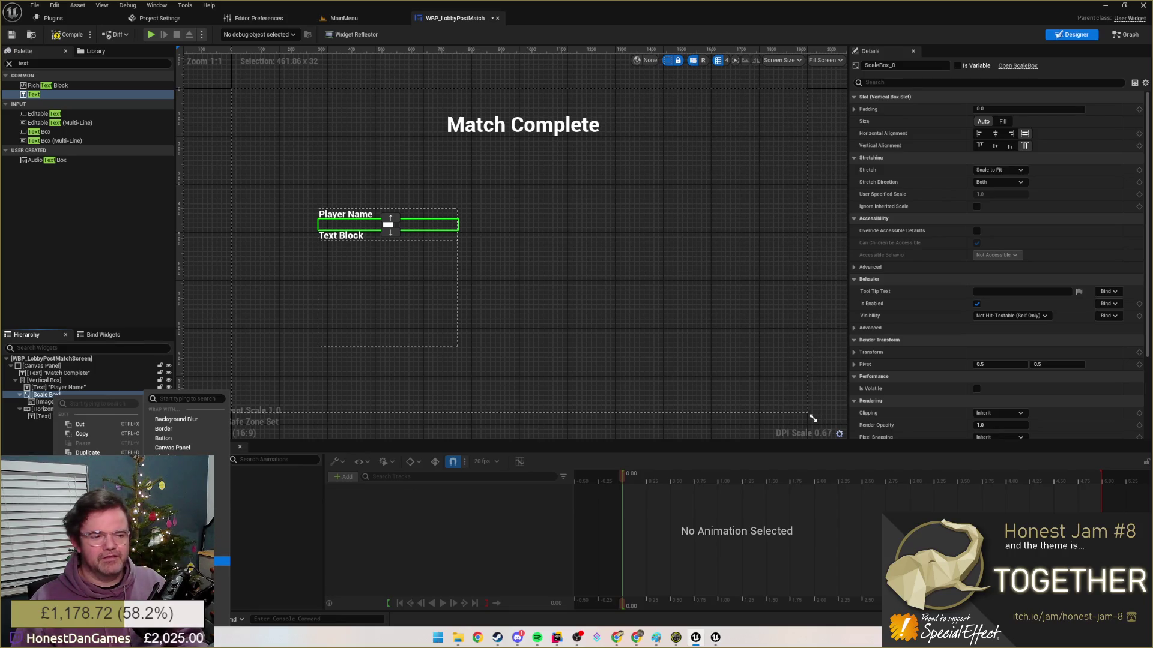
{"action": "left_click", "coordinate": [167, 460]}
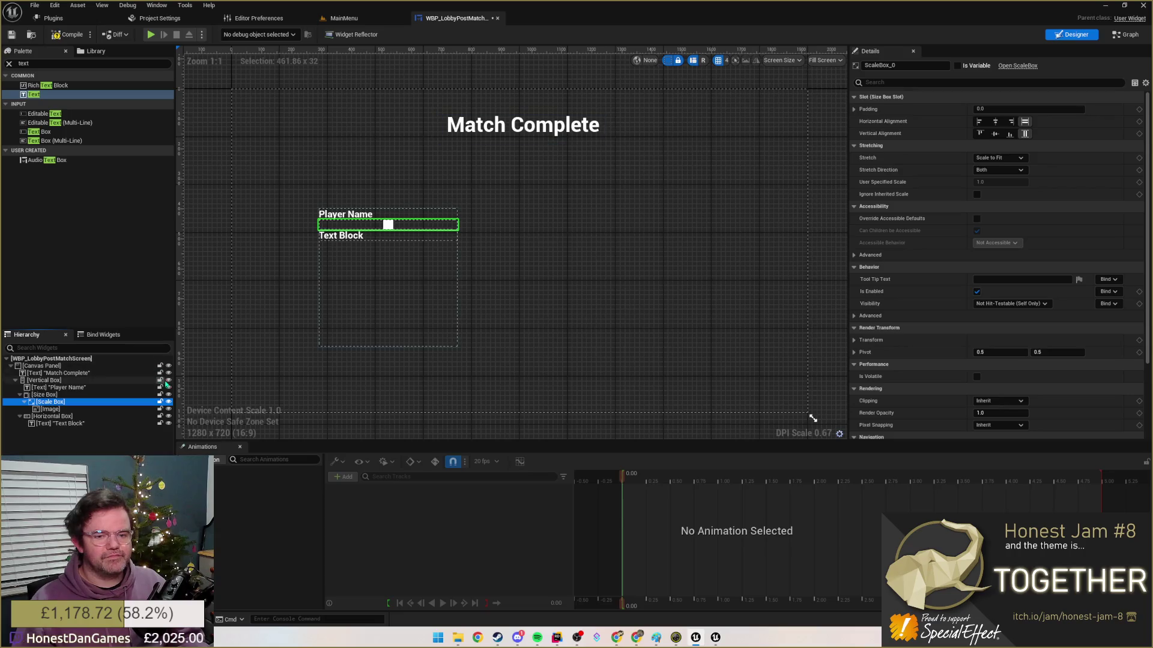
{"action": "left_click", "coordinate": [45, 395]}
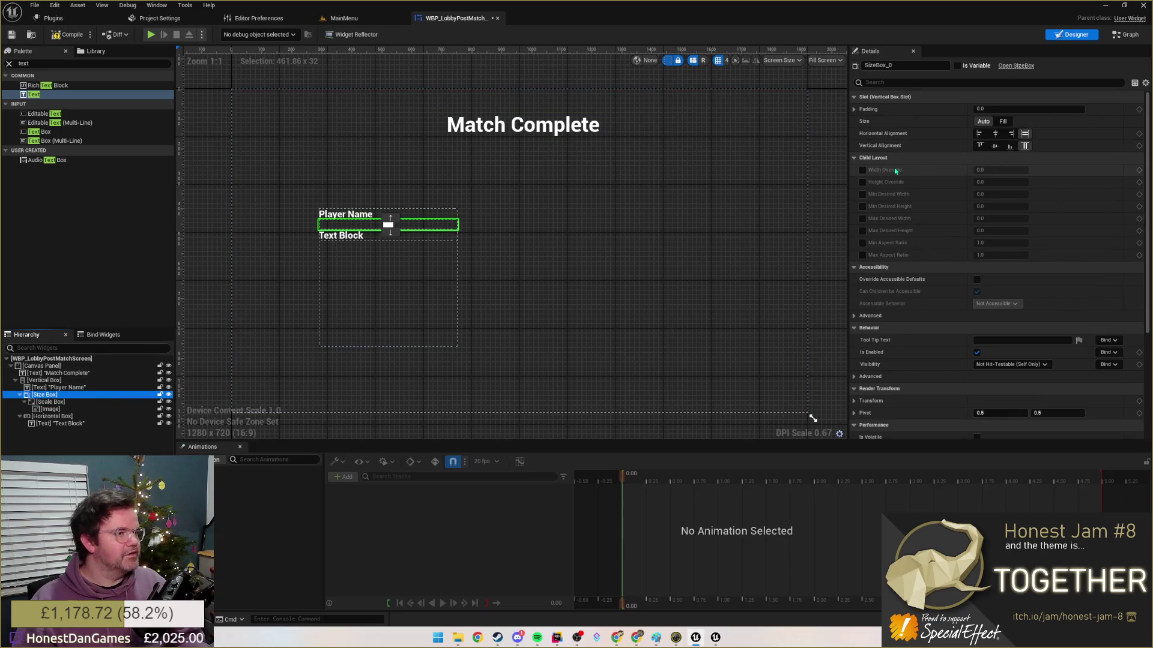
{"action": "left_click", "coordinate": [863, 195]}
{"action": "left_click", "coordinate": [982, 193]}
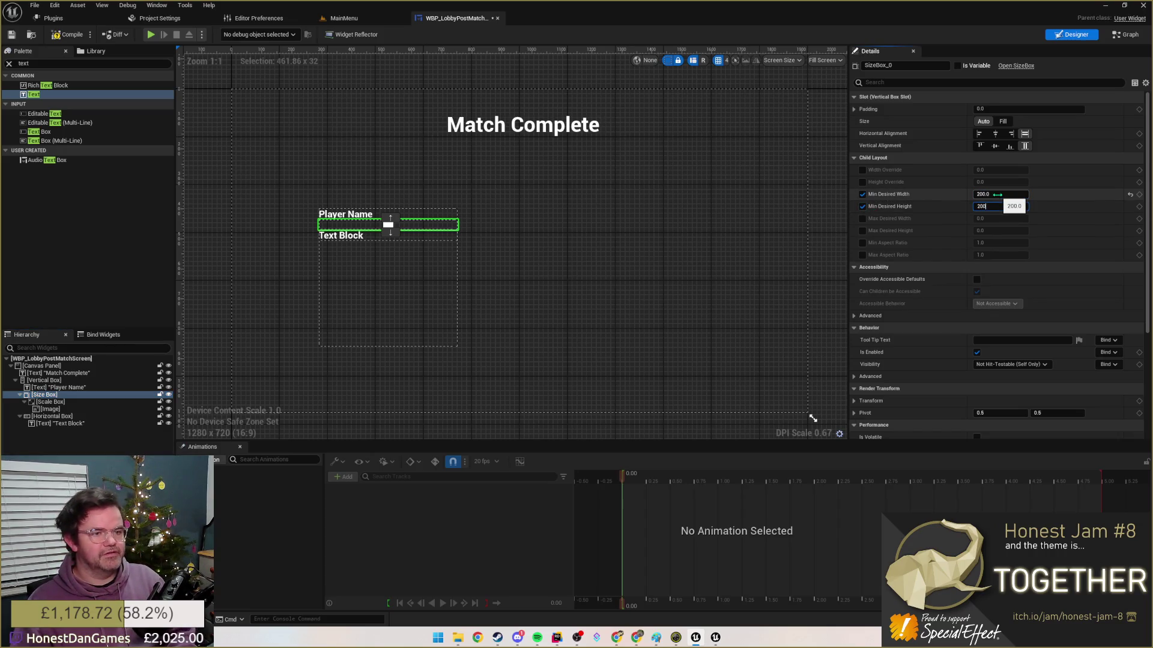
{"action": "key", "text": "Return"}
{"action": "left_click", "coordinate": [576, 297]}
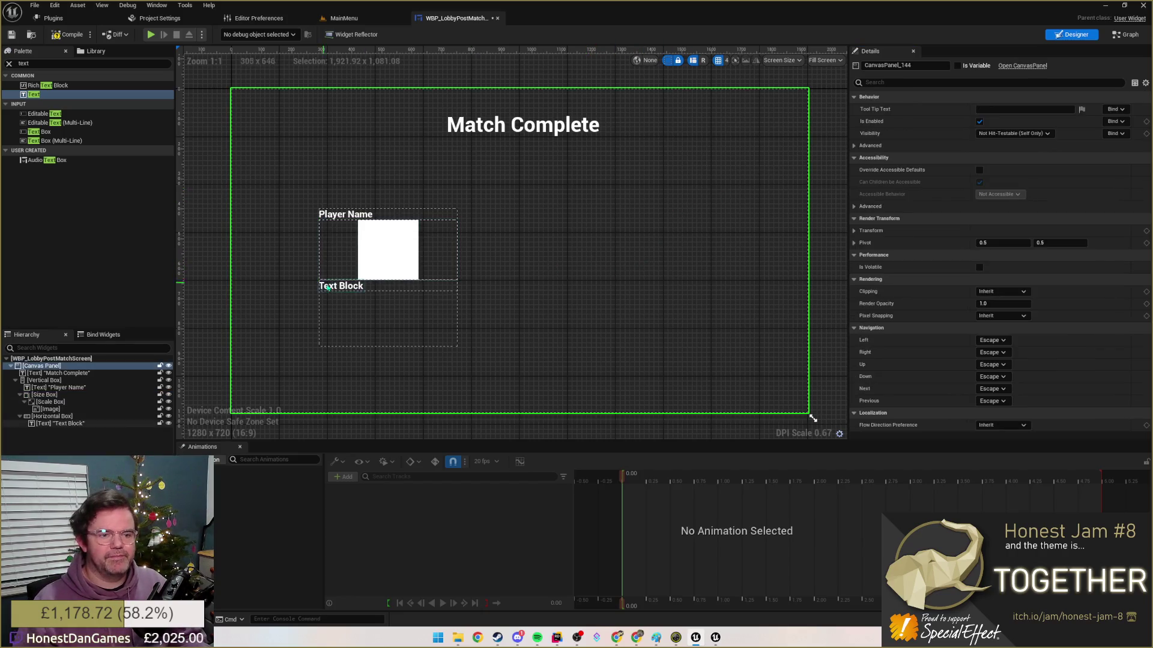
- Set the row text to 'Pecking Order' and duplicate it
{"action": "left_click", "coordinate": [64, 424]}
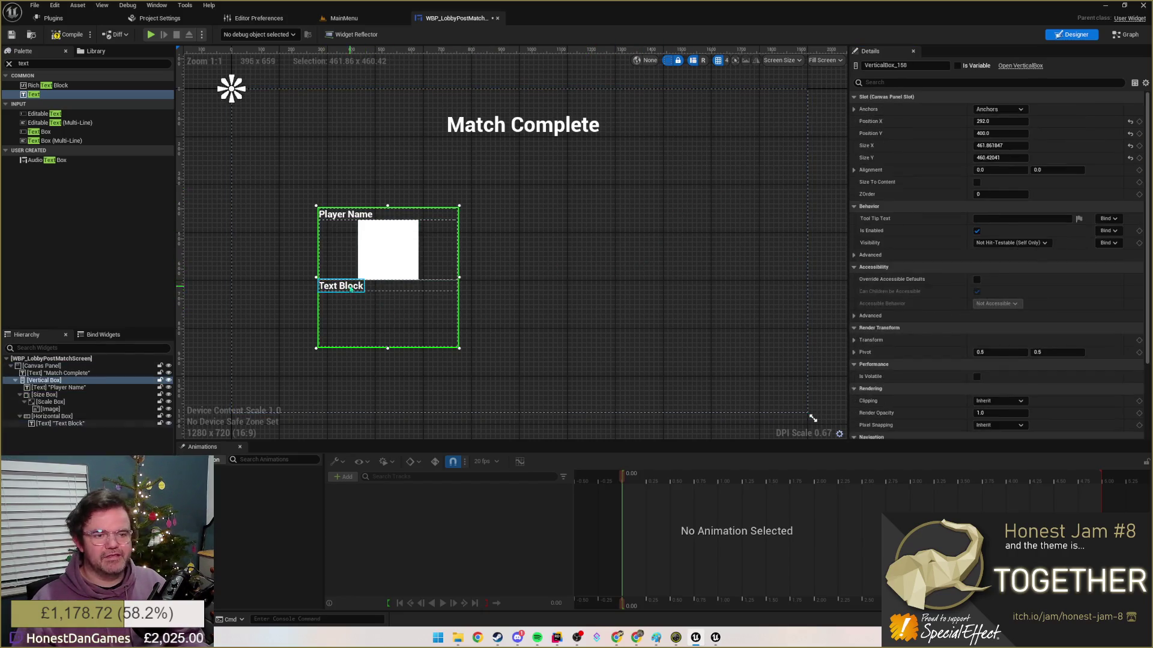
{"action": "left_click", "coordinate": [1009, 170]}
{"action": "type", "text": "Lv"}
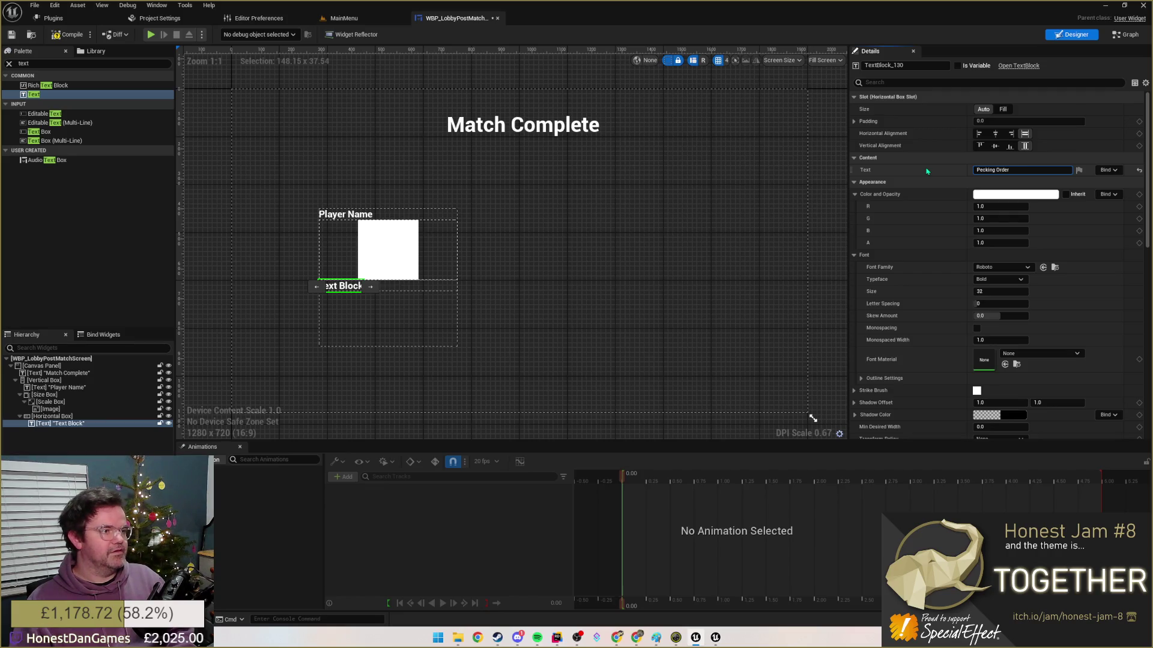
{"action": "key", "text": "Return"}
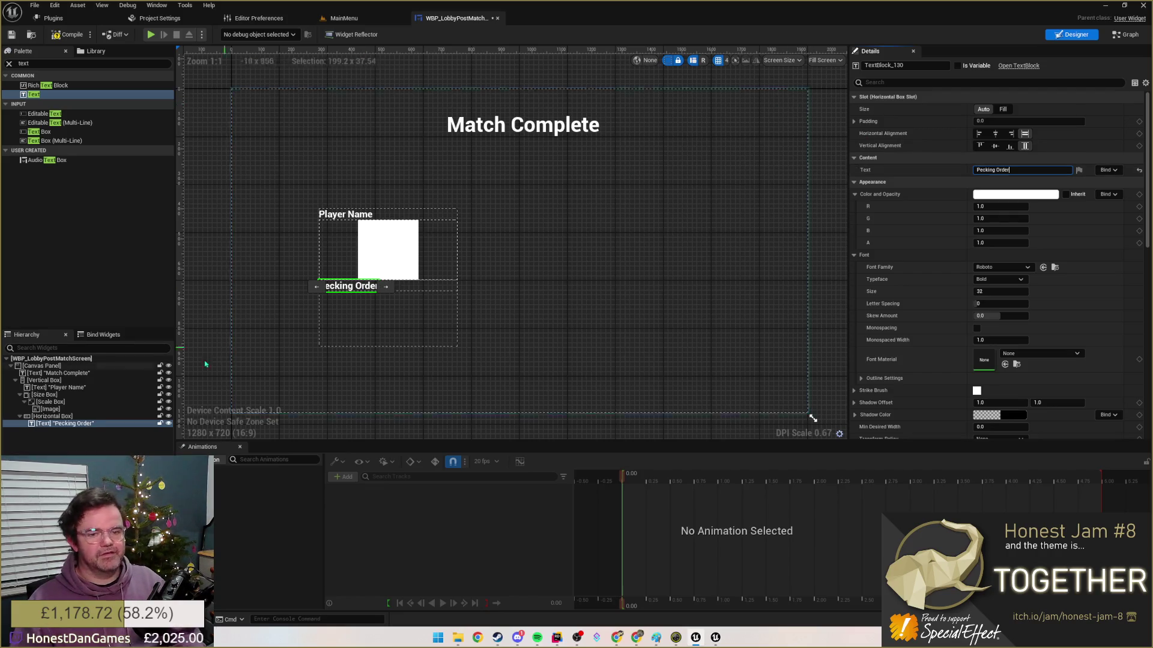
{"action": "left_click", "coordinate": [57, 424]}
{"action": "key", "text": "ctrl+d"}
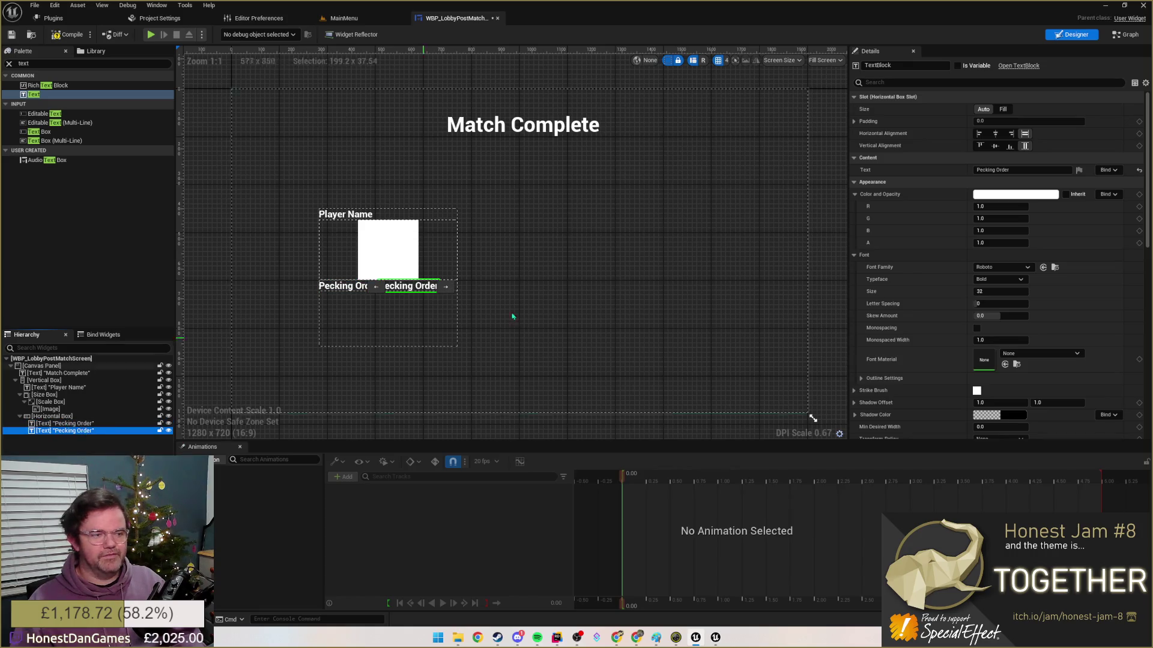
- Change the duplicate text to '1' and insert a Spacer between the two row texts
{"action": "left_click", "coordinate": [1019, 169]}
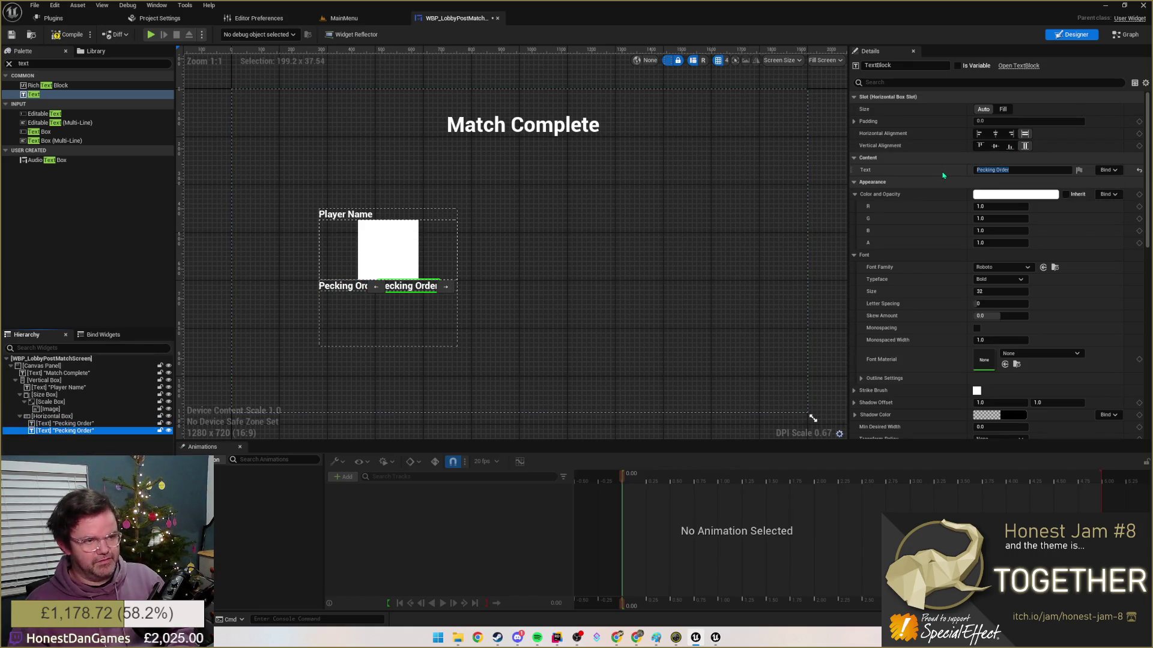
{"action": "left_click", "coordinate": [582, 288]}
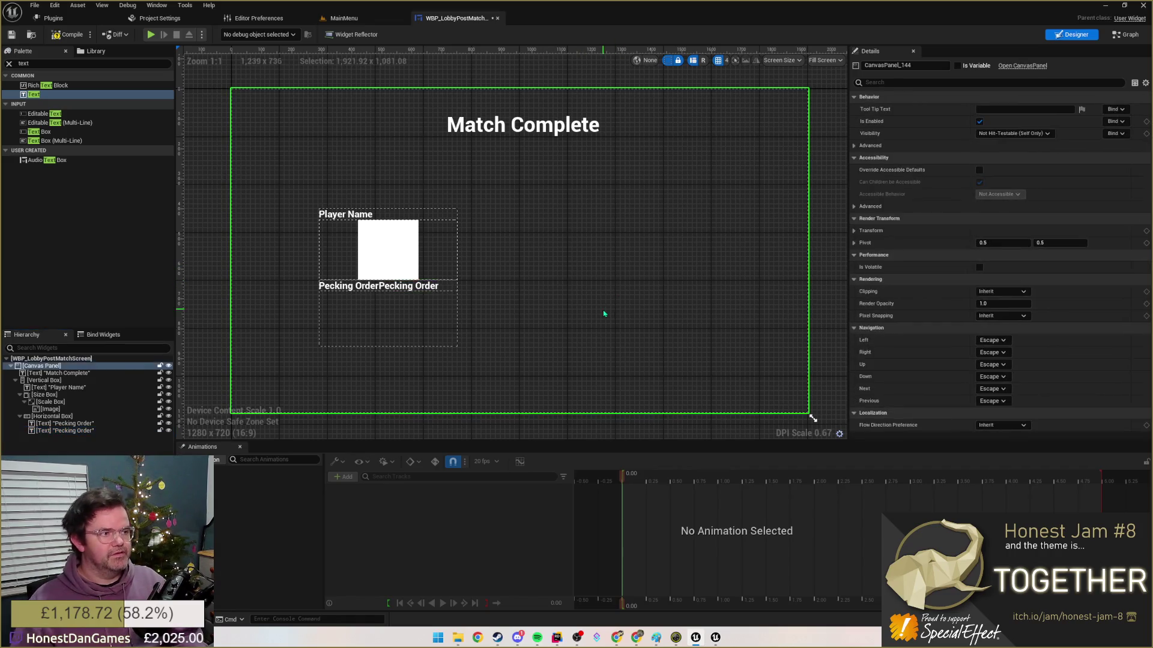
{"action": "left_click", "coordinate": [1009, 169]}
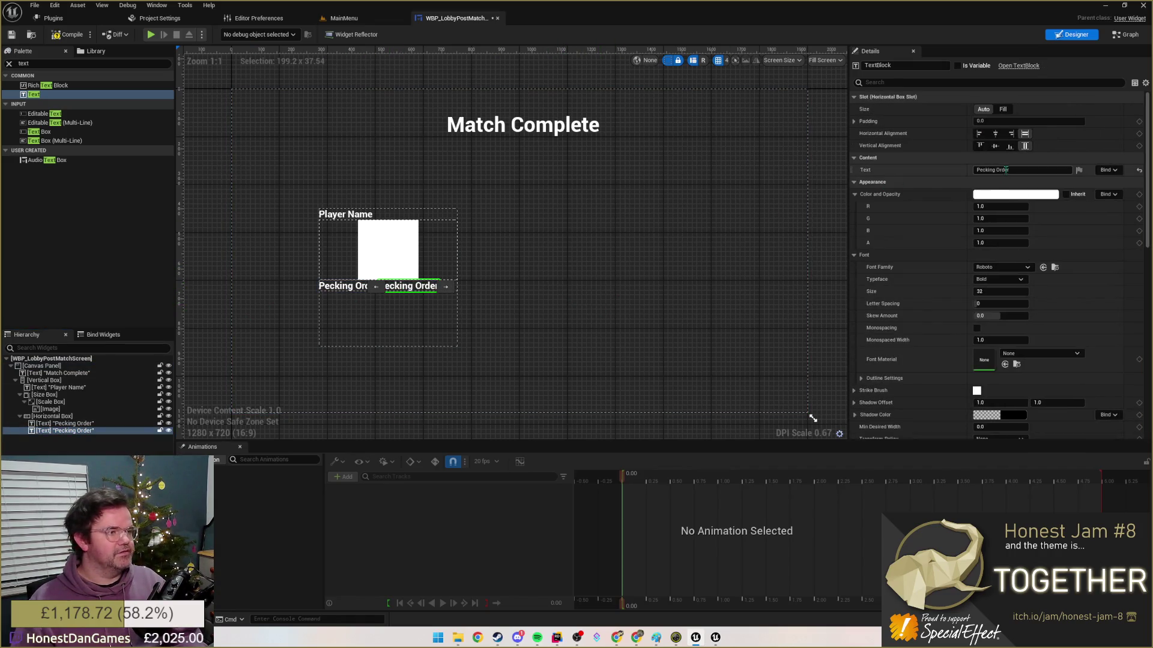
{"action": "type", "text": "1"}
{"action": "key", "text": "Return"}
{"action": "left_click", "coordinate": [523, 379]}
{"action": "left_click", "coordinate": [43, 366]}
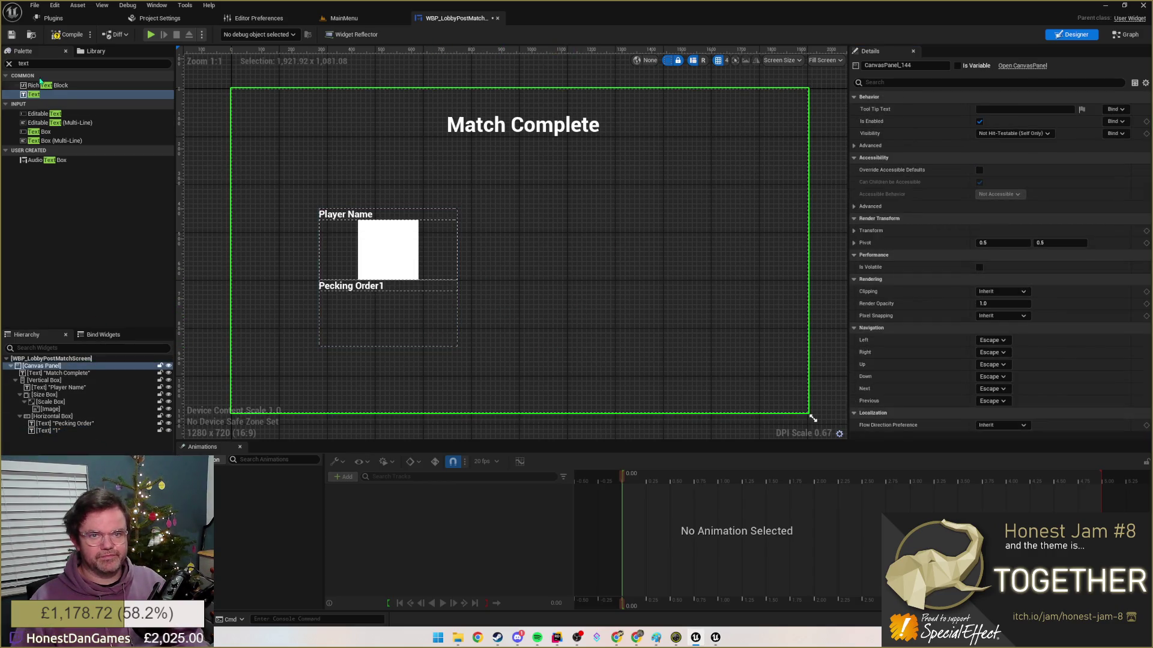
{"action": "type", "text": "space"}
{"action": "left_click_drag", "start_coordinate": [36, 85], "coordinate": [56, 431]}
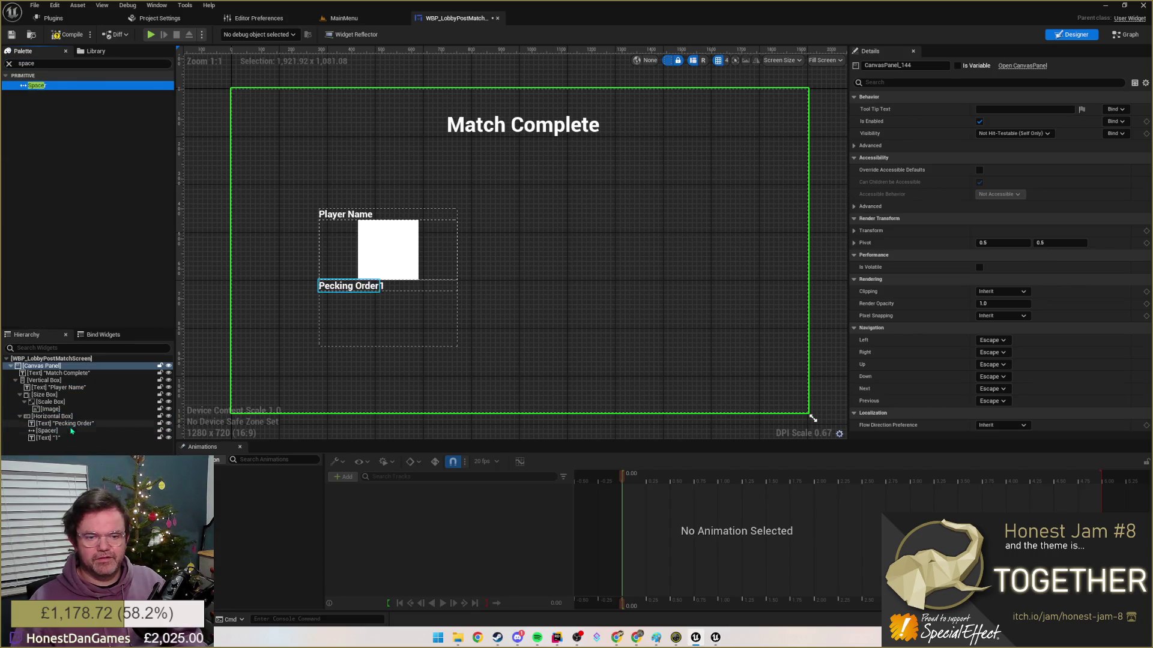
- Right-align the '1' text and make it fill the row
{"action": "left_click", "coordinate": [49, 438]}
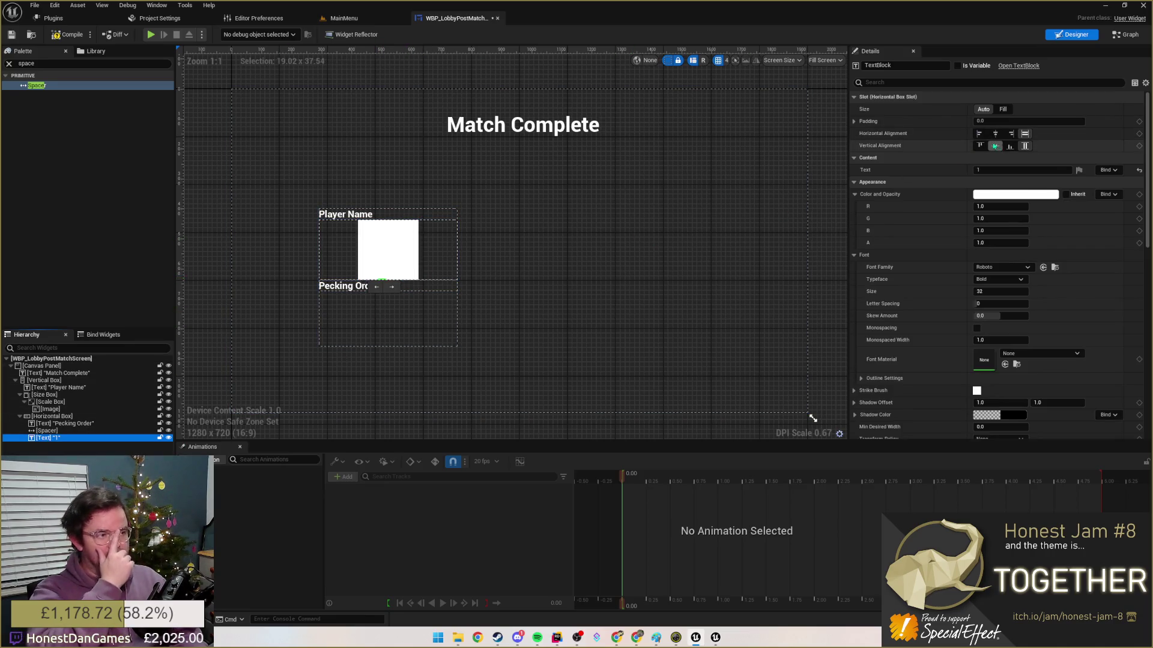
{"action": "left_click", "coordinate": [1010, 134]}
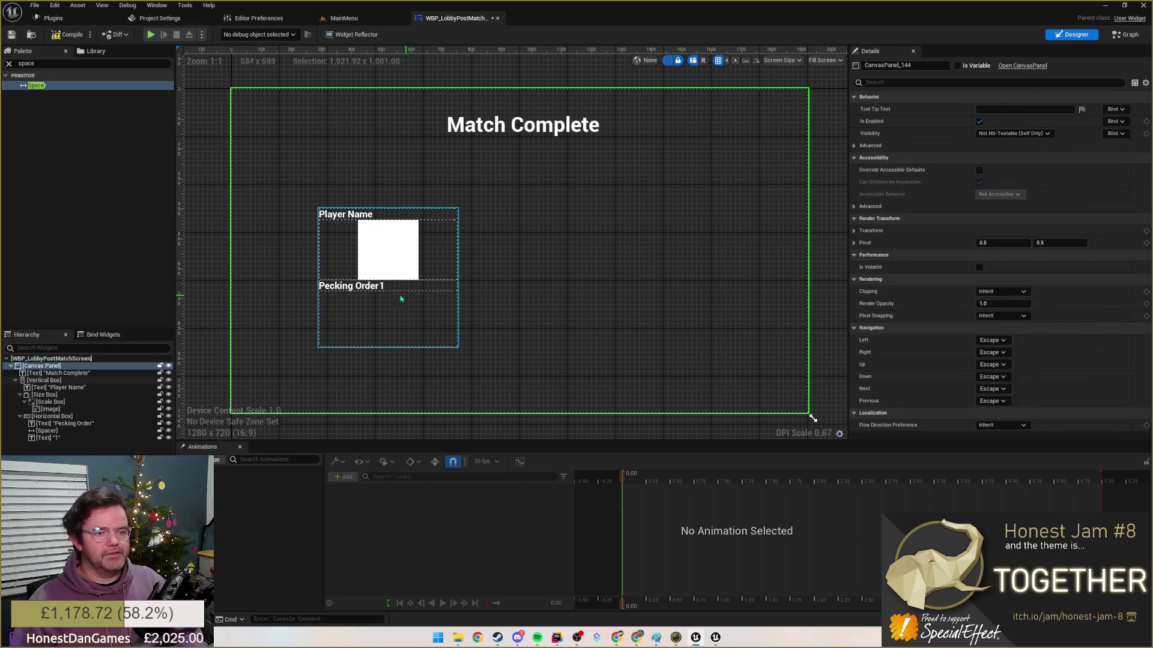
{"action": "left_click", "coordinate": [1002, 109]}
{"action": "left_click", "coordinate": [628, 277]}
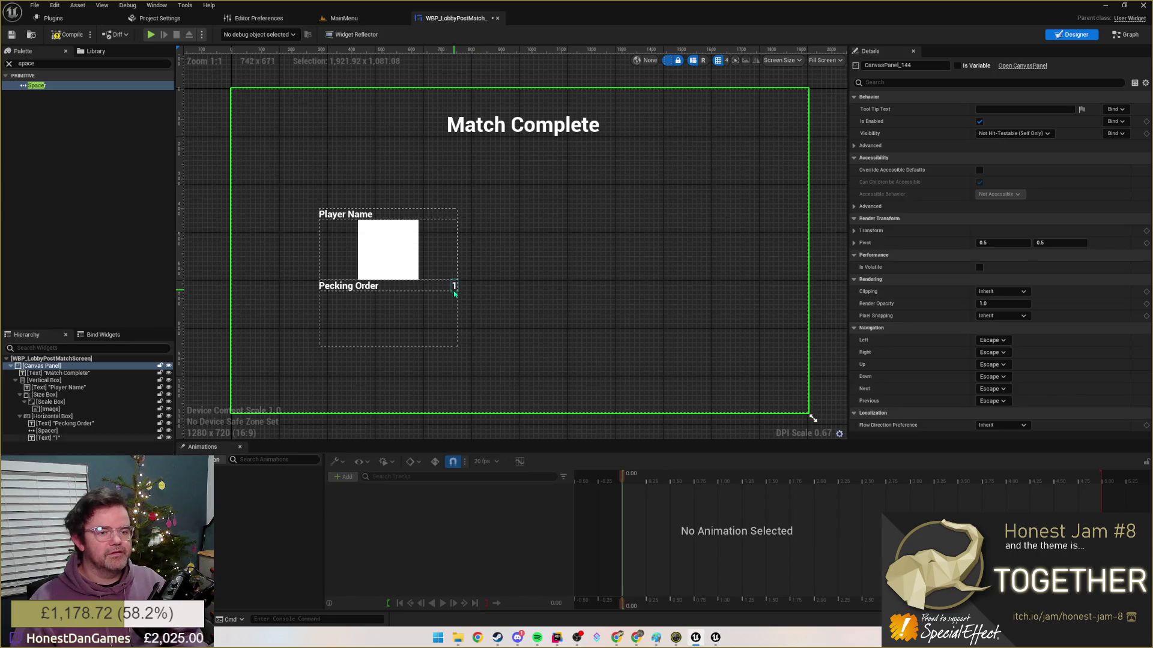
- Replace the 'Pecking Order' label with 'Points'
{"action": "left_click", "coordinate": [348, 286]}
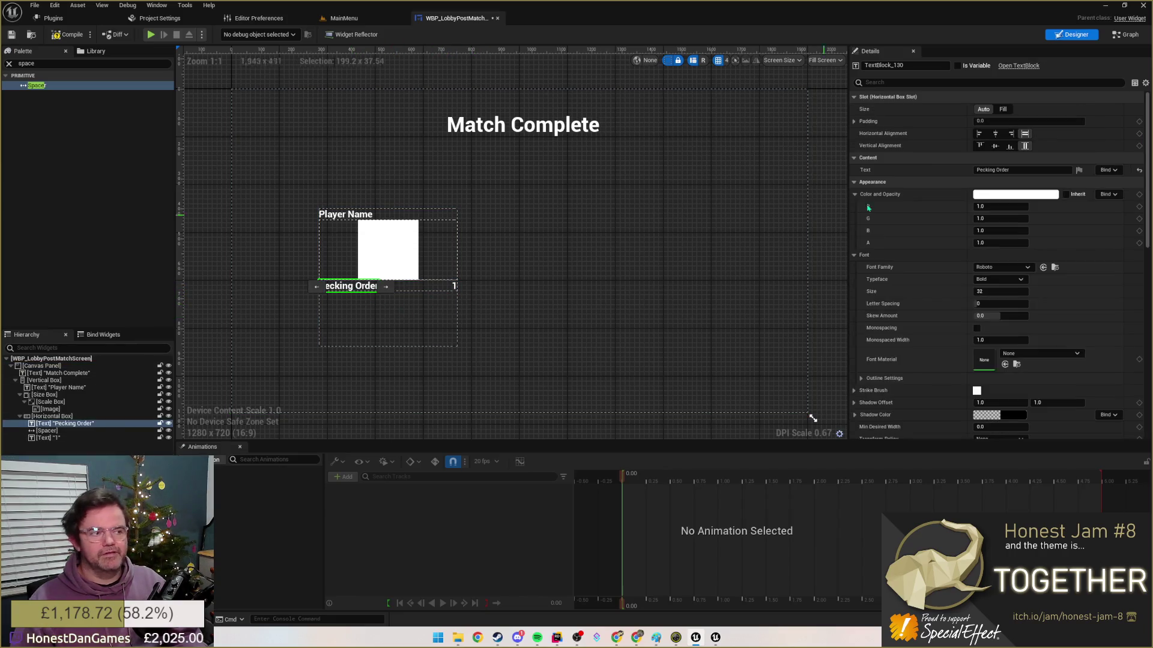
{"action": "left_click", "coordinate": [1022, 170]}
{"action": "type", "text": "Poi"}
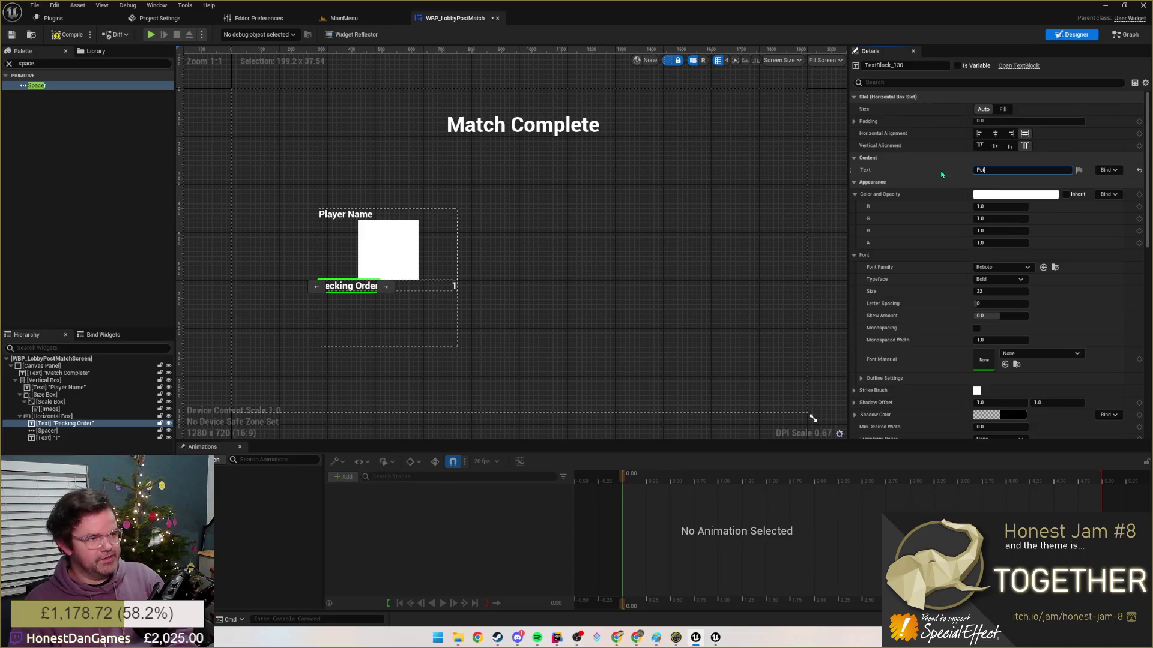
{"action": "type", "text": "nts"}
{"action": "key", "text": "Return"}
{"action": "left_click", "coordinate": [630, 378]}
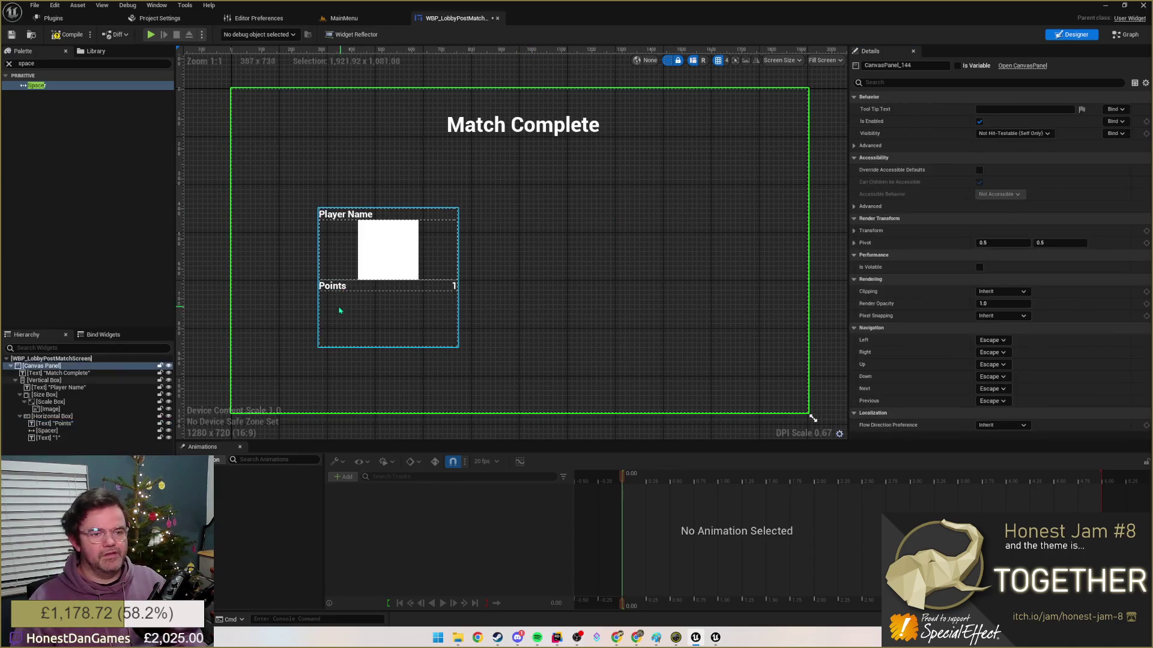
{"action": "left_click", "coordinate": [338, 304]}
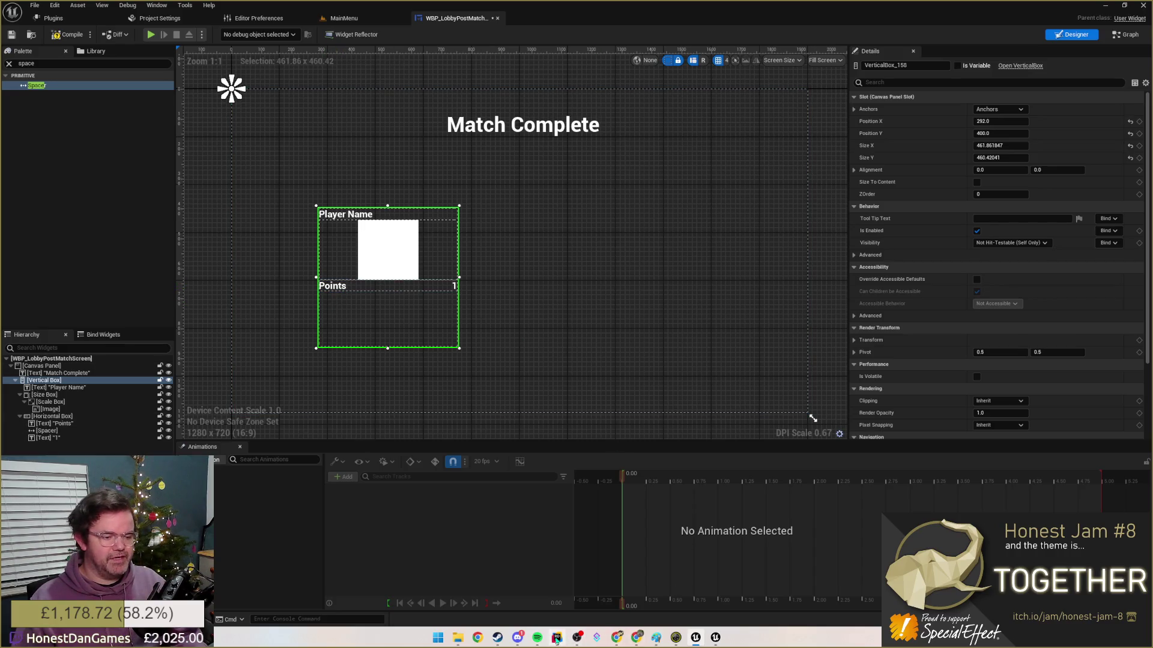
- Switch to Rider and view CCGameplayGameState.cpp
{"action": "key", "text": "alt+Tab"}
{"action": "left_click", "coordinate": [784, 28]}
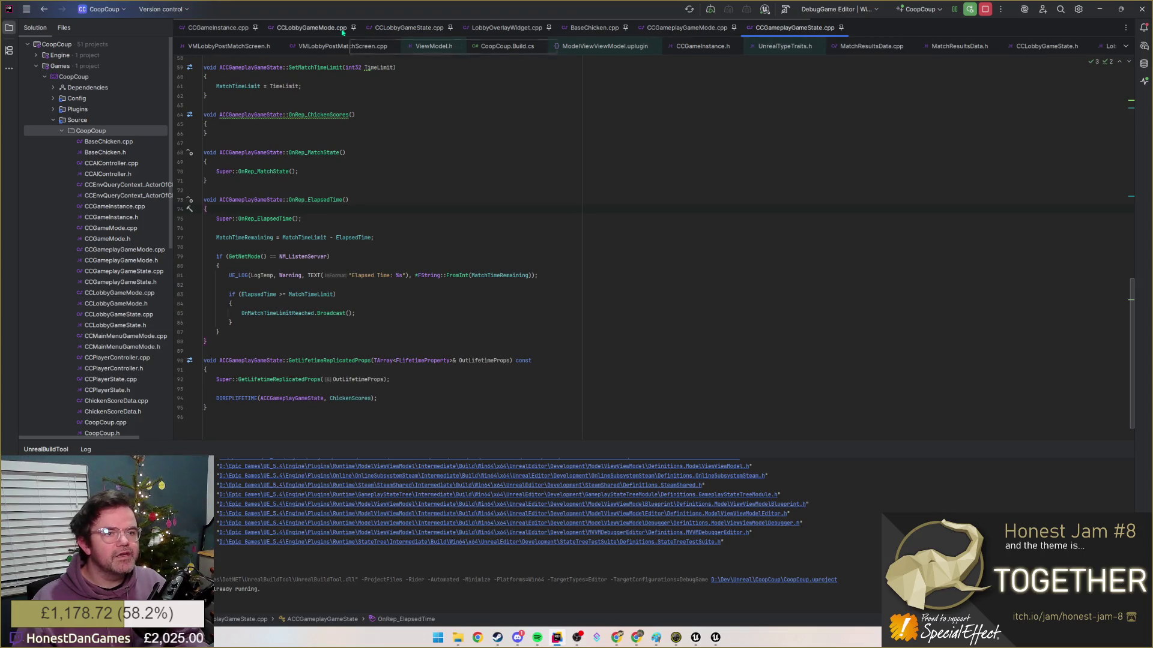
- Inspect CCGameInstance and the FMatchResultsData struct in MatchResultsData.h, then return to the designer
{"action": "left_click", "coordinate": [216, 27]}
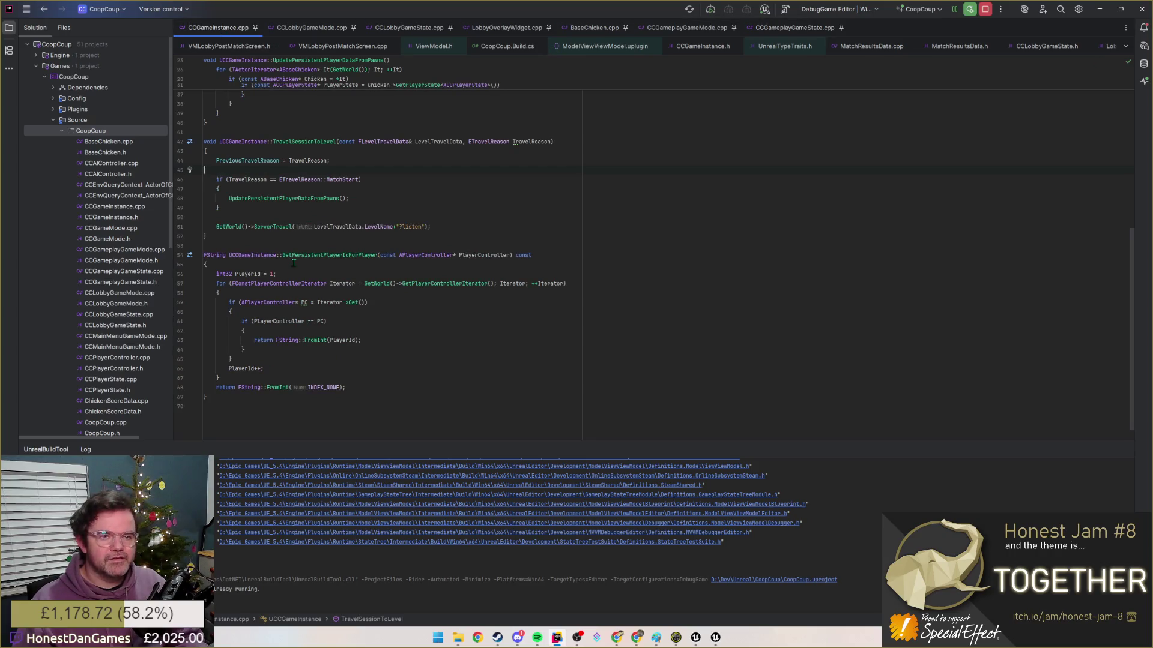
{"action": "key", "text": "alt+o"}
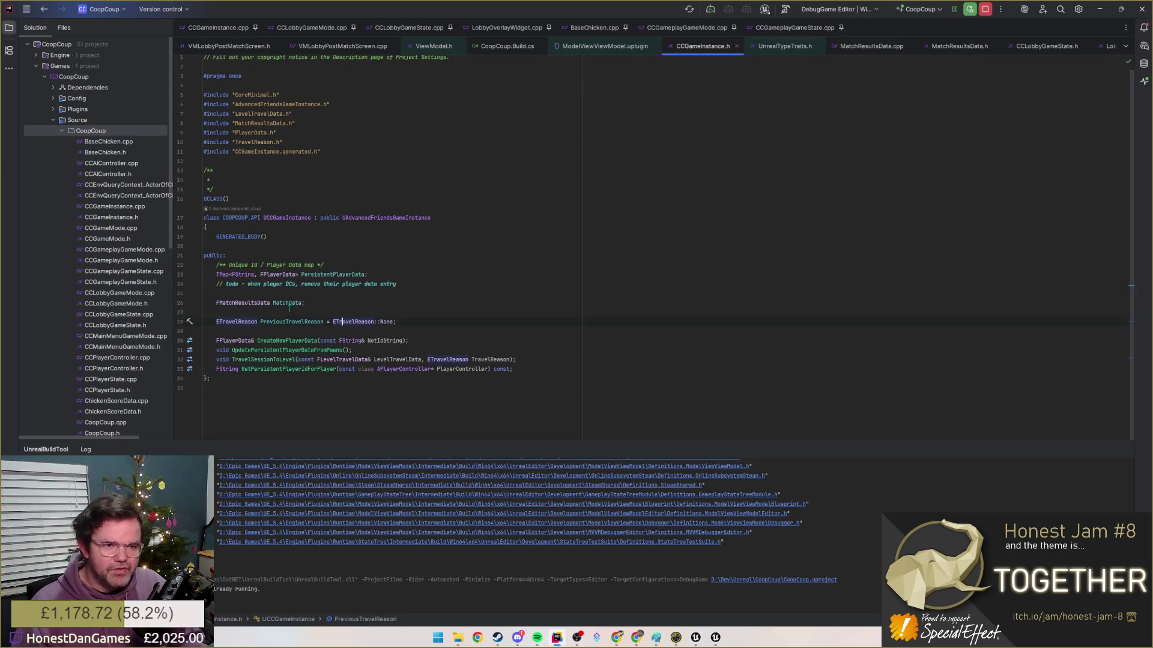
{"action": "left_click", "coordinate": [242, 303], "text": "ctrl"}
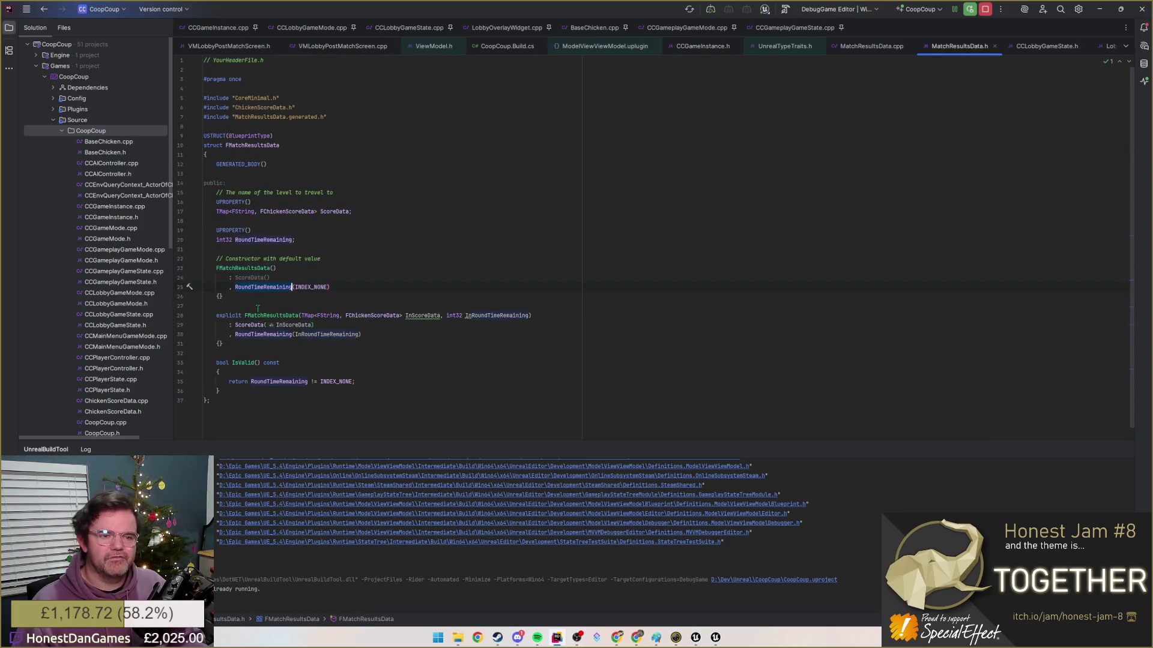
{"action": "key", "text": "alt+Tab"}
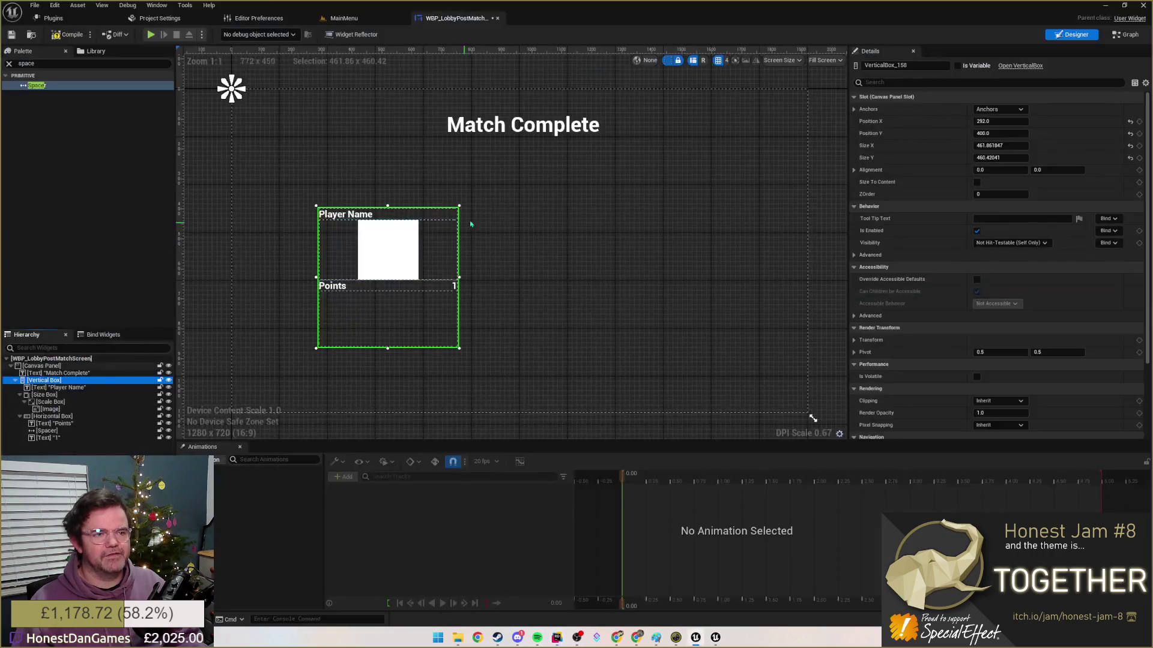
- Duplicate the Match Complete title and position the copy directly beneath it
{"action": "left_click", "coordinate": [523, 125]}
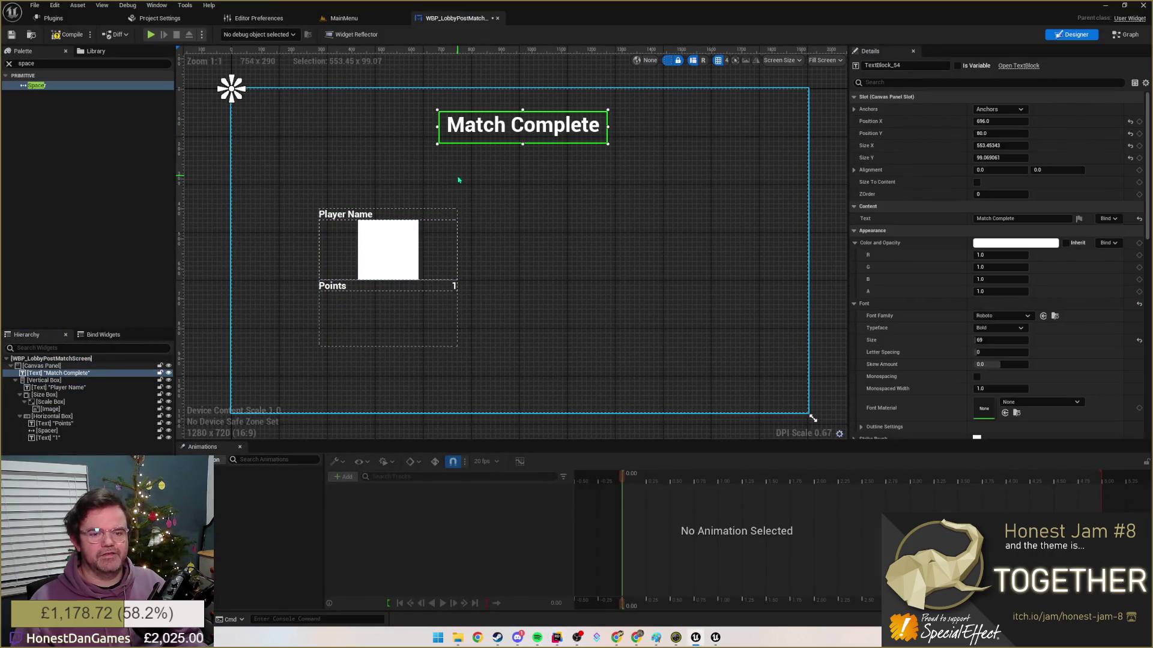
{"action": "key", "text": "ctrl+d"}
{"action": "mouse_move", "coordinate": [523, 127]}
{"action": "left_mouse_down"}
{"action": "mouse_move", "coordinate": [511, 162]}
{"action": "mouse_move", "coordinate": [516, 153]}
{"action": "left_mouse_up"}
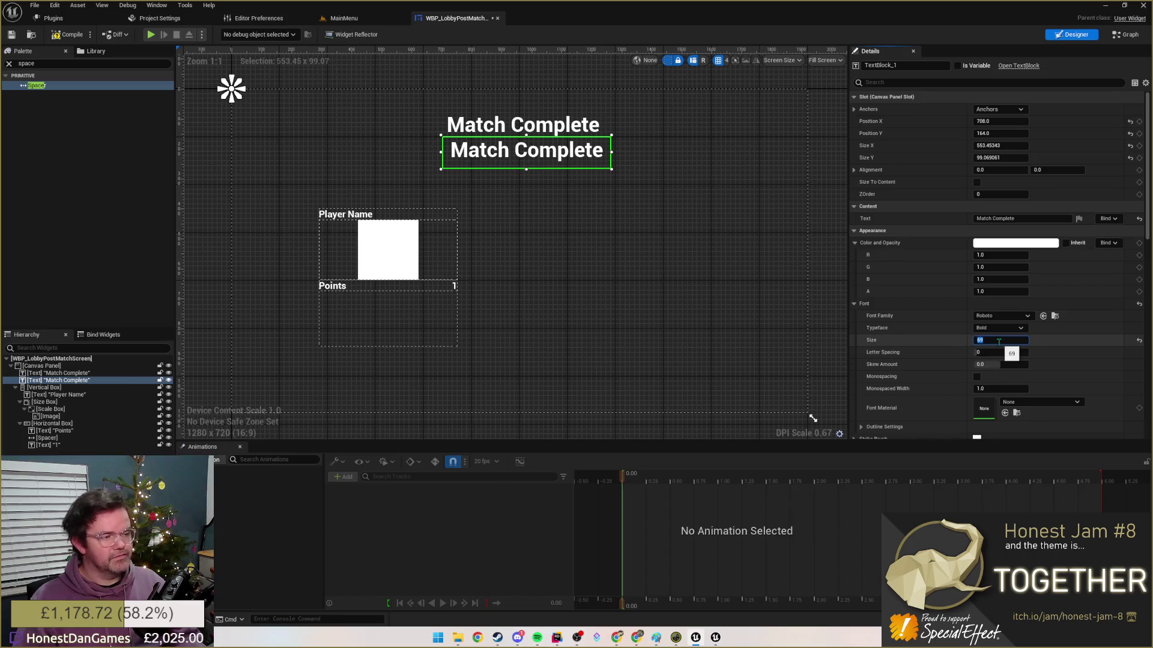
{"action": "type", "text": "1"}
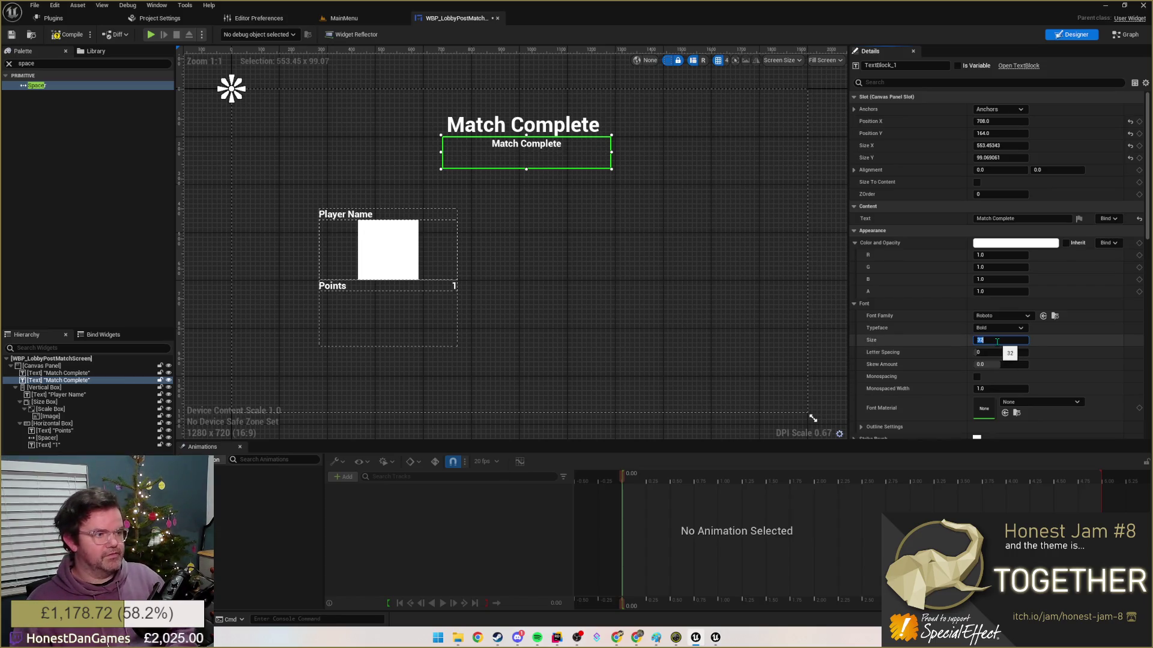
- Make the copy a smaller subtitle reading <Time Left> with font size 32
{"action": "left_click", "coordinate": [1021, 218]}
{"action": "type", "text": "<Time Le"}
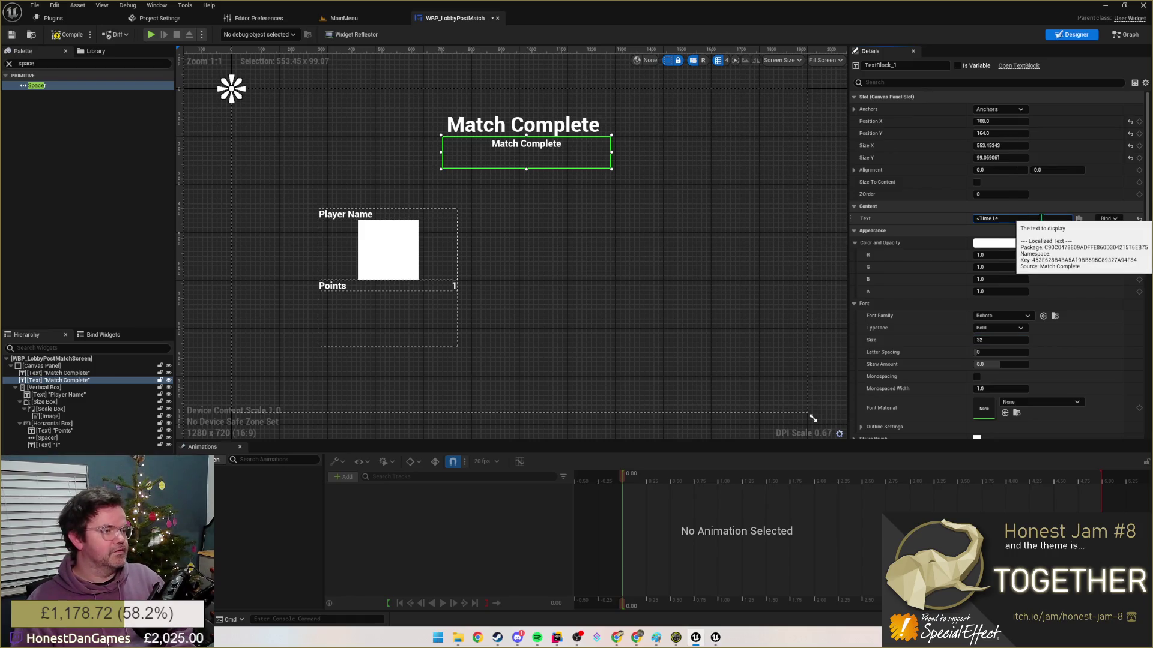
{"action": "key", "text": "Return"}
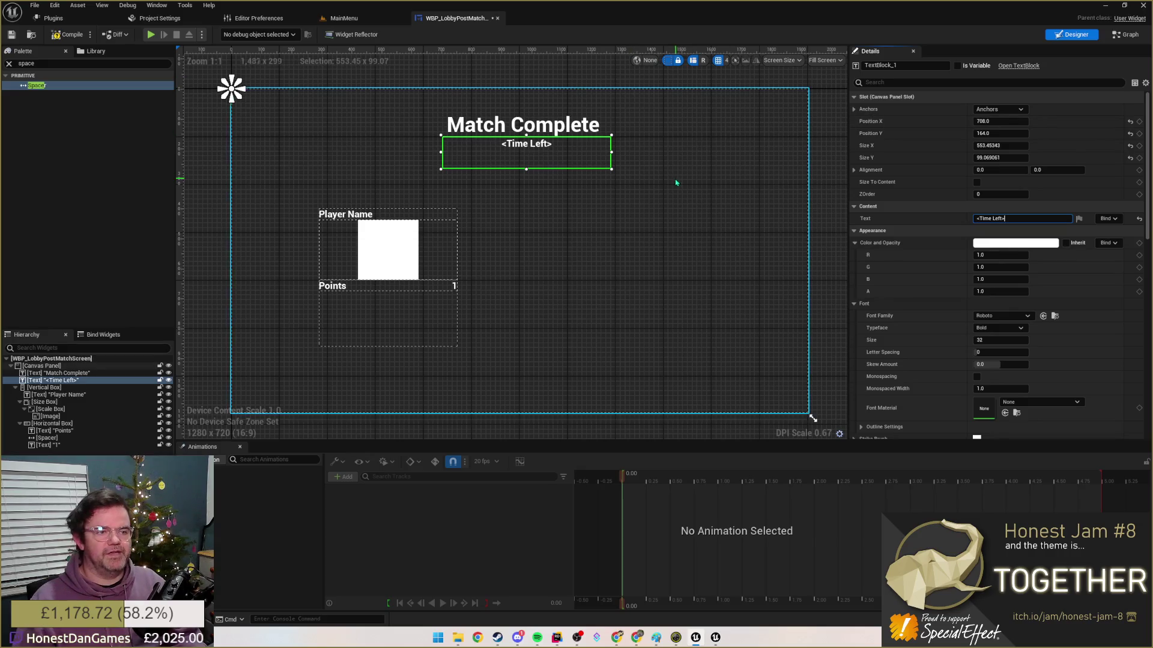
{"action": "left_click", "coordinate": [679, 186]}
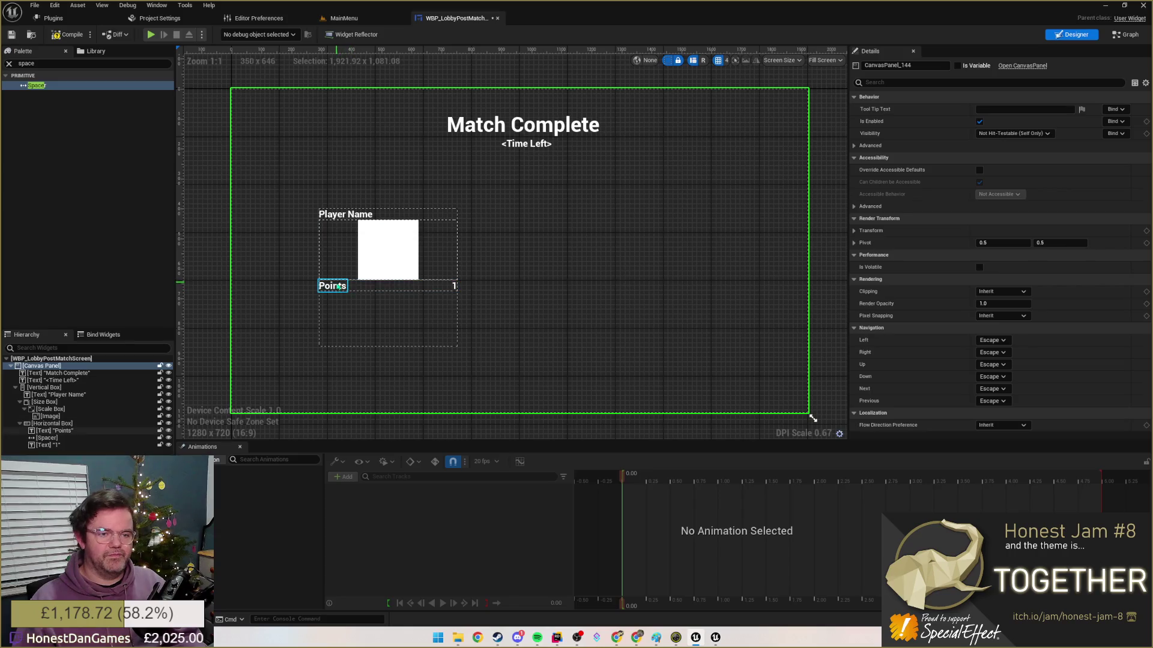
- Review FChickenScoreData's score, elimination count and rank fields in Rider, then return to the designer
{"action": "key", "text": "alt+Tab"}
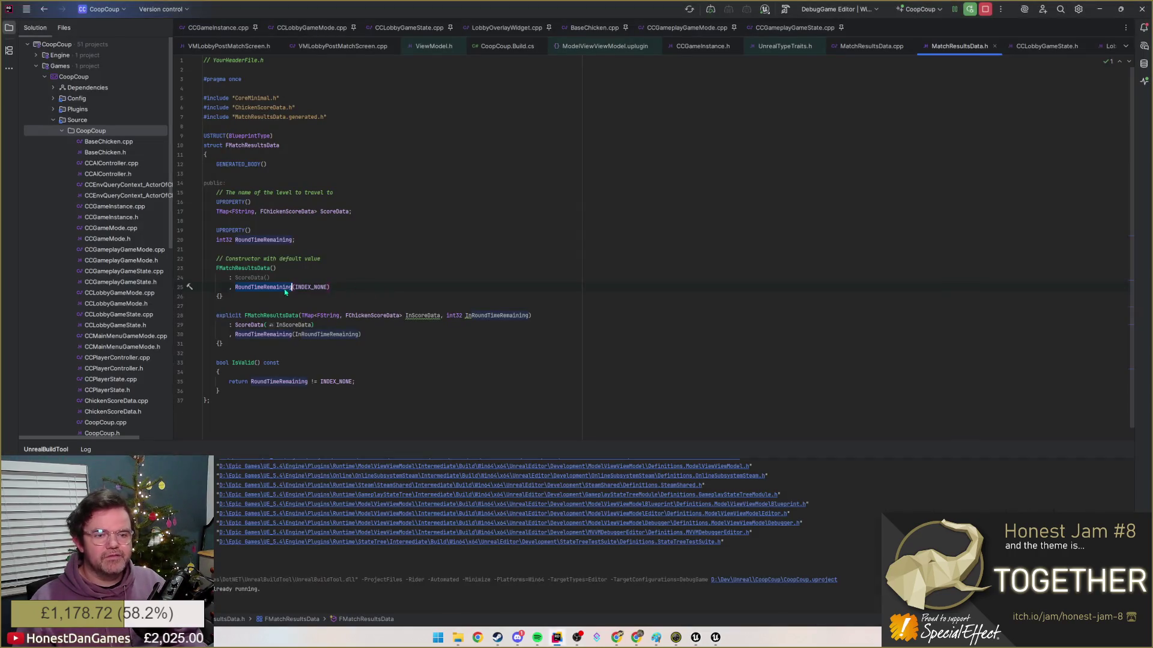
{"action": "key", "text": "F12"}
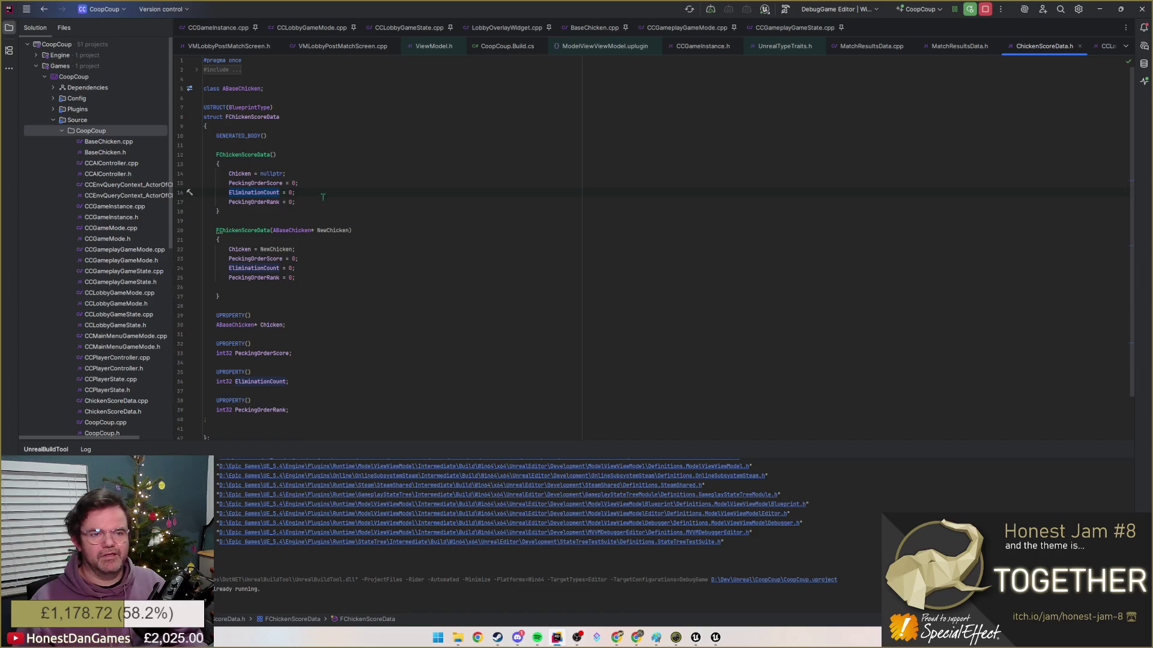
{"action": "key", "text": "alt+Tab"}
{"action": "left_click", "coordinate": [335, 287]}
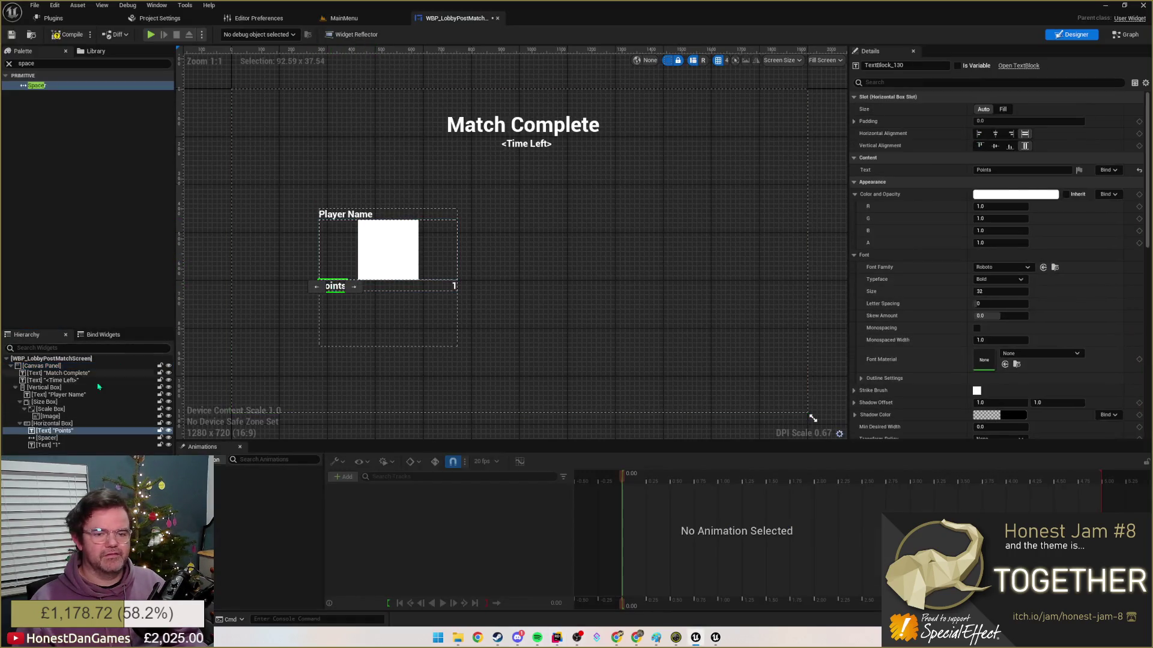
- Duplicate the Points row twice and label the second row Eliminations
{"action": "left_click", "coordinate": [51, 424]}
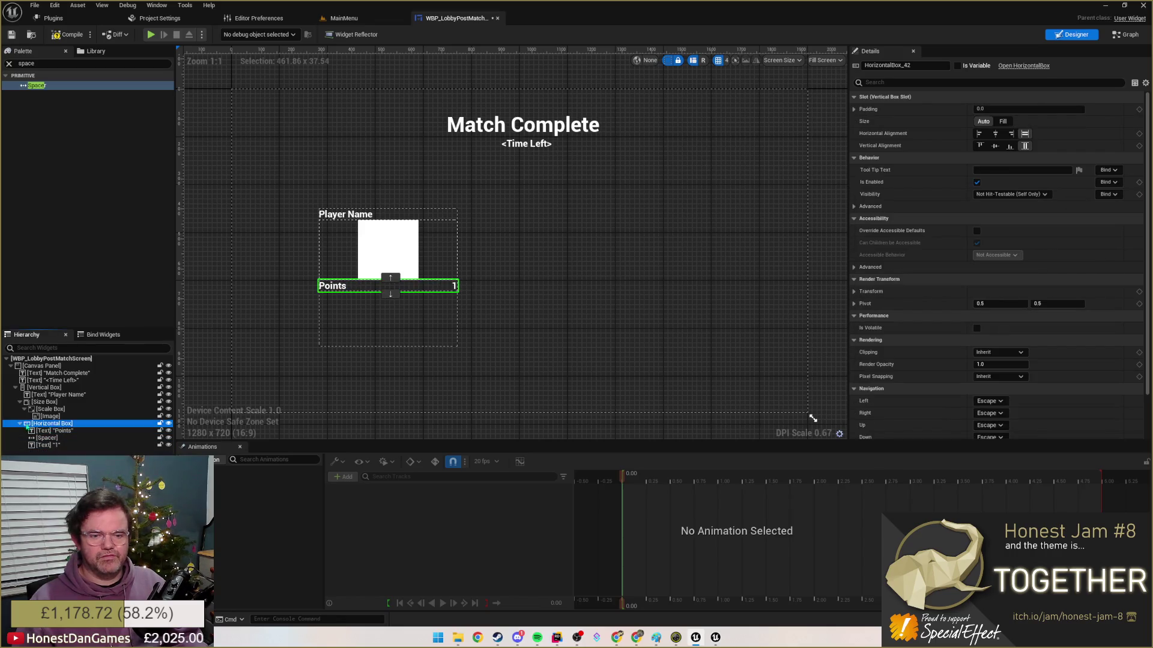
{"action": "key", "text": "ctrl+d"}
{"action": "key", "text": "ctrl+d"}
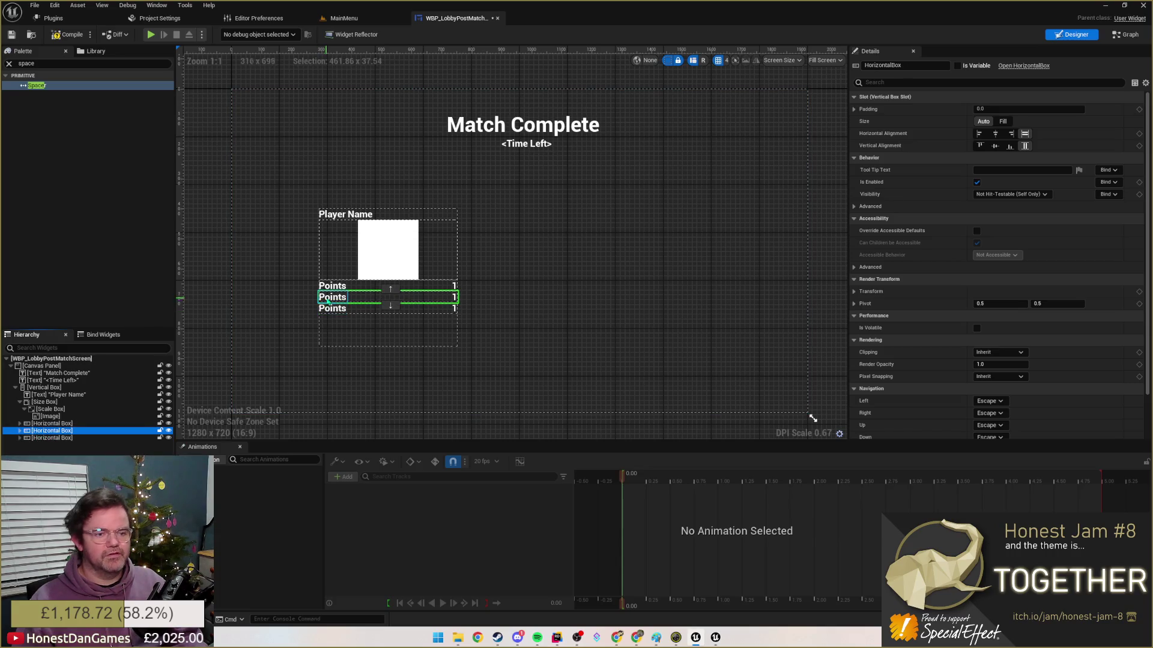
{"action": "left_click", "coordinate": [26, 431]}
{"action": "left_click", "coordinate": [54, 437]}
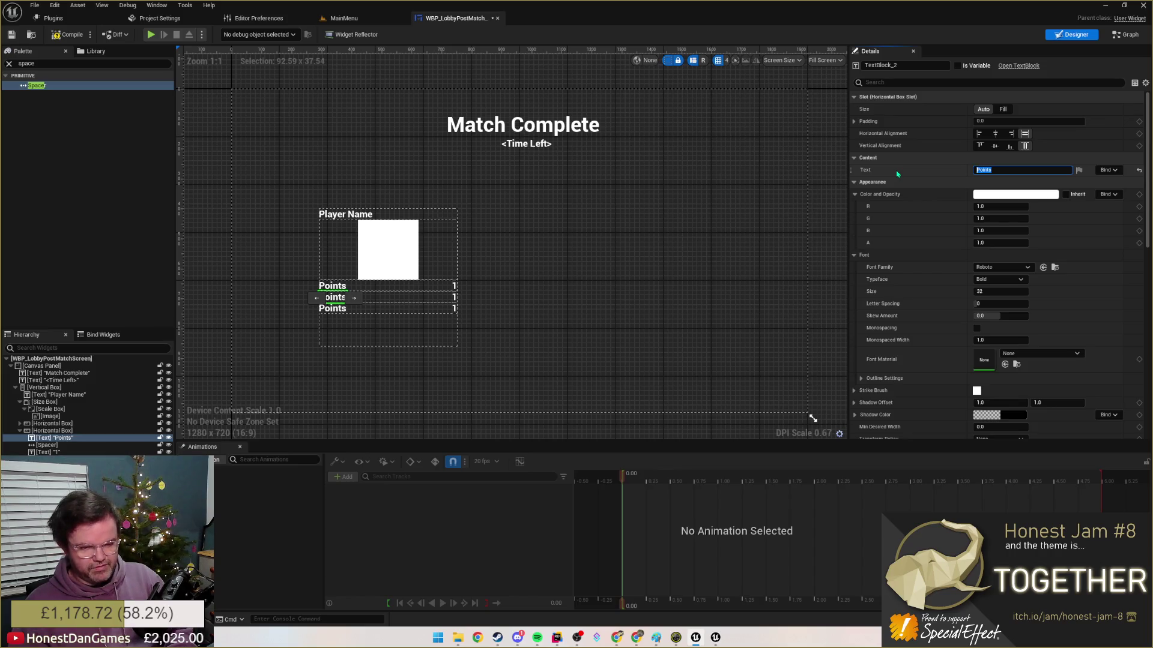
{"action": "type", "text": "Eliminati"}
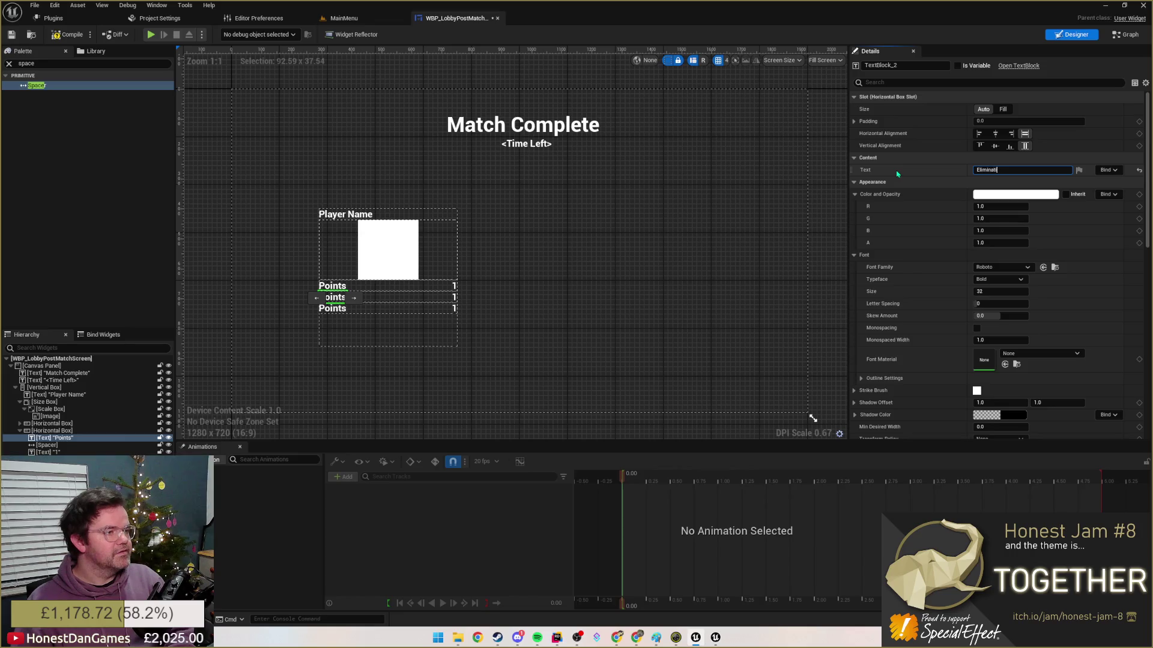
{"action": "key", "text": "Return"}
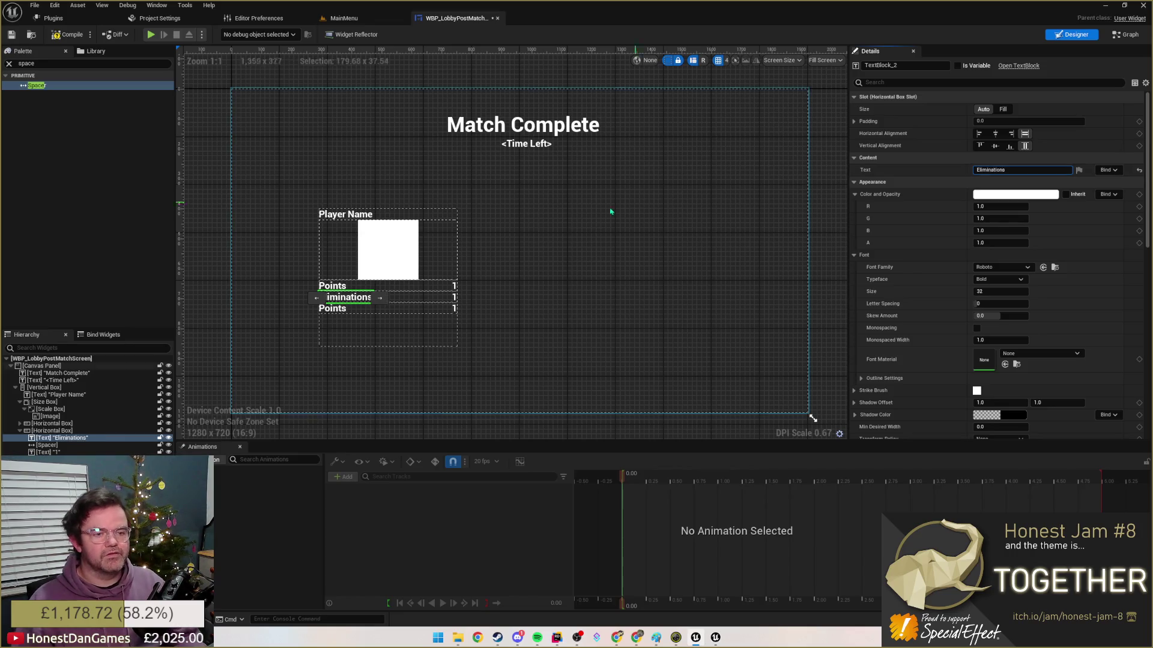
- Label the third row Rank, giving Points, Eliminations and Rank rows each showing 1
{"action": "left_click", "coordinate": [335, 309]}
{"action": "left_click", "coordinate": [1010, 170]}
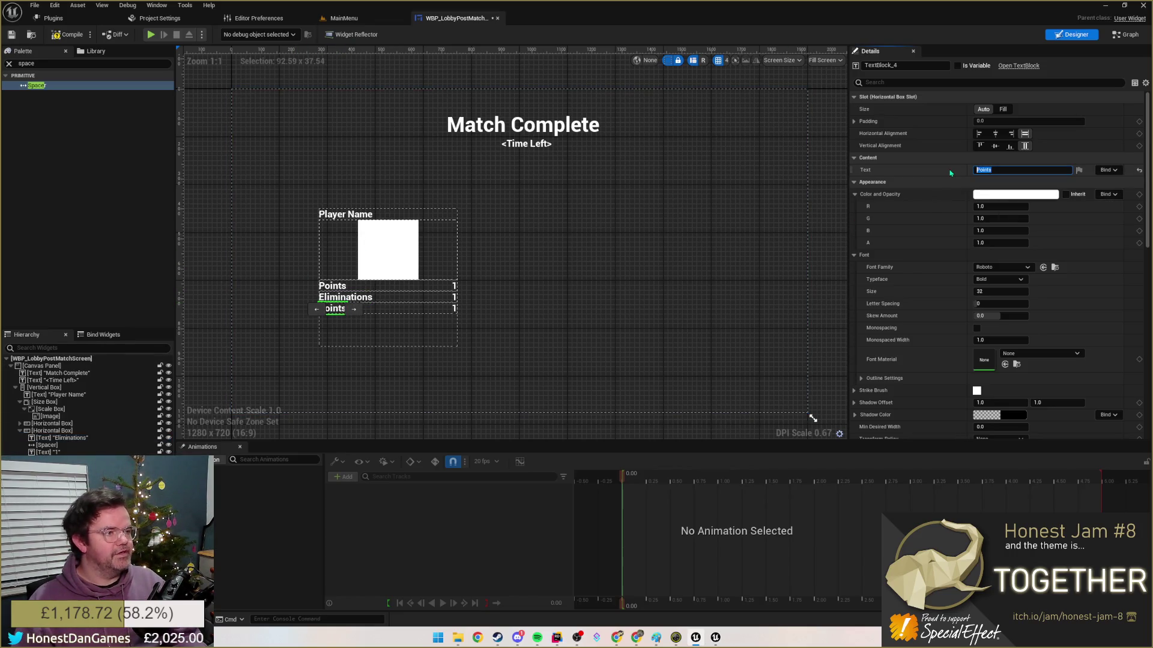
{"action": "type", "text": "Rank"}
{"action": "key", "text": "Return"}
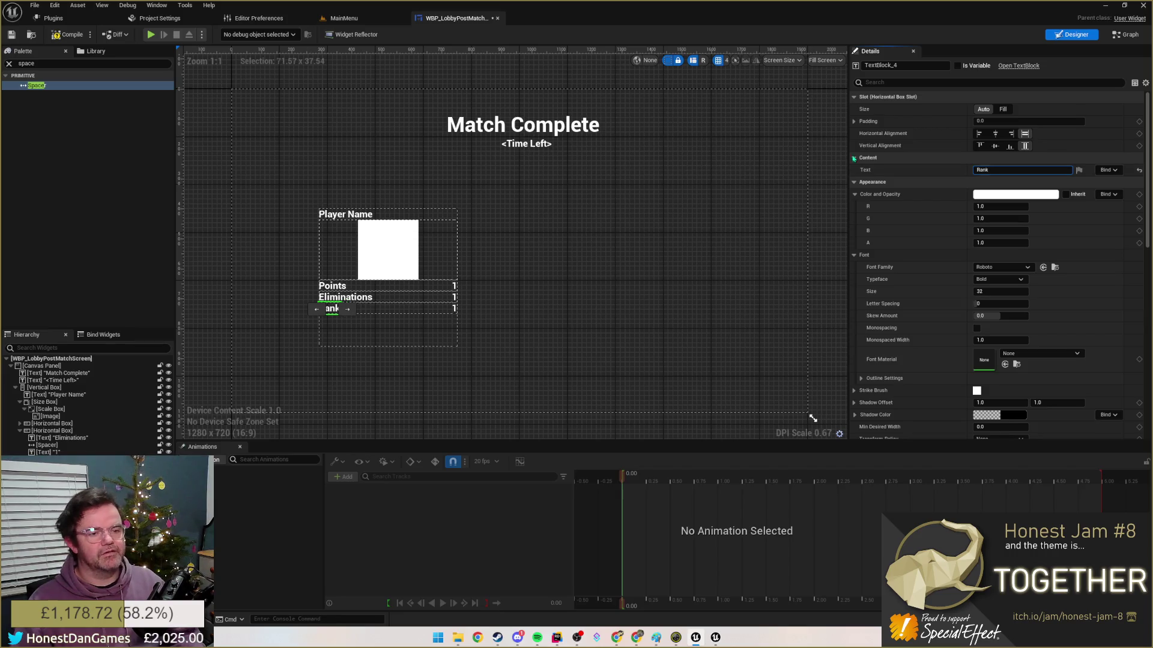
{"action": "left_click", "coordinate": [541, 270]}
{"action": "left_click", "coordinate": [375, 343]}
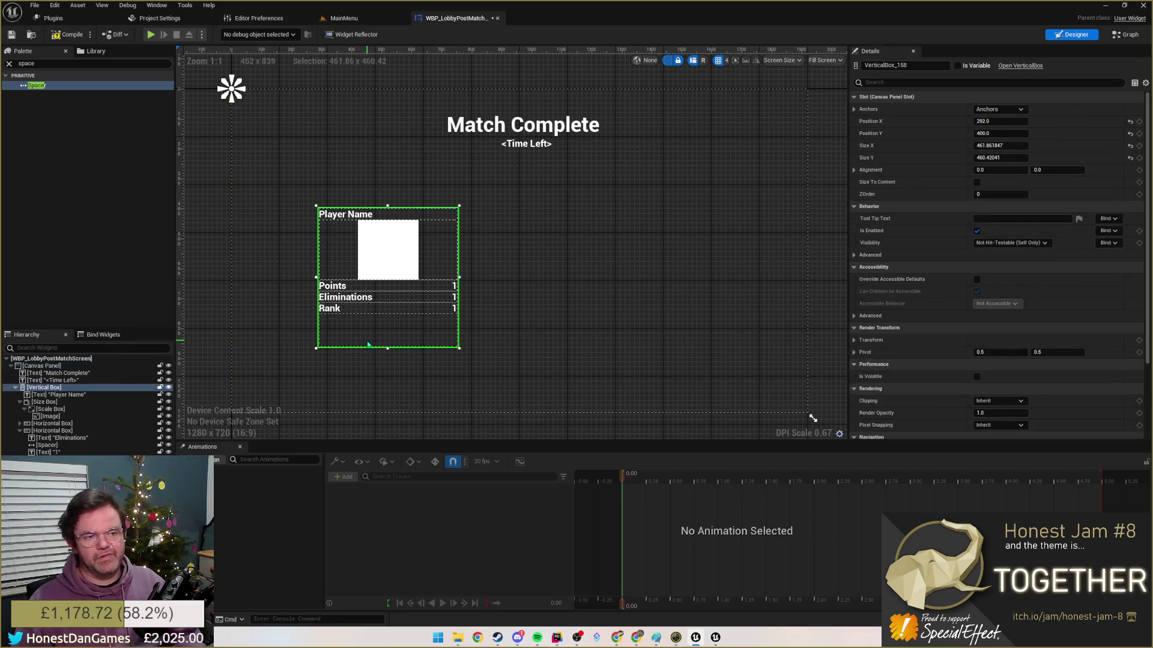
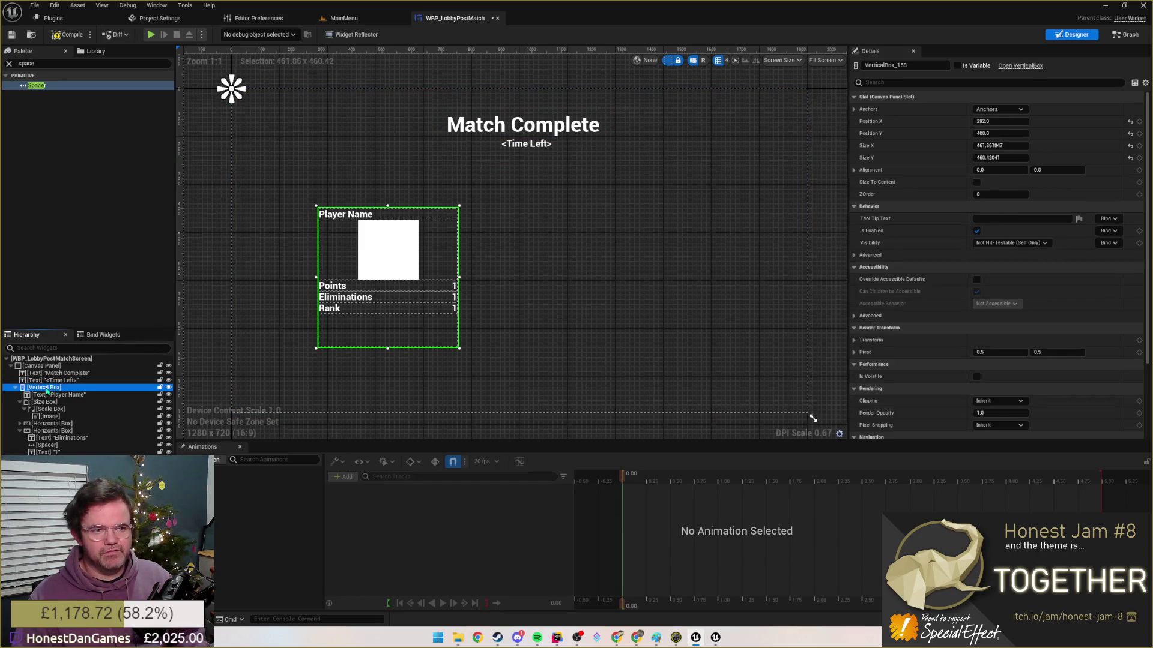
- Wrap the player-data vertical box in a new outer vertical box and select it
{"action": "right_click", "coordinate": [47, 387]}
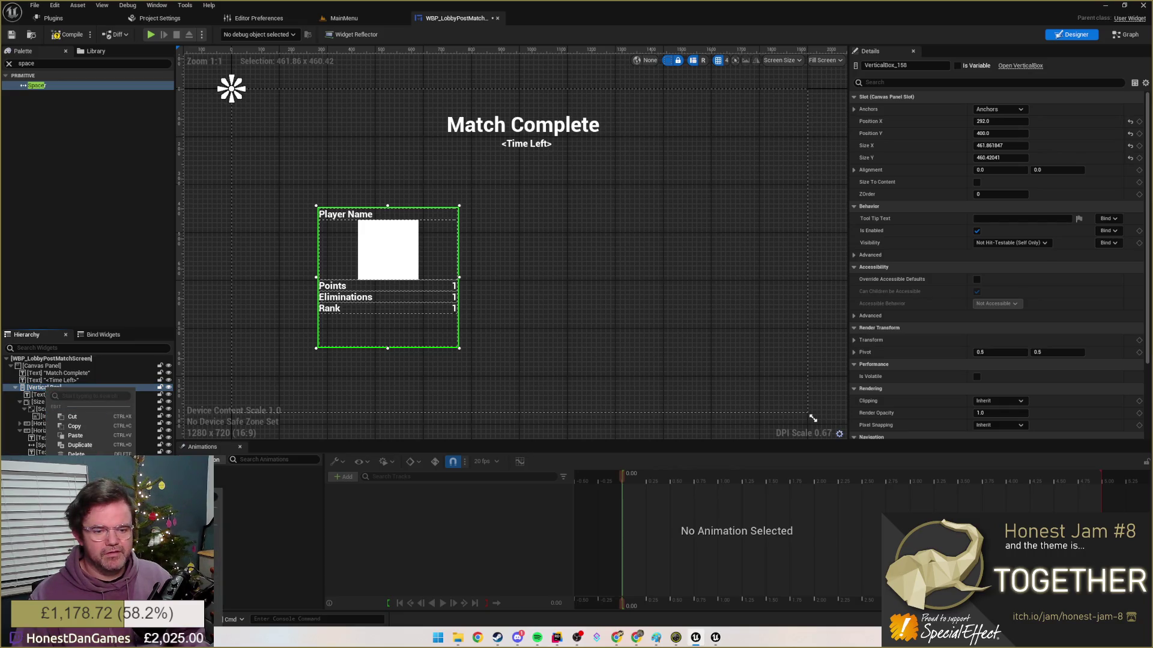
{"action": "mouse_move", "coordinate": [81, 407]}
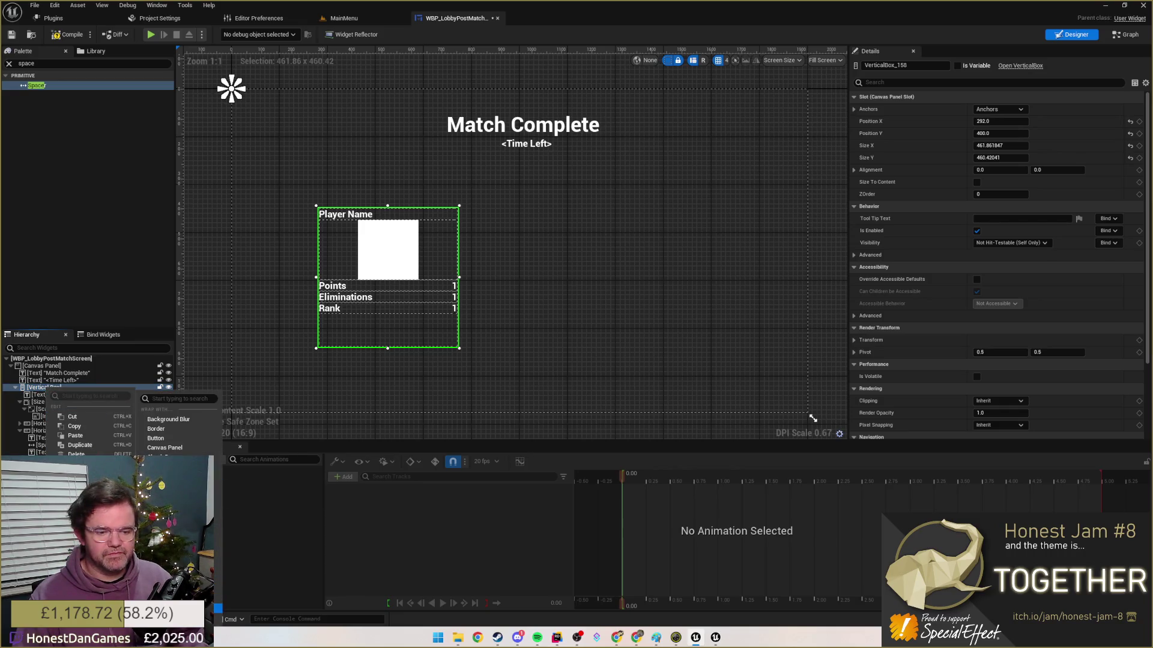
{"action": "key", "text": "Return"}
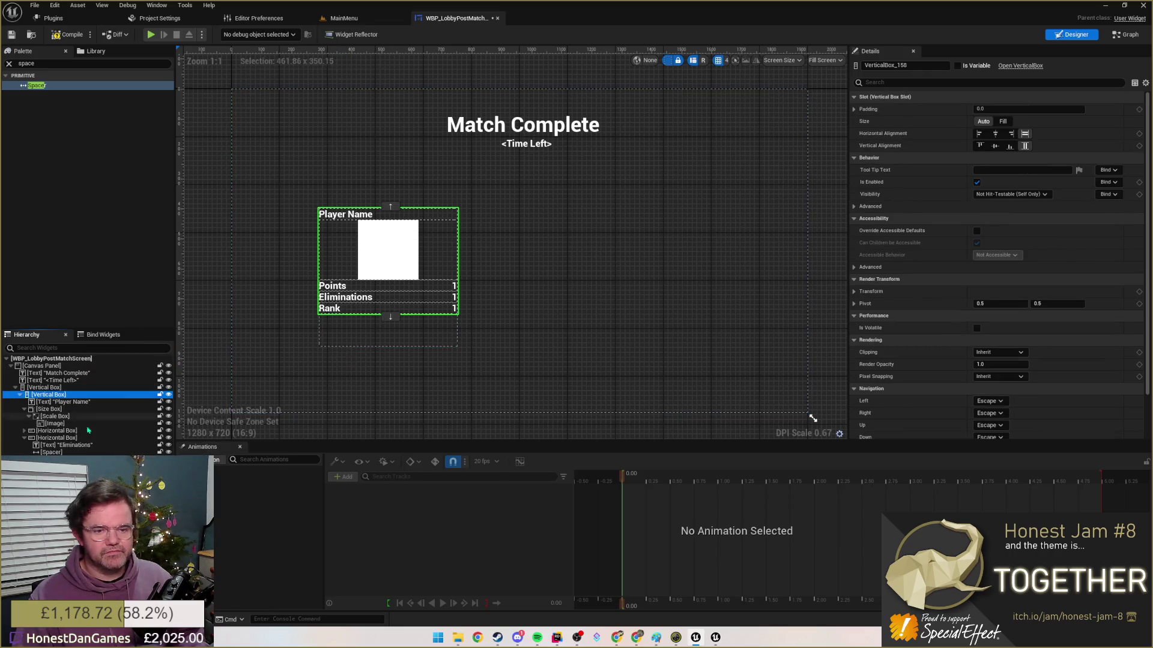
{"action": "left_click", "coordinate": [20, 399]}
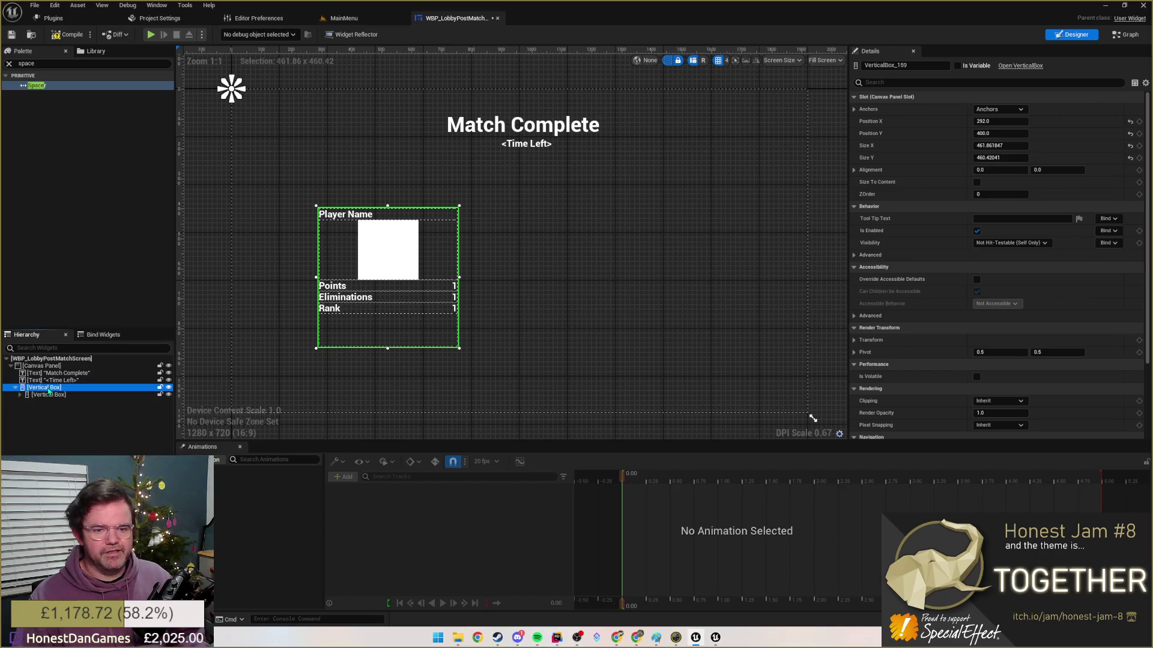
{"action": "left_click", "coordinate": [36, 64]}
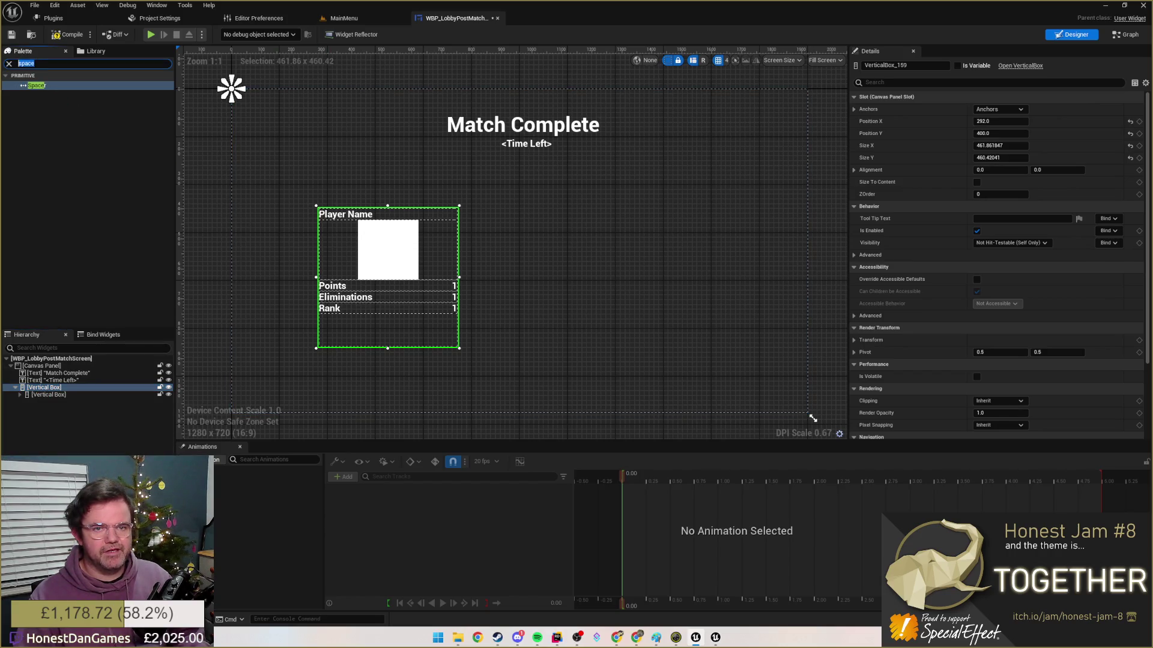
{"action": "type", "text": "text"}
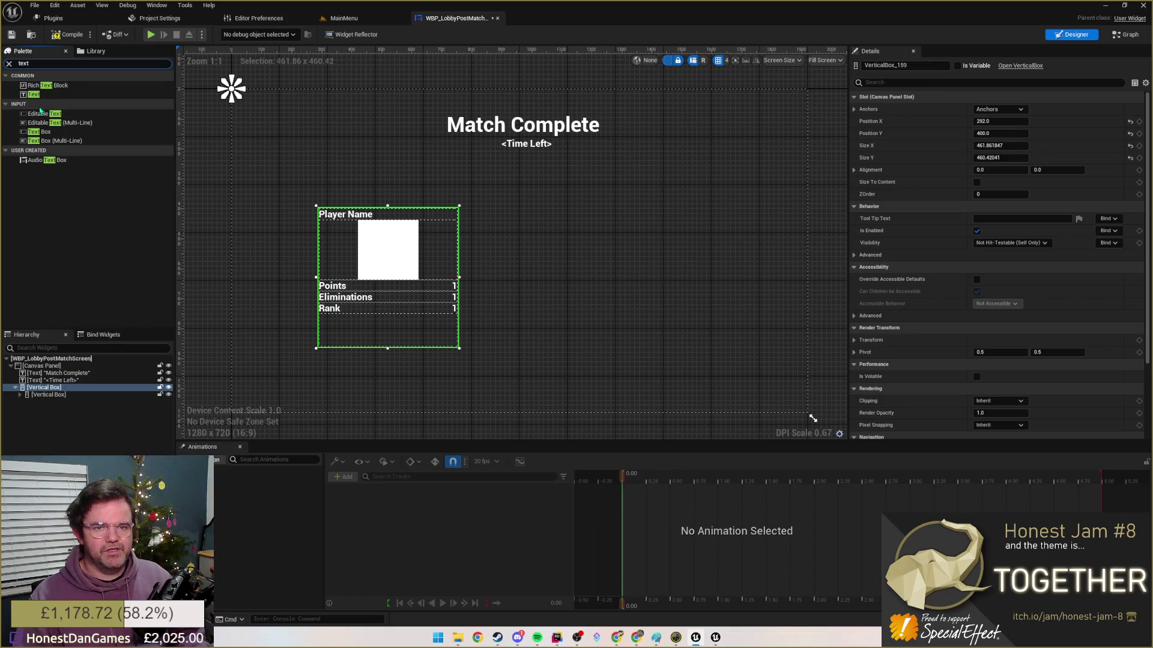
- Add a centred WINNER text label into the outer box above the player data
{"action": "mouse_move", "coordinate": [37, 93]}
{"action": "left_mouse_down"}
{"action": "mouse_move", "coordinate": [65, 314]}
{"action": "mouse_move", "coordinate": [45, 388]}
{"action": "left_mouse_up"}
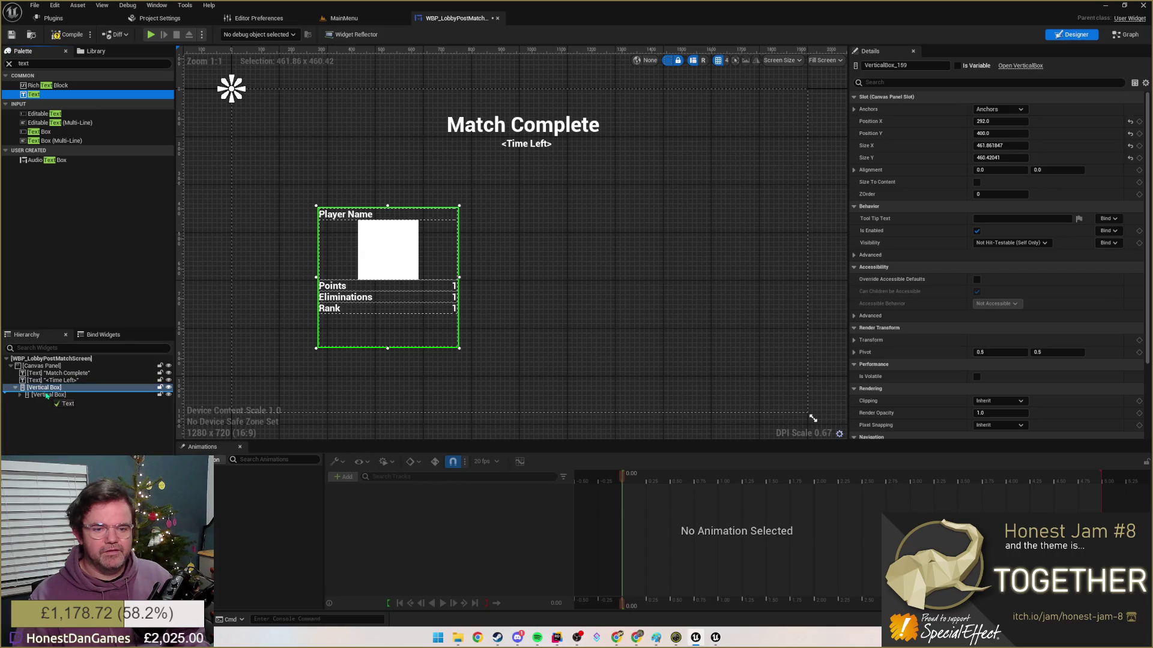
{"action": "left_click", "coordinate": [349, 215]}
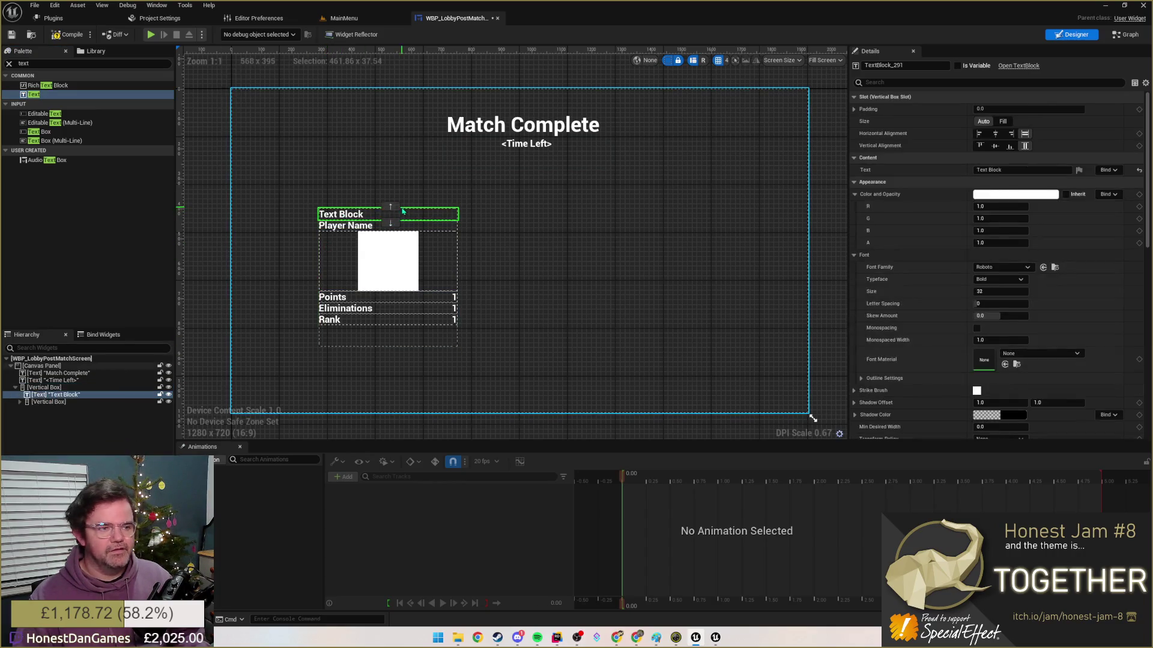
{"action": "left_click", "coordinate": [1009, 169]}
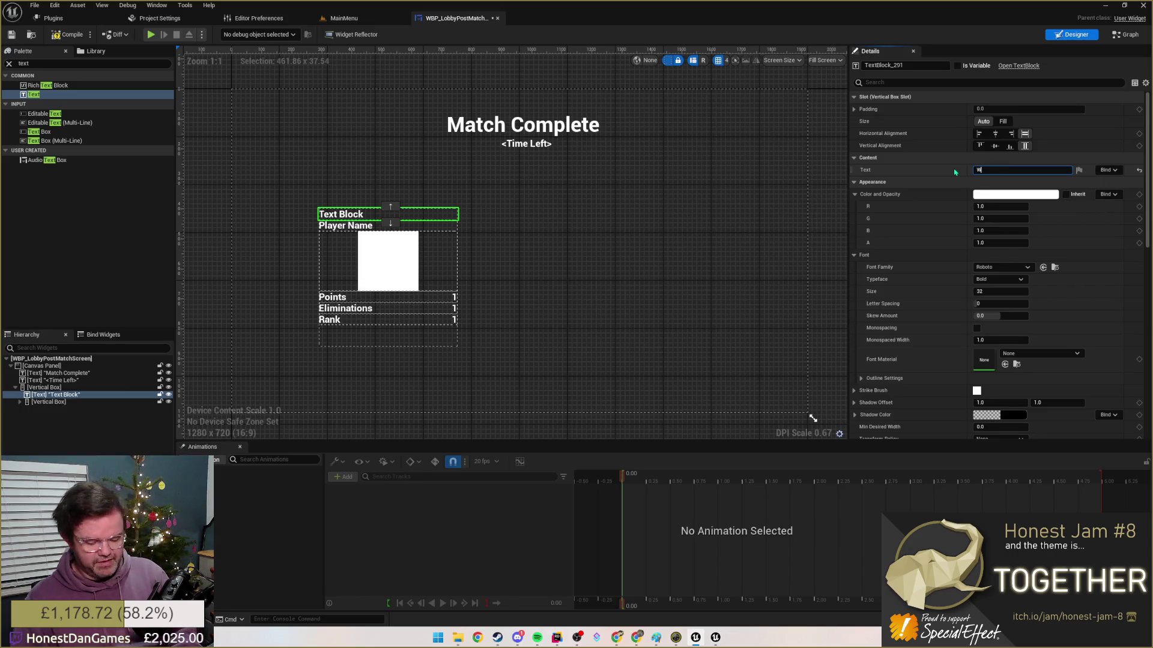
{"action": "type", "text": "WINNER"}
{"action": "key", "text": "Return"}
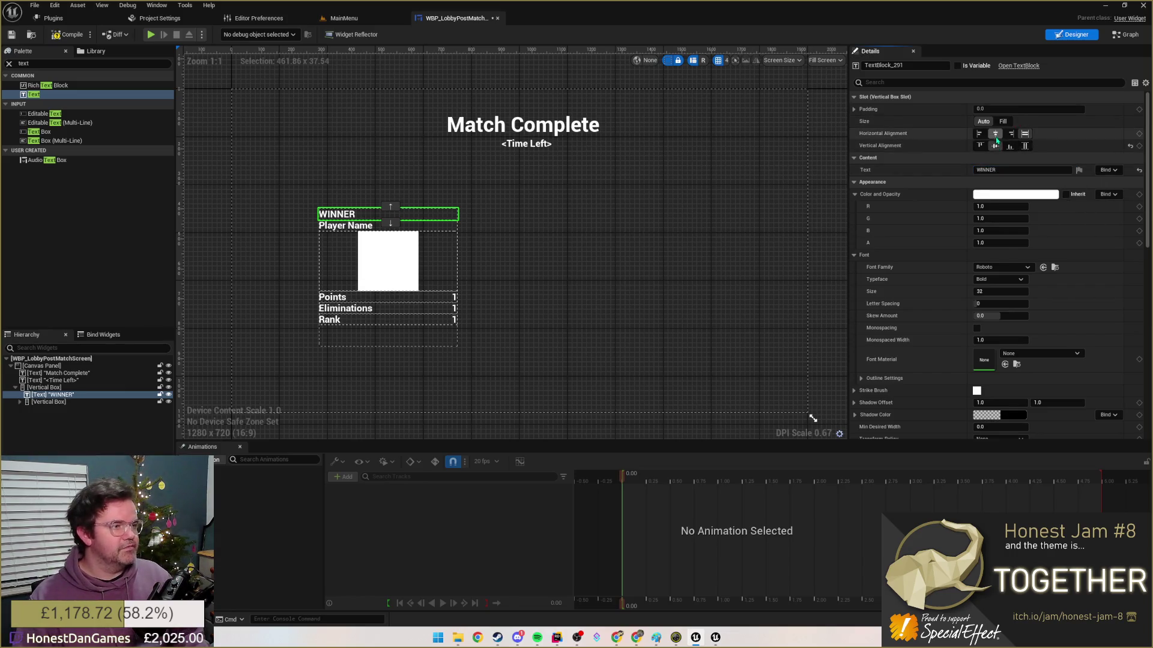
{"action": "left_click", "coordinate": [994, 133]}
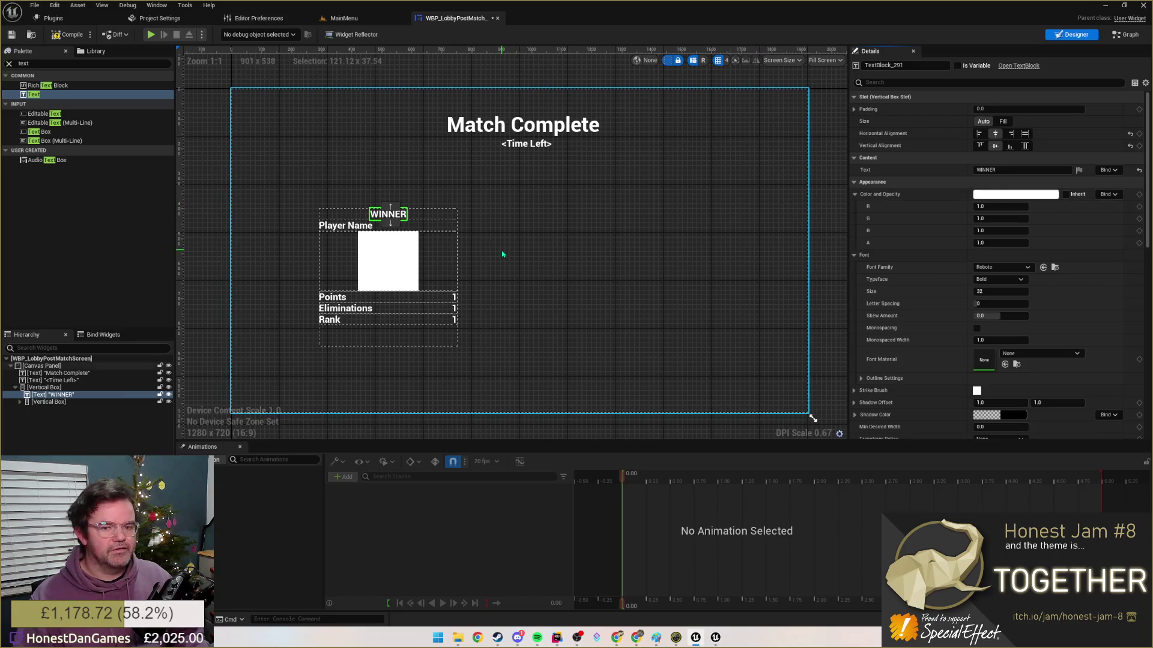
- Add fill spacers above and below the WINNER label, with all three entries set to Fill
{"action": "left_click", "coordinate": [90, 64]}
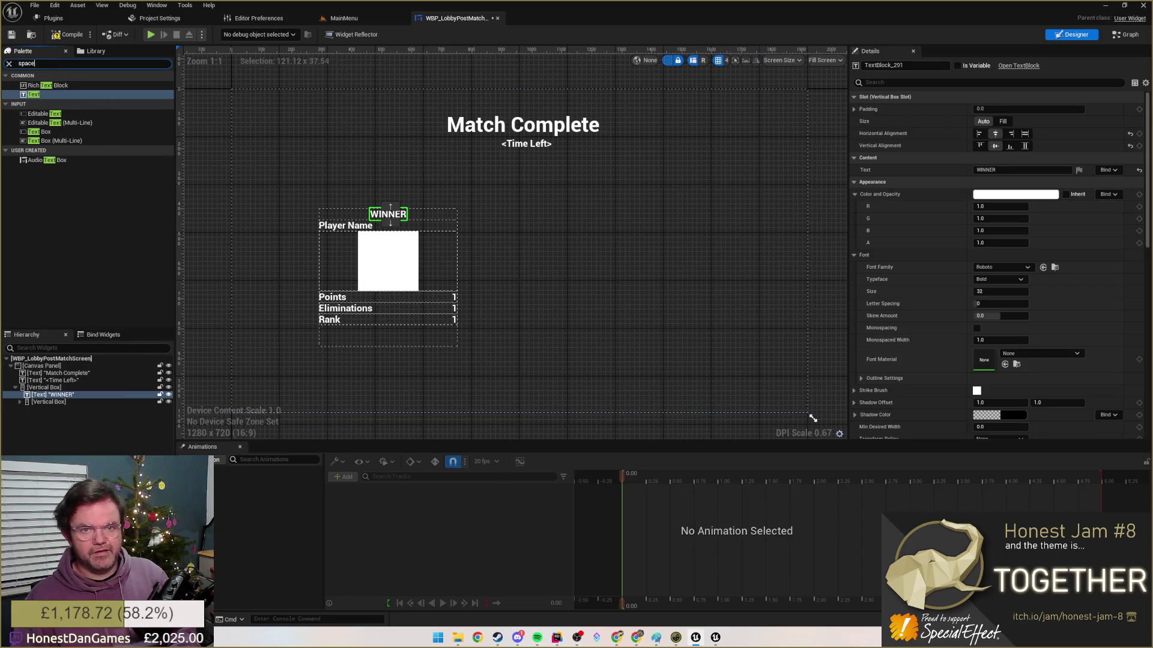
{"action": "type", "text": "spacer"}
{"action": "left_click_drag", "start_coordinate": [38, 85], "coordinate": [45, 402]}
{"action": "left_click", "coordinate": [1002, 121]}
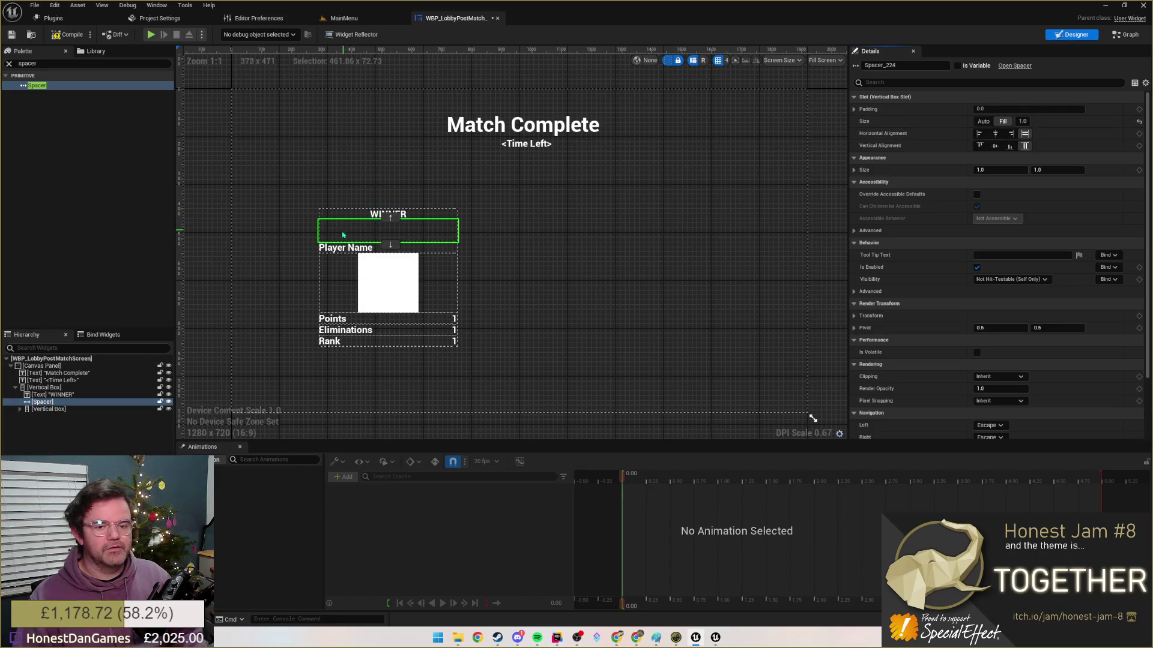
{"action": "left_click", "coordinate": [387, 215]}
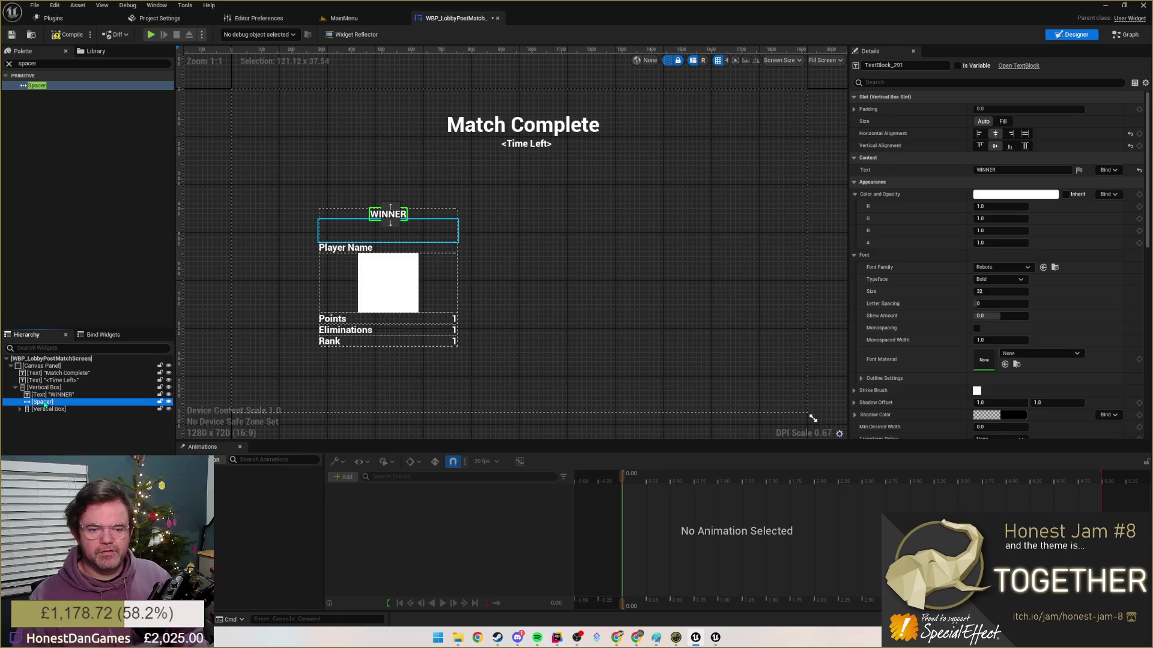
{"action": "left_click_drag", "start_coordinate": [41, 402], "coordinate": [43, 366]}
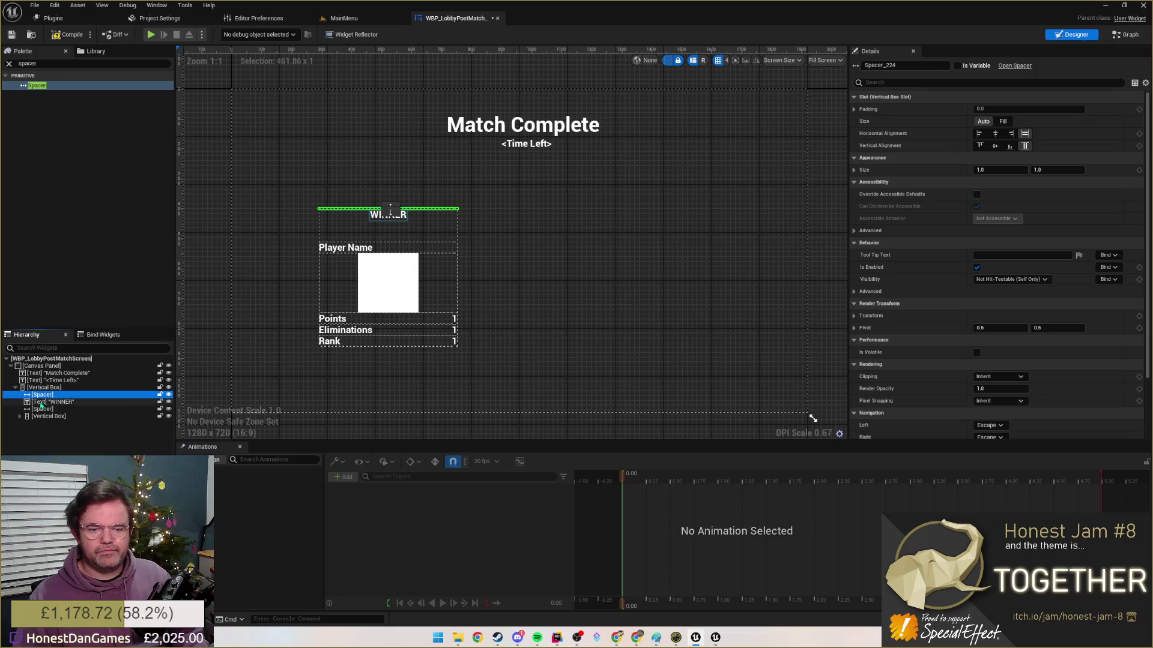
{"action": "left_click_drag", "start_coordinate": [38, 416], "coordinate": [55, 402]}
{"action": "left_click", "coordinate": [40, 395], "text": "shift"}
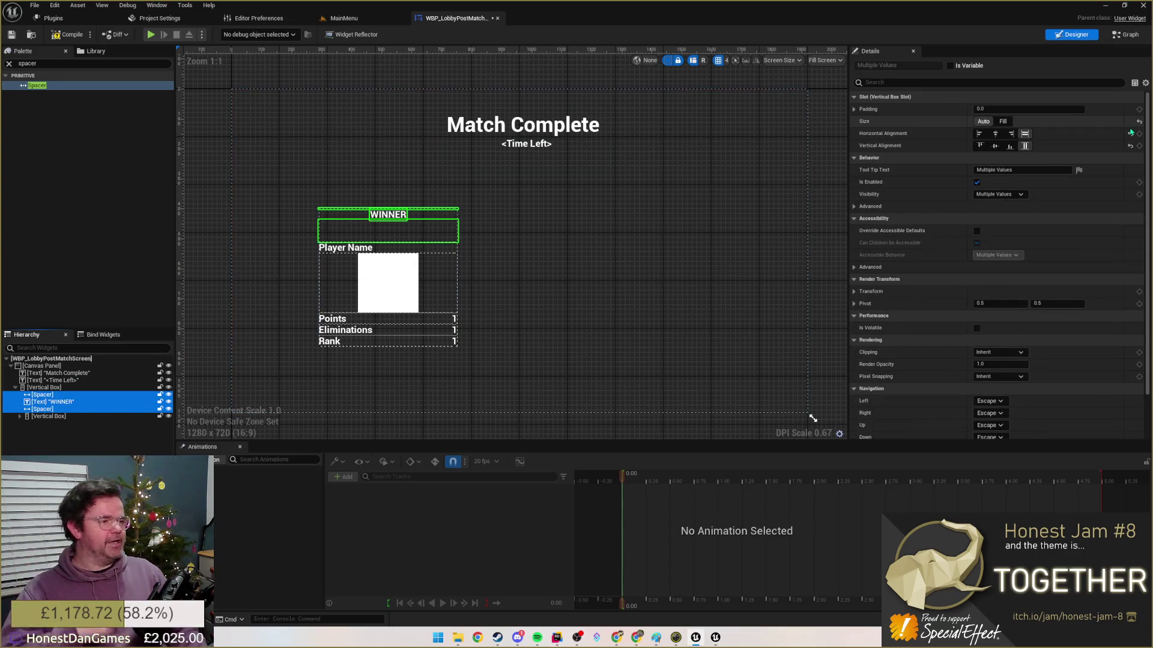
{"action": "left_click", "coordinate": [1003, 121]}
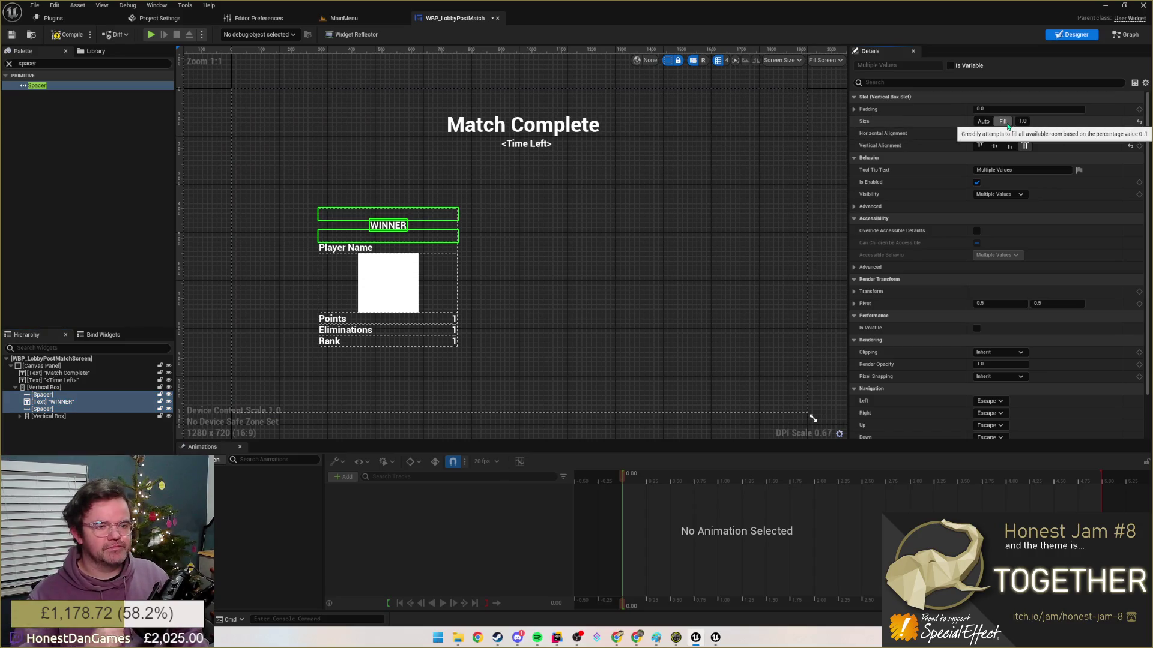
{"action": "left_click", "coordinate": [546, 240]}
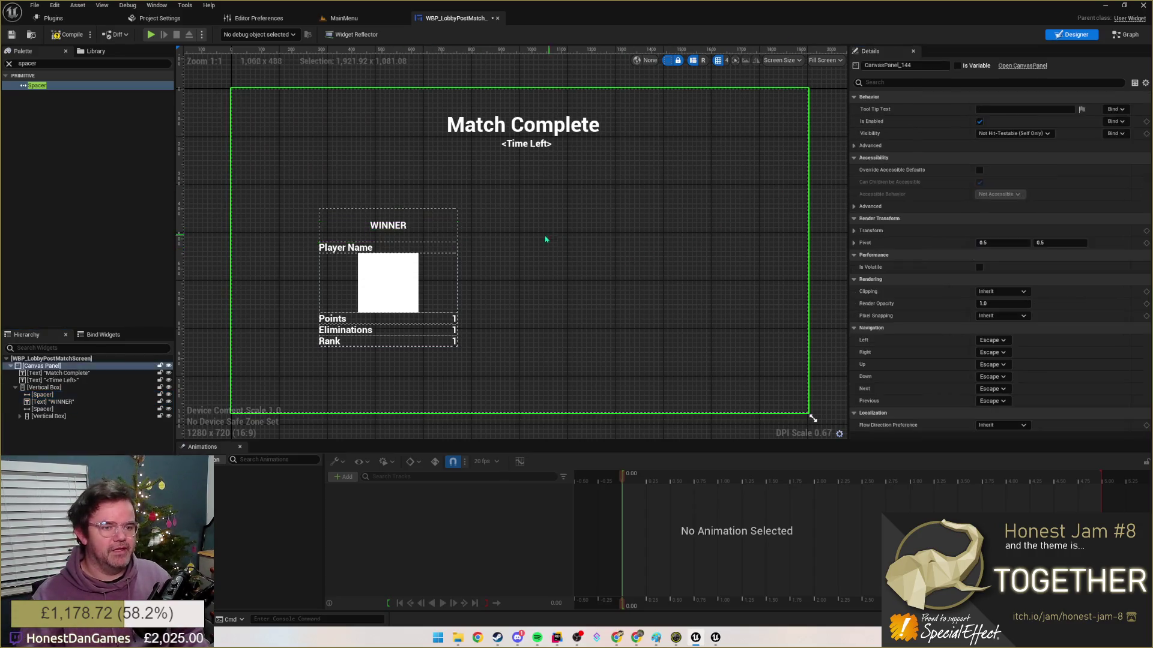
- Change the label text to <WINNER> and review the Match Complete and <Time Left> texts
{"action": "left_click", "coordinate": [49, 401]}
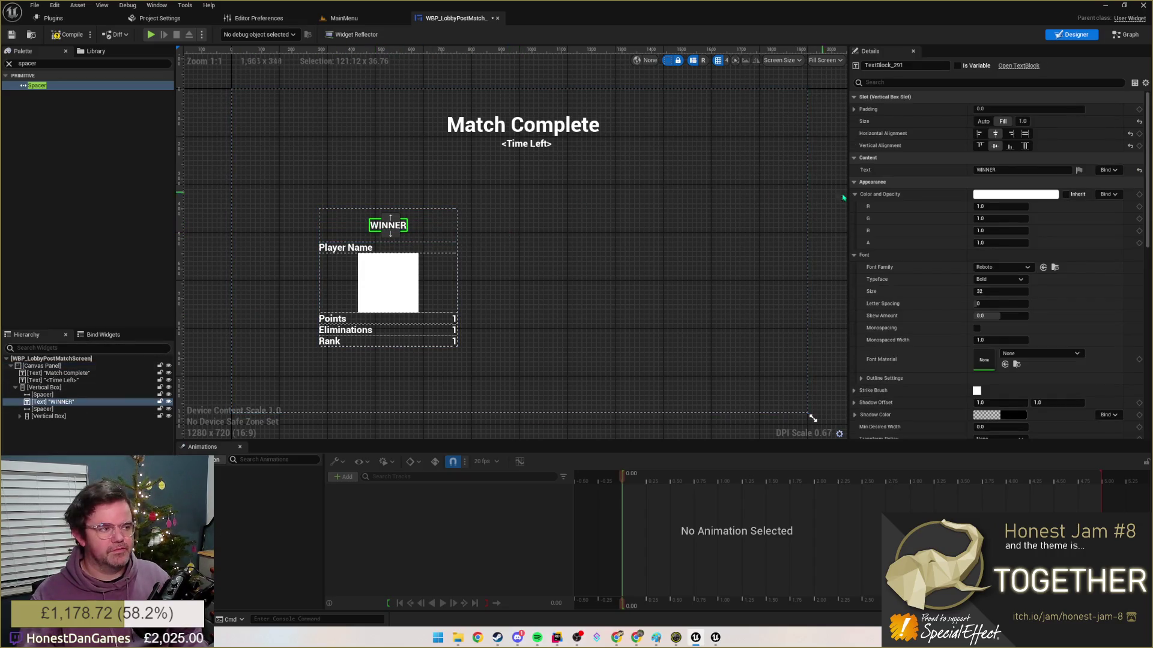
{"action": "left_click", "coordinate": [1018, 170]}
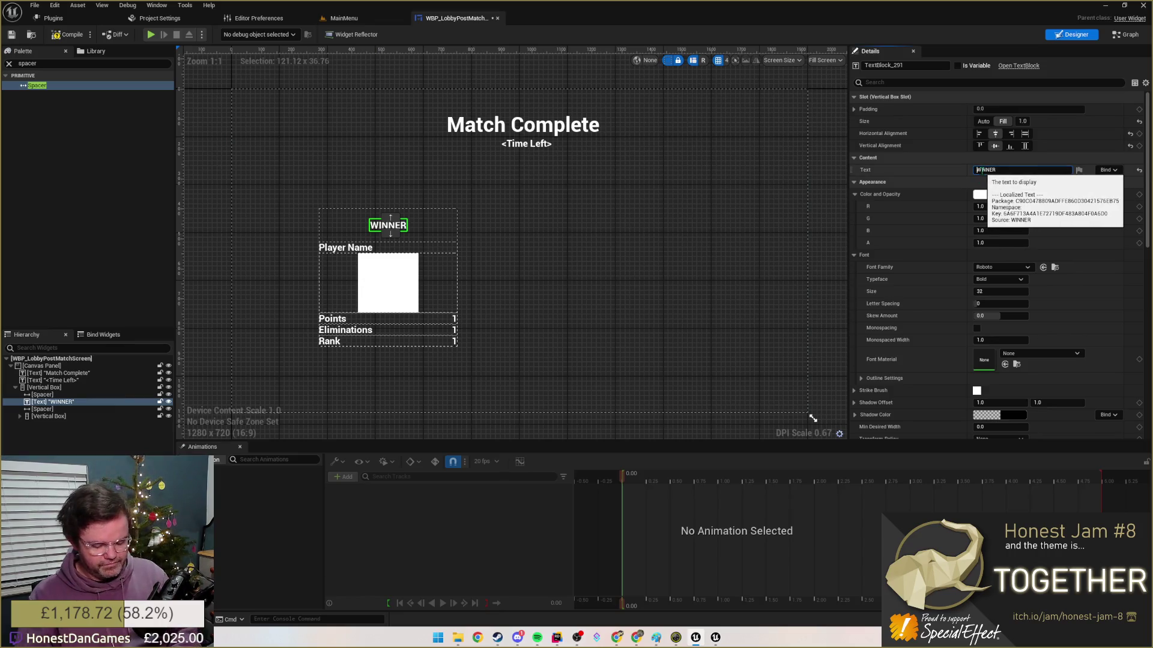
{"action": "key", "text": "Return"}
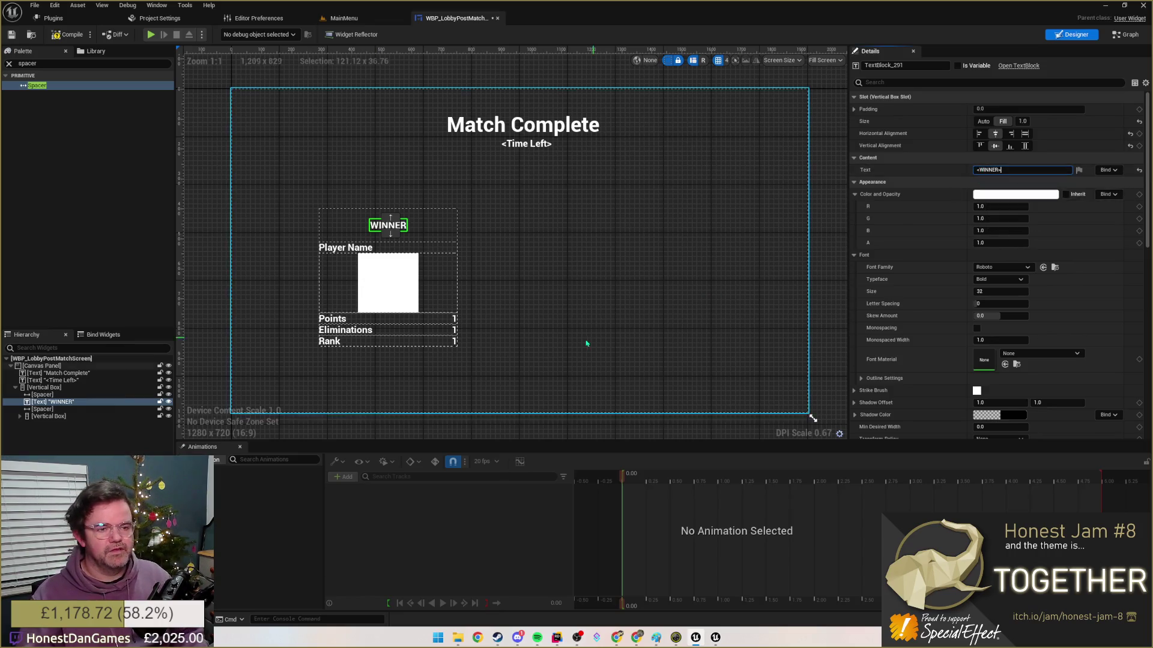
{"action": "left_click", "coordinate": [246, 378]}
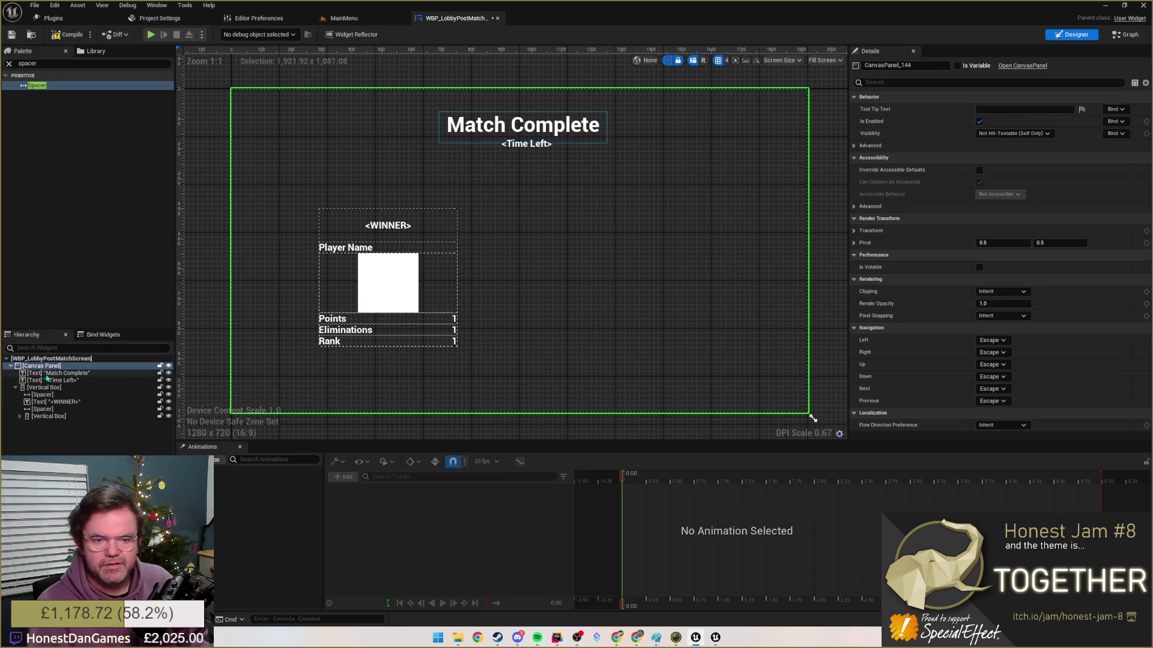
{"action": "left_click", "coordinate": [67, 373]}
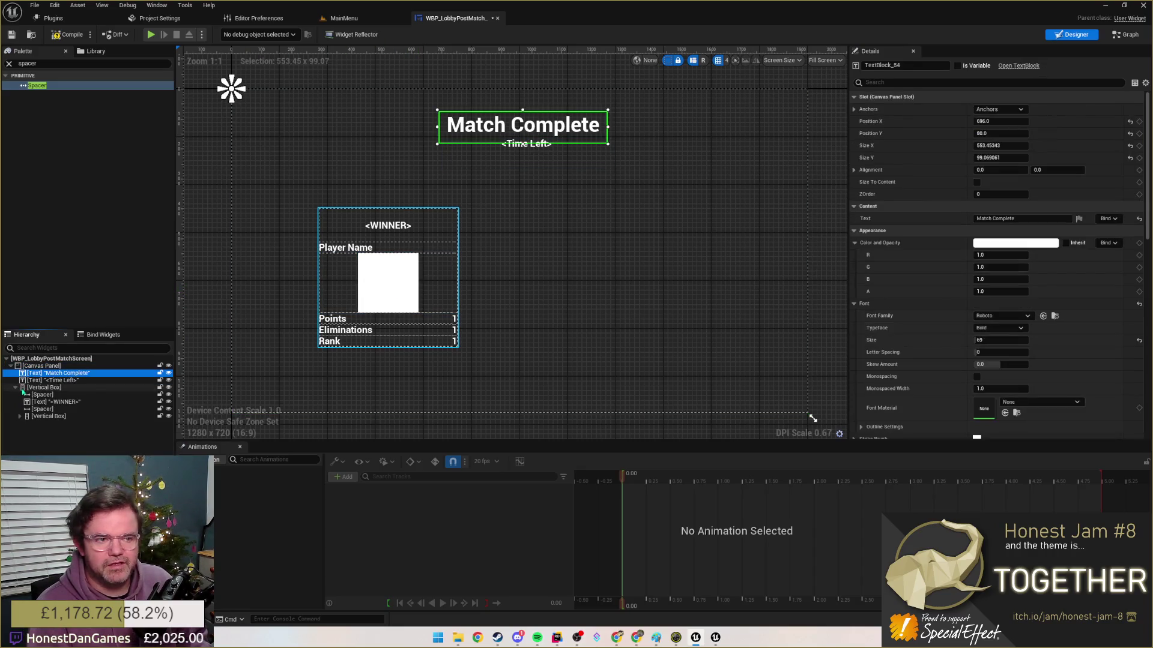
{"action": "left_click", "coordinate": [519, 158]}
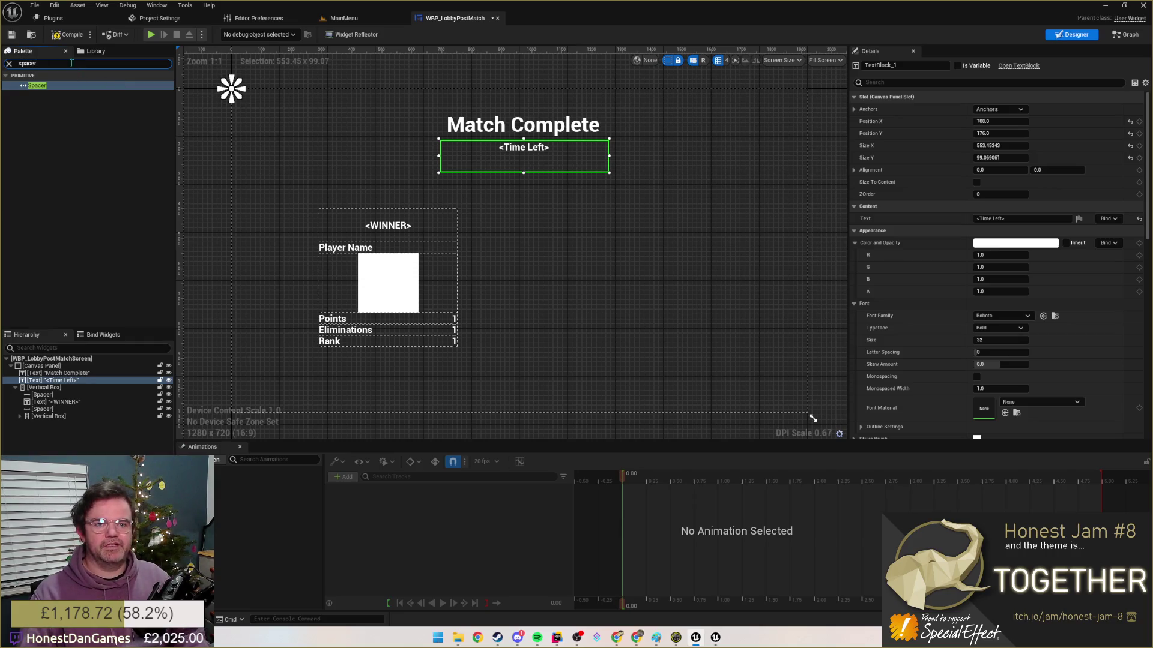
{"action": "type", "text": "Button"}
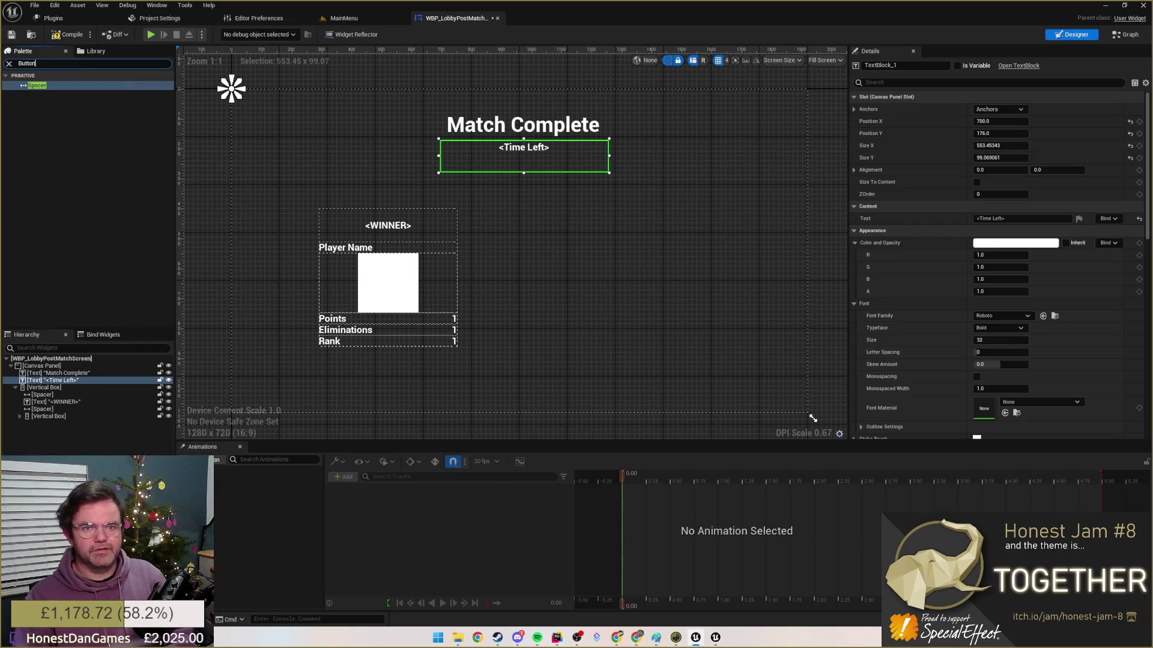
- Add an enlarged button with a CLOSE text label near the bottom of the screen
{"action": "left_click_drag", "start_coordinate": [36, 85], "coordinate": [503, 383]}
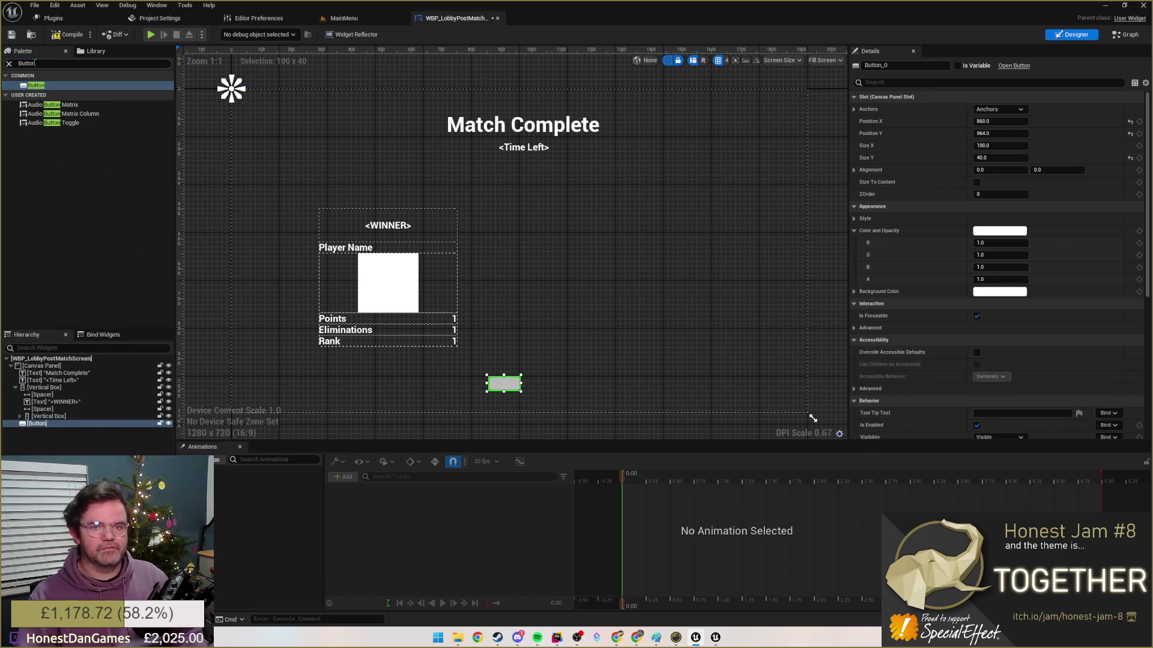
{"action": "type", "text": "ext"}
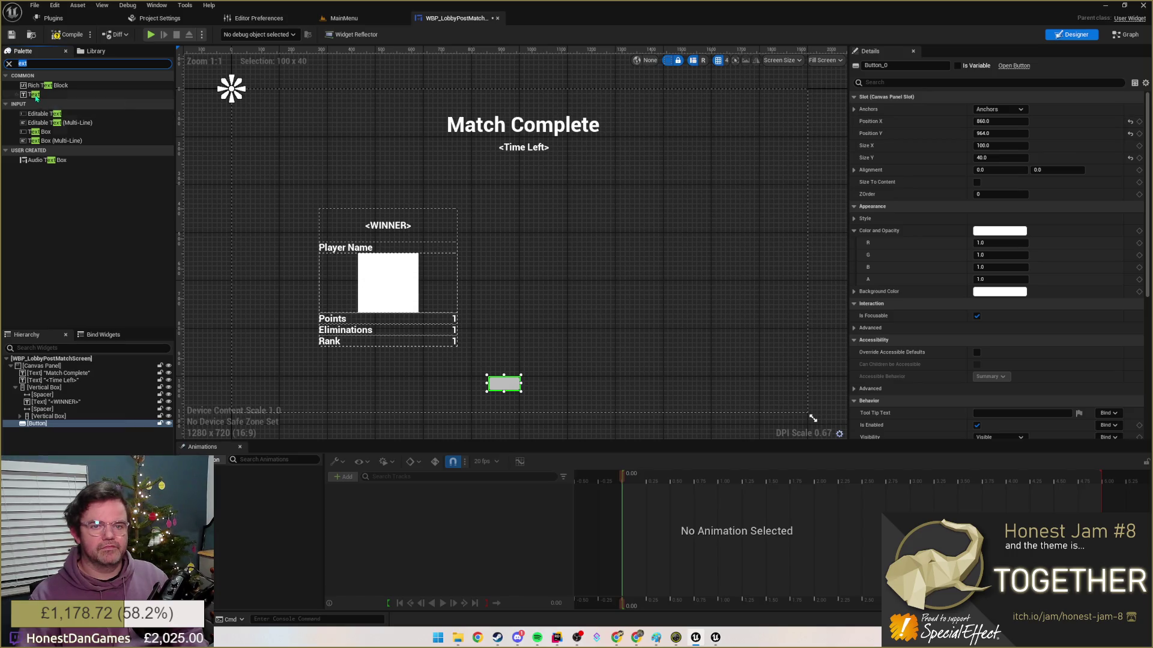
{"action": "left_click_drag", "start_coordinate": [36, 95], "coordinate": [507, 385]}
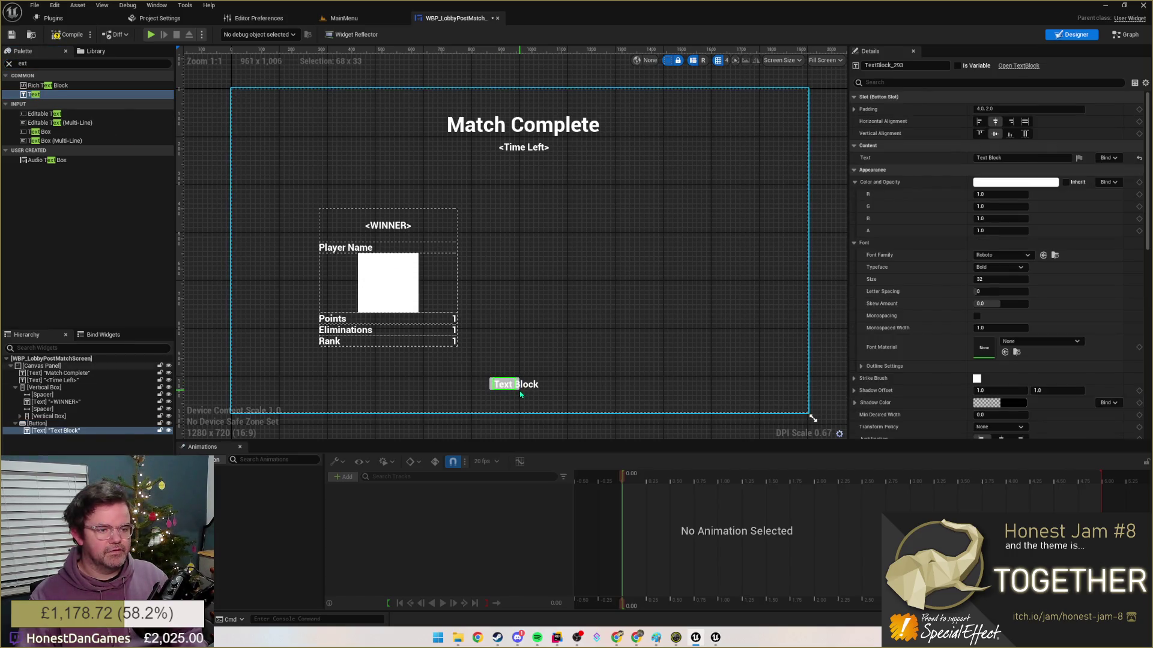
{"action": "left_click_drag", "start_coordinate": [522, 389], "coordinate": [555, 404]}
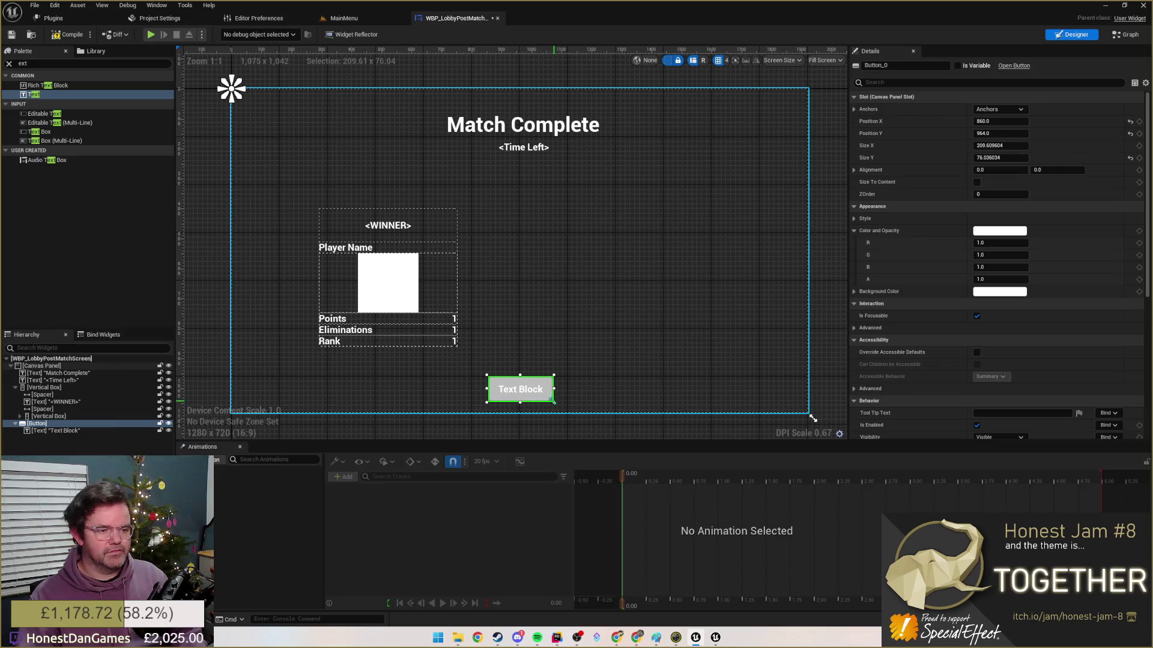
{"action": "left_click", "coordinate": [63, 430]}
{"action": "left_click", "coordinate": [1009, 157]}
{"action": "type", "text": "CLOSE"}
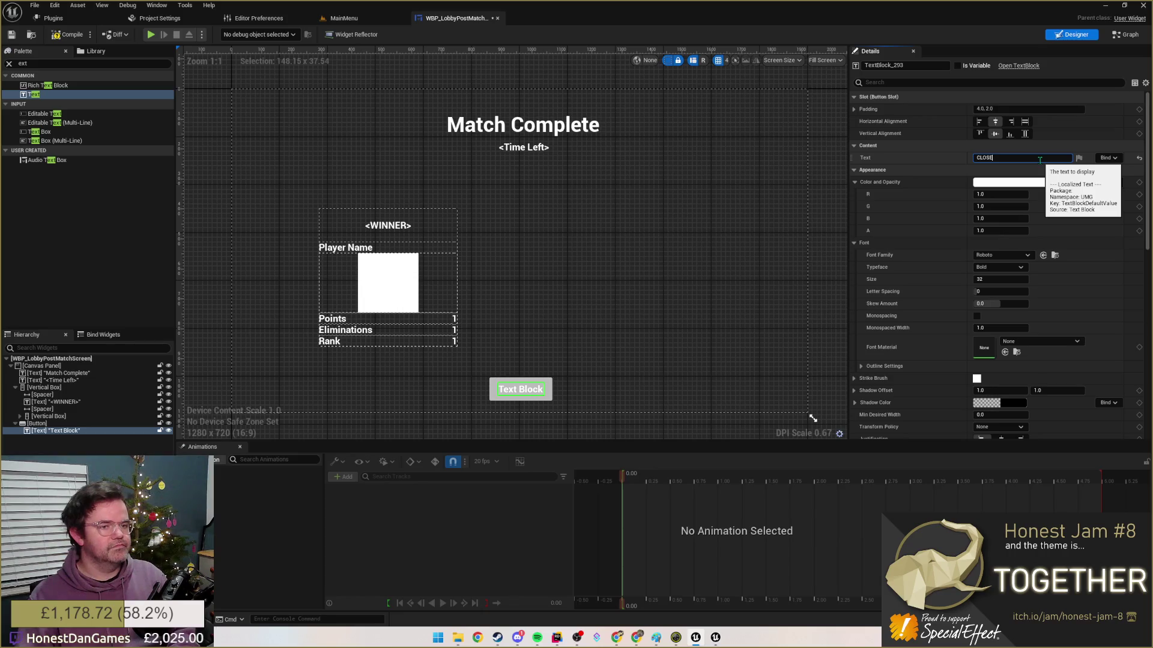
{"action": "key", "text": "Return"}
{"action": "left_click", "coordinate": [631, 270]}
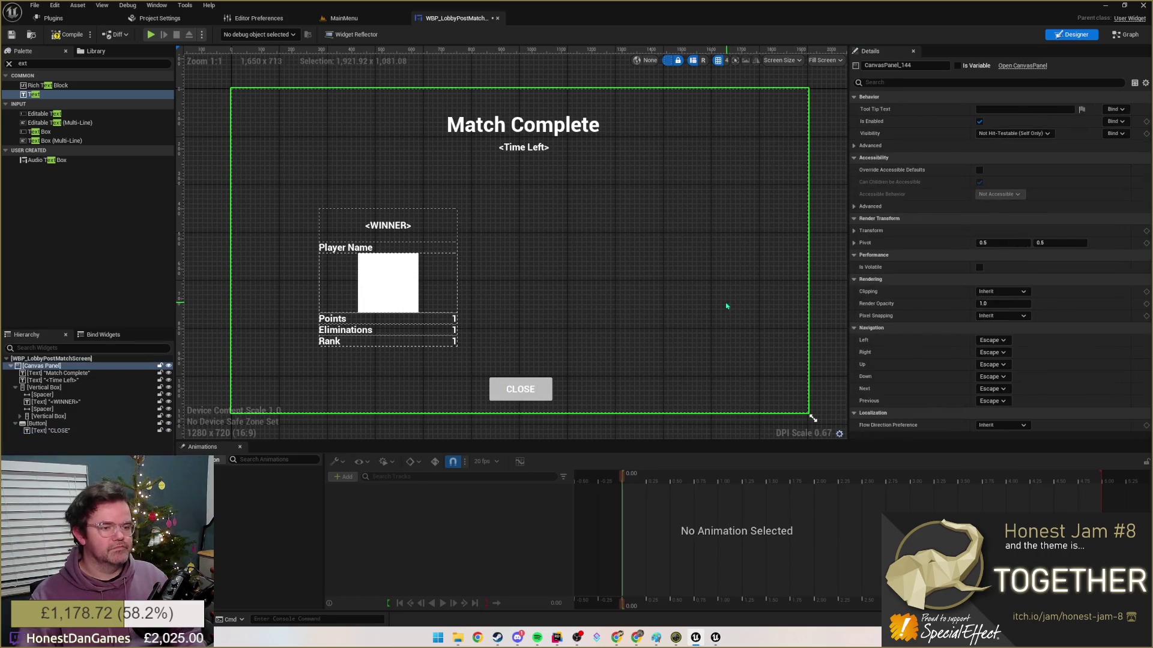
- Anchor the CLOSE button to the bottom centre, sitting slightly above the bottom edge
{"action": "left_click", "coordinate": [506, 397]}
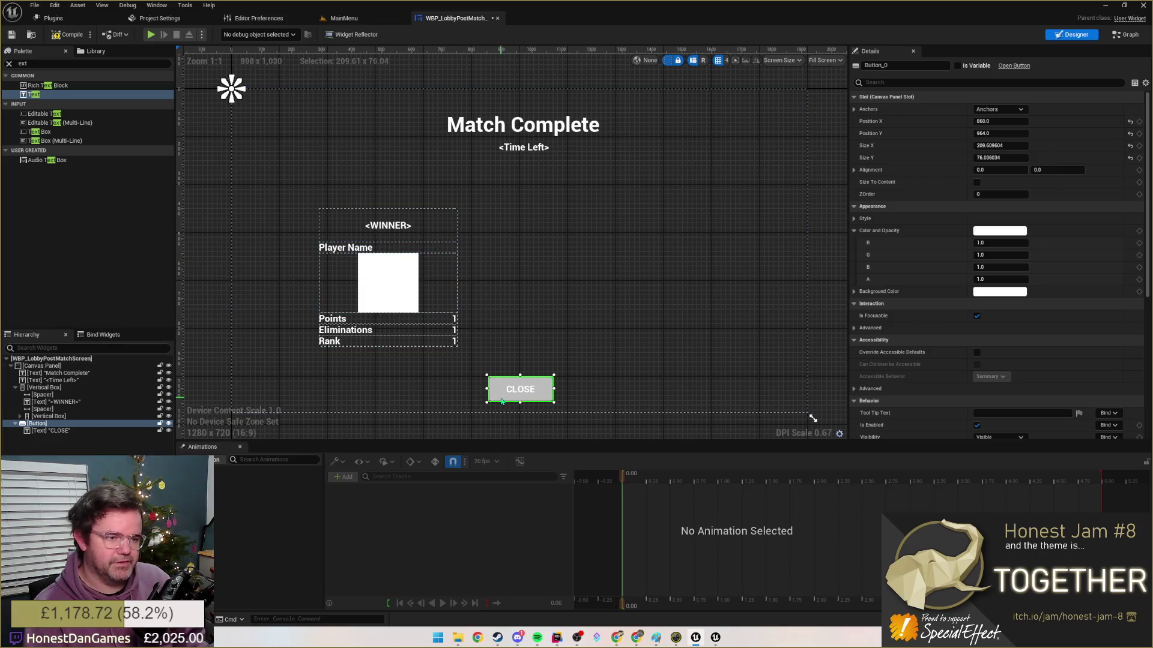
{"action": "left_click_drag", "start_coordinate": [501, 402], "coordinate": [502, 405]}
{"action": "left_click", "coordinate": [1000, 109]}
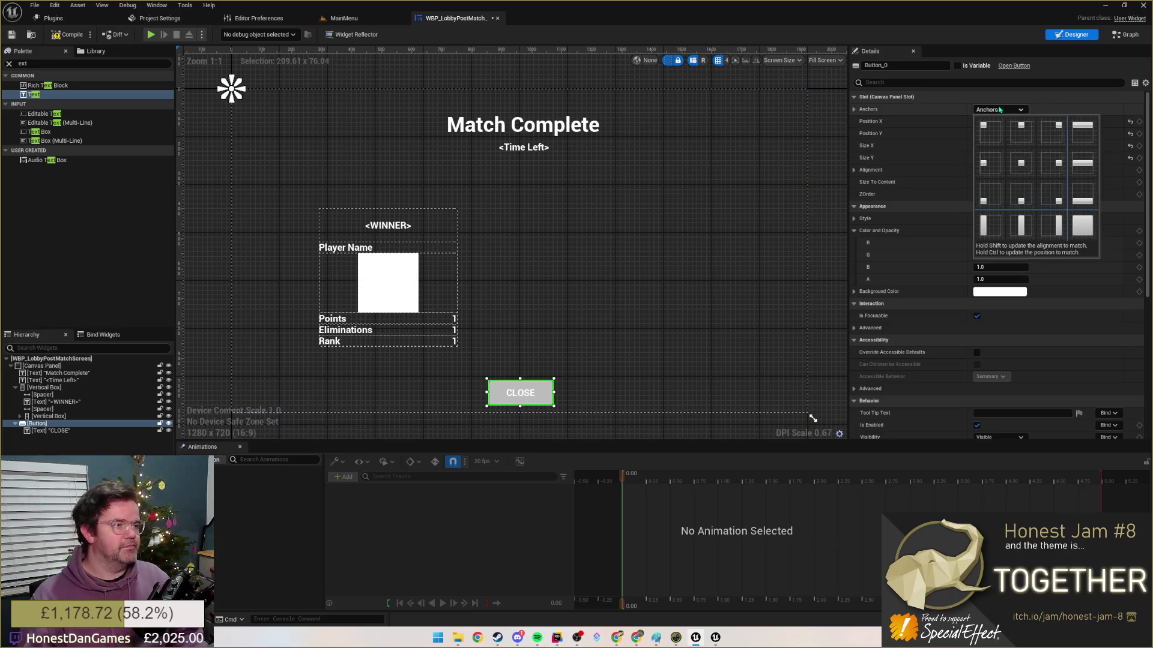
{"action": "left_click", "coordinate": [1036, 243]}
{"action": "left_click_drag", "start_coordinate": [521, 403], "coordinate": [534, 390]}
{"action": "left_click", "coordinate": [649, 271]}
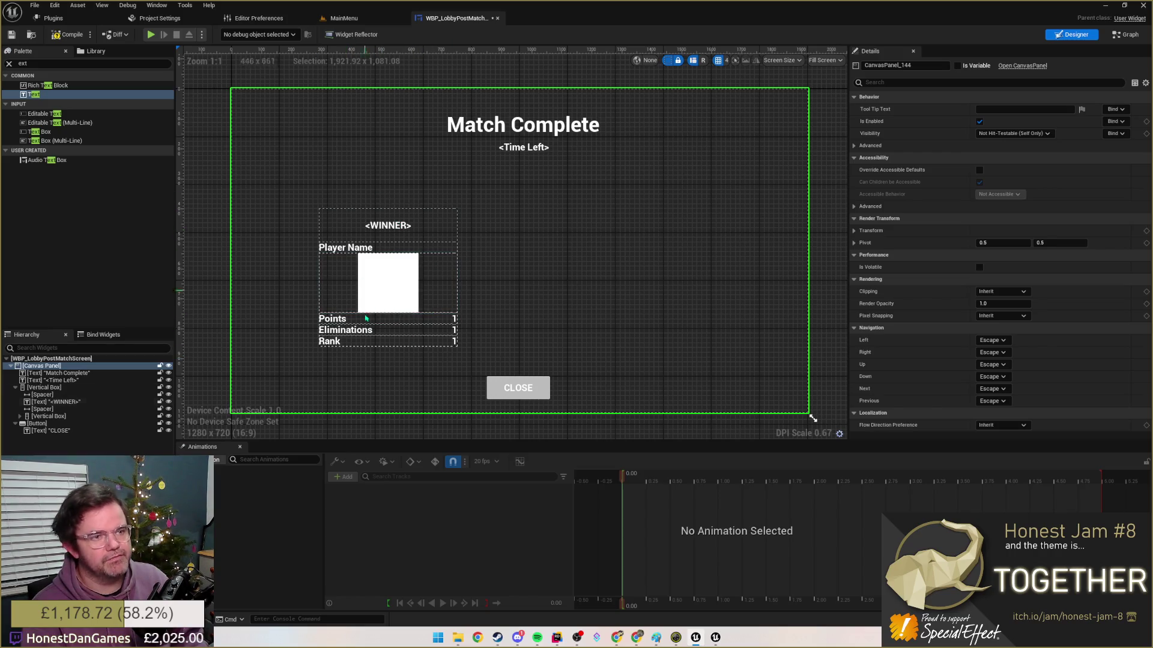
{"action": "left_click", "coordinate": [522, 125]}
- Centre the Player Name text horizontally within the player card
{"action": "left_click", "coordinate": [507, 150]}
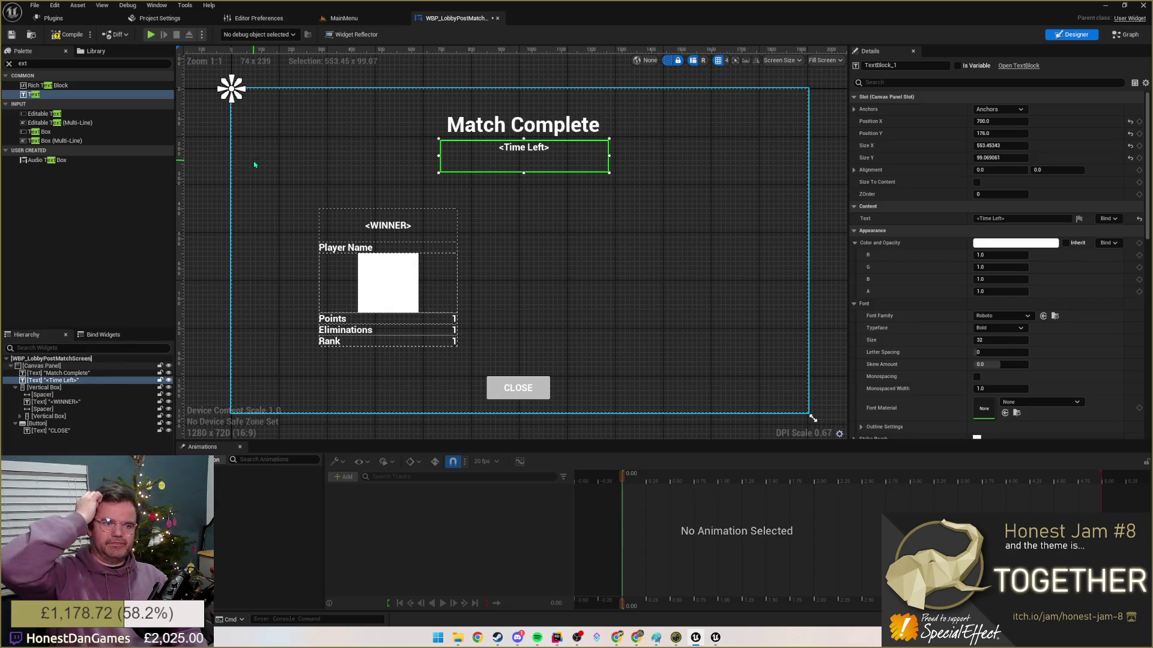
{"action": "left_click", "coordinate": [45, 387]}
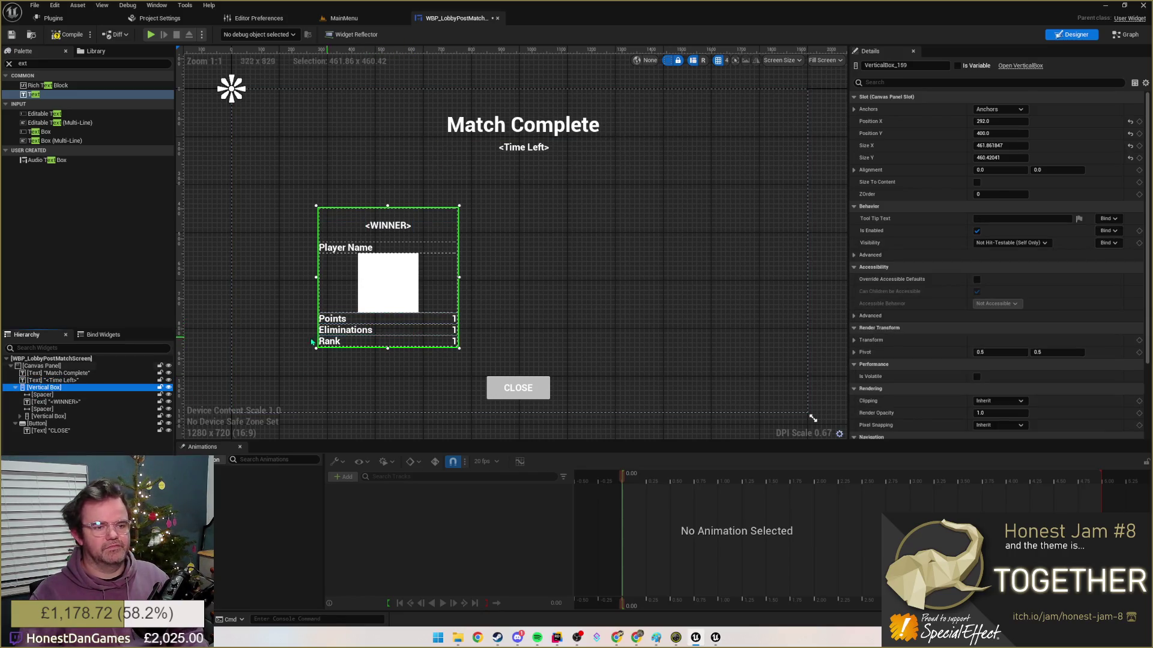
{"action": "left_click", "coordinate": [388, 248]}
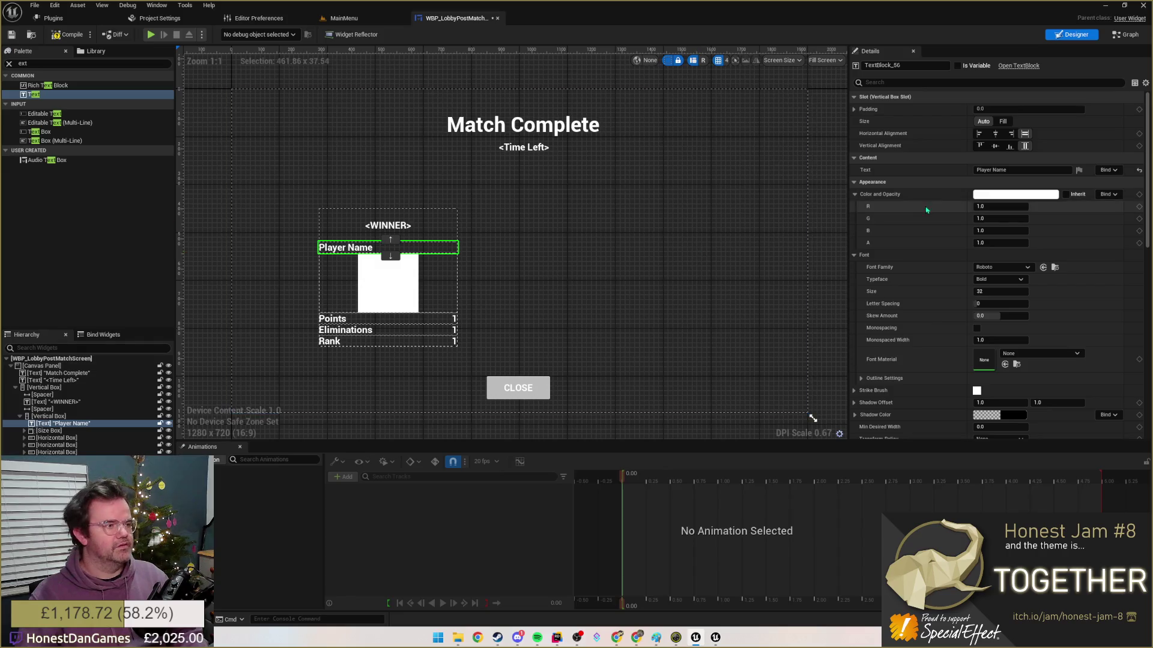
{"action": "left_click", "coordinate": [994, 133]}
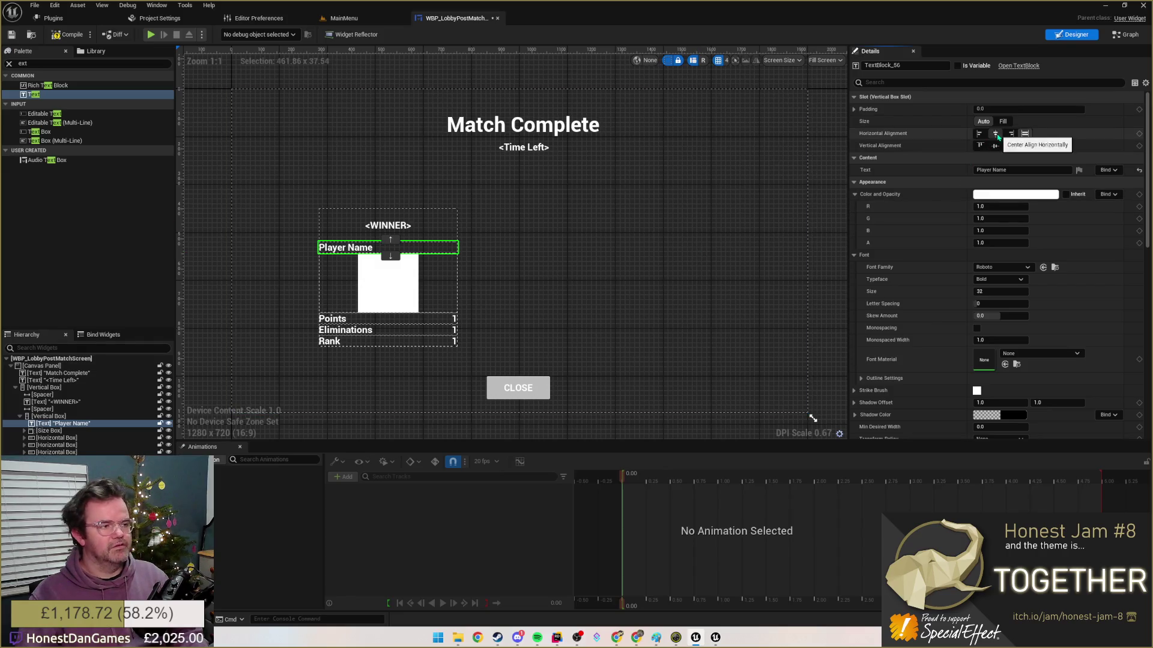
{"action": "left_click", "coordinate": [589, 289]}
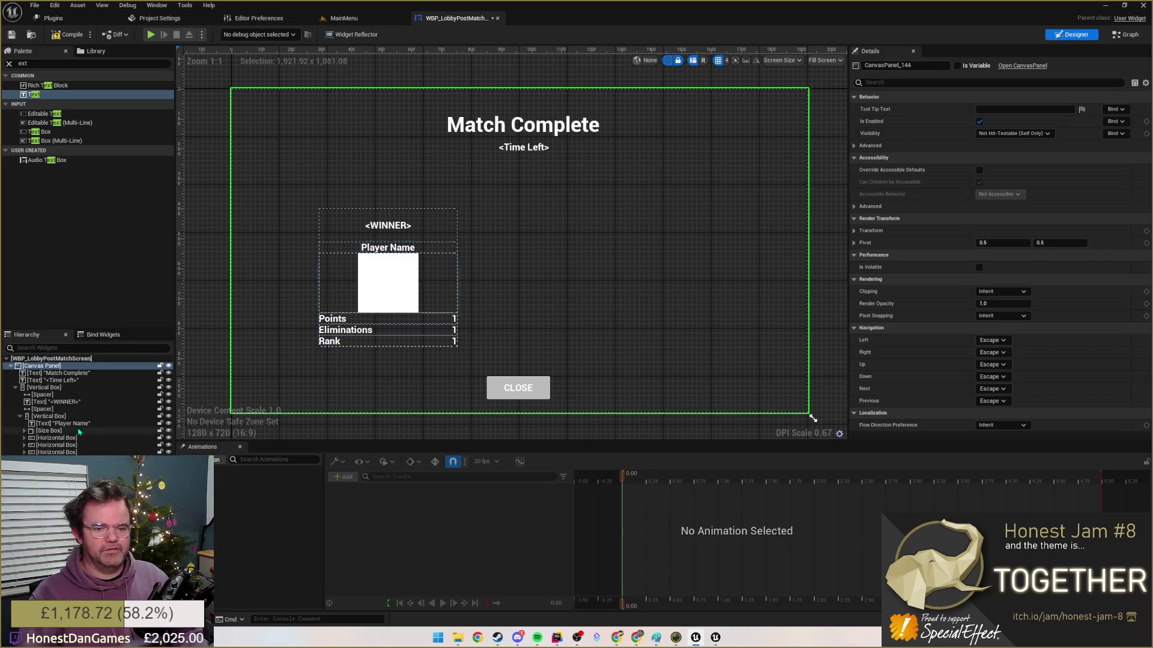
{"action": "left_click", "coordinate": [44, 395]}
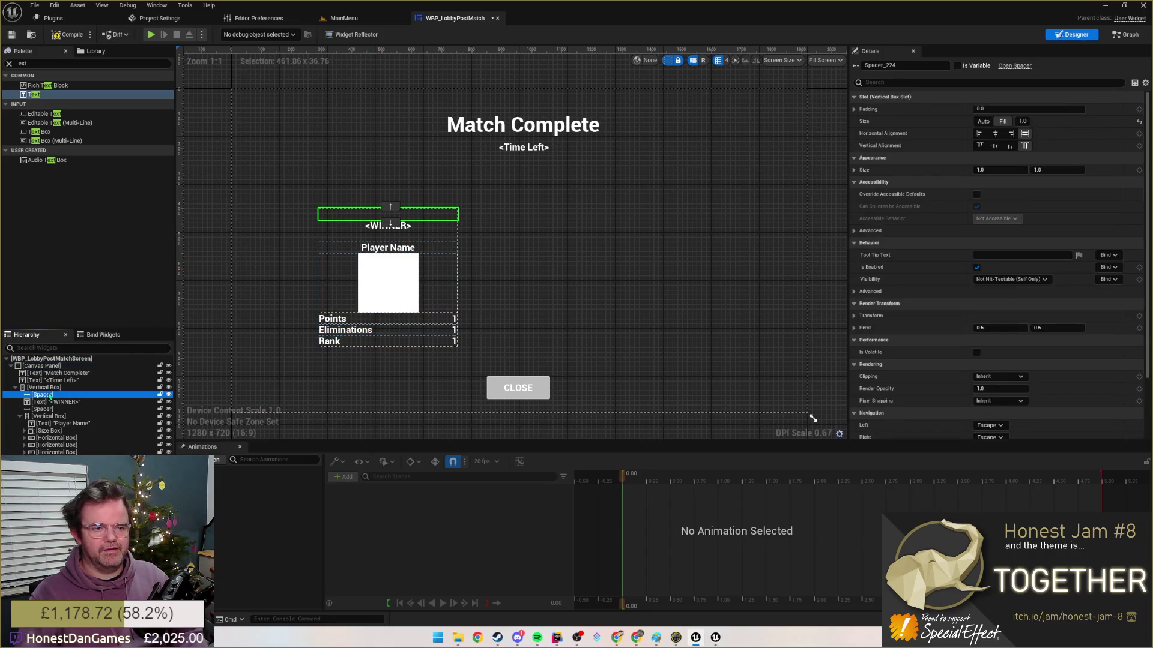
{"action": "left_click", "coordinate": [137, 367]}
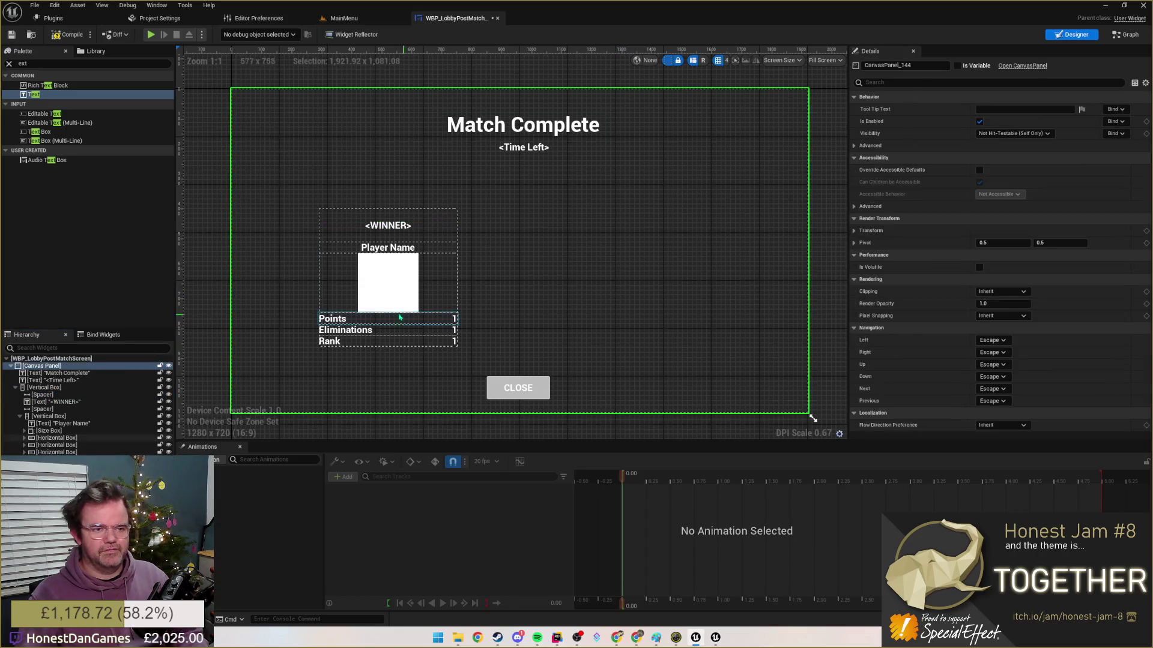
- Give the Player Name text a noticeably larger font size
{"action": "left_click", "coordinate": [388, 248]}
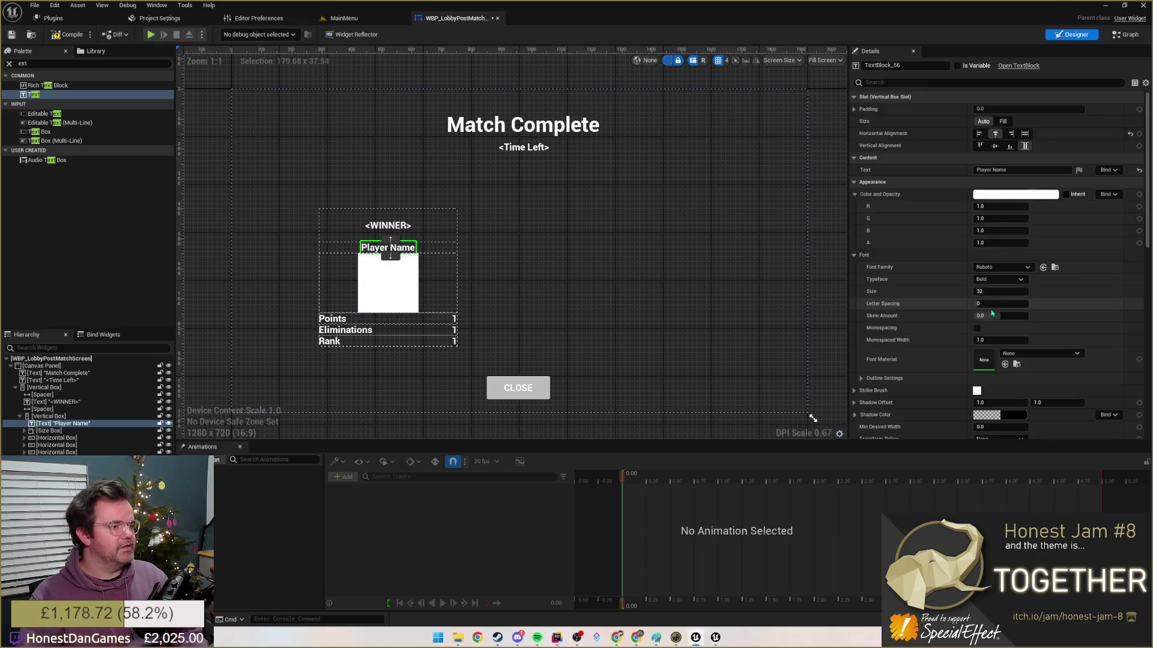
{"action": "scroll", "coordinate": [998, 293], "scroll_direction": "down", "scroll_amount": 1}
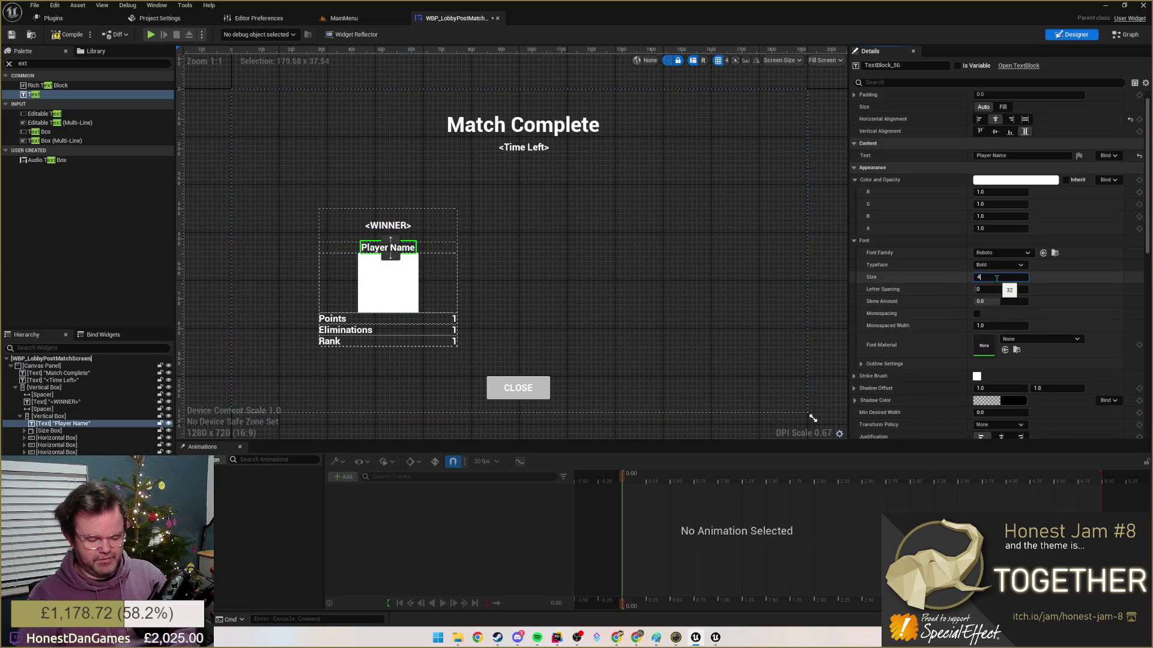
{"action": "type", "text": "20"}
{"action": "key", "text": "Return"}
{"action": "left_click", "coordinate": [570, 271]}
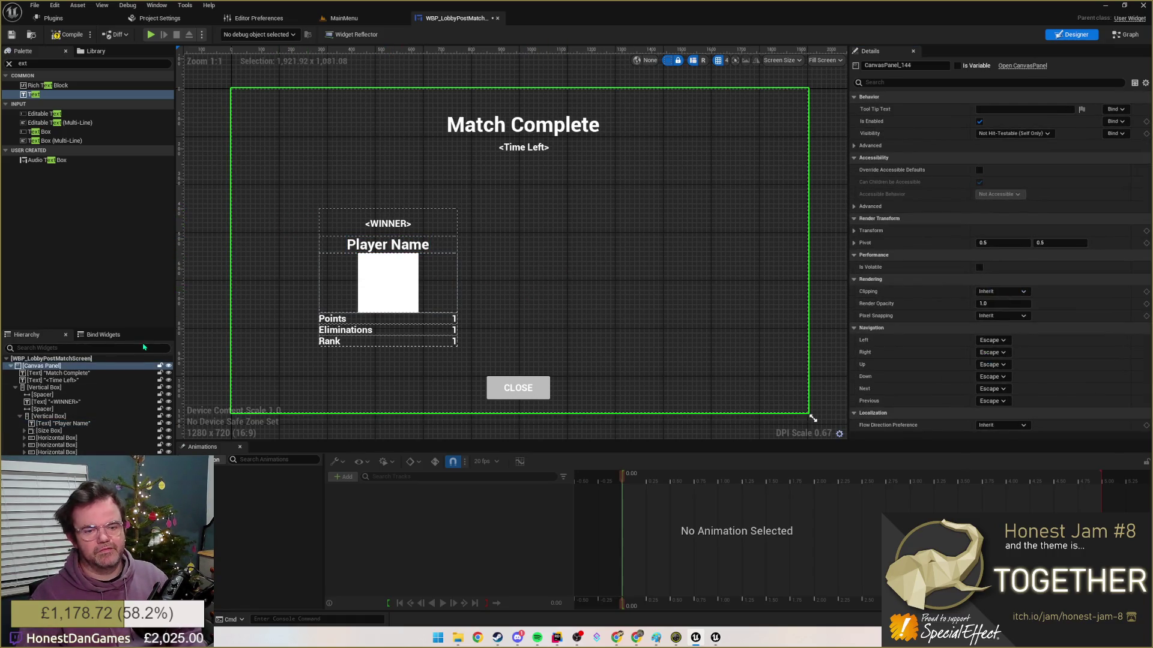
{"action": "left_click", "coordinate": [90, 394]}
{"action": "left_click", "coordinate": [41, 387]}
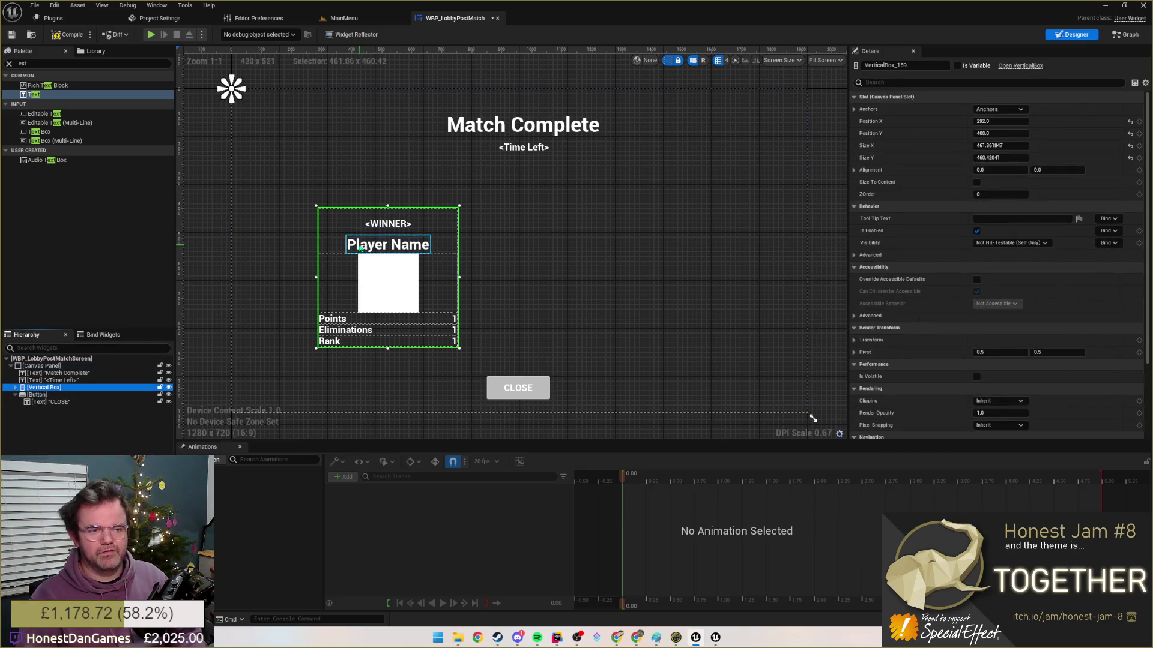
- Move the player card left, wrap it in a horizontal box and stretch the box wider
{"action": "left_click_drag", "start_coordinate": [350, 228], "coordinate": [313, 219]}
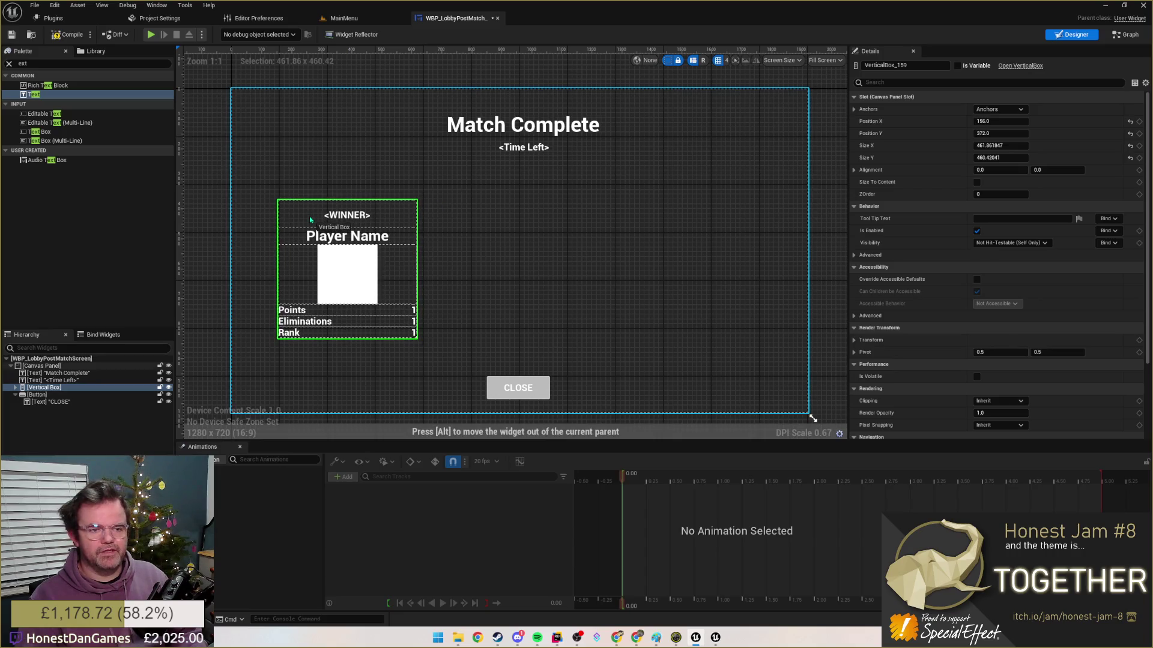
{"action": "right_click", "coordinate": [45, 387]}
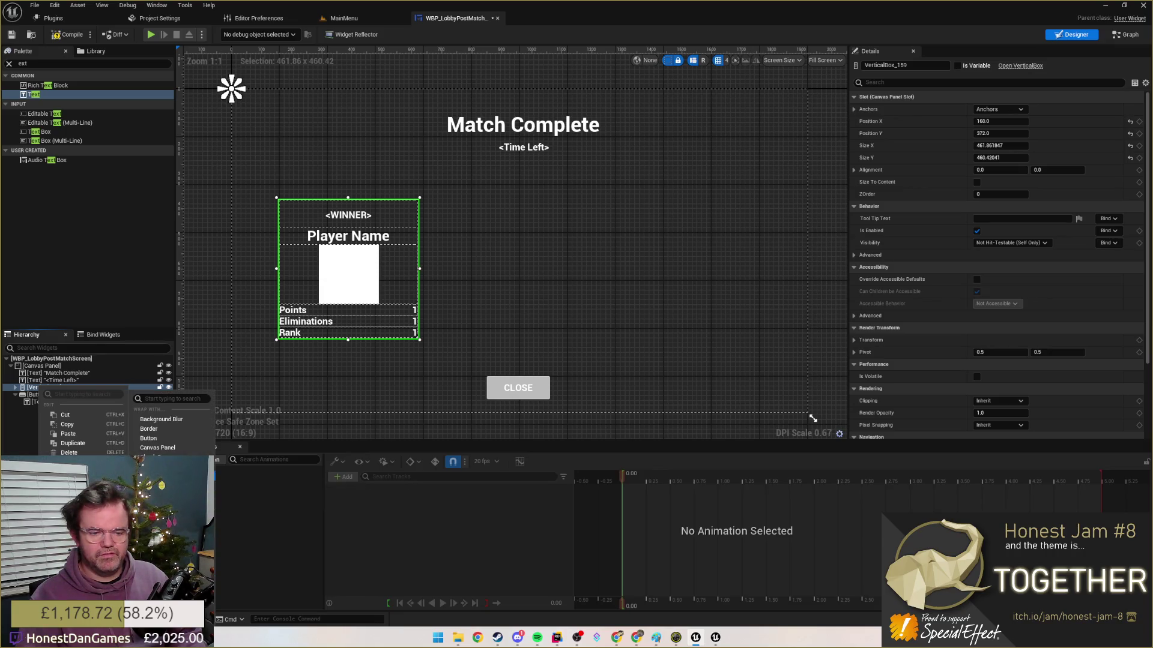
{"action": "left_click", "coordinate": [162, 469]}
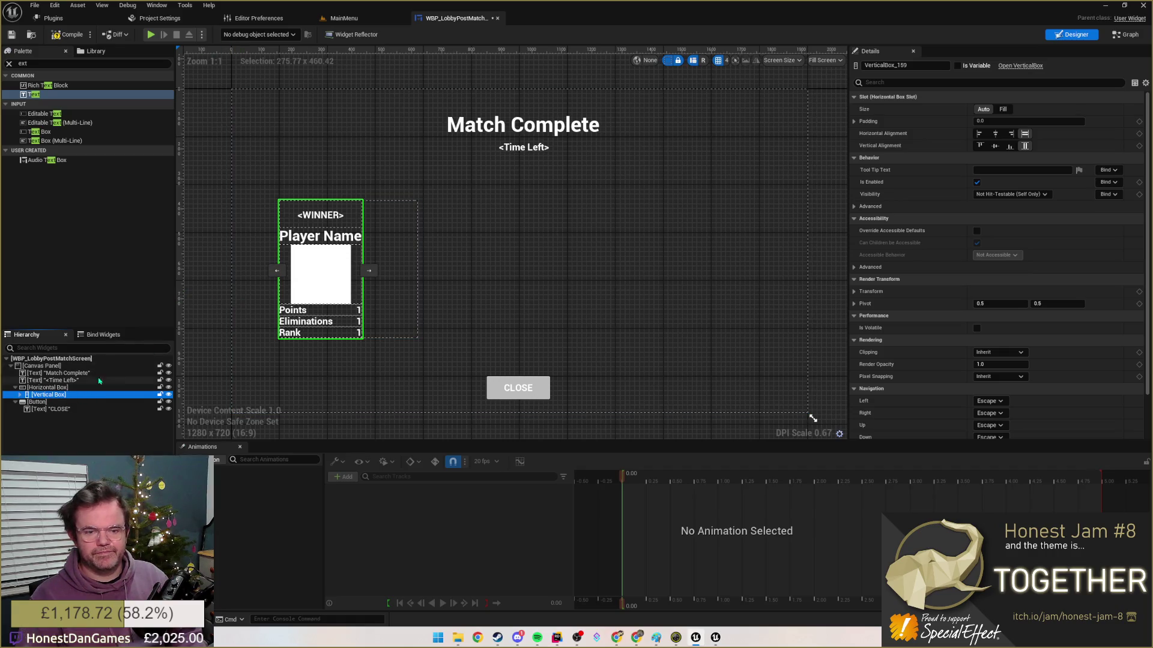
{"action": "left_click", "coordinate": [50, 388]}
{"action": "left_click_drag", "start_coordinate": [419, 270], "coordinate": [763, 269]}
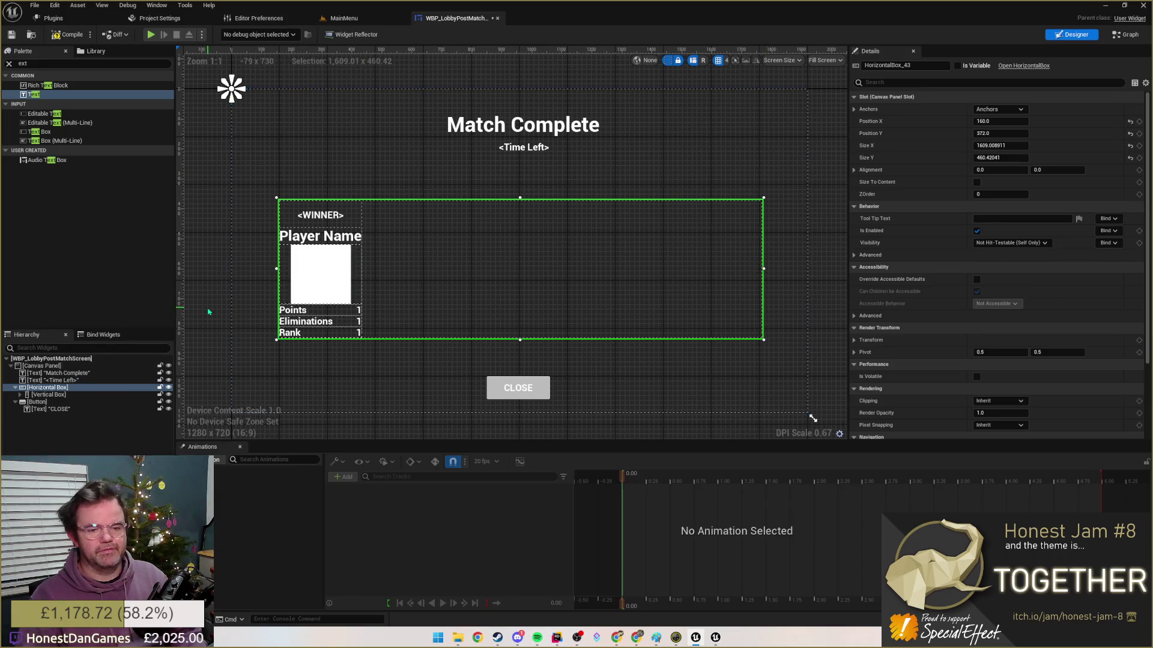
- Duplicate the player card to four copies sharing the horizontal box width equally
{"action": "left_click", "coordinate": [37, 395]}
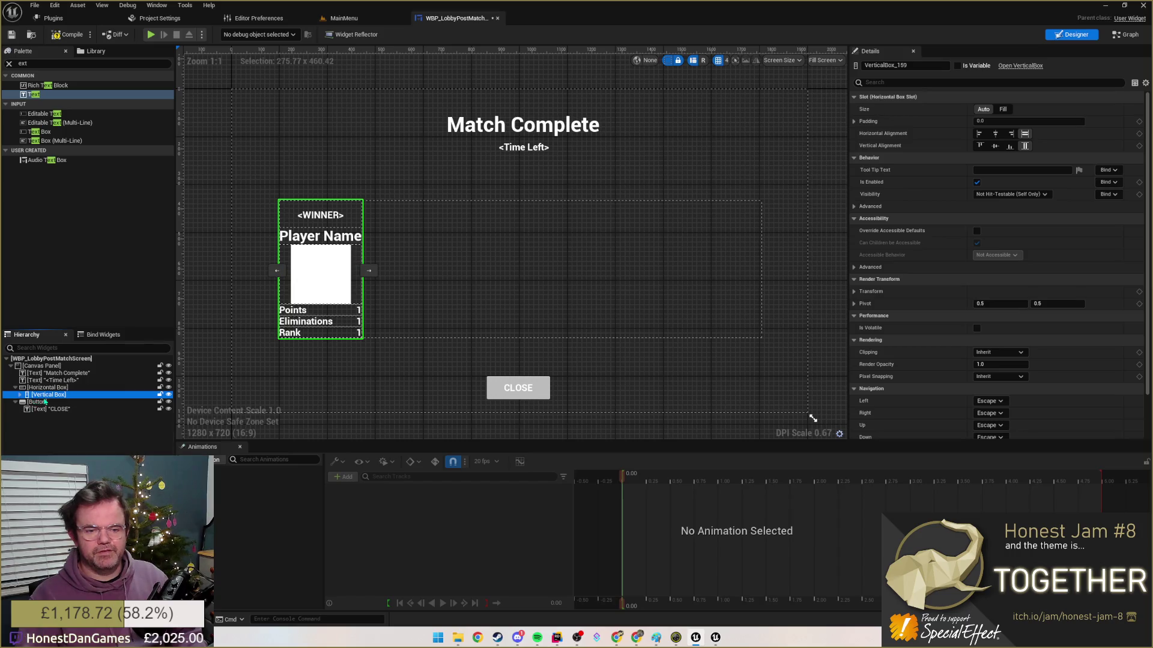
{"action": "key", "text": "ctrl+d"}
{"action": "key", "text": "ctrl+d"}
{"action": "key", "text": "ctrl+d"}
{"action": "left_click", "coordinate": [45, 387]}
{"action": "left_click", "coordinate": [47, 416]}
{"action": "left_click", "coordinate": [46, 394], "text": "shift"}
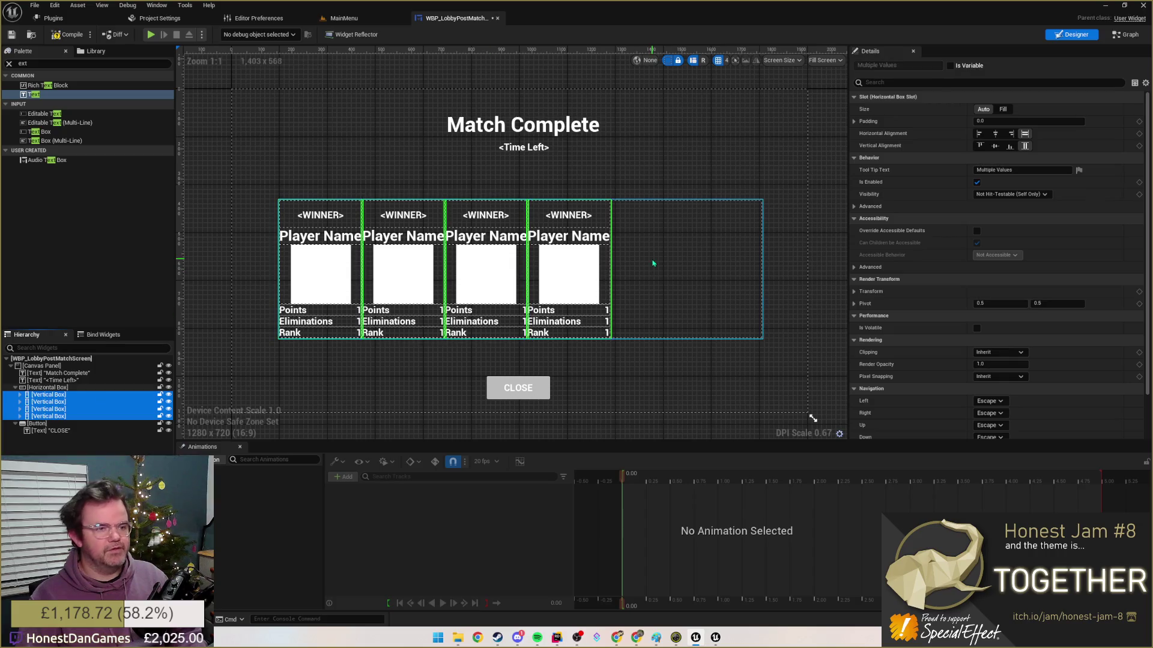
{"action": "left_click", "coordinate": [1004, 108]}
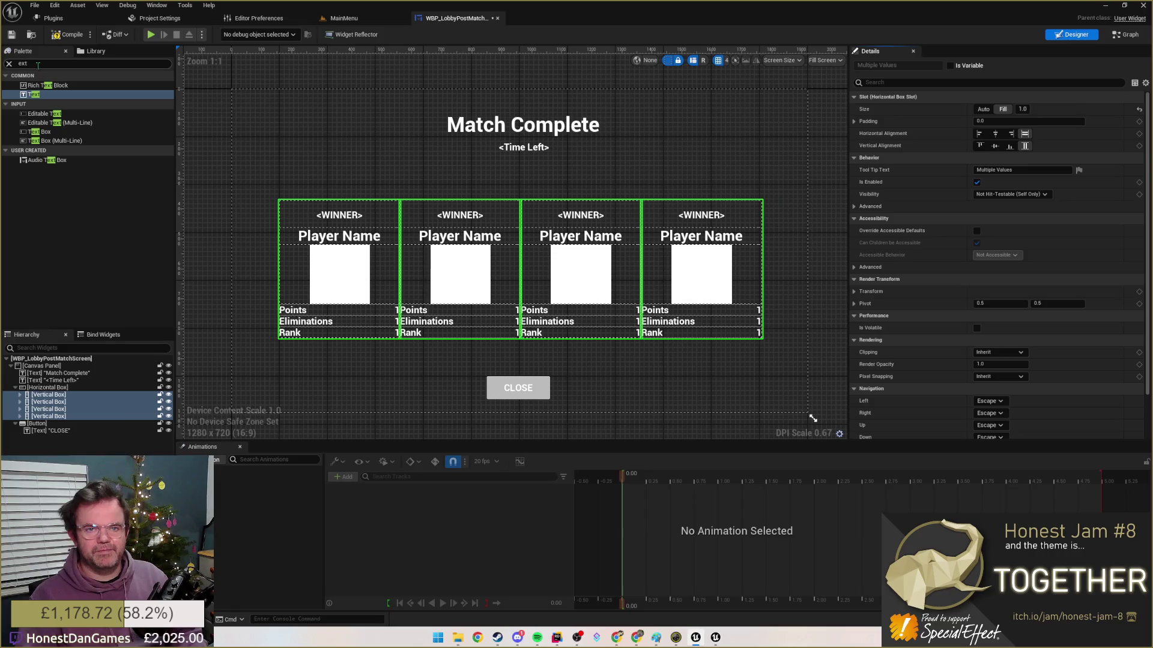
{"action": "type", "text": "spacer"}
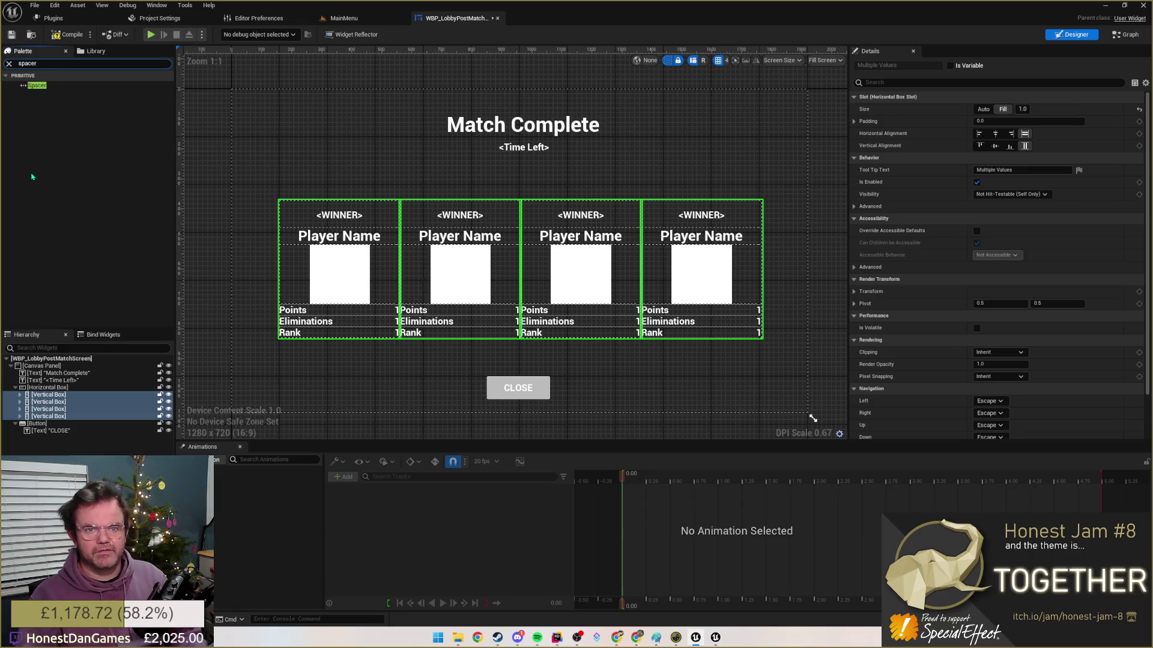
- Insert a spacer after the first card with a Fill share of 0.25
{"action": "left_click_drag", "start_coordinate": [36, 85], "coordinate": [405, 261]}
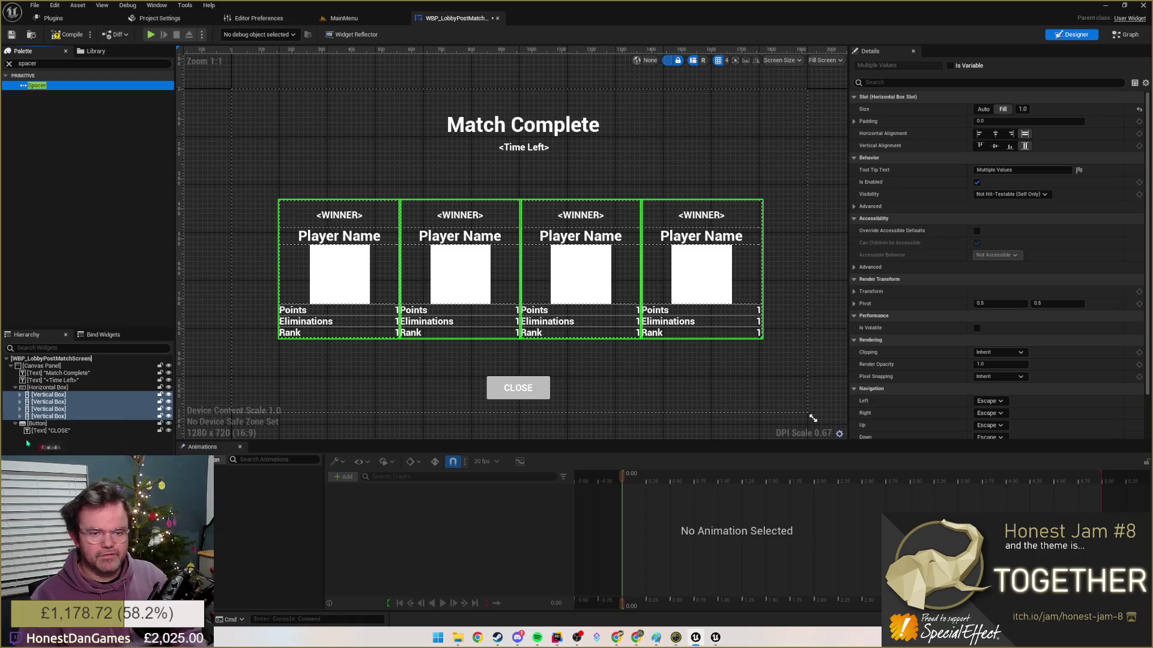
{"action": "left_click_drag", "start_coordinate": [27, 432], "coordinate": [90, 398]}
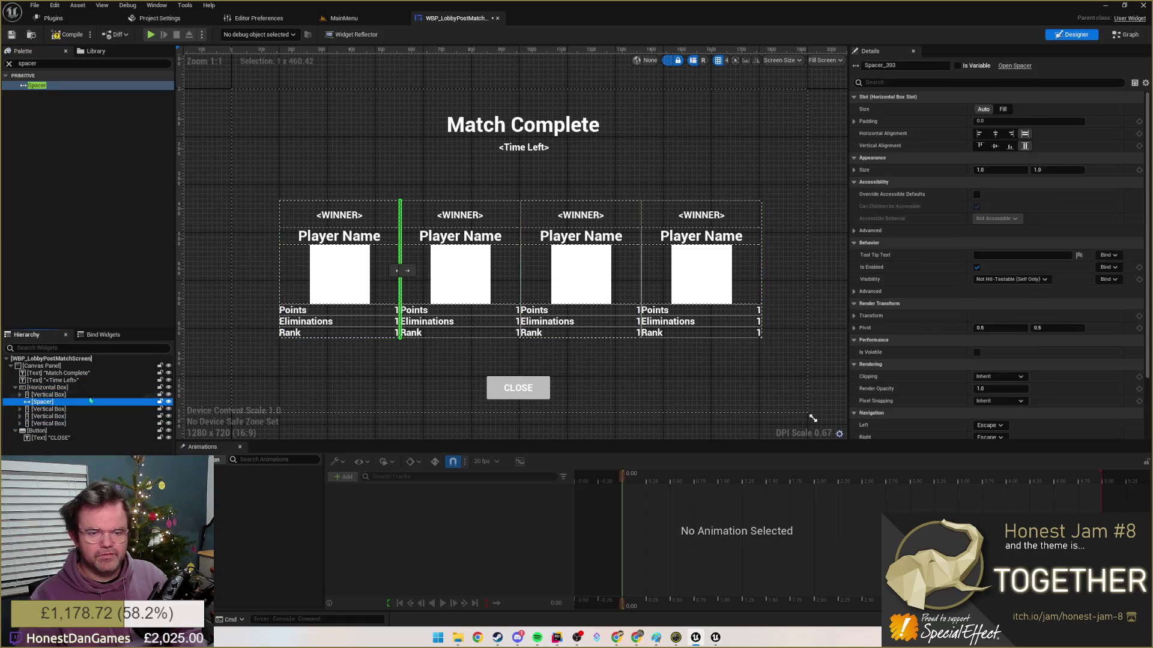
{"action": "left_click", "coordinate": [1003, 109]}
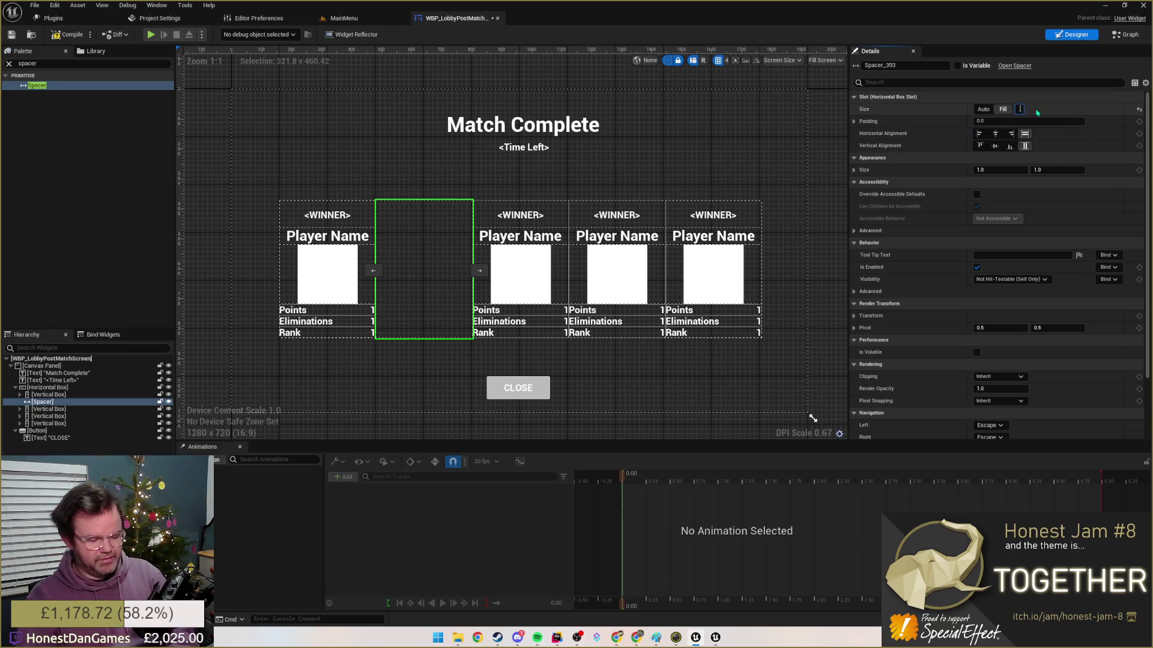
{"action": "type", "text": "0.25"}
{"action": "key", "text": "Return"}
{"action": "left_click", "coordinate": [55, 388]}
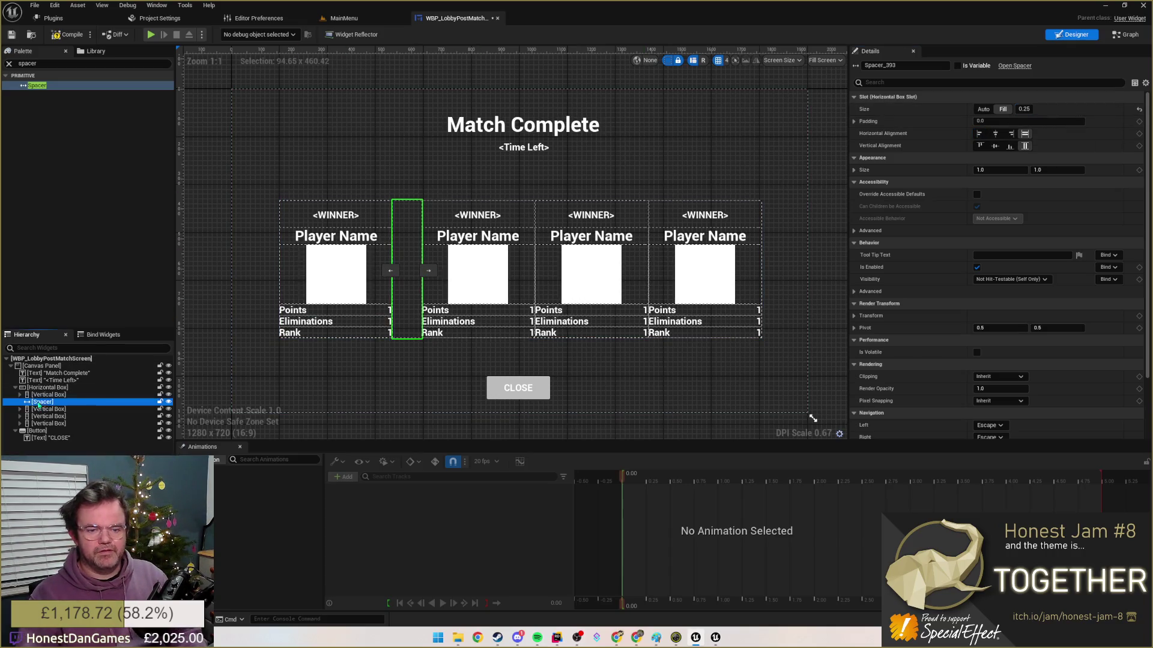
- Duplicate the narrow spacer and place the copies between the remaining cards
{"action": "key", "text": "ctrl+d"}
{"action": "key", "text": "ctrl+d"}
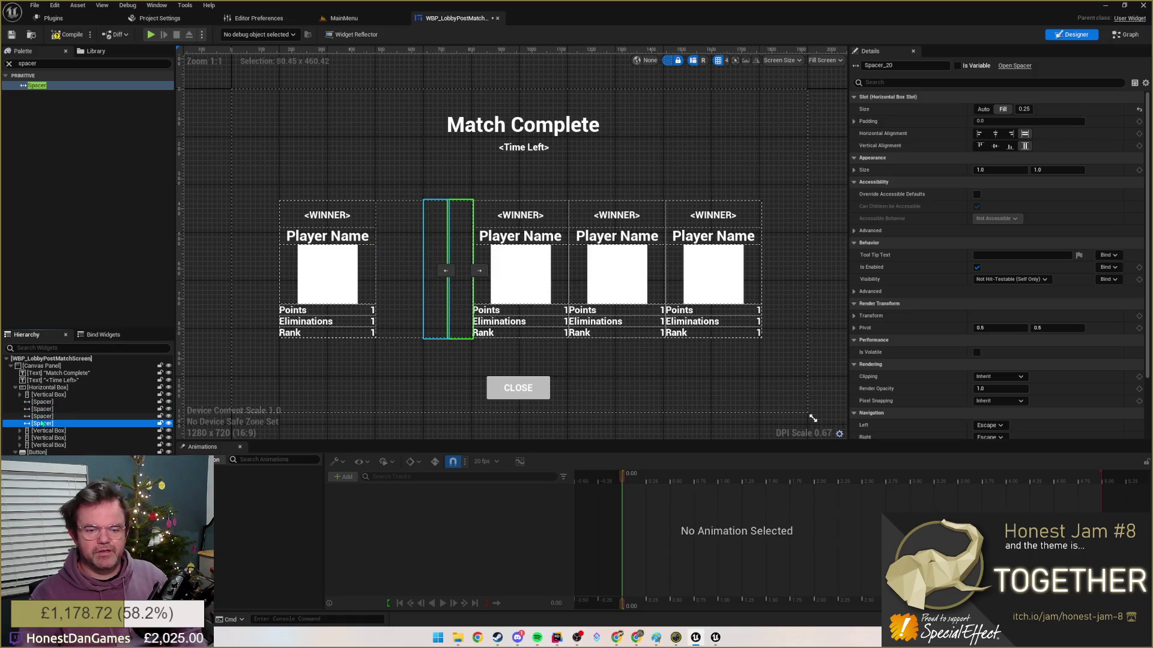
{"action": "left_click_drag", "start_coordinate": [40, 417], "coordinate": [48, 431]}
{"action": "key", "text": "ctrl+z"}
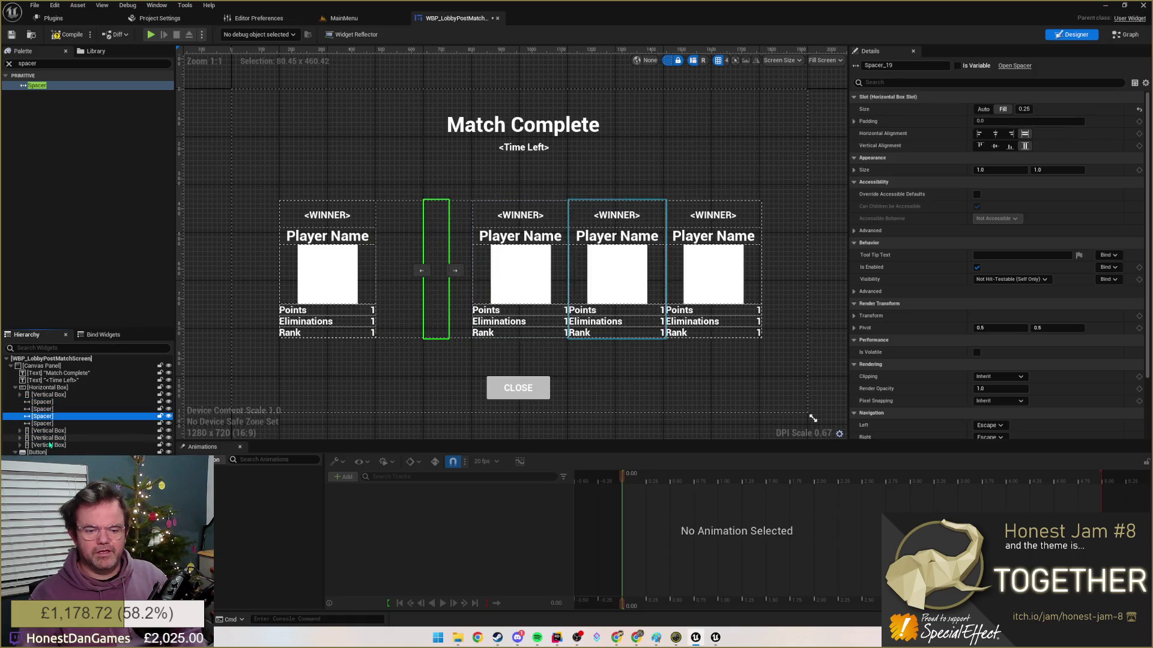
{"action": "mouse_move", "coordinate": [41, 417]}
{"action": "left_mouse_down"}
{"action": "mouse_move", "coordinate": [44, 433]}
{"action": "mouse_move", "coordinate": [45, 401]}
{"action": "left_mouse_up"}
{"action": "left_click", "coordinate": [44, 409]}
{"action": "left_click", "coordinate": [48, 403]}
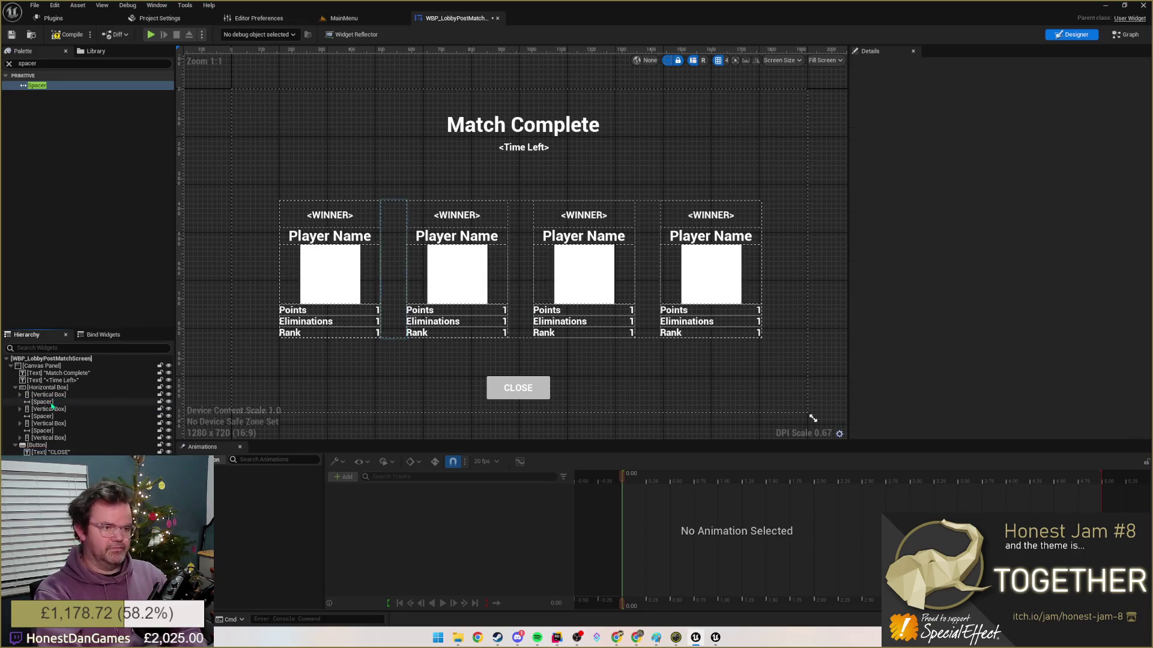
{"action": "left_click", "coordinate": [40, 366]}
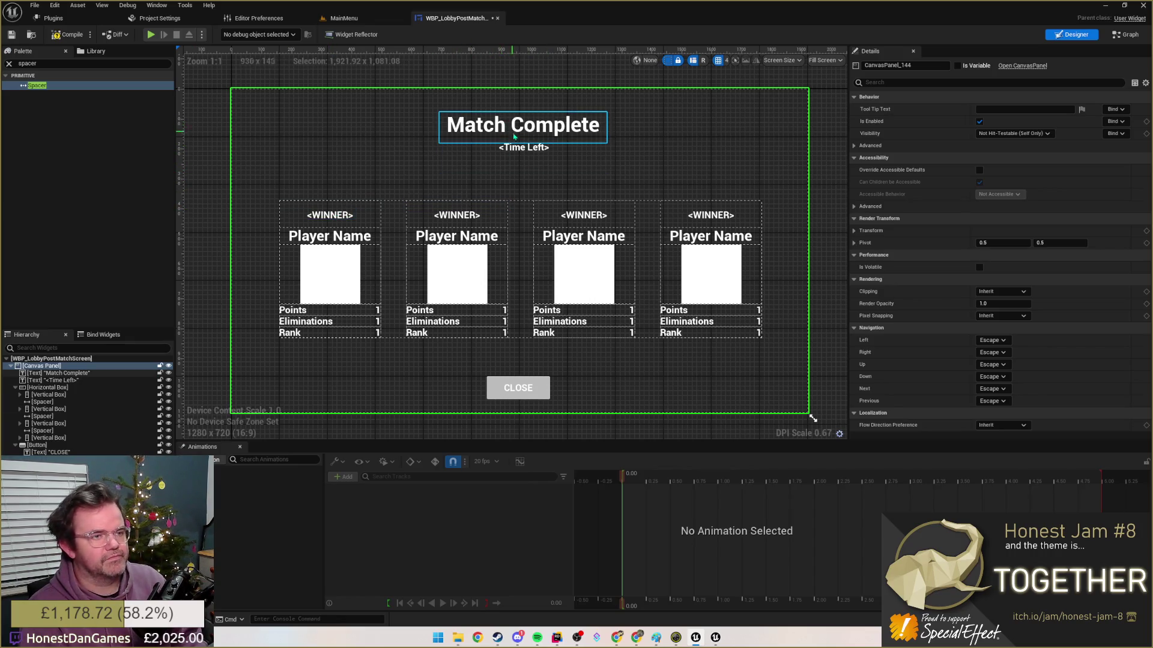
- Review the layout, save the widget and select the first player column
{"action": "left_click", "coordinate": [514, 153]}
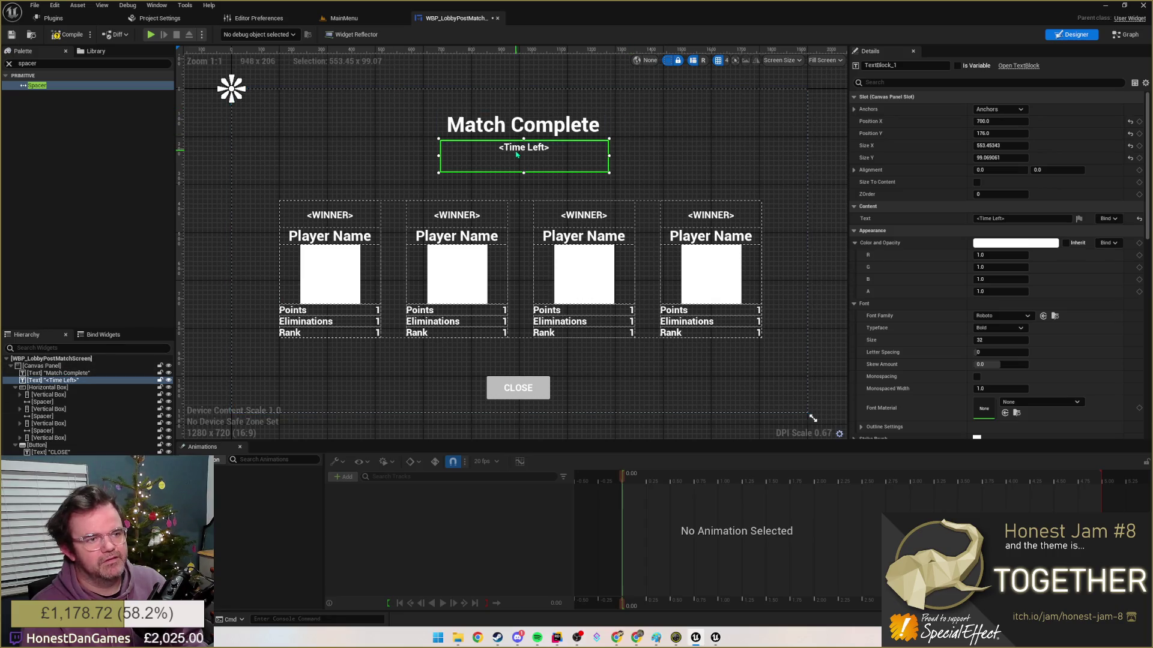
{"action": "left_click", "coordinate": [689, 156]}
{"action": "left_click", "coordinate": [518, 388]}
{"action": "left_click", "coordinate": [577, 379]}
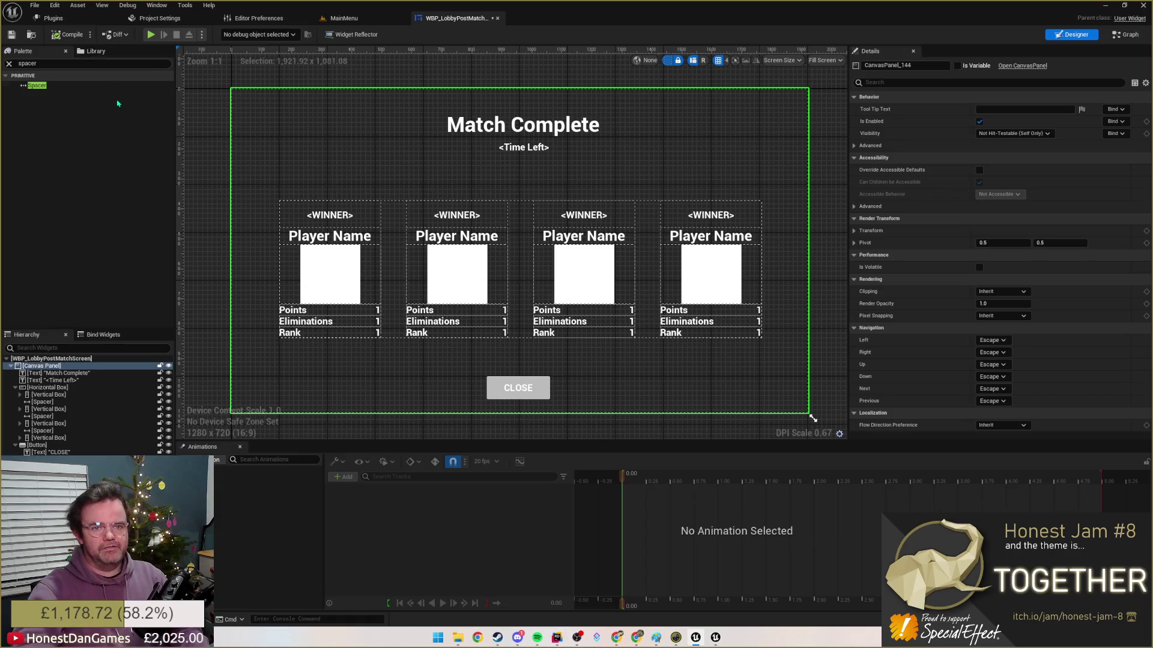
{"action": "key", "text": "ctrl+s"}
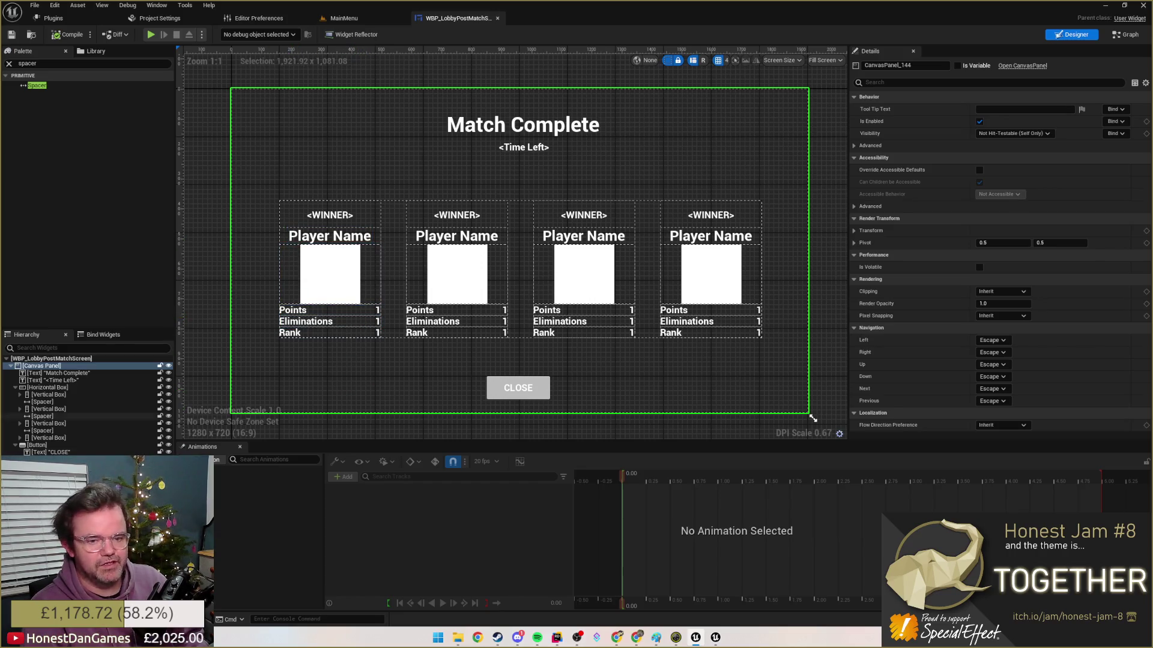
{"action": "left_click", "coordinate": [50, 388]}
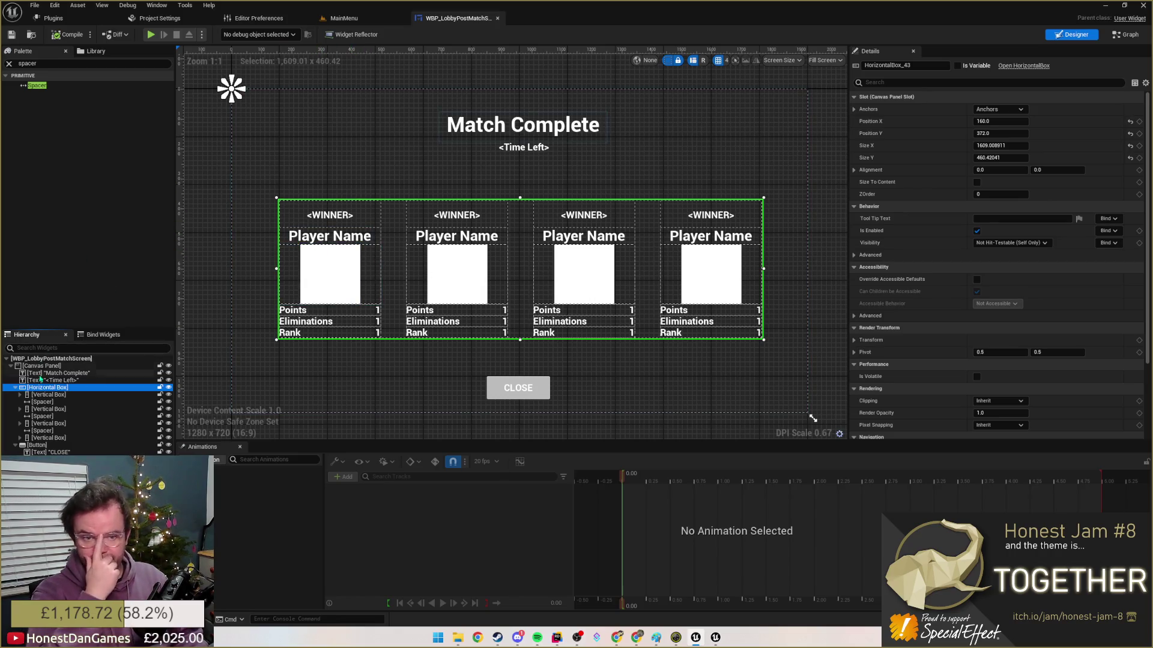
{"action": "left_click", "coordinate": [50, 394]}
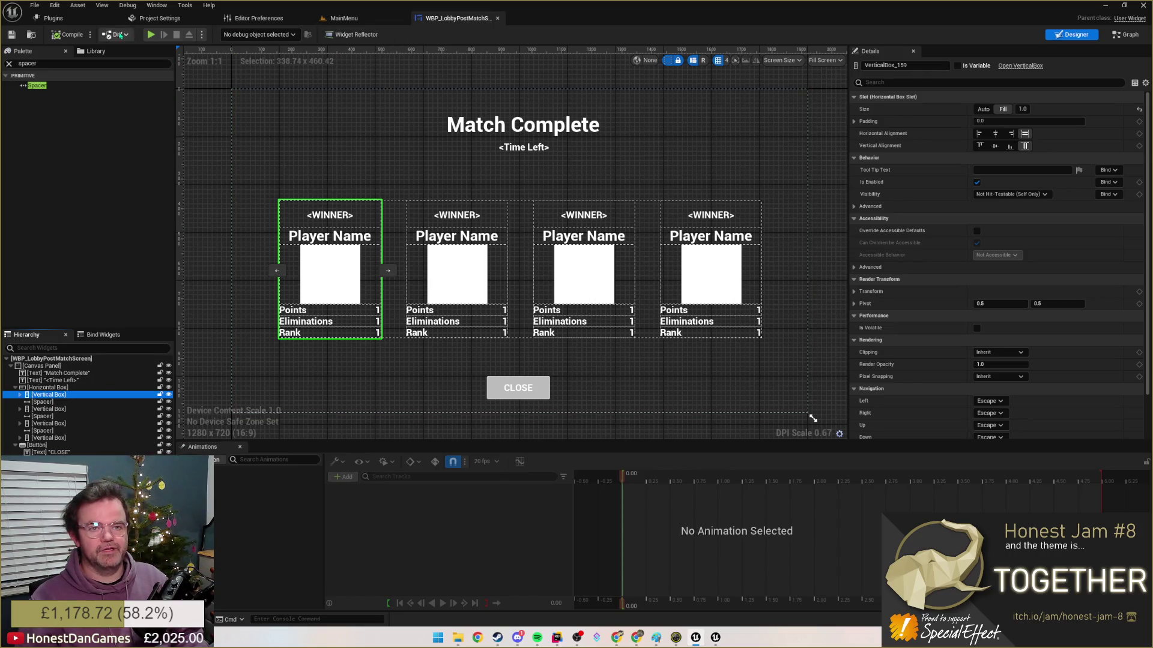
- Browse the Plugins and Project Settings tabs, then switch to the MainMenu level editor
{"action": "left_click", "coordinate": [54, 19]}
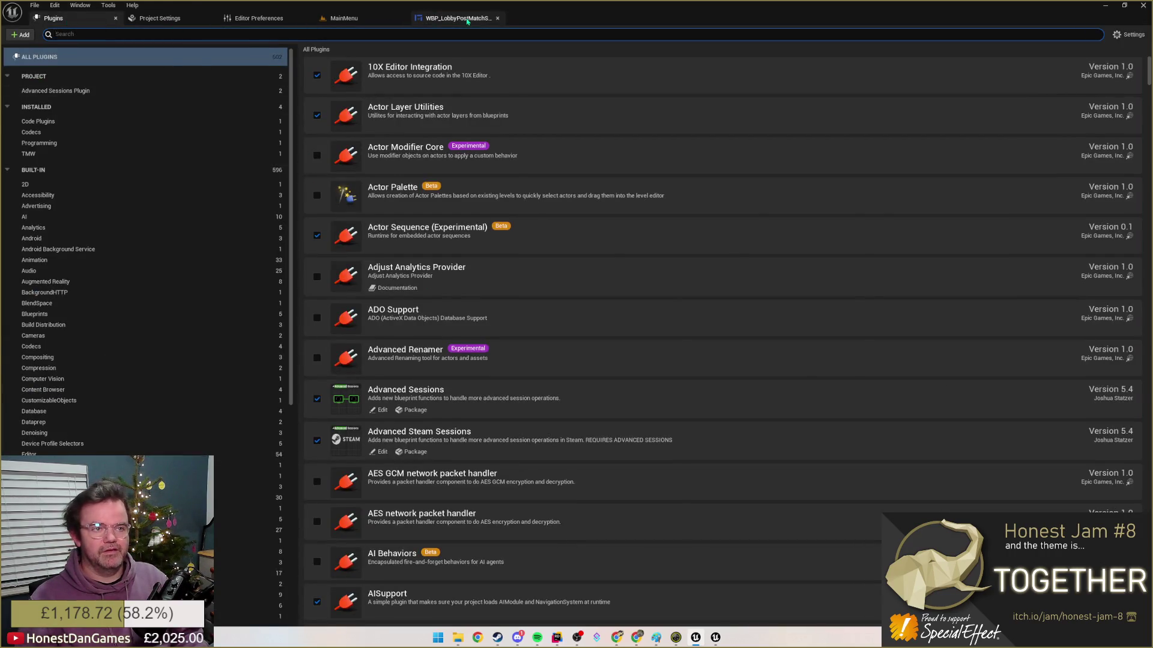
{"action": "left_click", "coordinate": [457, 18]}
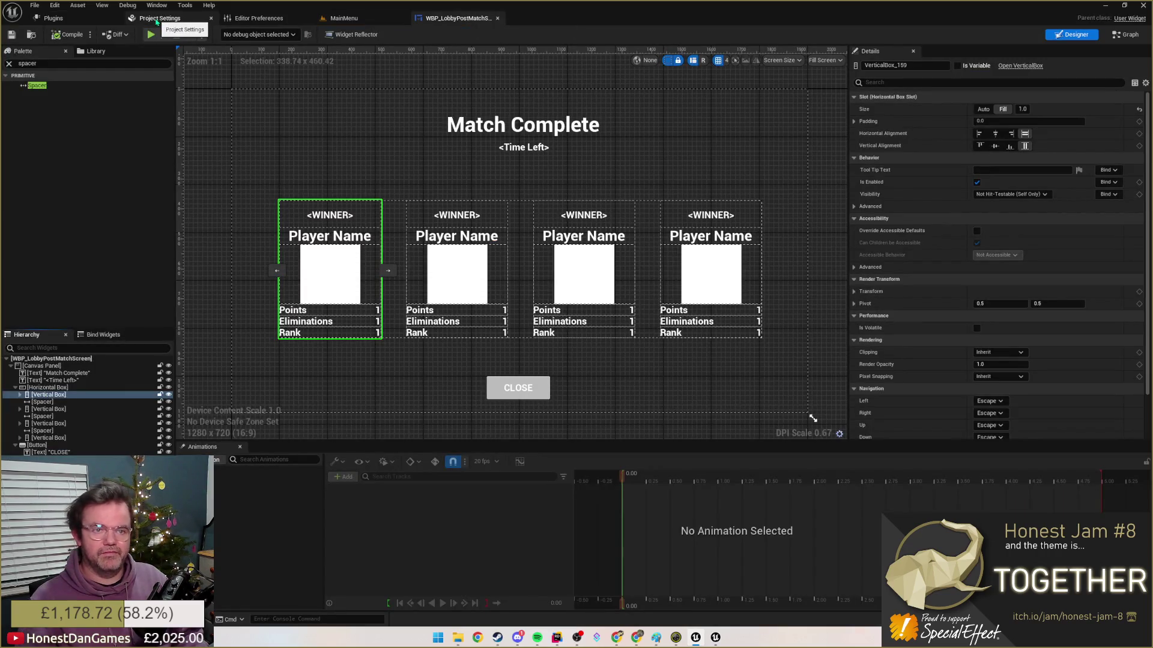
{"action": "left_click", "coordinate": [160, 18]}
{"action": "left_click", "coordinate": [54, 18]}
{"action": "left_click", "coordinate": [343, 18]}
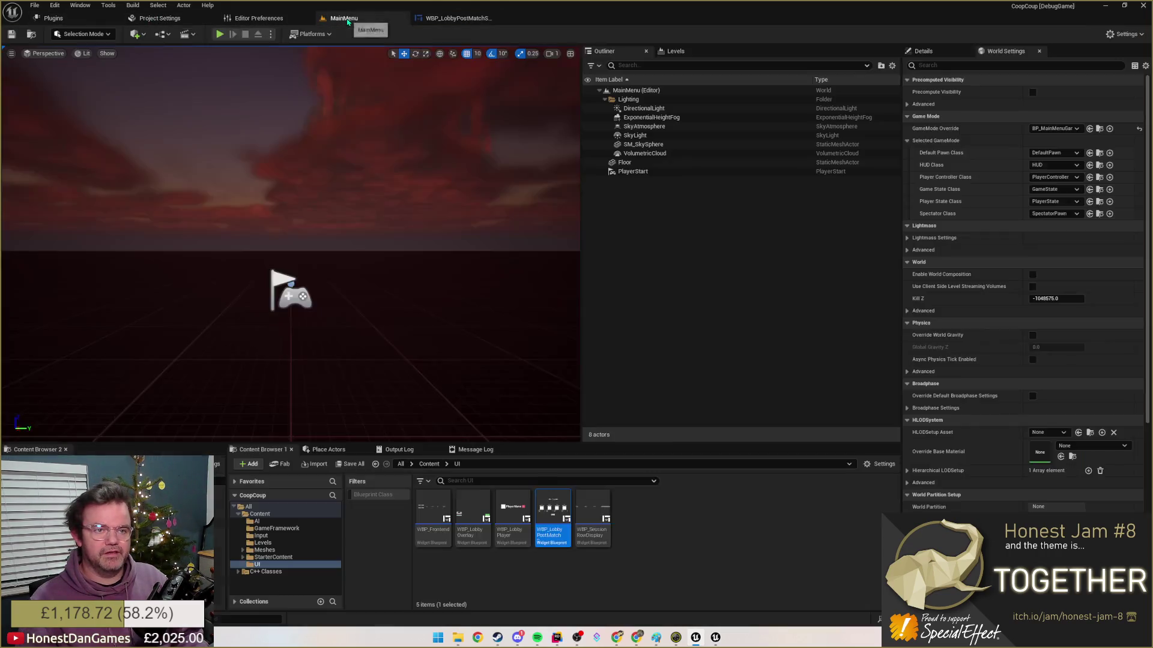
- Create a UserWidget blueprint named WBP_LobbyPostMatchPlayerData in the UI folder and open it
{"action": "right_click", "coordinate": [677, 519]}
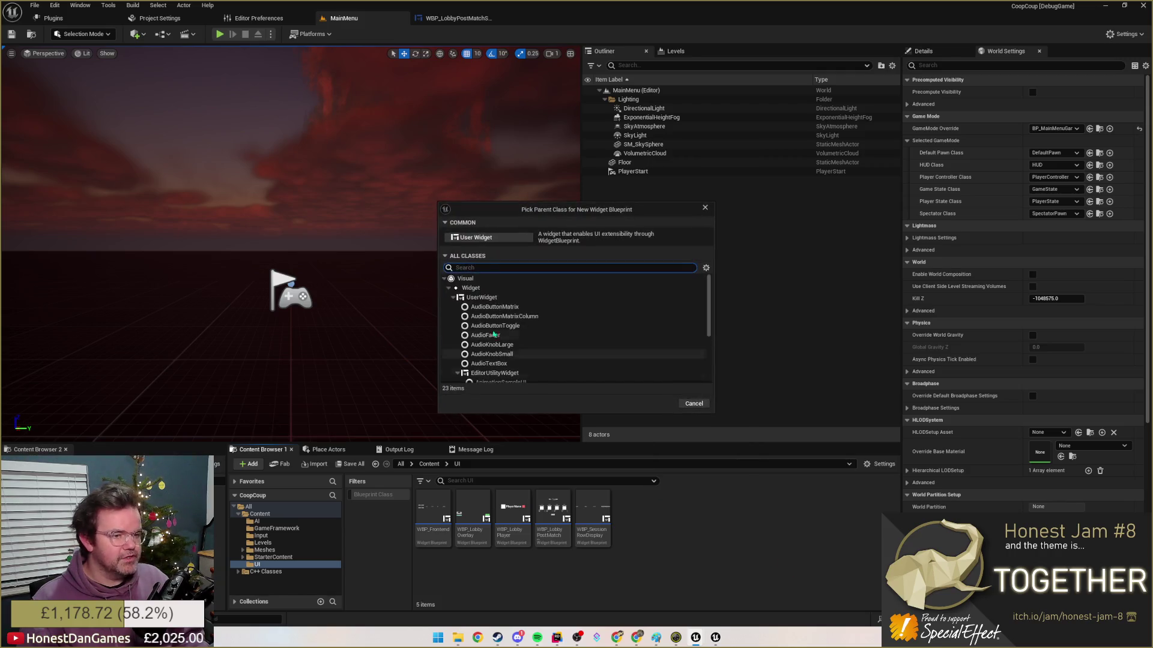
{"action": "left_click", "coordinate": [481, 298]}
{"action": "left_click", "coordinate": [659, 403]}
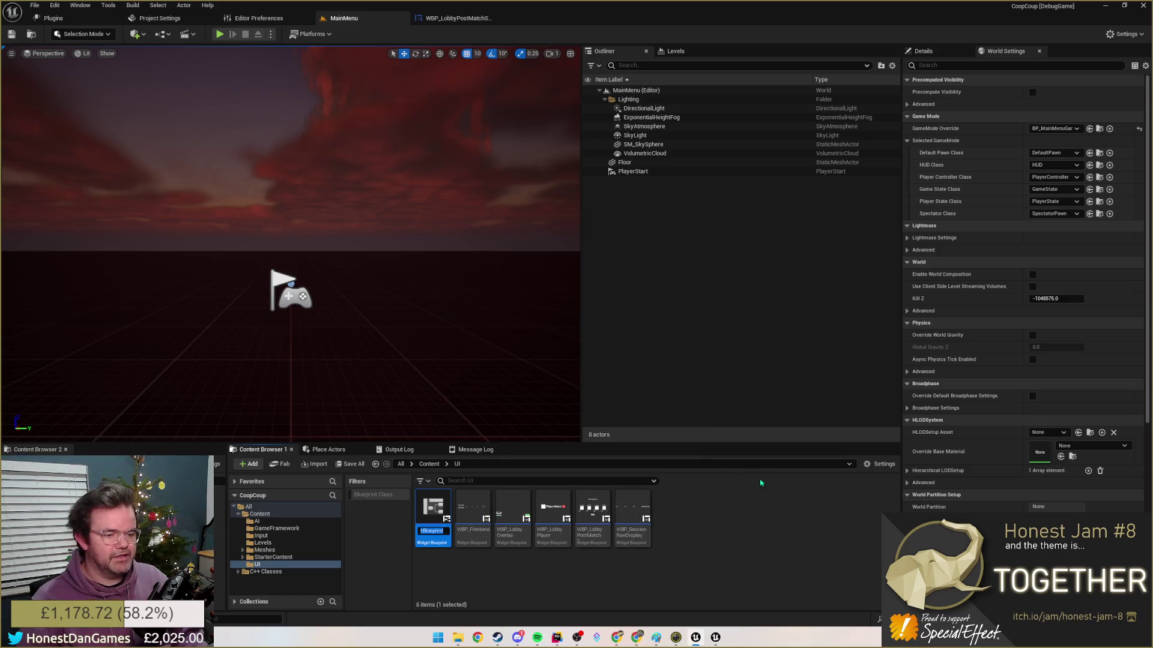
{"action": "type", "text": "WBP_"}
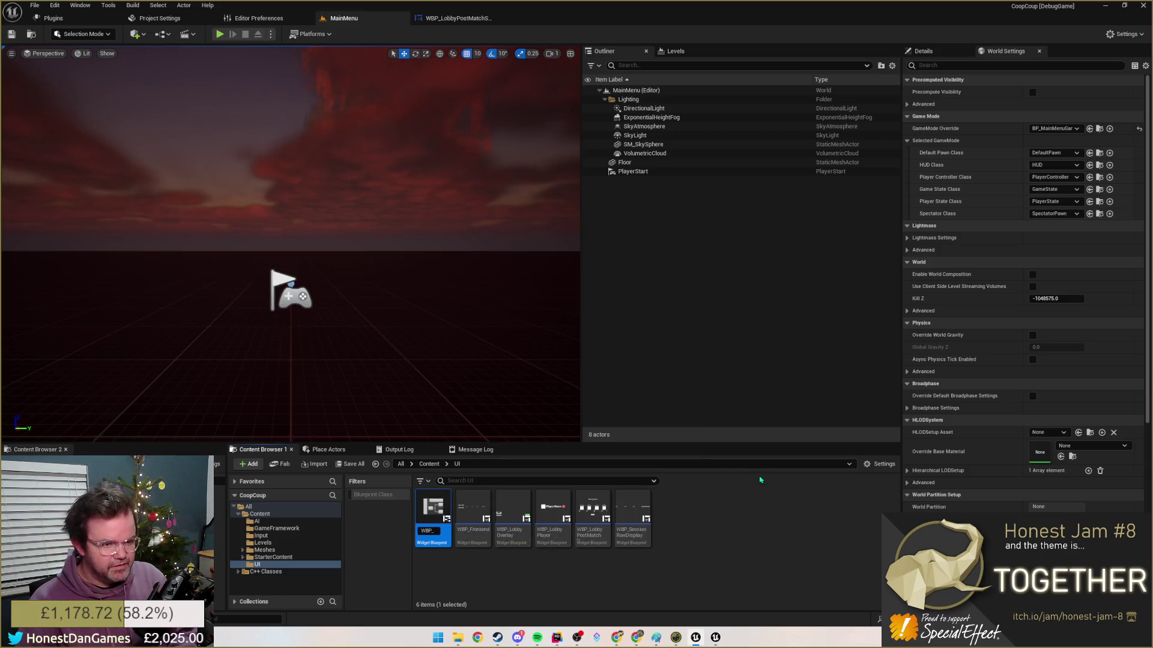
{"action": "type", "text": "Lobby"}
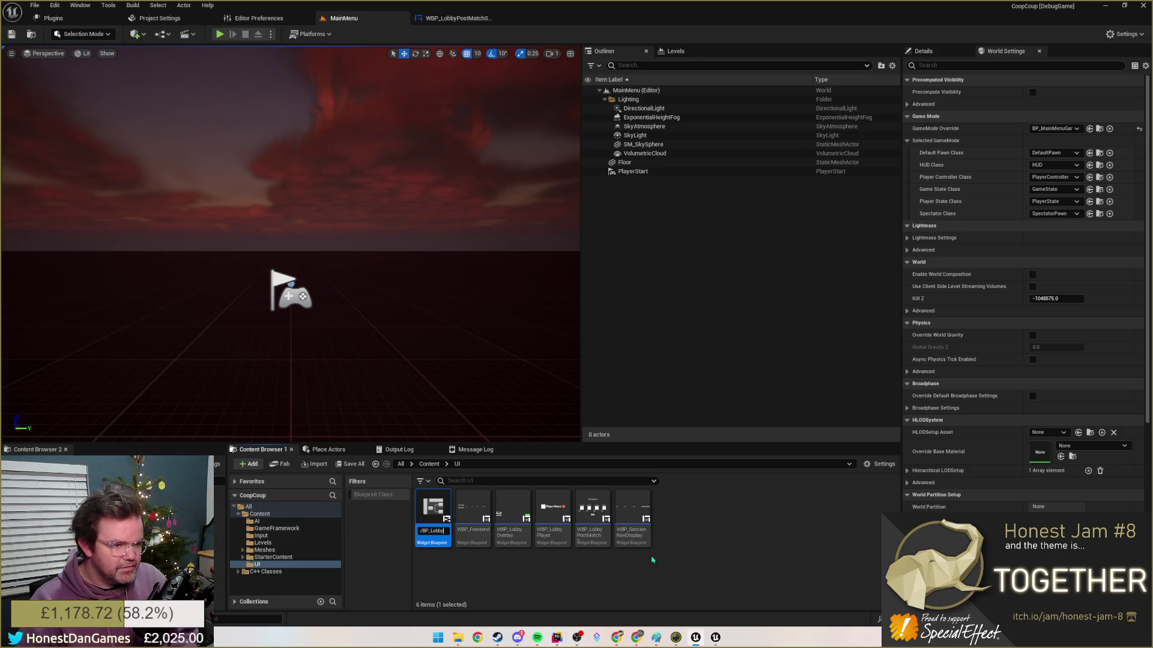
{"action": "type", "text": "yPostMat"}
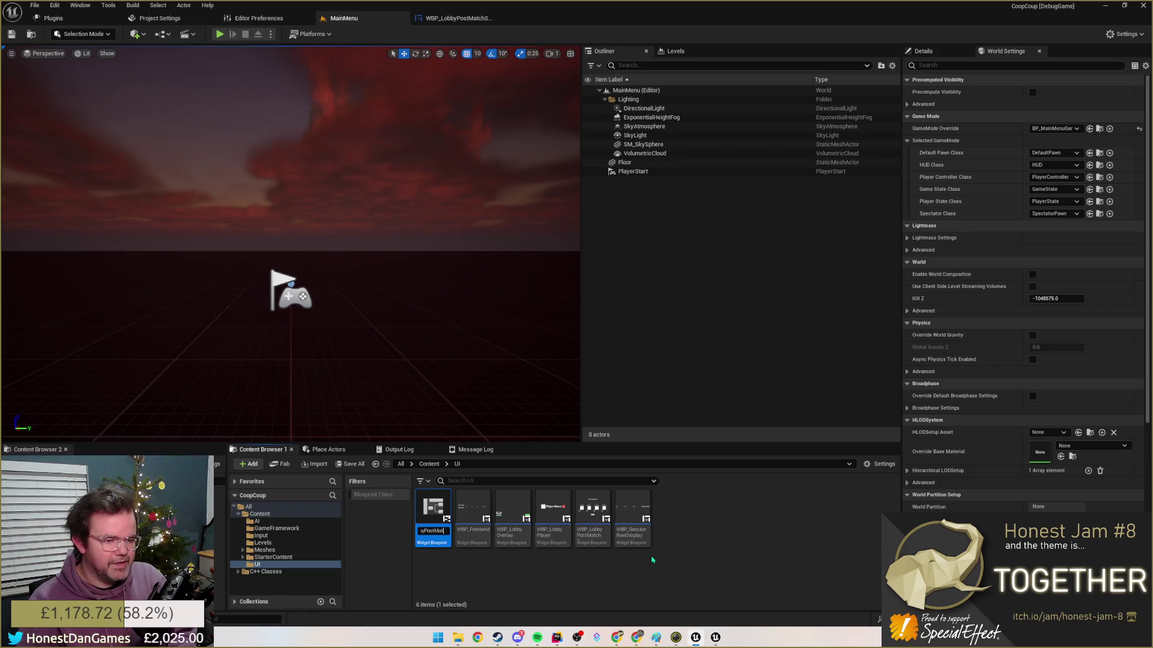
{"action": "type", "text": "PlayerCon"}
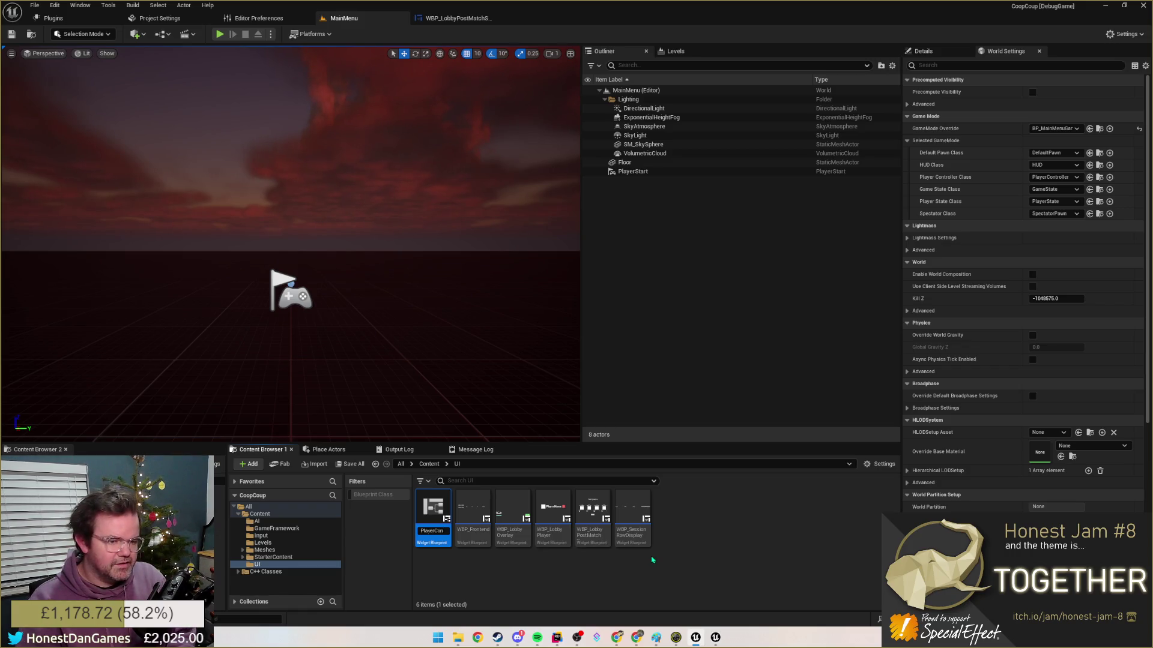
{"action": "key", "text": "BackSpace"}
{"action": "type", "text": "Data"}
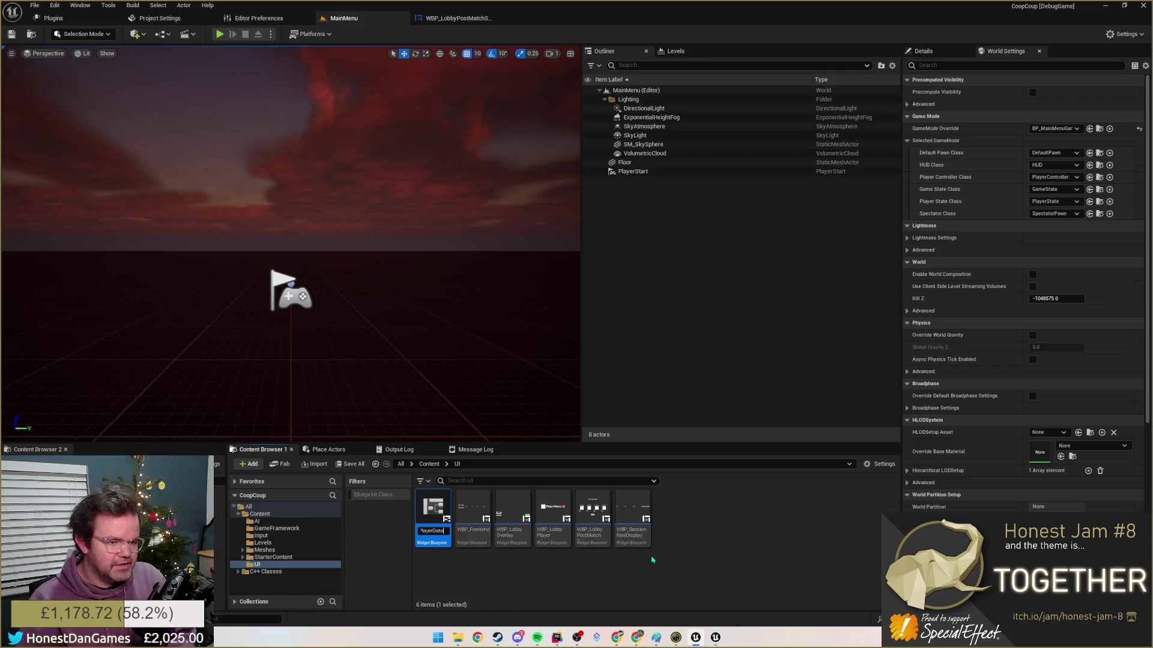
{"action": "key", "text": "Return"}
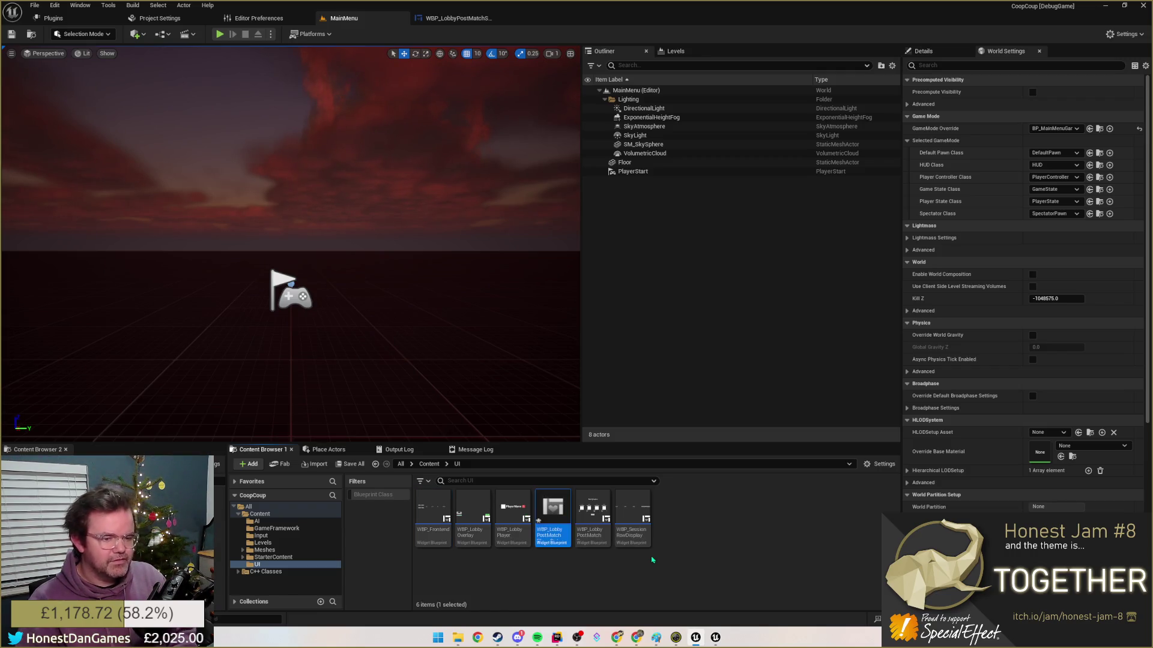
{"action": "double_click", "coordinate": [554, 509]}
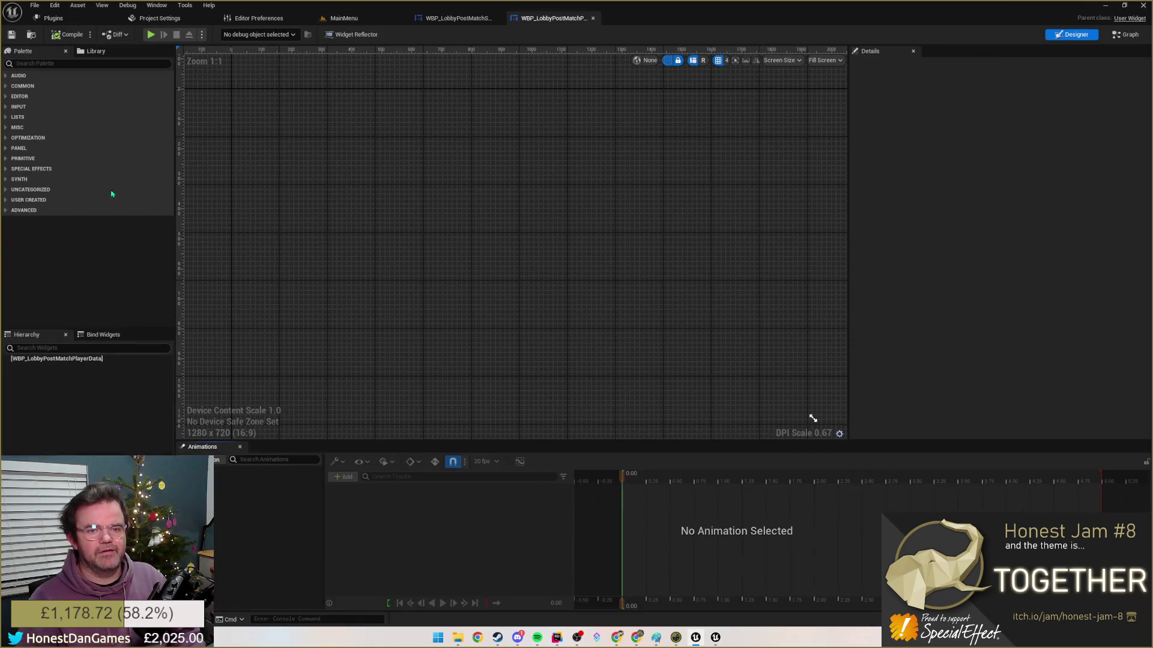
- Paste the player column into the new widget and save the post-match screen
{"action": "left_click", "coordinate": [33, 359]}
{"action": "key", "text": "ctrl+v"}
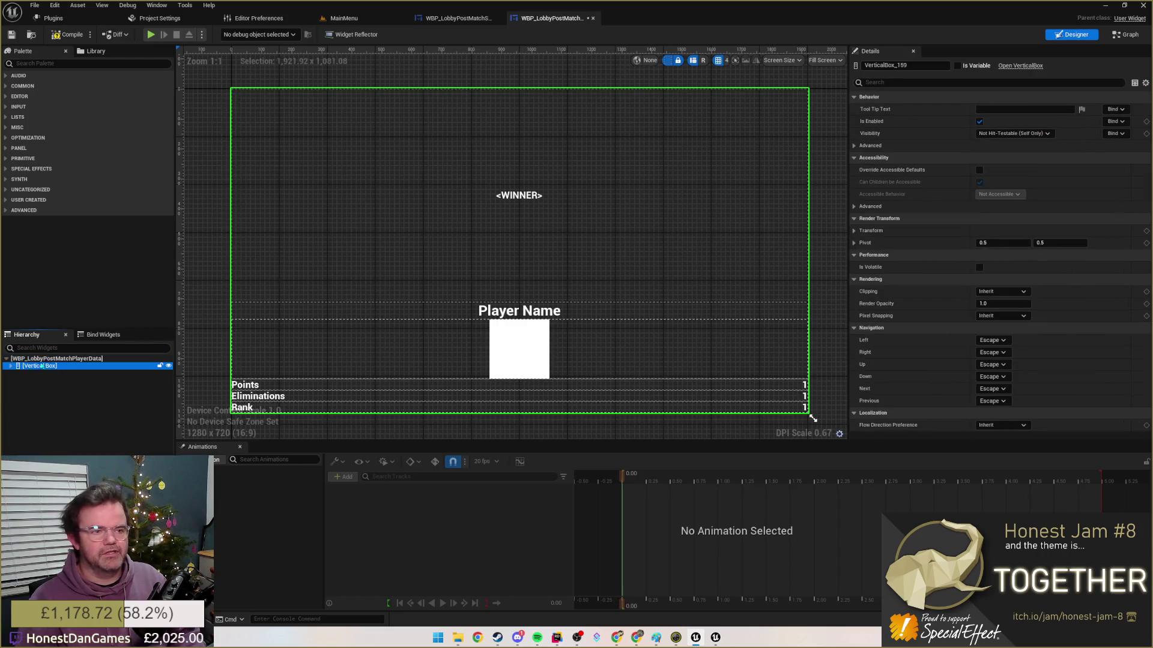
{"action": "left_click", "coordinate": [456, 16]}
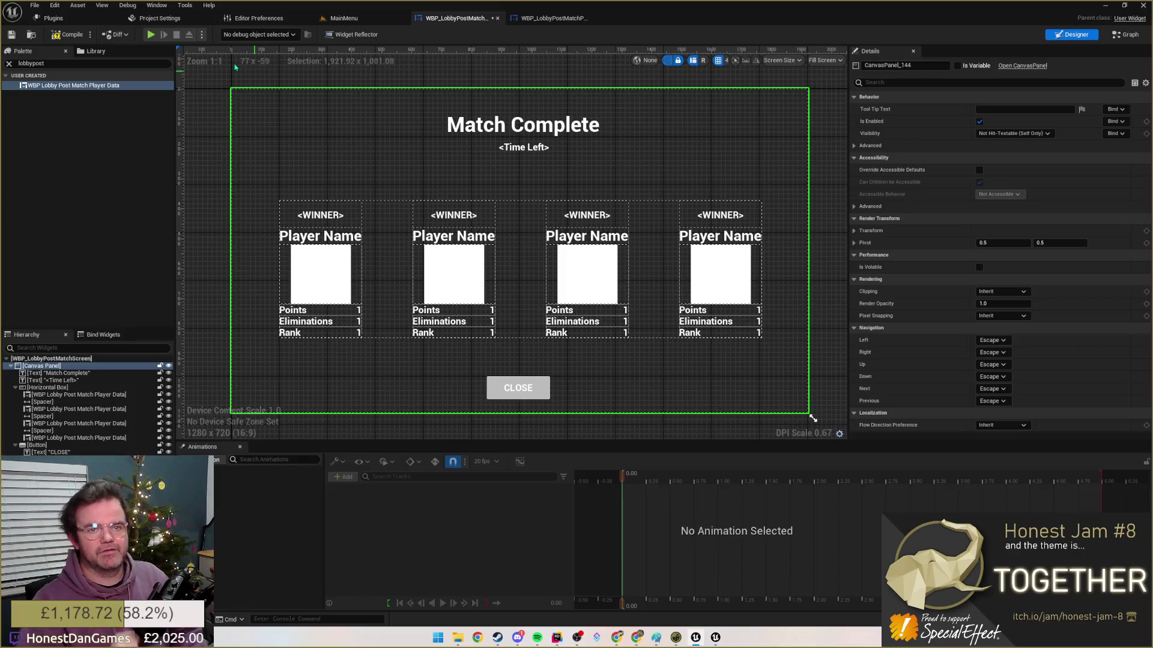
{"action": "key", "text": "ctrl+s"}
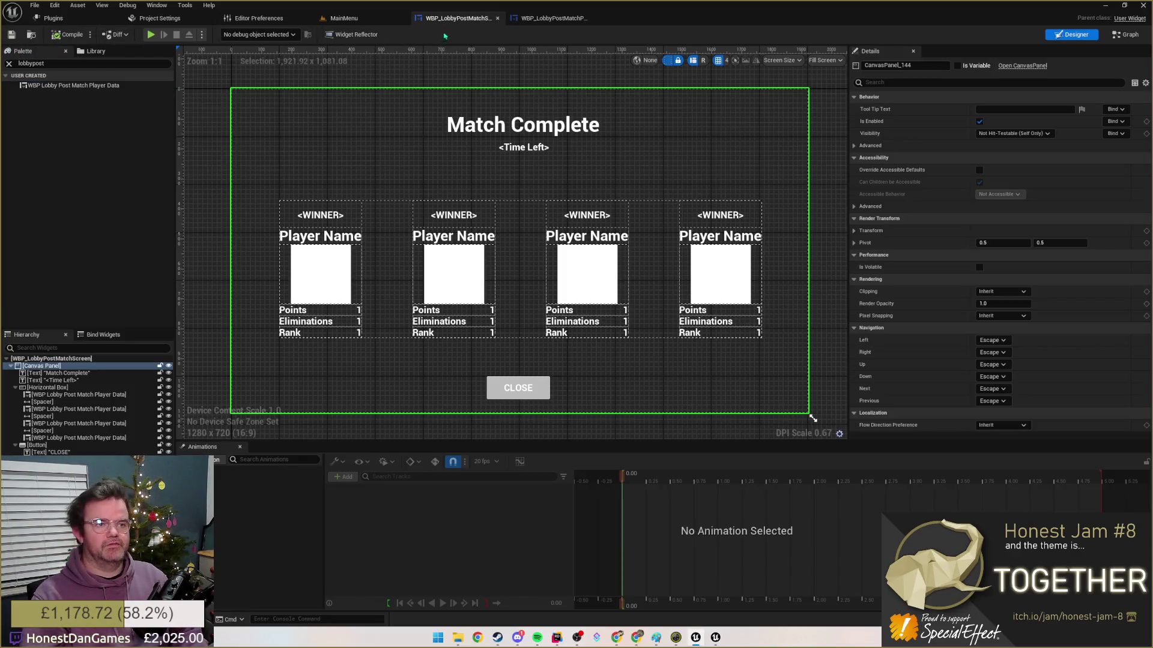
- Compile the player data widget and return to the MainMenu level editor
{"action": "left_click", "coordinate": [552, 18]}
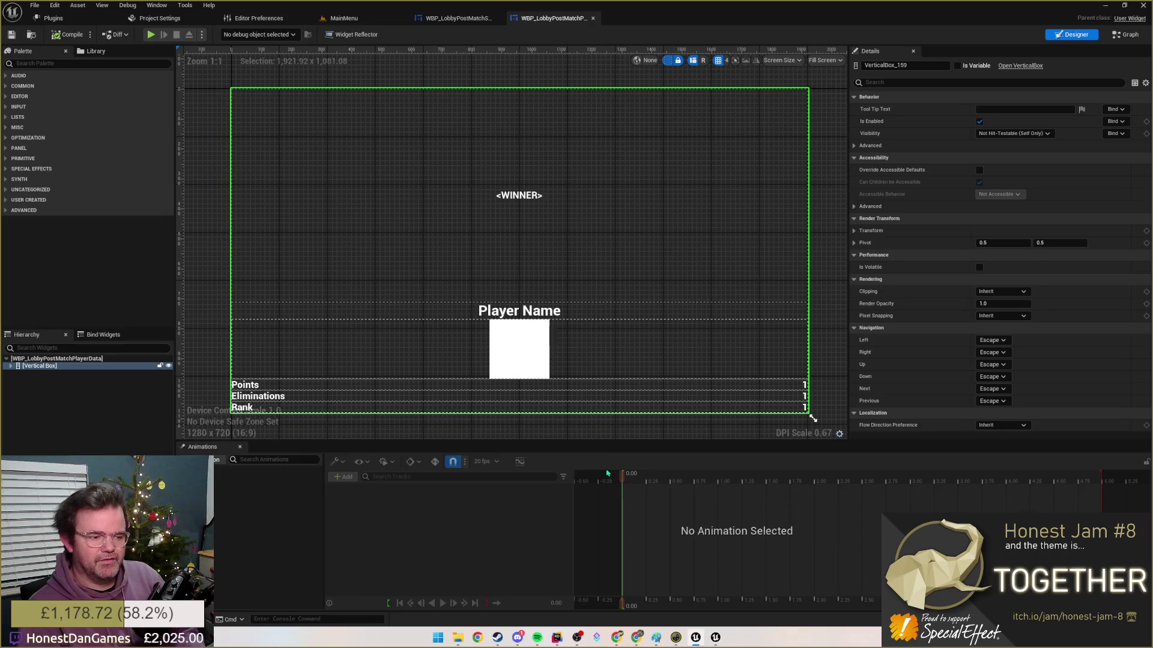
{"action": "left_click", "coordinate": [70, 34]}
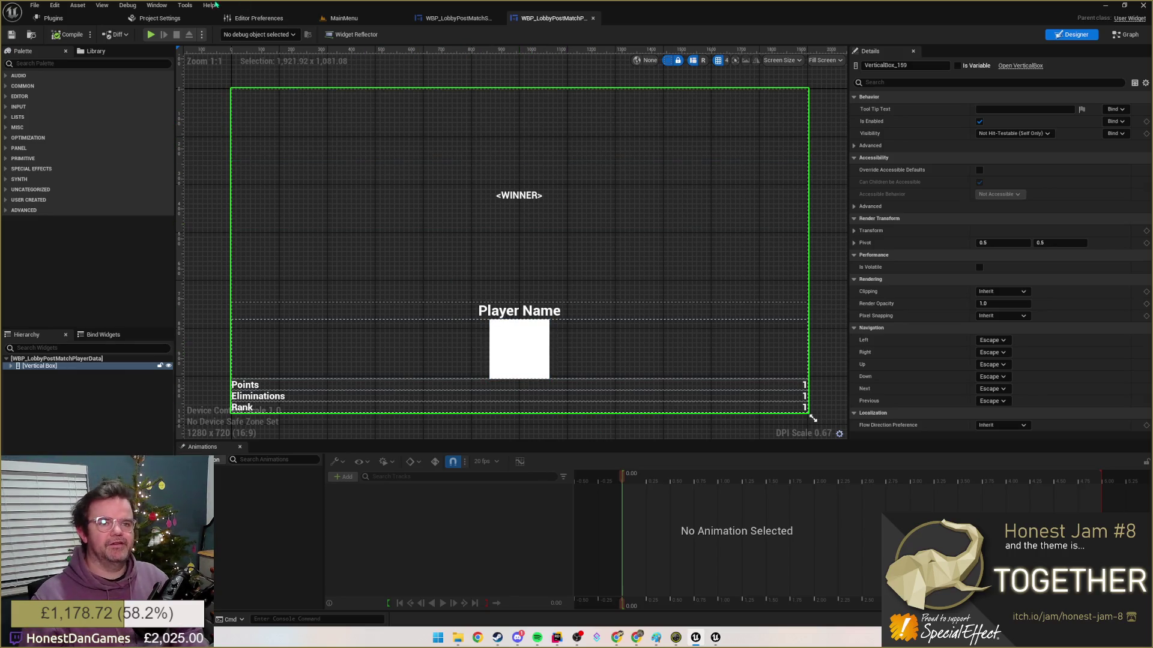
{"action": "left_click", "coordinate": [365, 18]}
{"action": "left_click", "coordinate": [109, 4]}
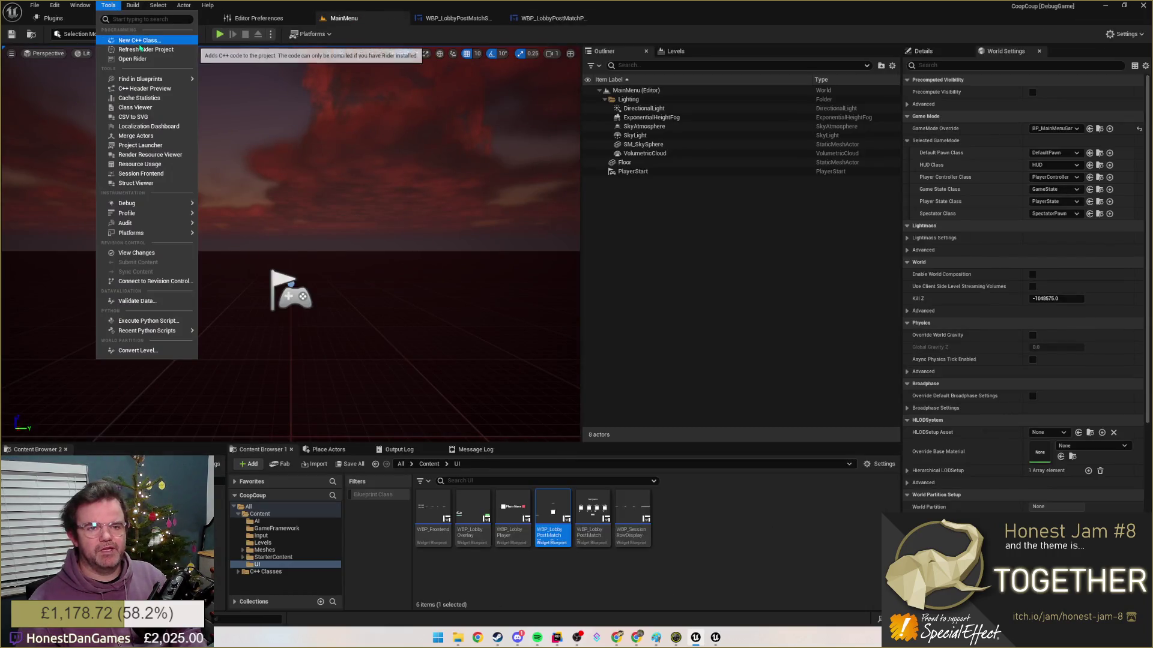
- Start a new C++ class with MVVMViewModelBase chosen as its parent class
{"action": "left_click", "coordinate": [140, 41]}
{"action": "left_click", "coordinate": [602, 226]}
{"action": "left_click", "coordinate": [472, 260]}
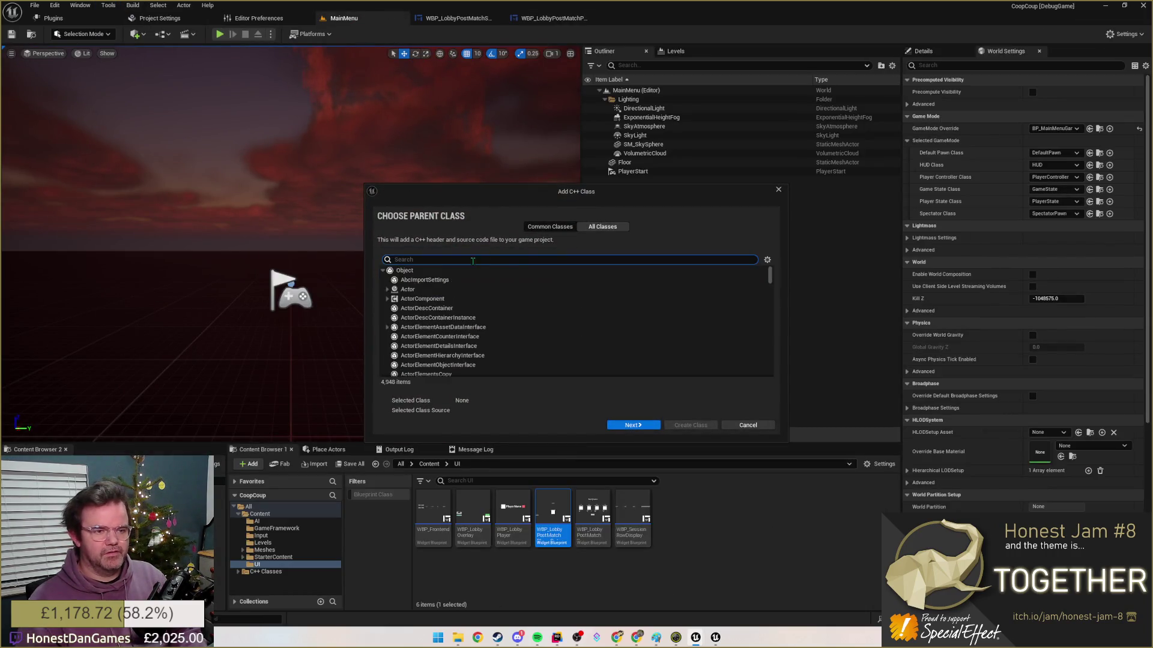
{"action": "type", "text": "MVVMViewmodel"}
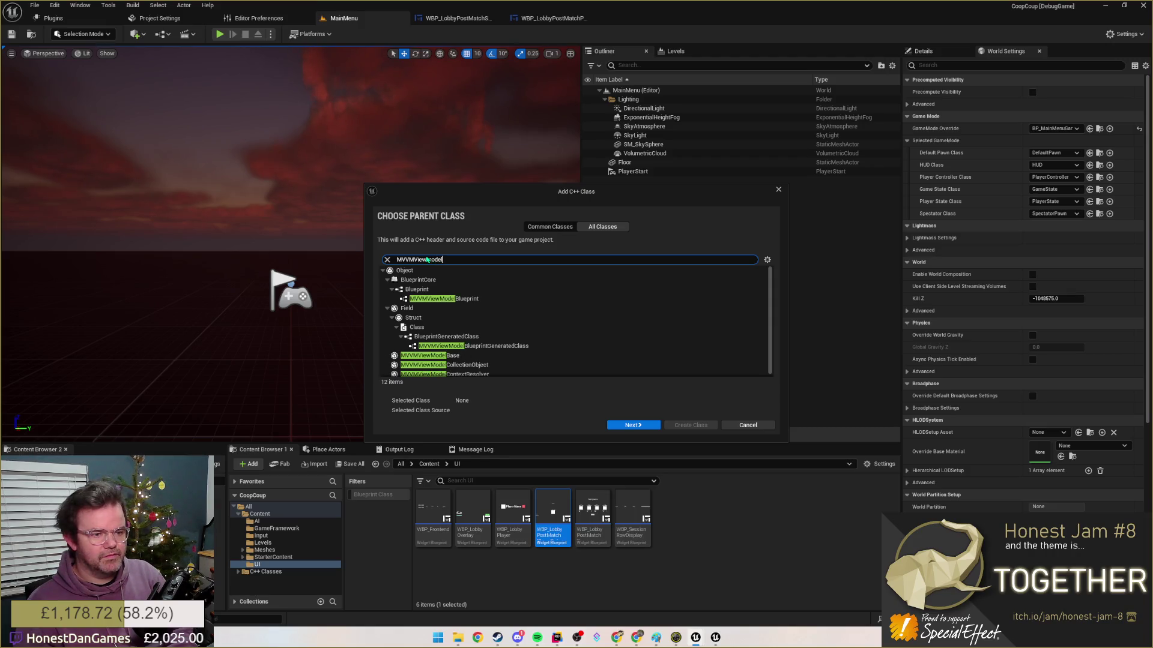
{"action": "type", "text": "base"}
{"action": "left_click", "coordinate": [429, 279]}
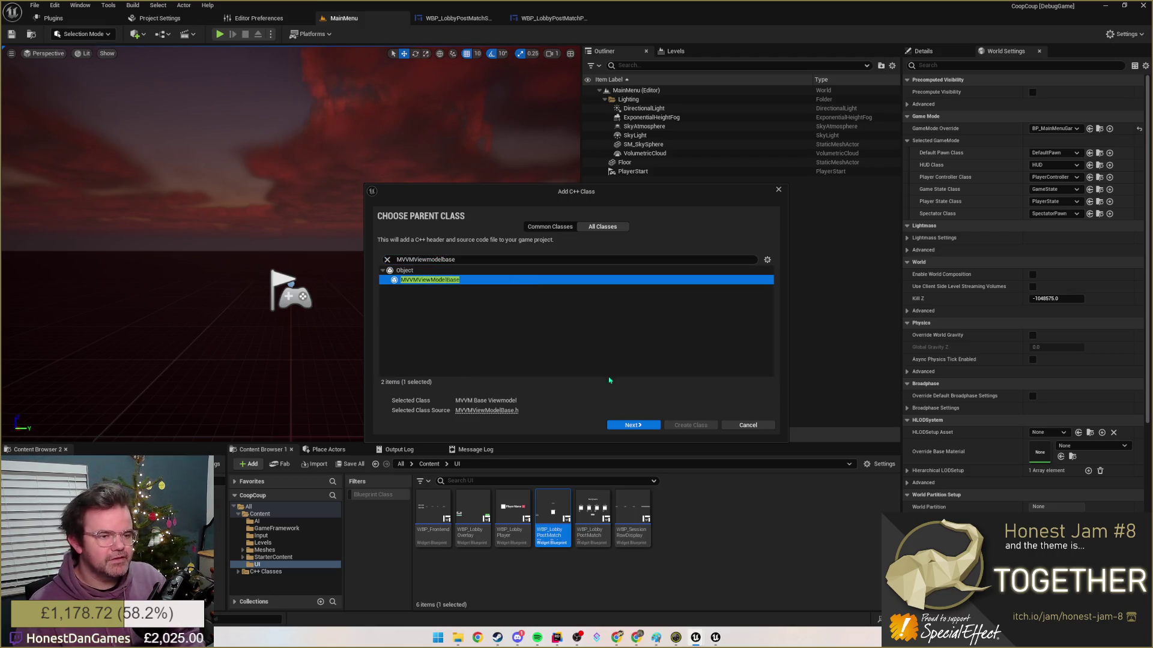
{"action": "left_click", "coordinate": [631, 427]}
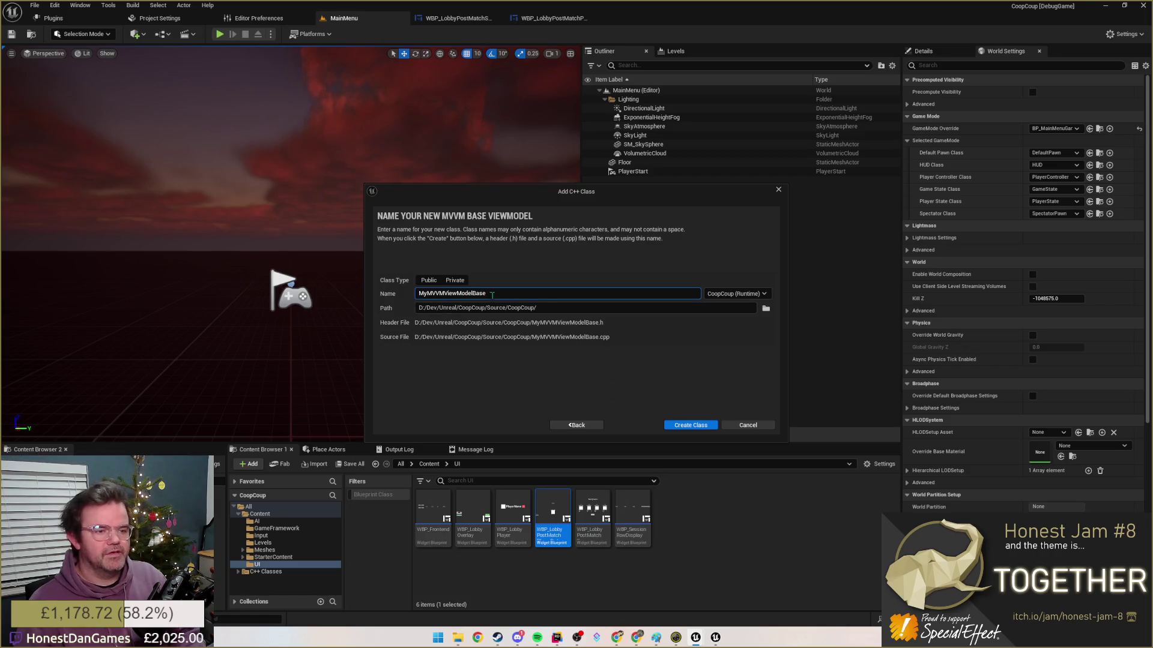
{"action": "type", "text": "VM"}
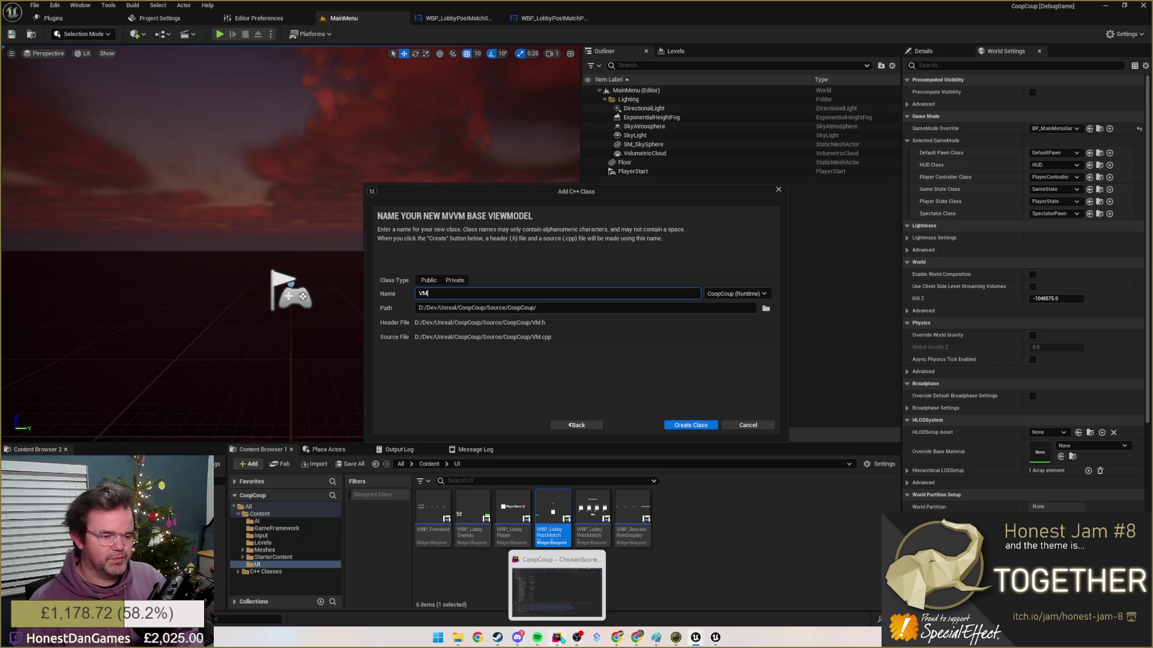
- Check existing viewmodel code in Rider, then name the class VMLobbyPostMatchPlayerData
{"action": "mouse_move", "coordinate": [558, 638]}
{"action": "left_click", "coordinate": [616, 590]}
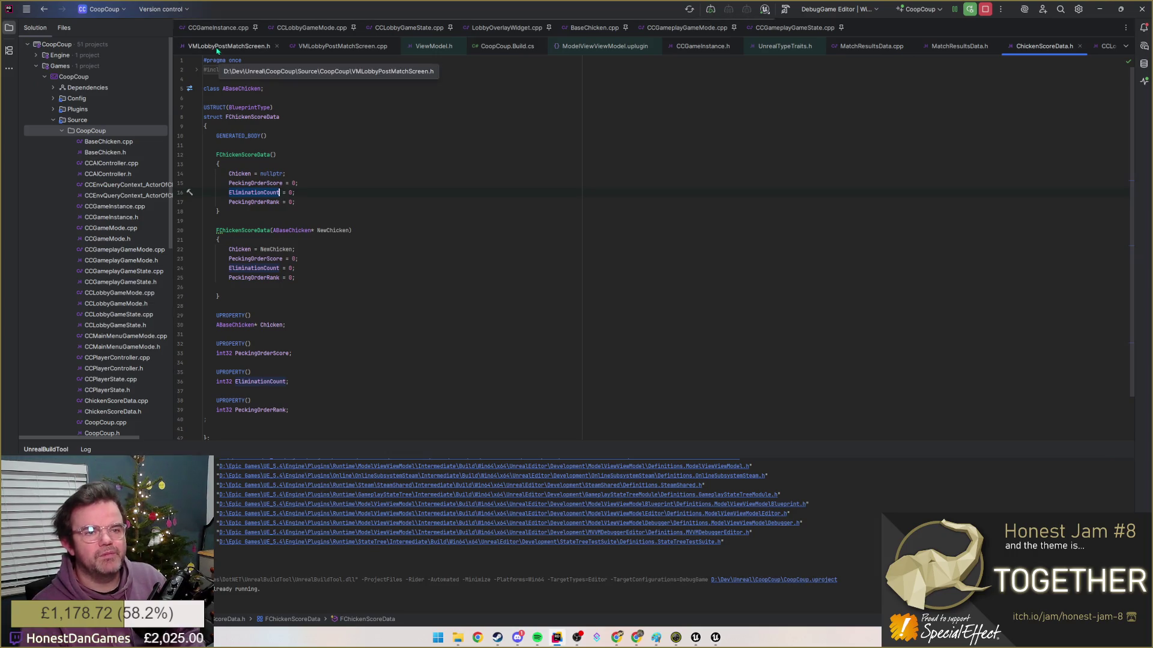
{"action": "key", "text": "alt+Tab"}
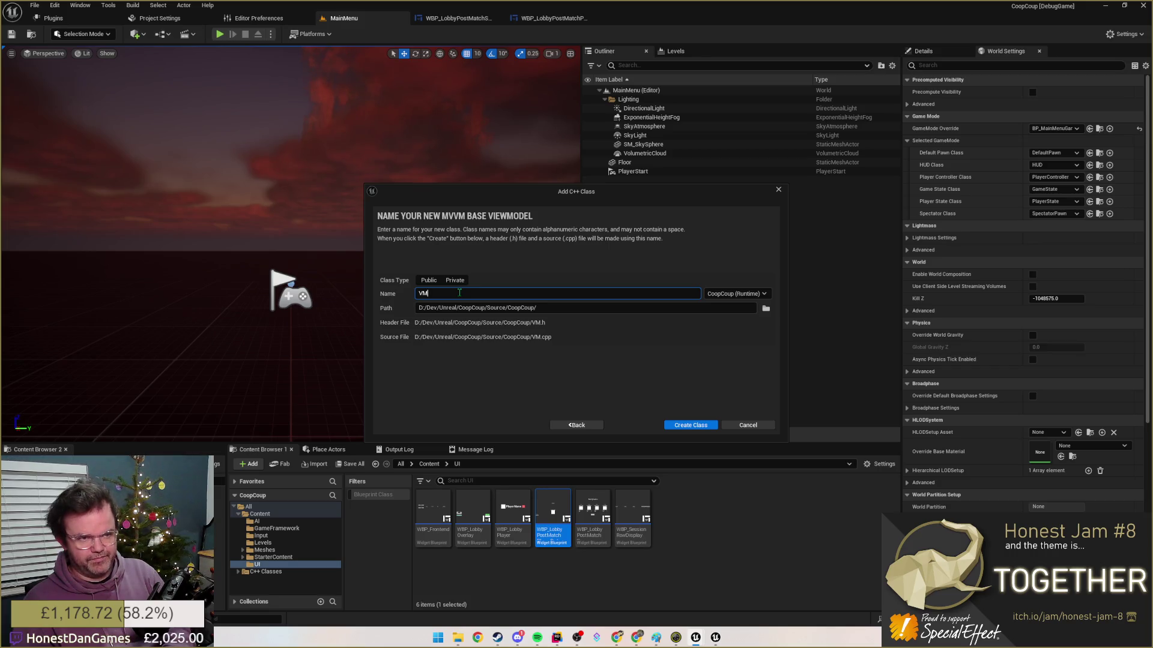
{"action": "type", "text": "Lobby"}
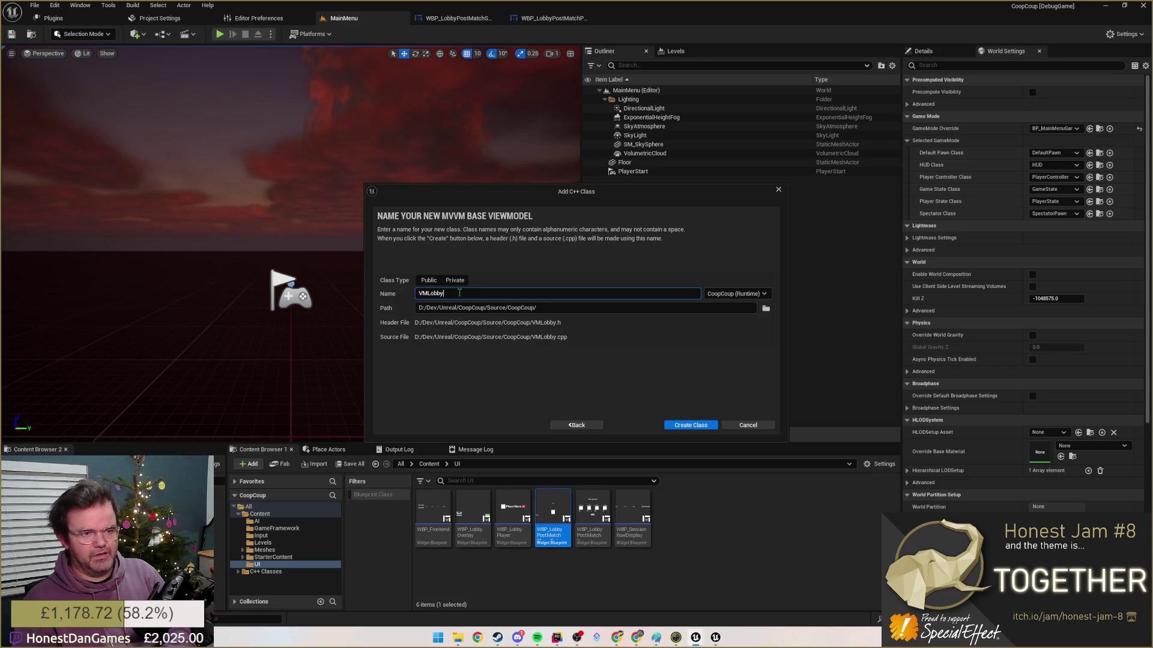
{"action": "type", "text": "PostMatch"}
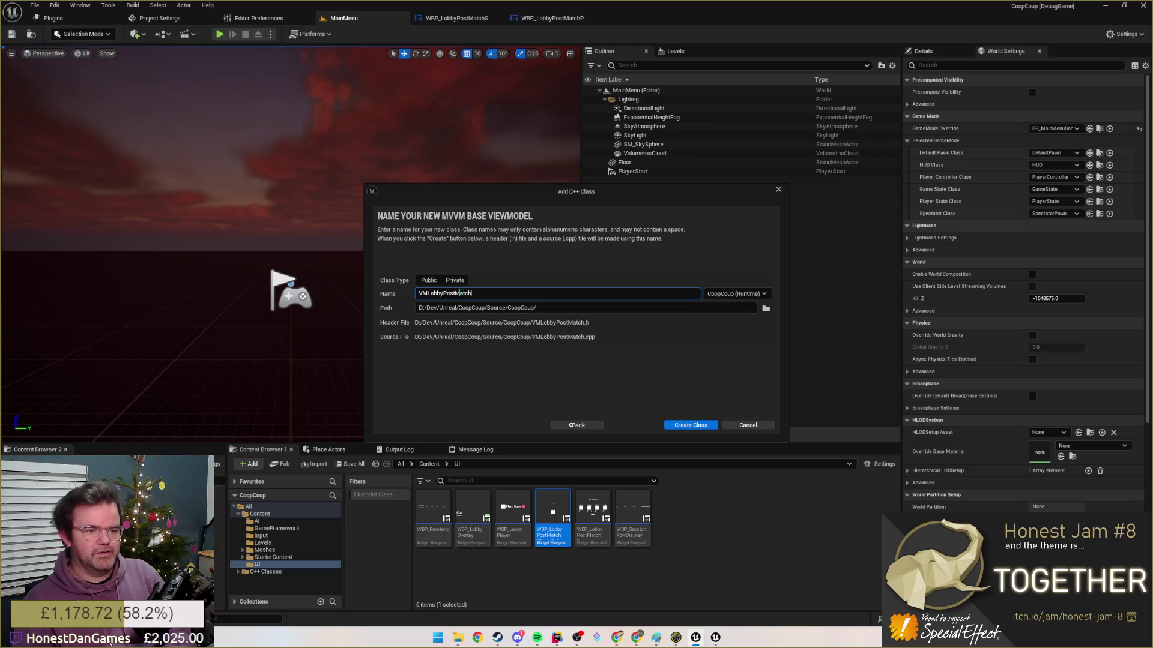
{"action": "type", "text": "PlayerData"}
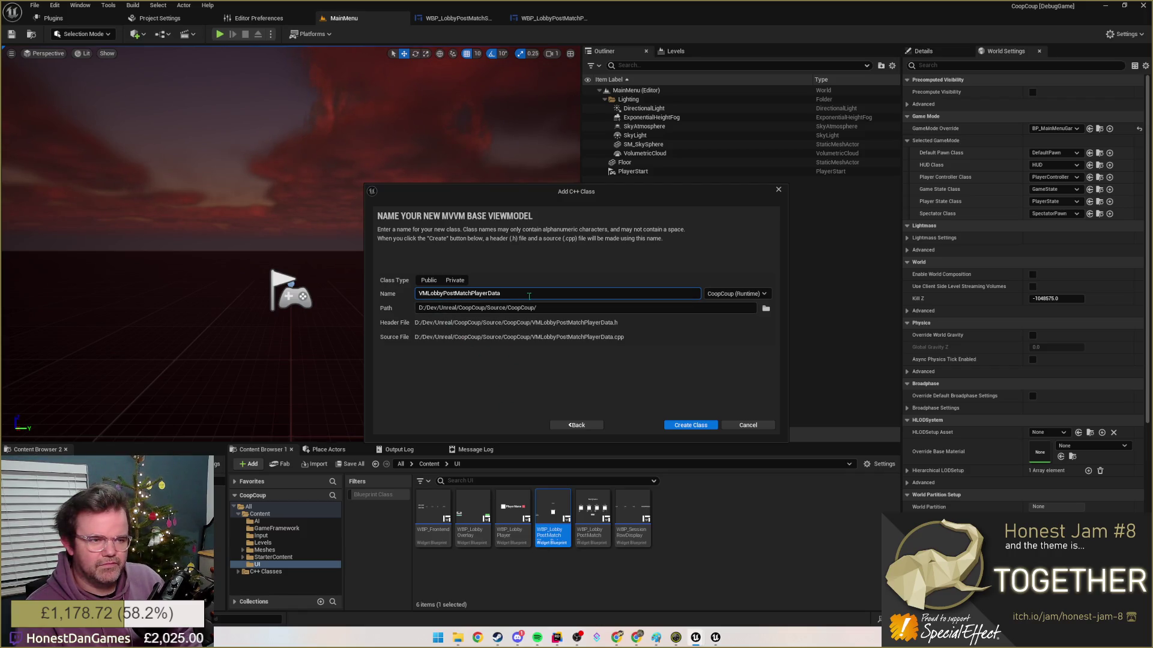
- Create the VMLobbyPostMatchPlayerData class and return to the WBP_LobbyPostMatchScreen widget in Unreal
{"action": "left_click", "coordinate": [691, 425]}
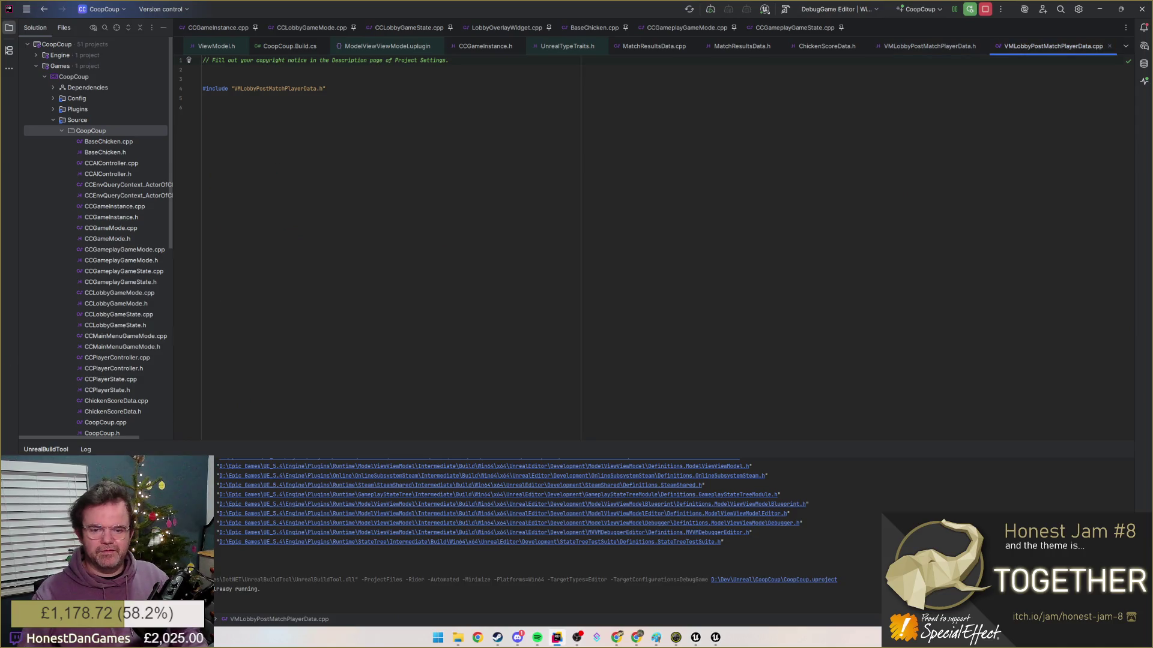
{"action": "left_click", "coordinate": [1099, 9]}
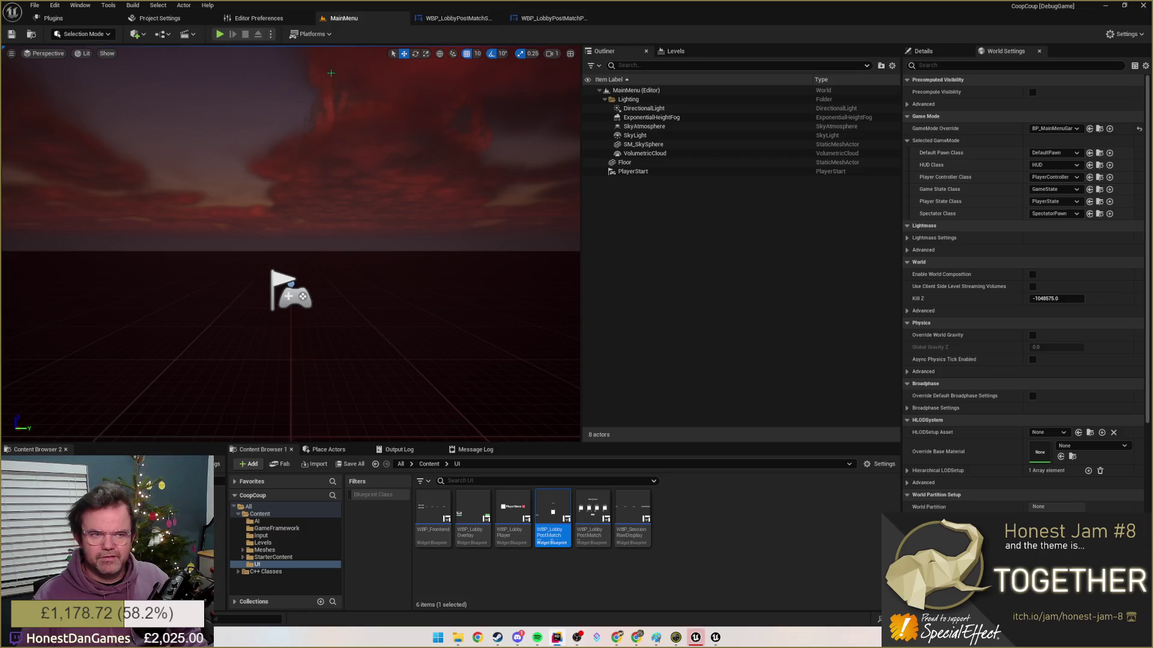
{"action": "left_click", "coordinate": [468, 18]}
{"action": "left_click", "coordinate": [458, 18]}
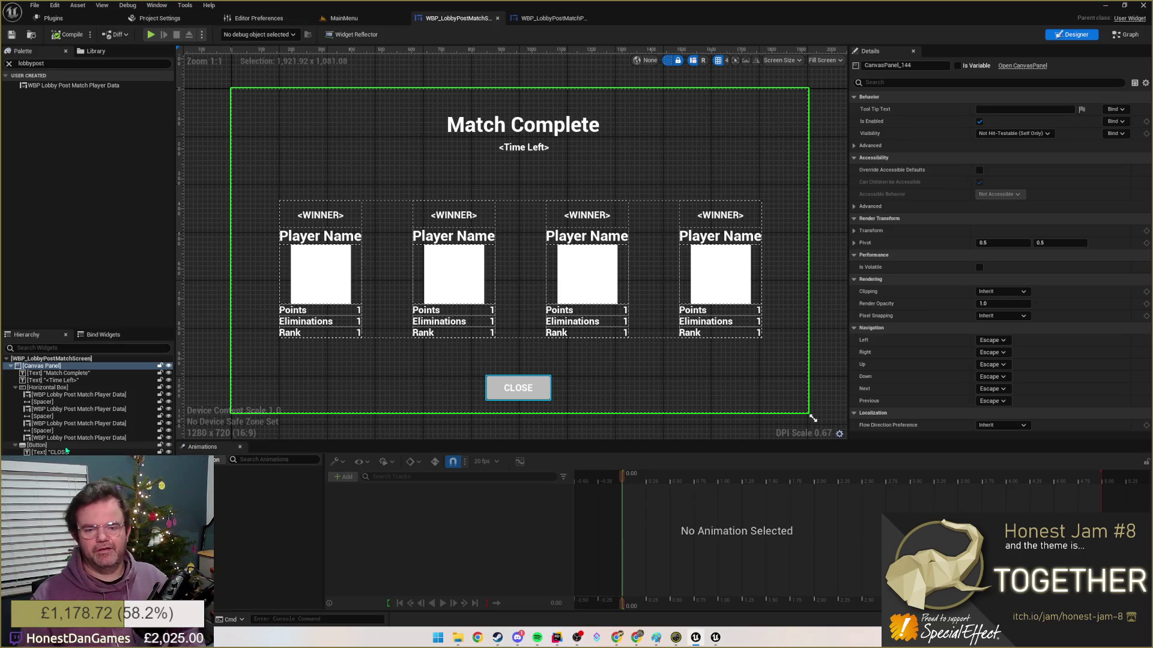
- Search the widget palette for 'listview' so the List View widget is listed
{"action": "left_click", "coordinate": [90, 64]}
{"action": "type", "text": "listview"}
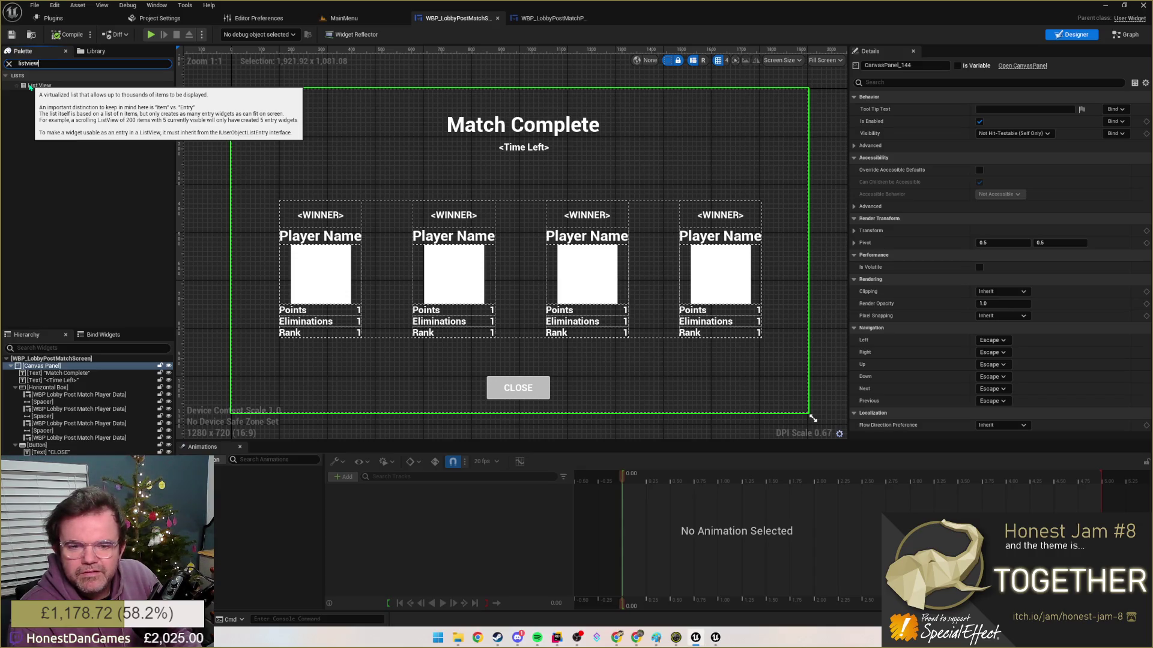
- Drop a List View widget onto the post-match canvas at the upper left
{"action": "mouse_move", "coordinate": [31, 86]}
{"action": "left_mouse_down"}
{"action": "mouse_move", "coordinate": [199, 128]}
{"action": "mouse_move", "coordinate": [372, 124]}
{"action": "mouse_move", "coordinate": [446, 142]}
{"action": "left_mouse_up"}
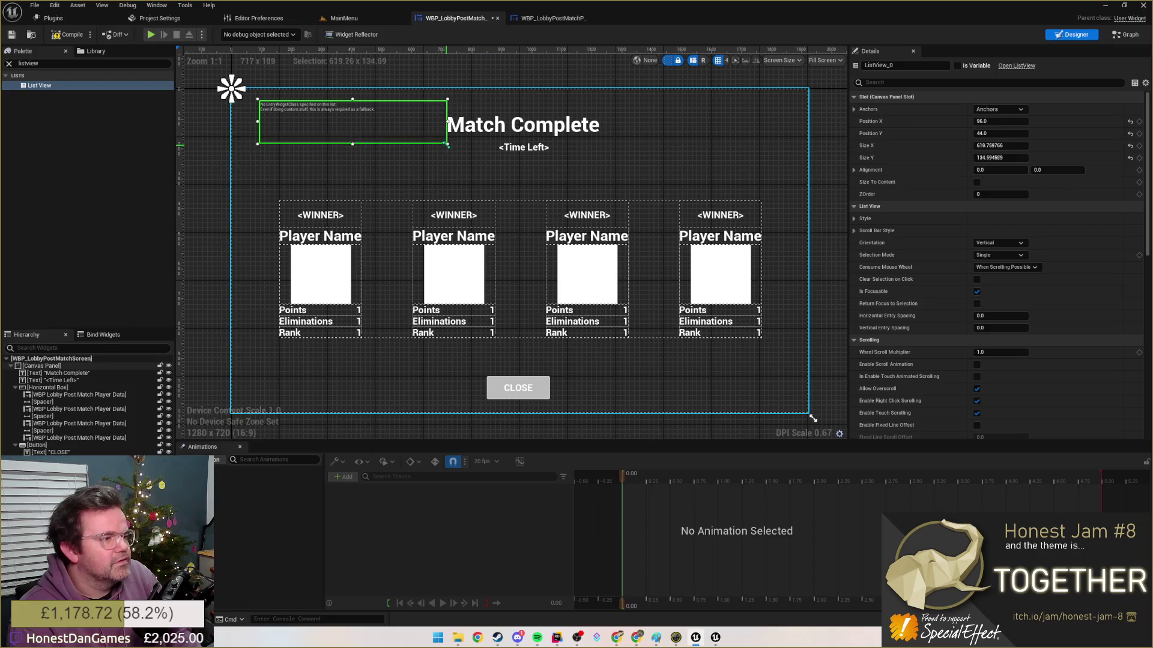
{"action": "mouse_move", "coordinate": [370, 121]}
{"action": "left_mouse_down"}
{"action": "mouse_move", "coordinate": [358, 158]}
{"action": "mouse_move", "coordinate": [345, 144]}
{"action": "left_mouse_up"}
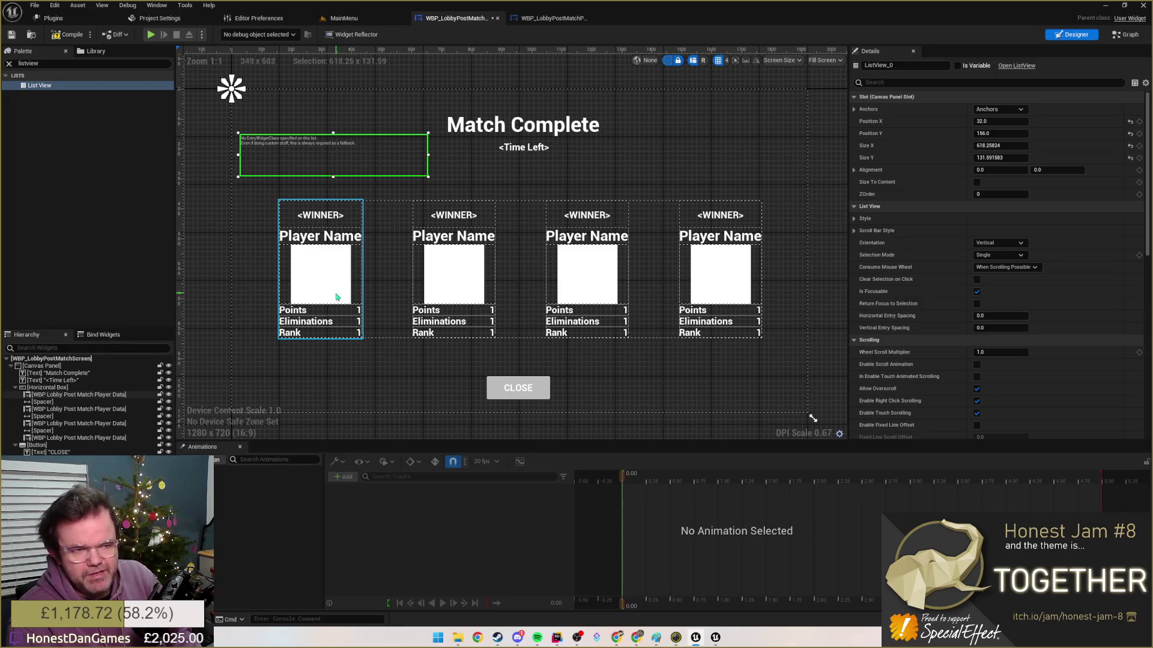
{"action": "left_click", "coordinate": [330, 211]}
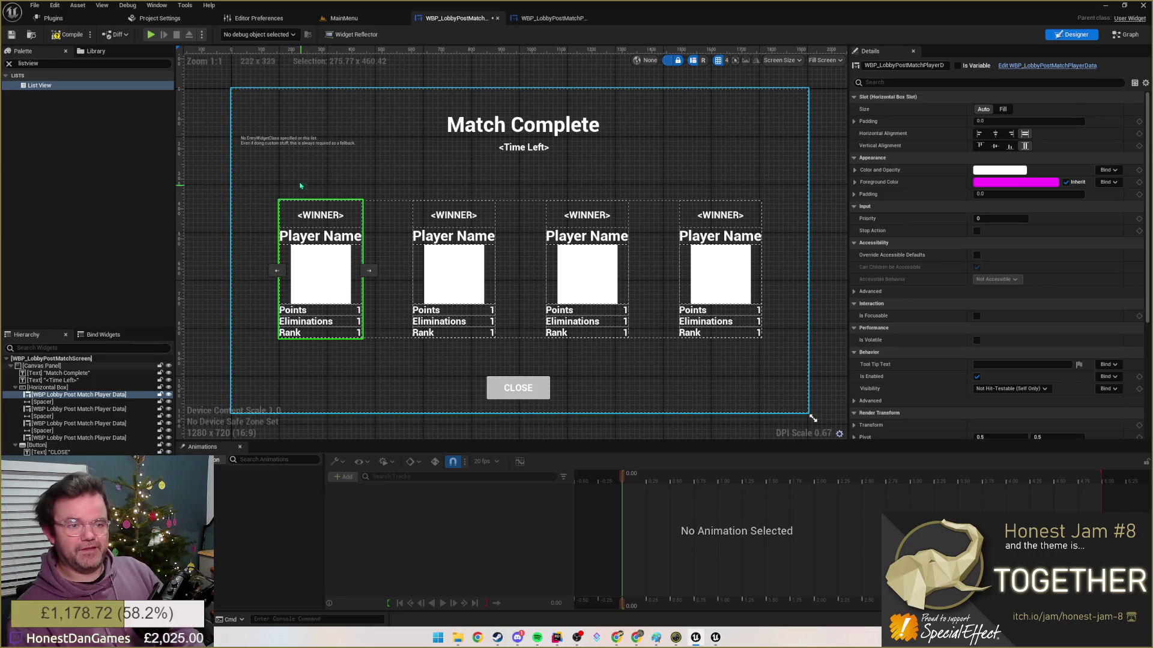
{"action": "left_click", "coordinate": [285, 143]}
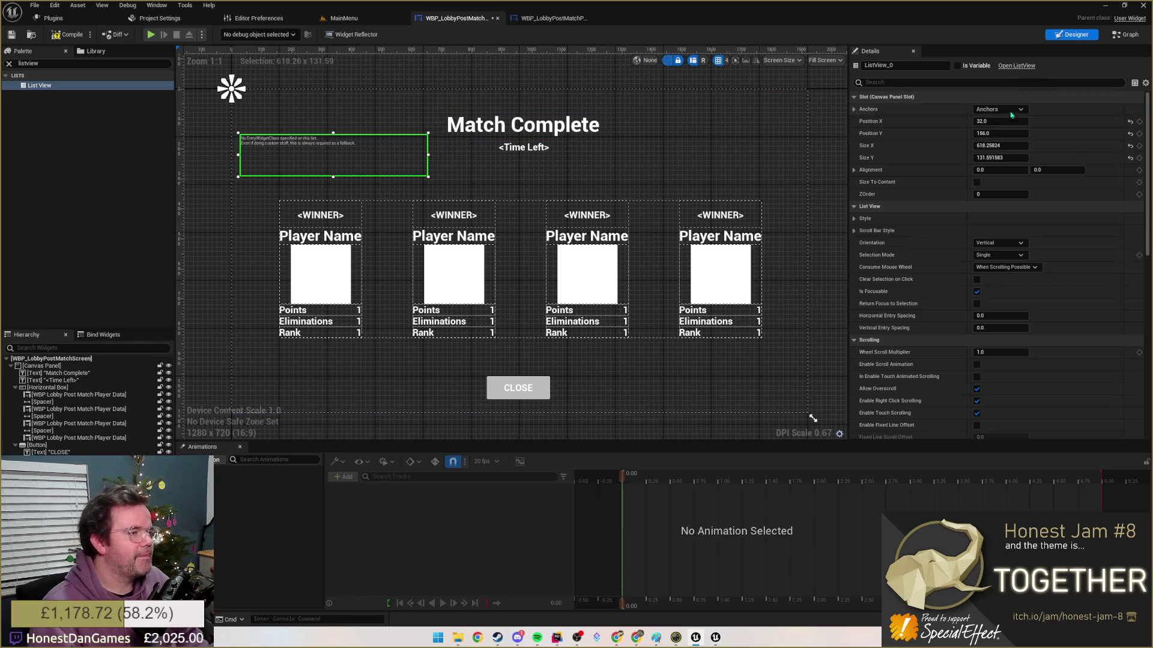
- Expand the List View's Style, background brush and Scroll Bar Style settings in Details
{"action": "left_click", "coordinate": [853, 219]}
{"action": "left_click", "coordinate": [860, 231]}
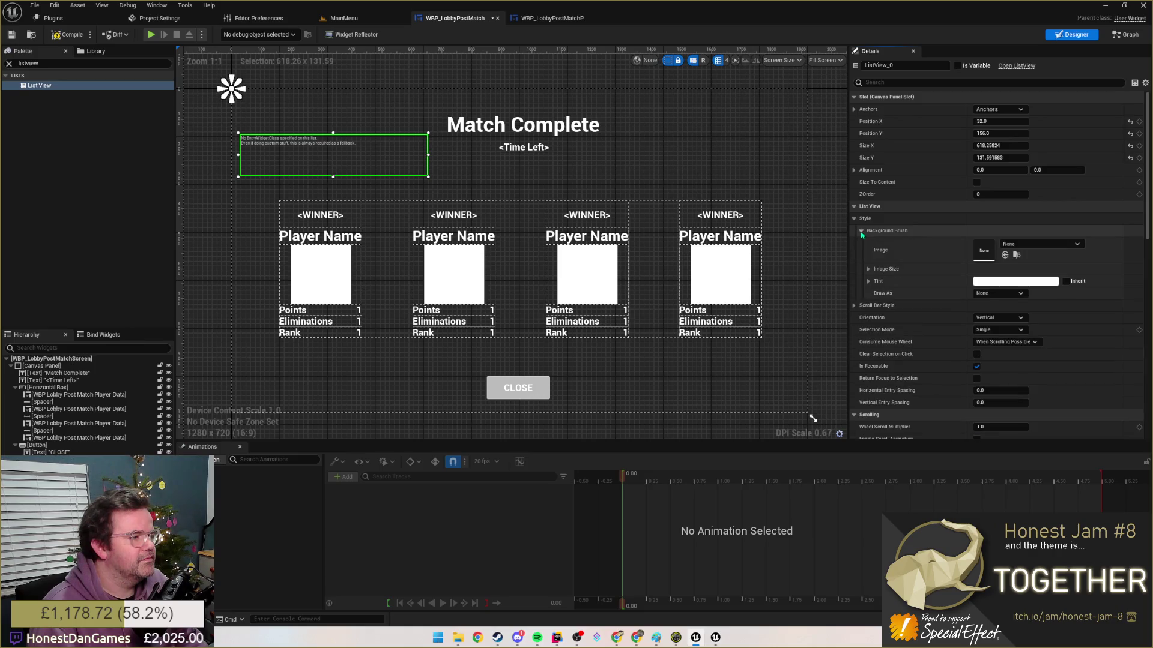
{"action": "left_click", "coordinate": [861, 232]}
{"action": "left_click", "coordinate": [855, 243]}
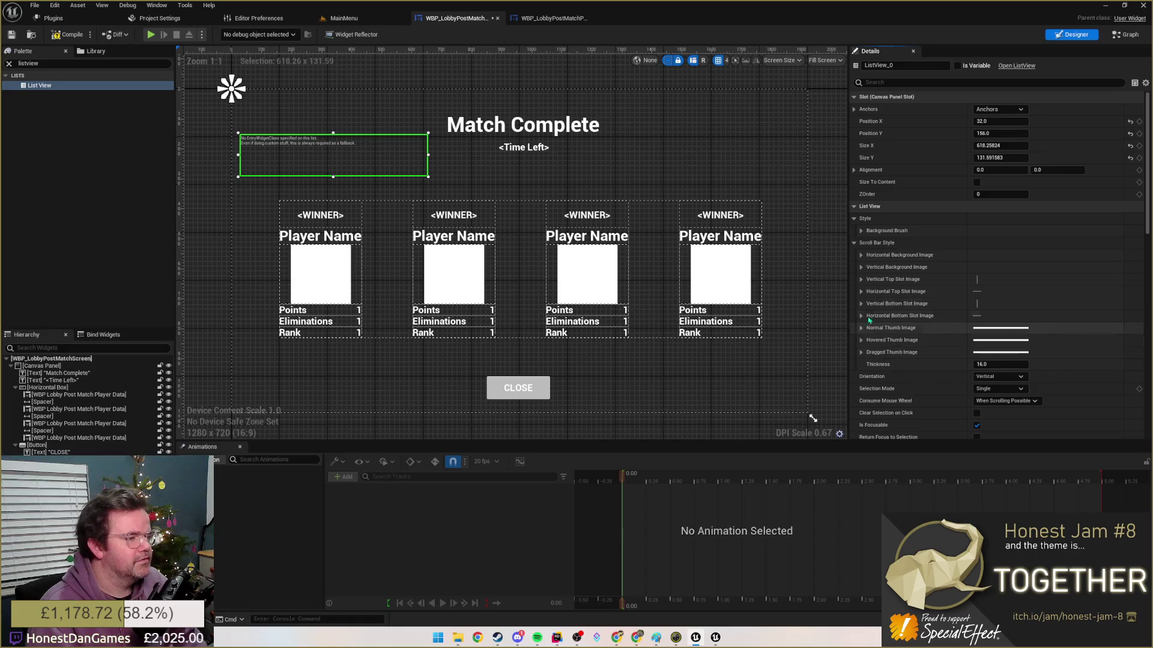
{"action": "scroll", "coordinate": [869, 315], "scroll_direction": "down", "scroll_amount": 1}
{"action": "scroll", "coordinate": [869, 311], "scroll_direction": "down", "scroll_amount": 2}
{"action": "scroll", "coordinate": [871, 306], "scroll_direction": "down", "scroll_amount": 2}
{"action": "scroll", "coordinate": [871, 304], "scroll_direction": "down", "scroll_amount": 2}
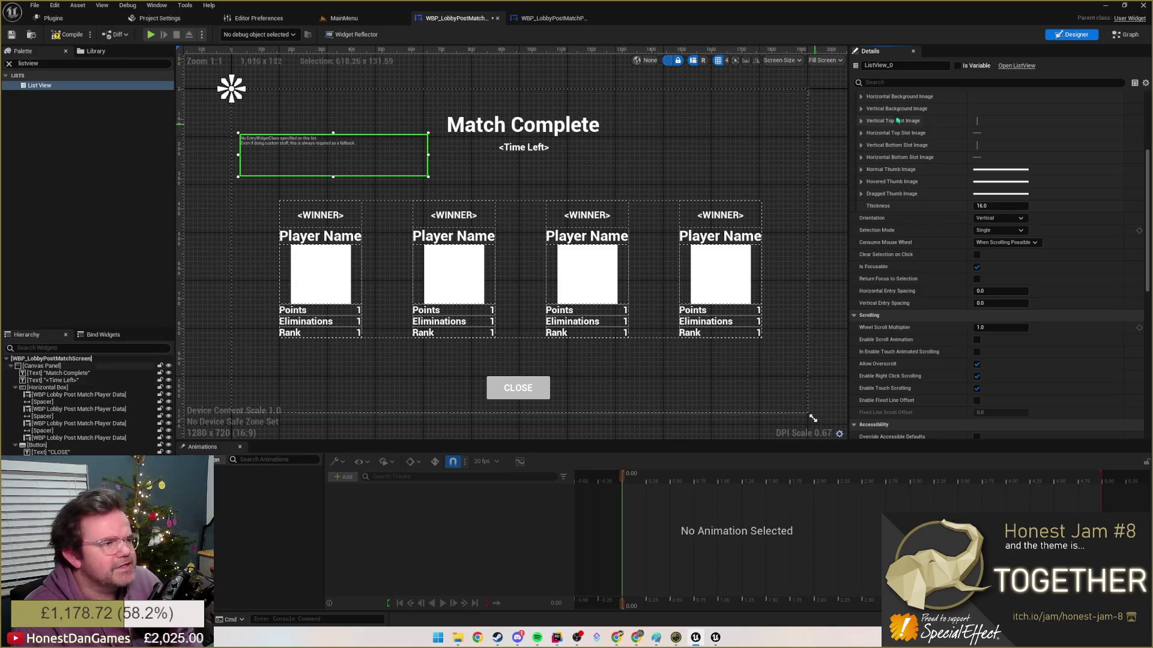
- Filter Details by 'entry', find no Entry Widget Class candidates, and switch to WBP_LobbyPostMatchPlayerData
{"action": "left_click", "coordinate": [894, 82]}
{"action": "type", "text": "e"}
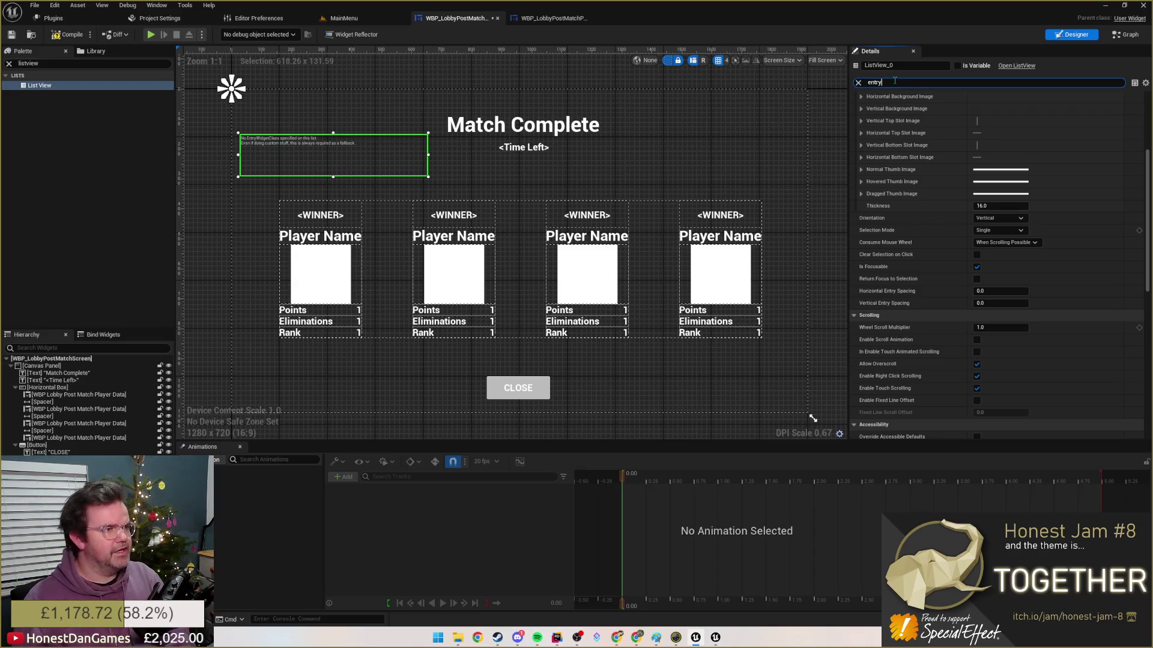
{"action": "type", "text": "ntry"}
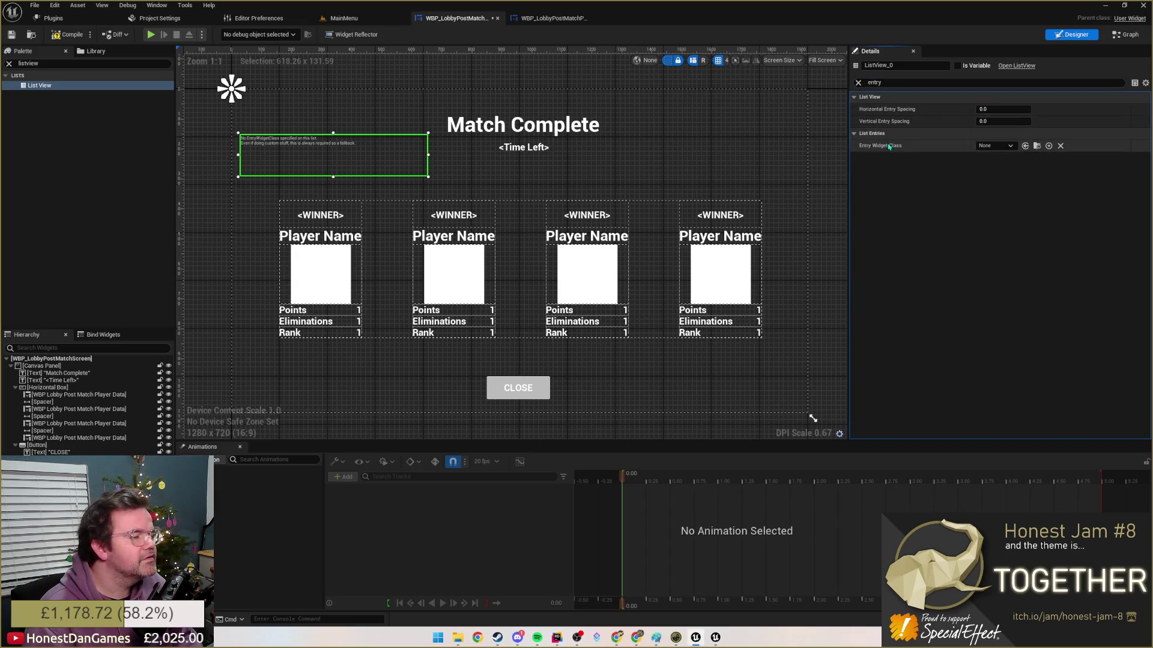
{"action": "left_click", "coordinate": [987, 145]}
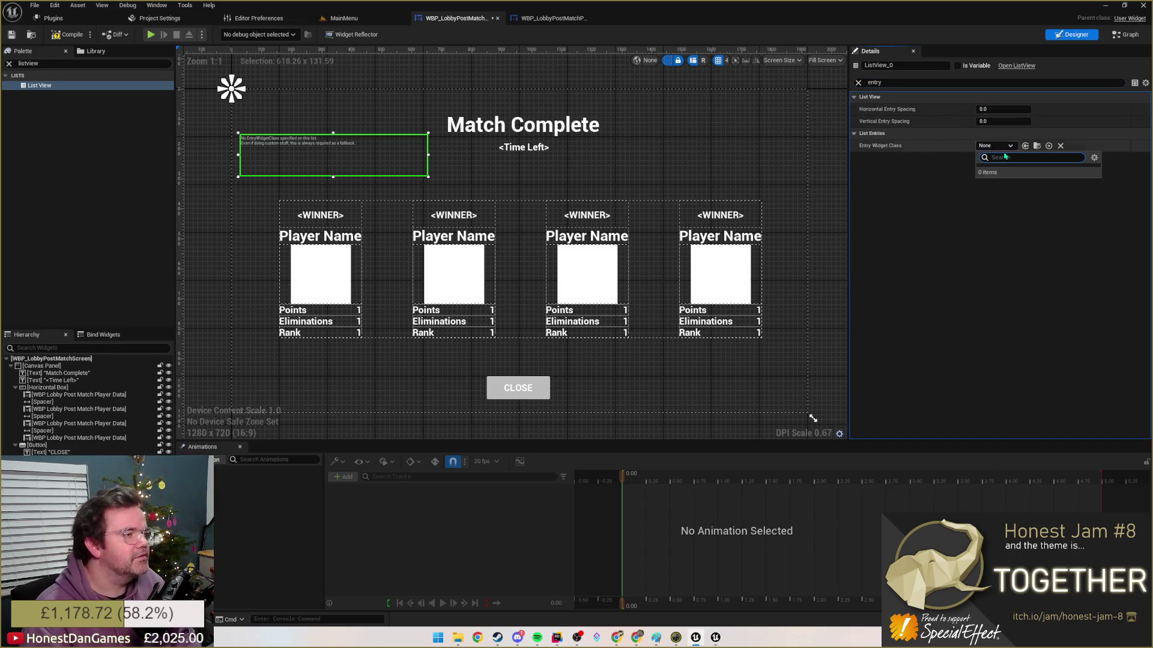
{"action": "type", "text": "w"}
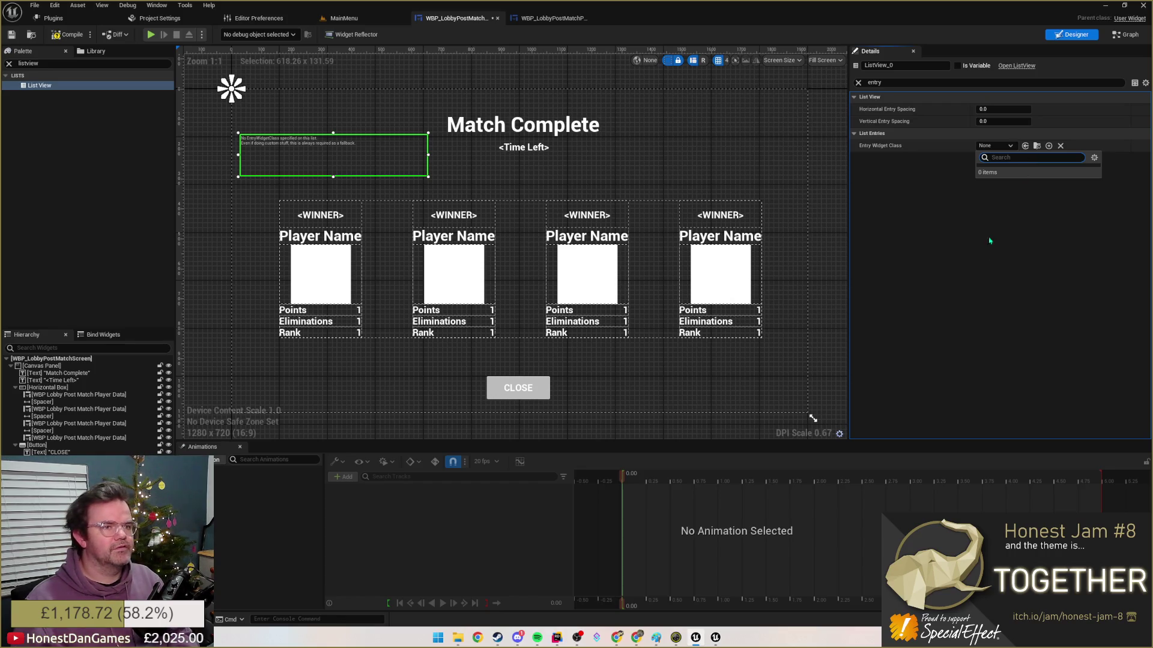
{"action": "left_click", "coordinate": [705, 96]}
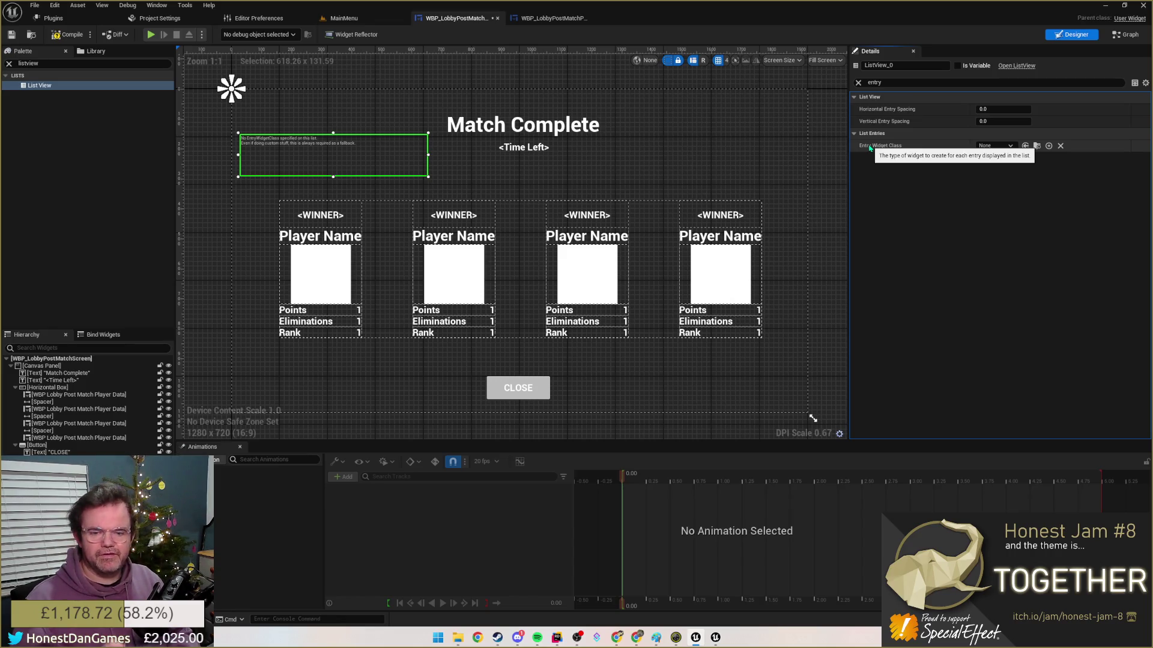
{"action": "left_click", "coordinate": [552, 18]}
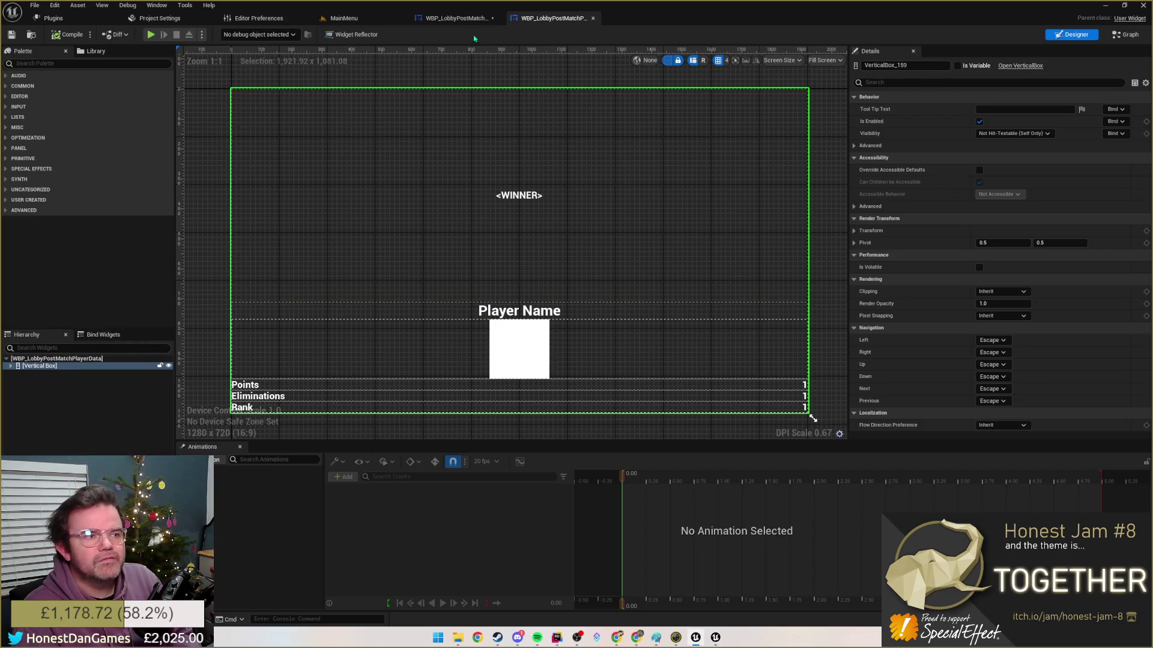
- Show the player-data blueprint's graph and Class Settings and browse implementable interfaces
{"action": "left_click", "coordinate": [1125, 35]}
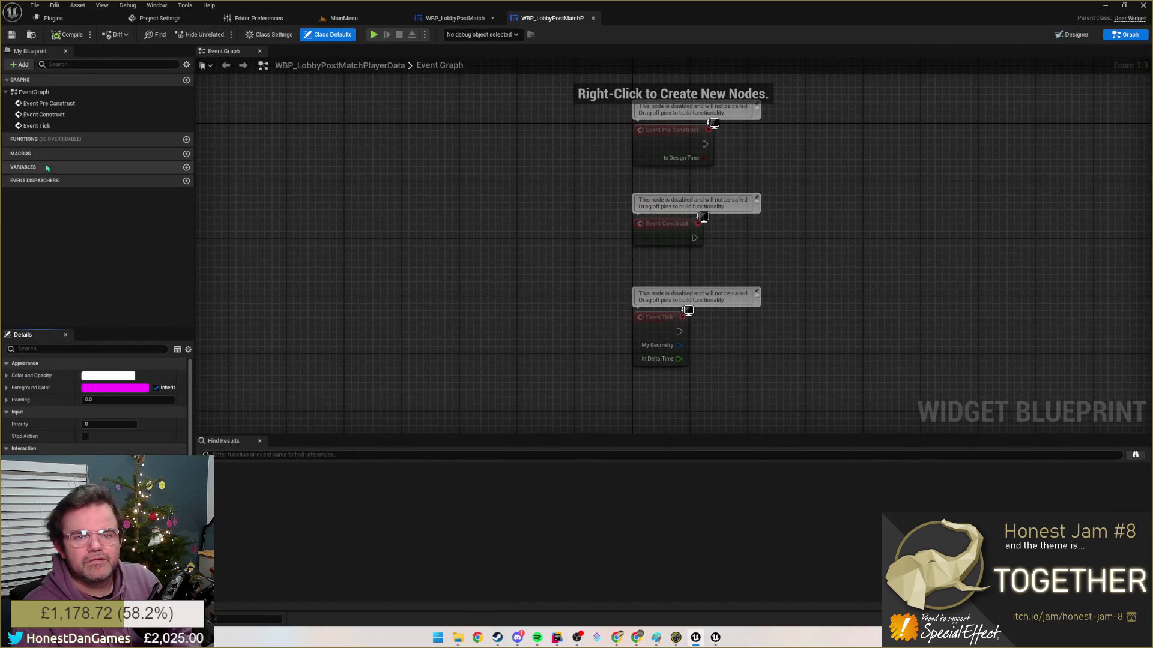
{"action": "mouse_move", "coordinate": [54, 140]}
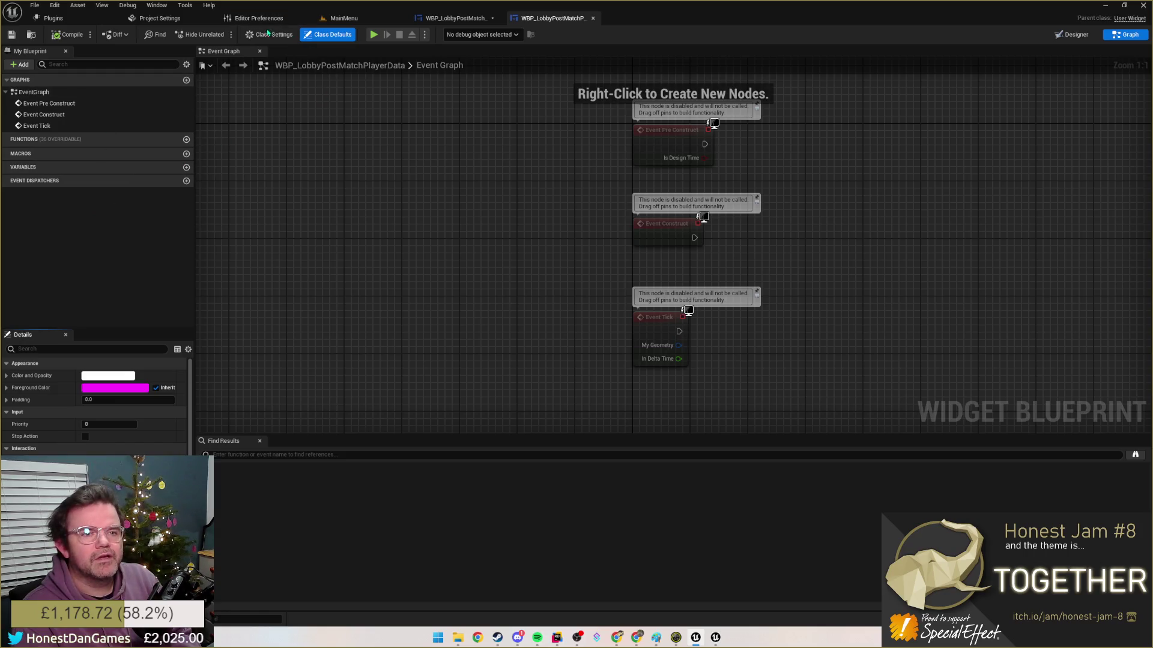
{"action": "left_click", "coordinate": [268, 35]}
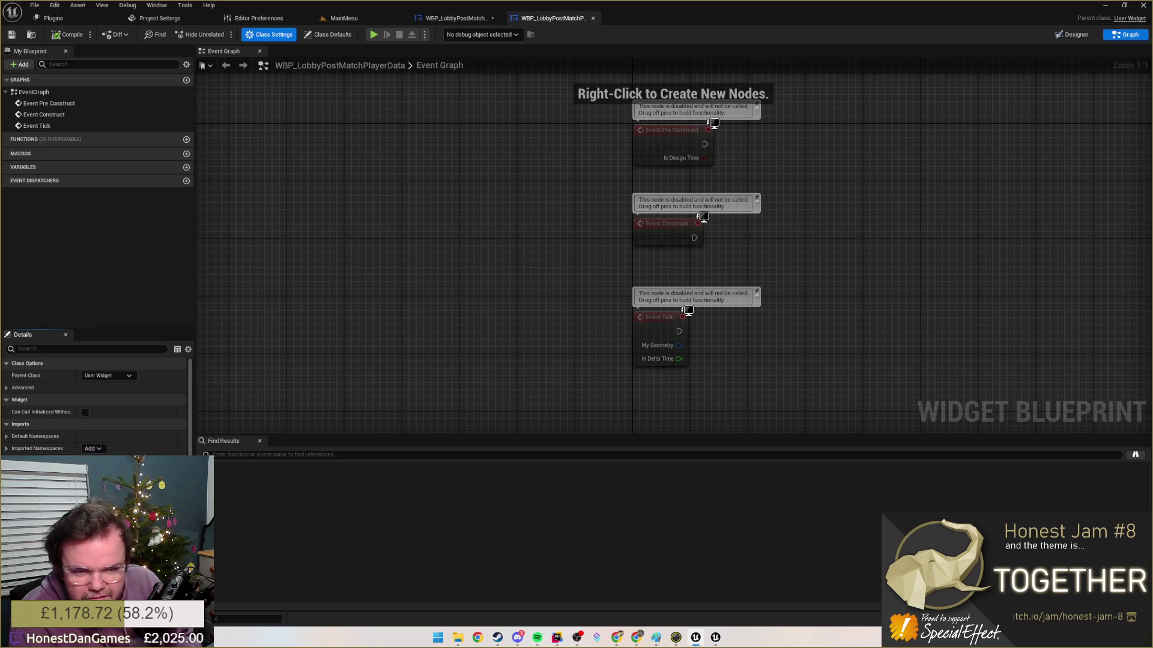
{"action": "left_click", "coordinate": [93, 449]}
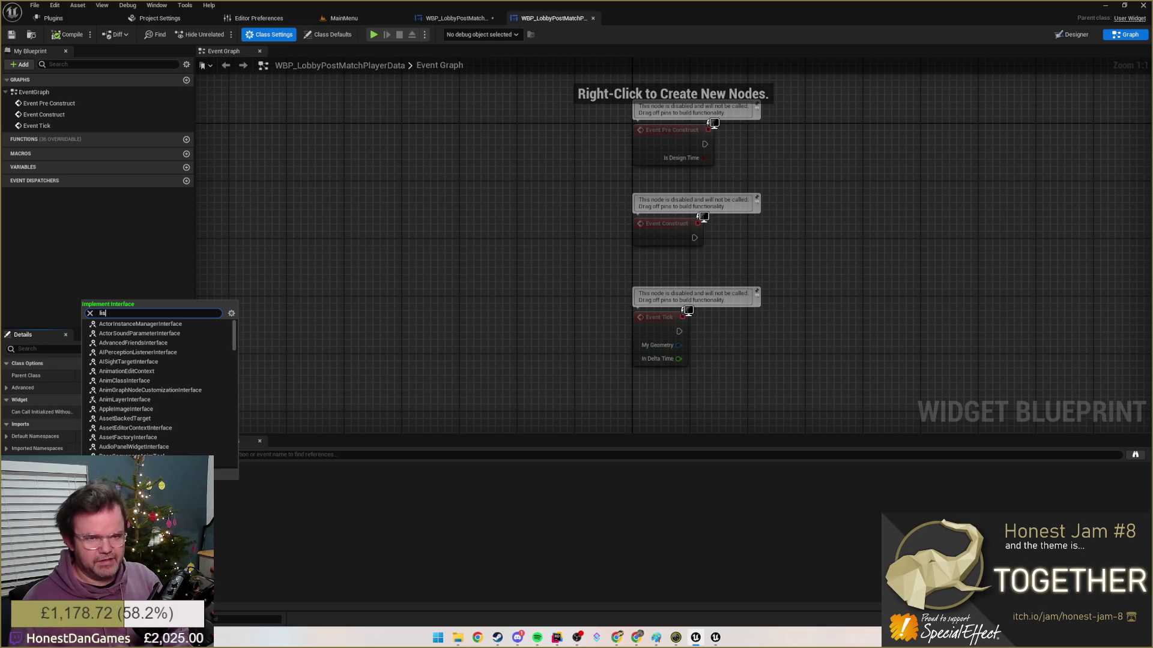
{"action": "key", "text": "Escape"}
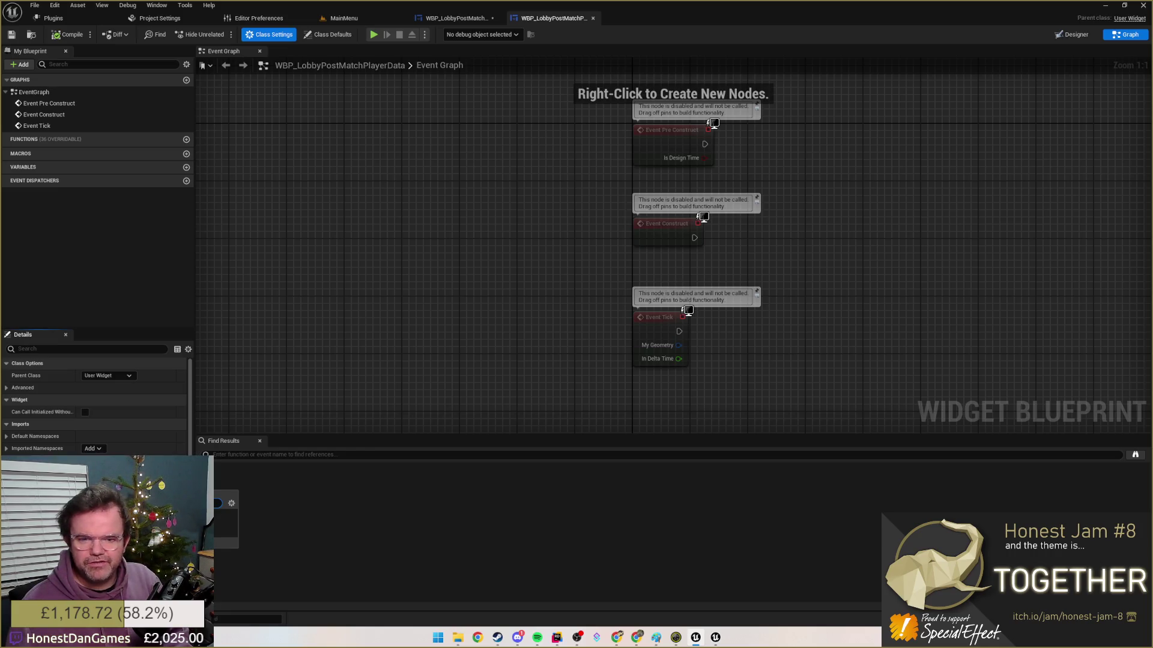
- Search the interface list for 'user' without adding one, then switch to the code editor
{"action": "left_click", "coordinate": [231, 503]}
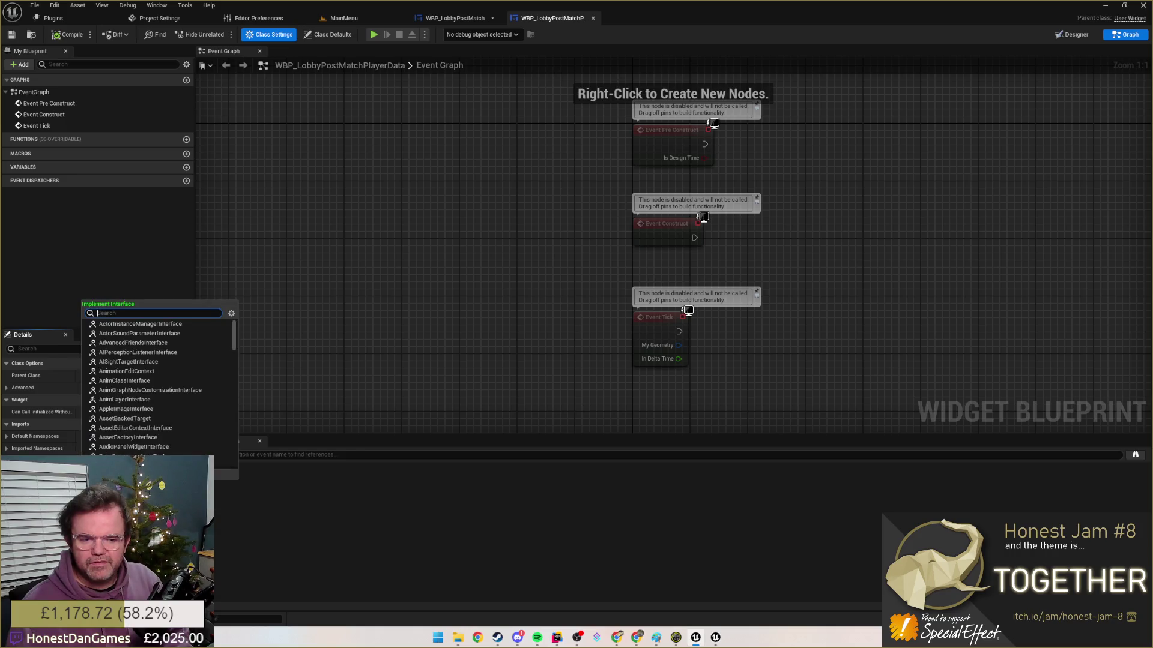
{"action": "key", "text": "Escape"}
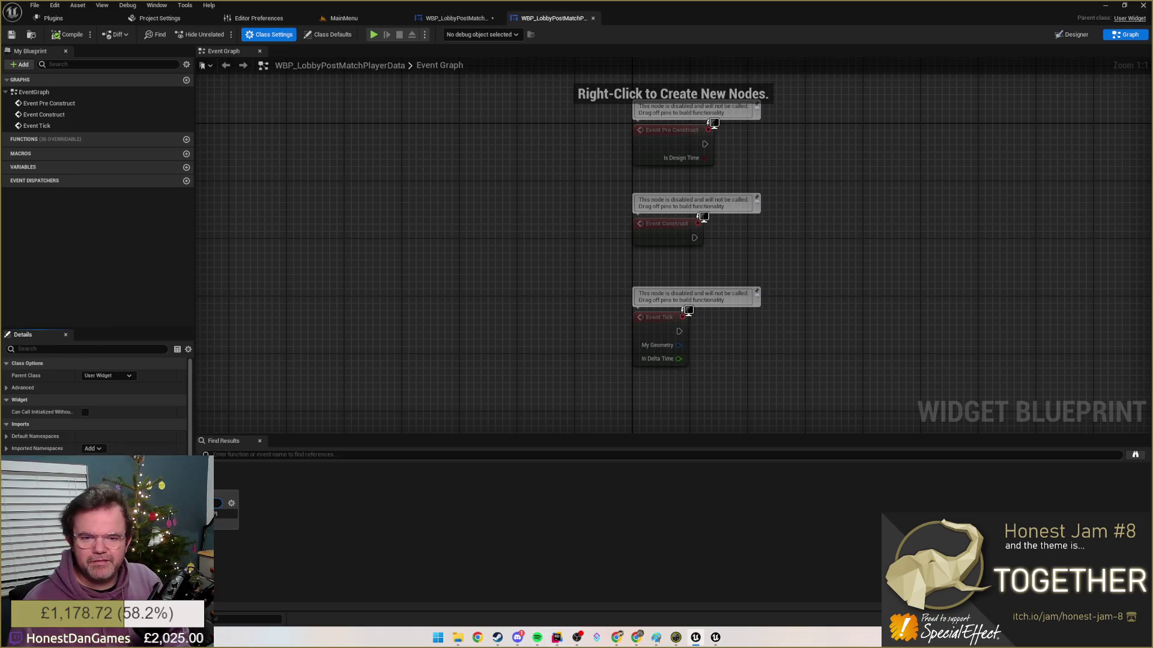
{"action": "left_click", "coordinate": [225, 504]}
{"action": "type", "text": "u"}
{"action": "key", "text": "Escape"}
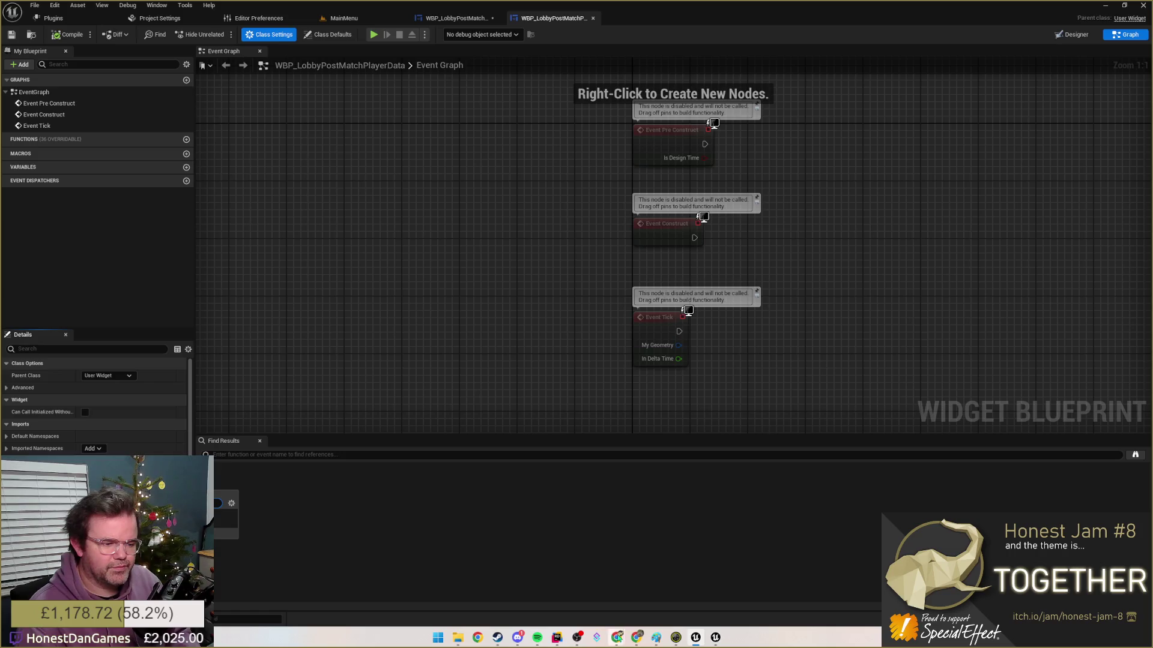
{"action": "left_click", "coordinate": [577, 638]}
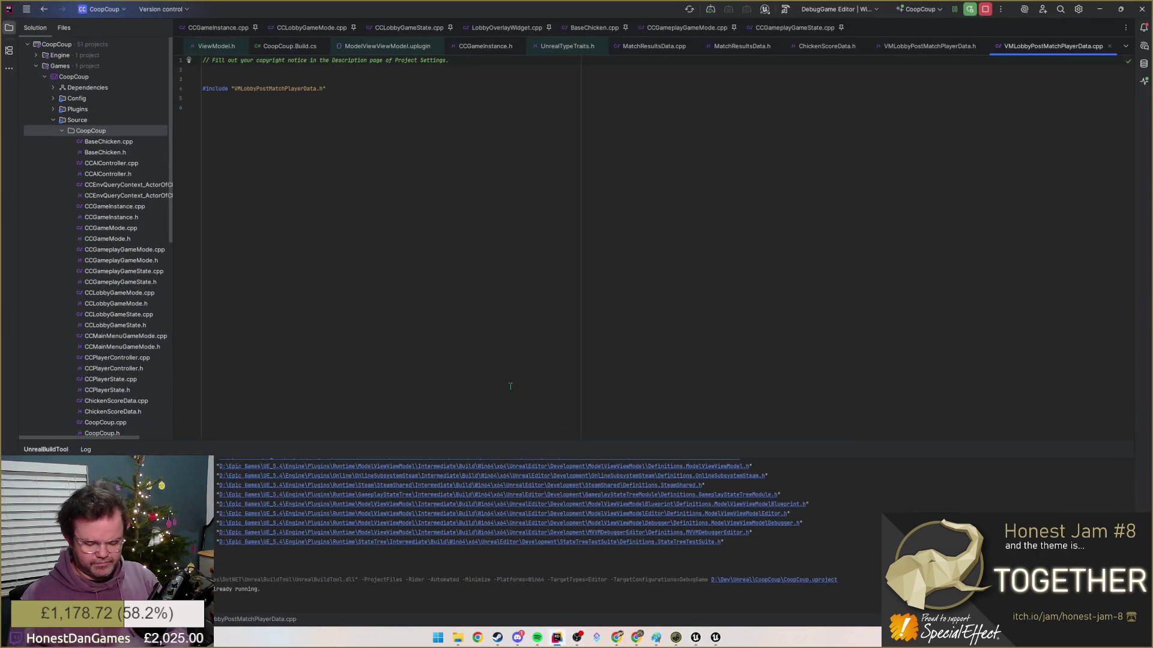
- Find IUserObjectListEntry.h by name in Rider and read its header comment about TileView
{"action": "key", "text": "ctrl+shift+n"}
{"action": "type", "text": "vie"}
{"action": "type", "text": "erobjectl"}
{"action": "key", "text": "Down"}
{"action": "key", "text": "Return"}
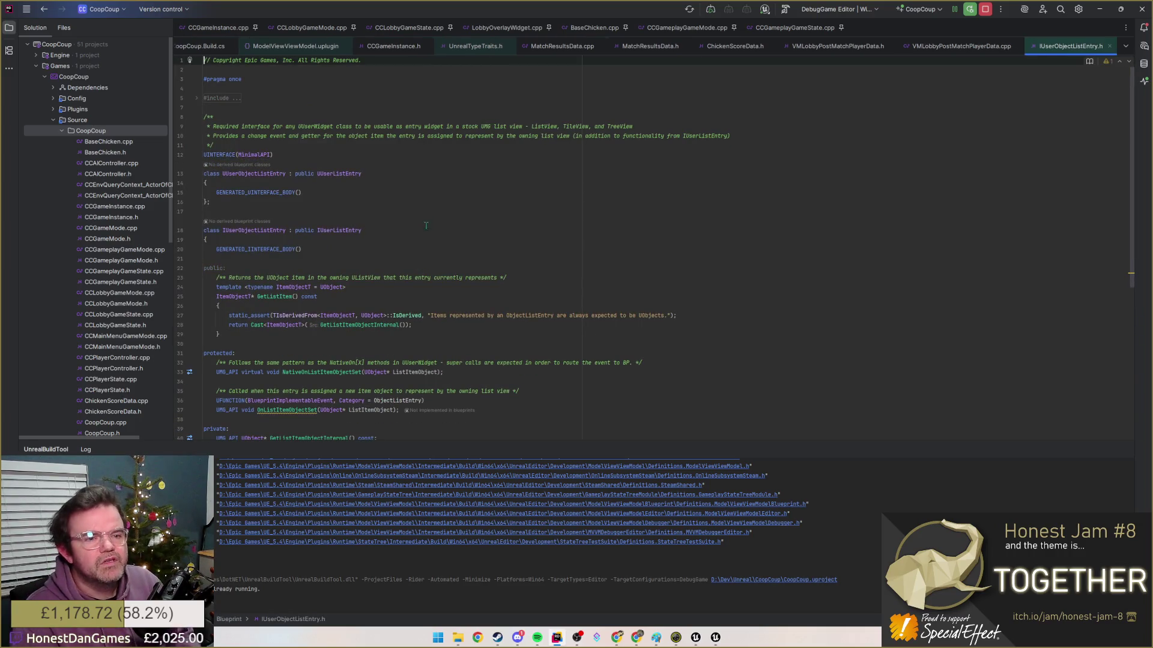
{"action": "double_click", "coordinate": [488, 126]}
{"action": "left_click", "coordinate": [455, 146]}
{"action": "left_click", "coordinate": [590, 126]}
{"action": "left_click", "coordinate": [590, 135]}
{"action": "left_click", "coordinate": [591, 137]}
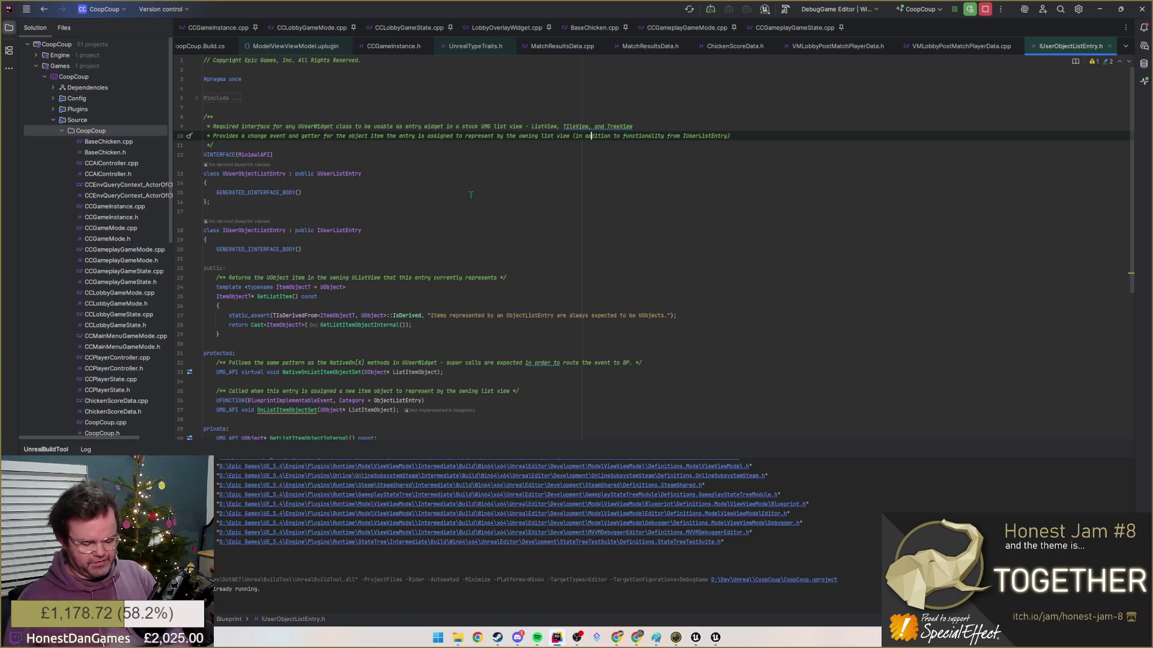
- Find IUserListEntry.h and read its interface description comment
{"action": "key", "text": "ctrl+shift+n"}
{"action": "type", "text": "userlist"}
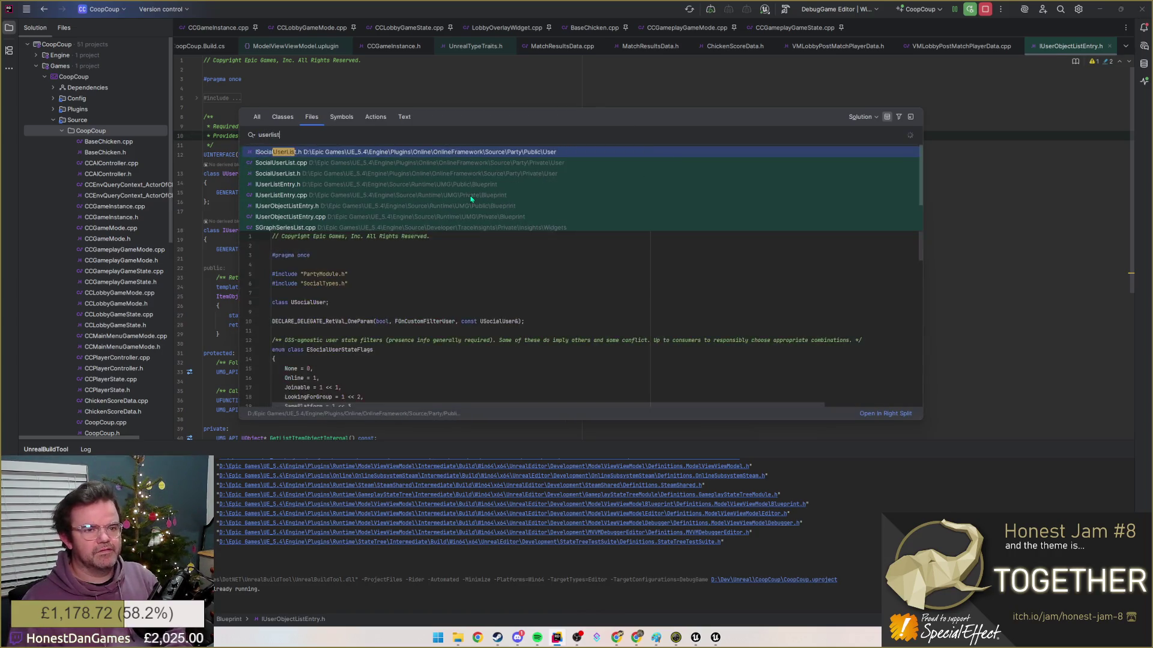
{"action": "type", "text": "entry"}
{"action": "key", "text": "Return"}
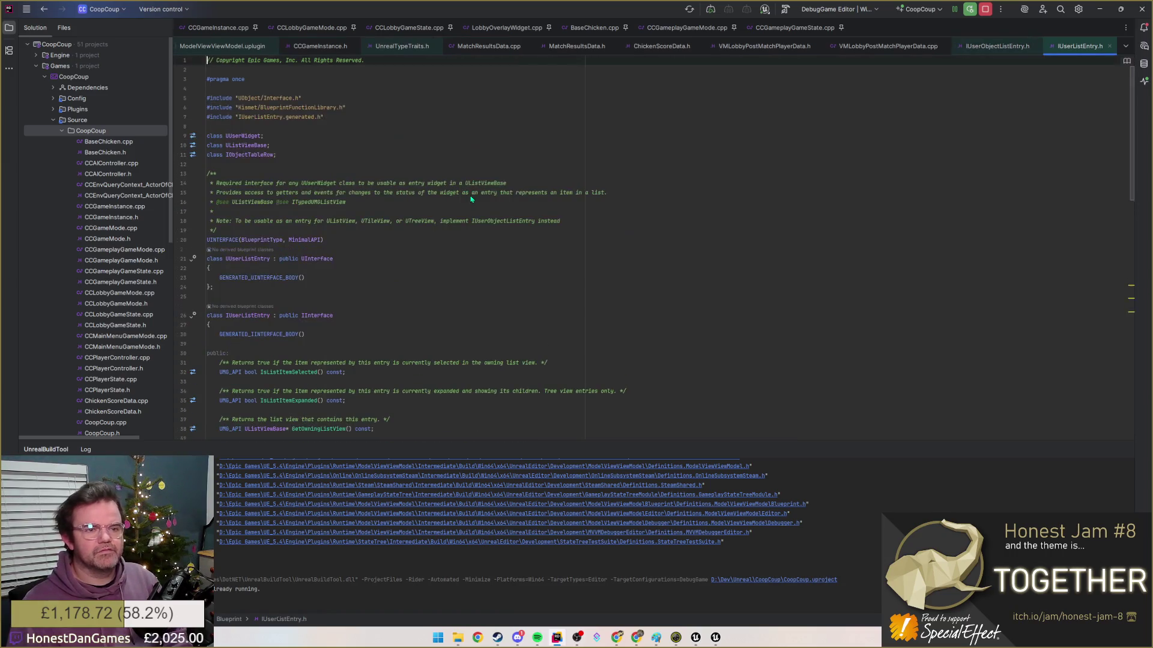
{"action": "left_click", "coordinate": [406, 164]}
{"action": "left_click", "coordinate": [444, 175]}
{"action": "left_click", "coordinate": [435, 164]}
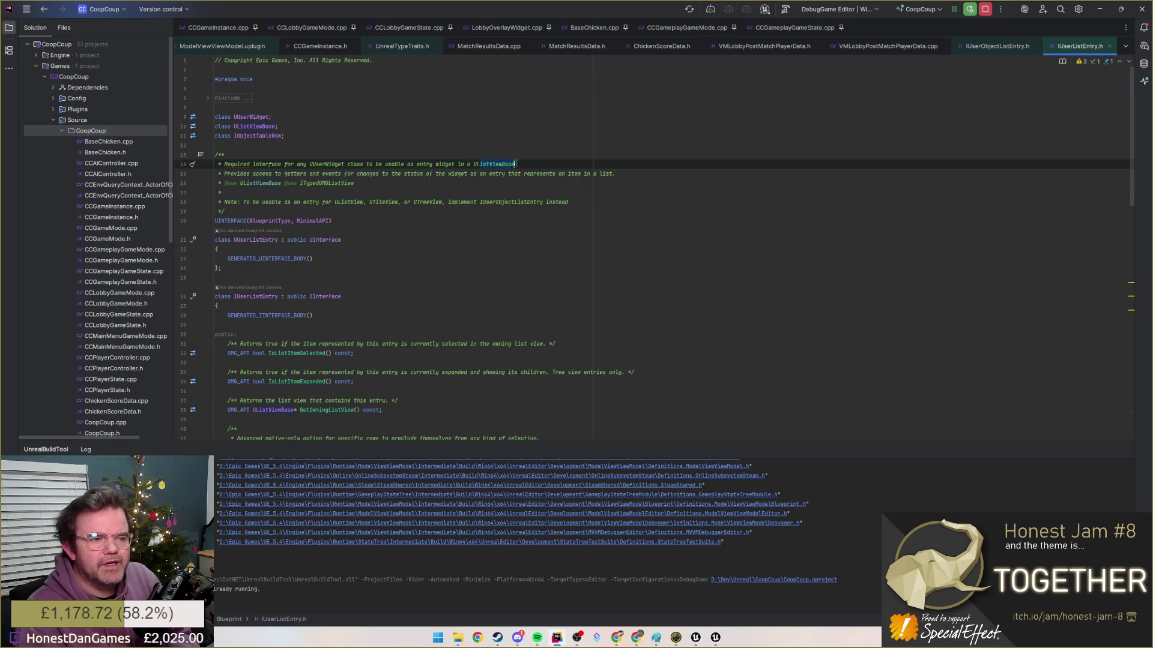
{"action": "key", "text": "shift+Down"}
{"action": "key", "text": "shift+Down"}
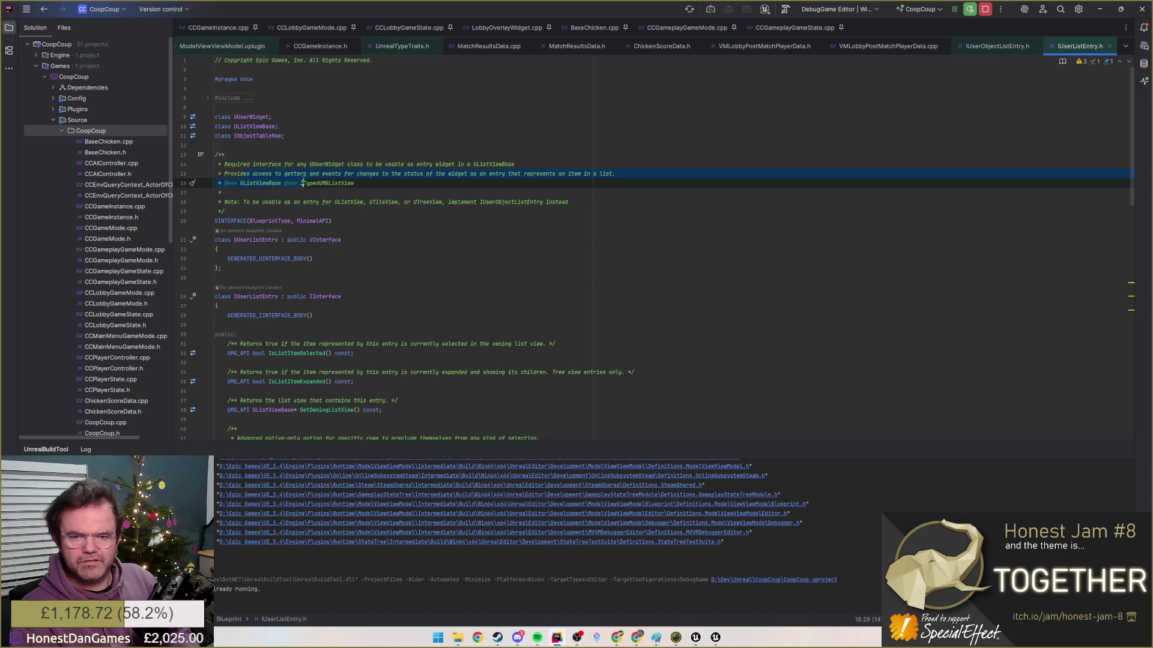
{"action": "left_click", "coordinate": [274, 183]}
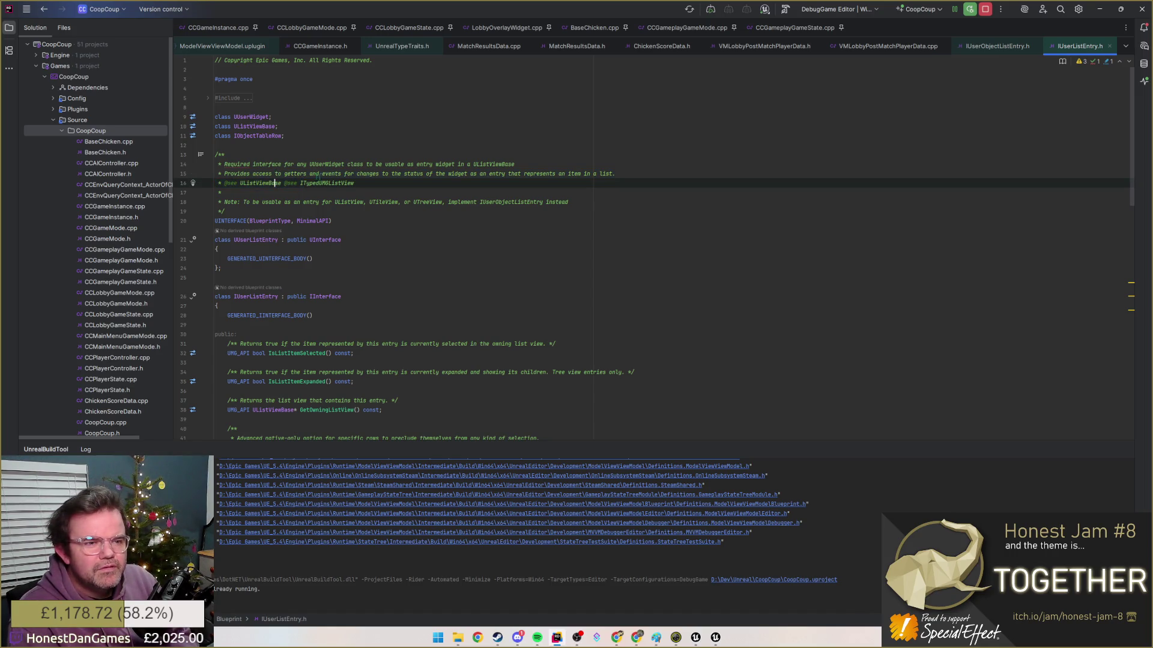
{"action": "left_click", "coordinate": [513, 163]}
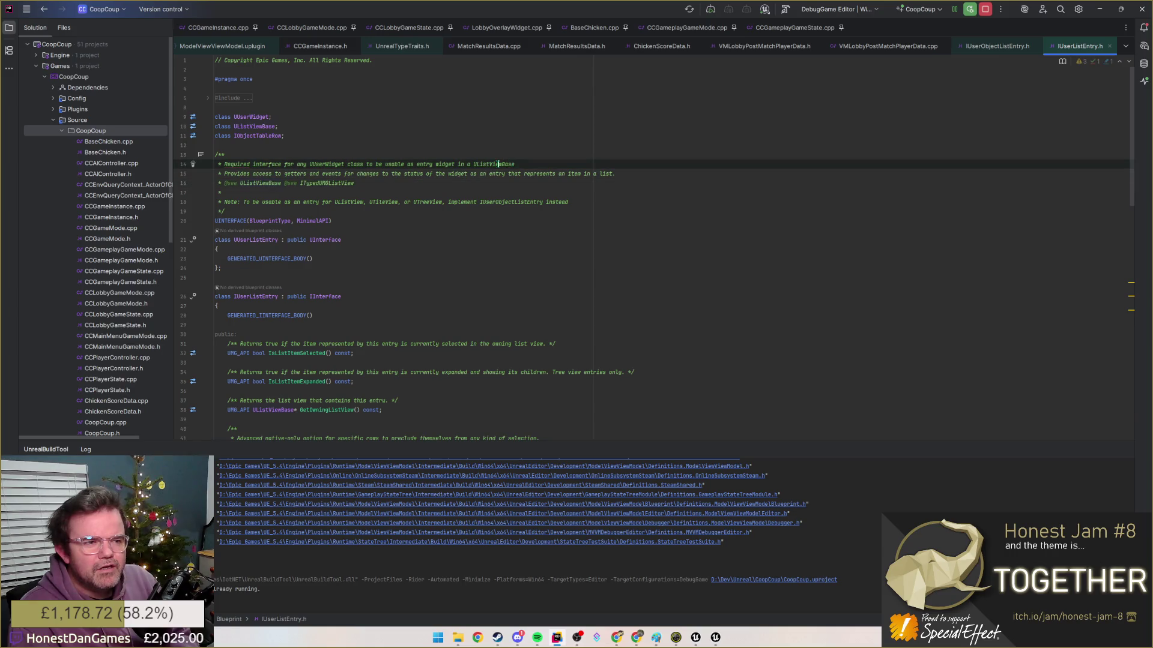
- Find ListViewBase.h and flip between the three headers to compare them
{"action": "key", "text": "ctrl+shift+t"}
{"action": "type", "text": "listviewbase"}
{"action": "key", "text": "Return"}
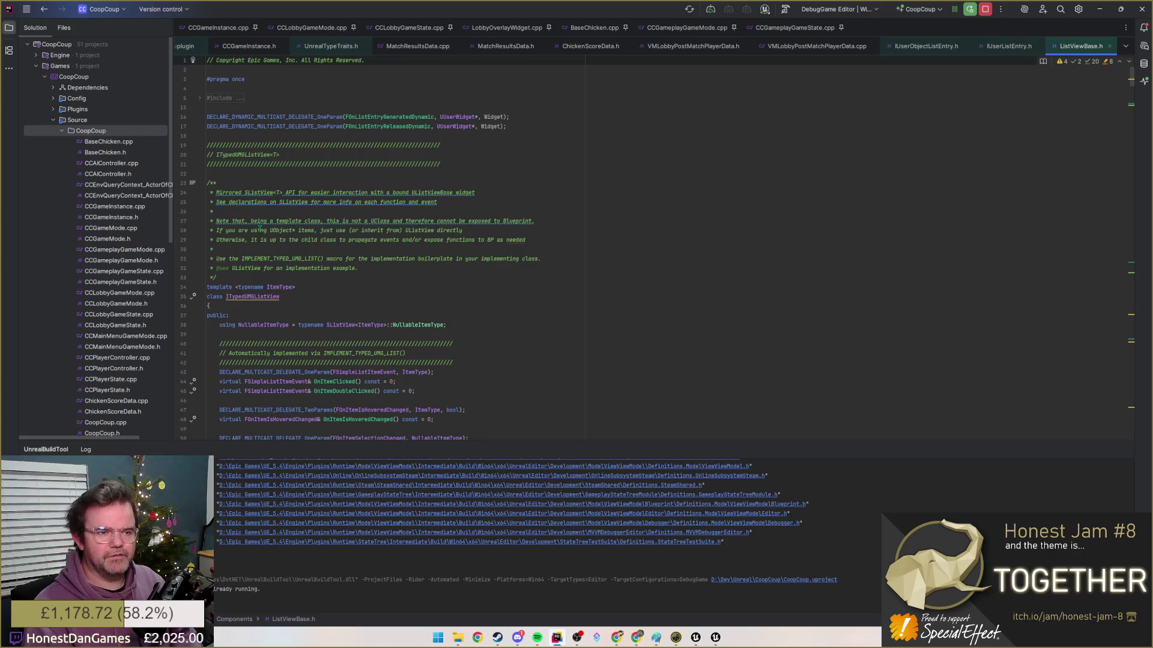
{"action": "scroll", "coordinate": [606, 248], "scroll_direction": "down", "scroll_amount": 2}
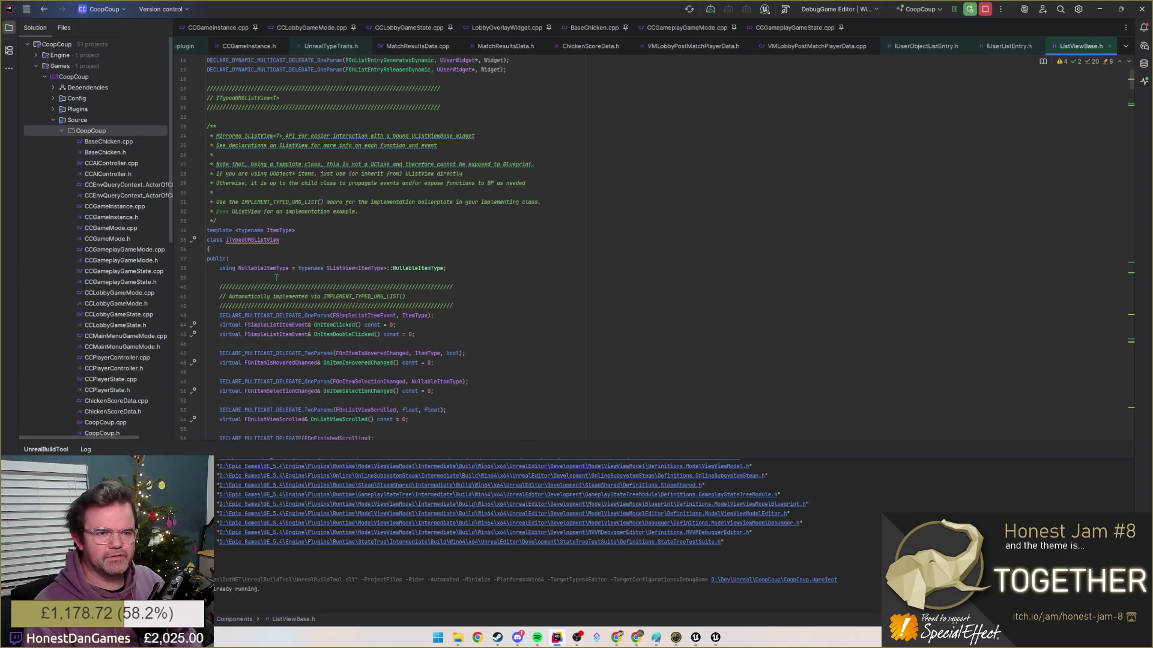
{"action": "key", "text": "ctrl+minus"}
{"action": "key", "text": "ctrl+Home"}
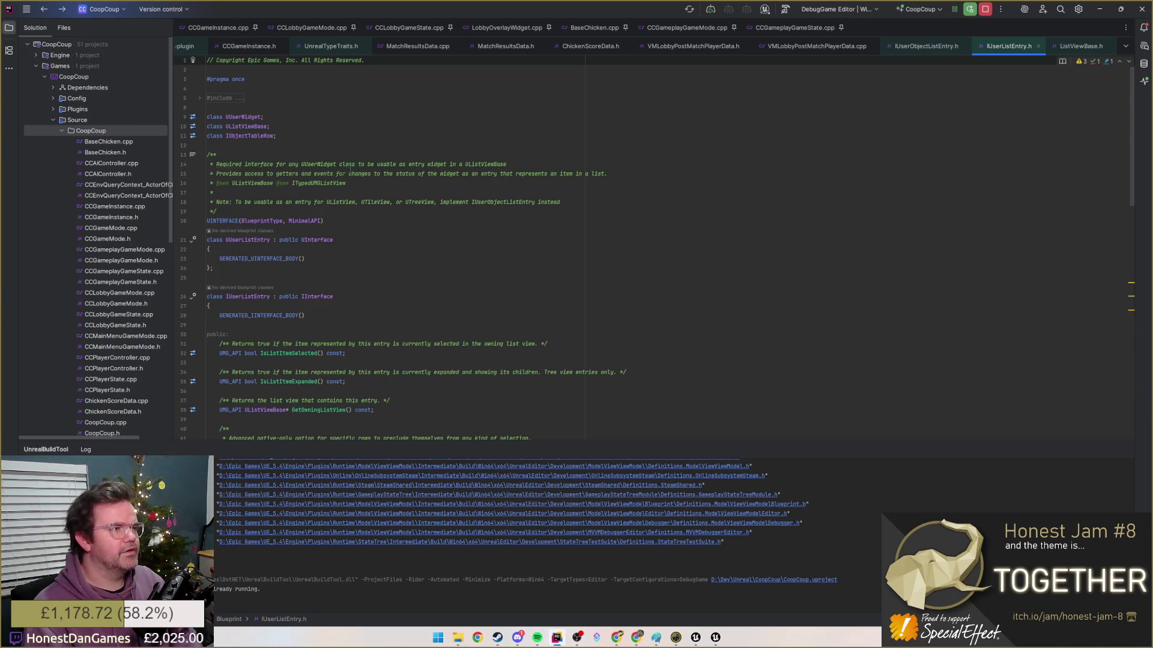
{"action": "key", "text": "alt+Left"}
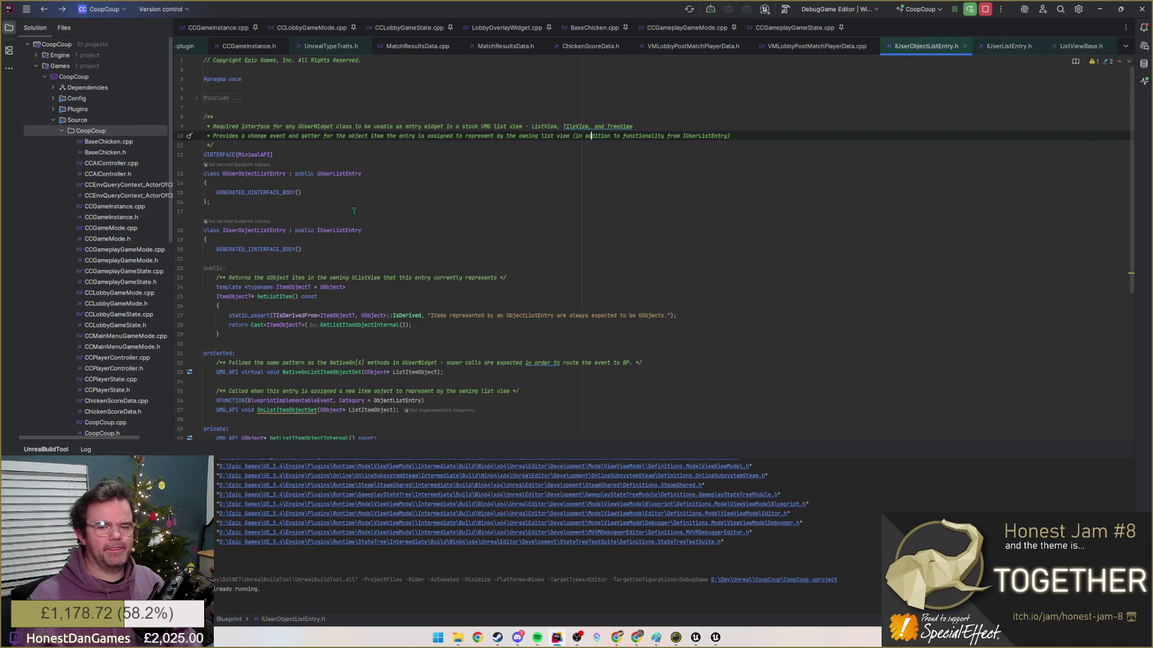
{"action": "key", "text": "ctrl+Home"}
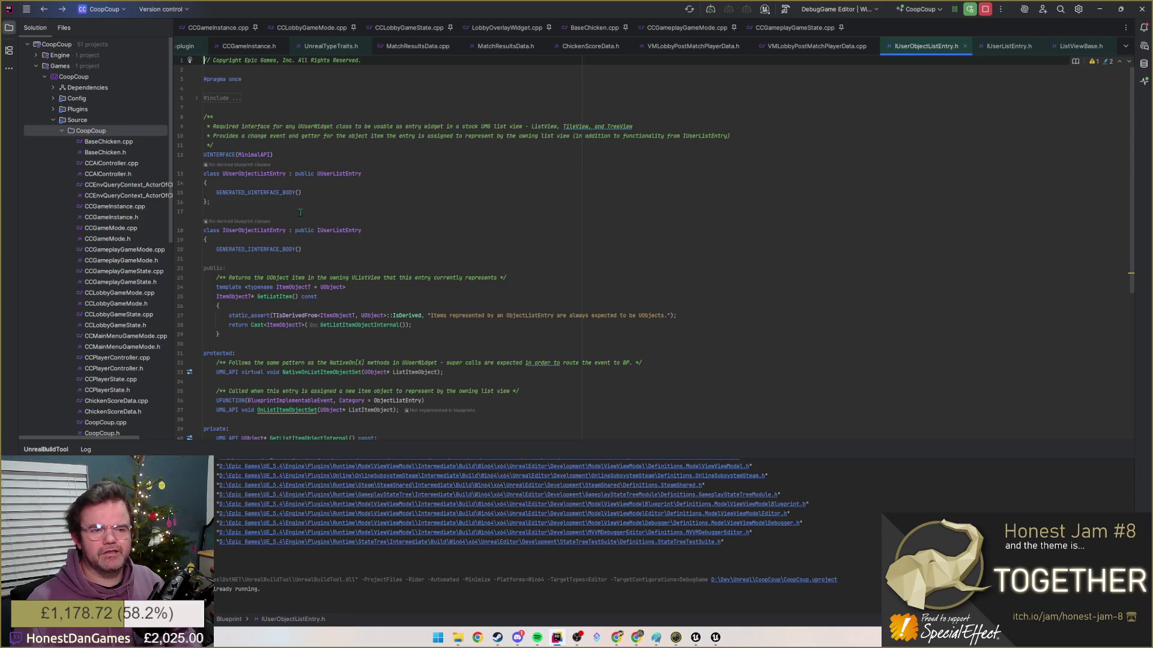
{"action": "key", "text": "alt+Right"}
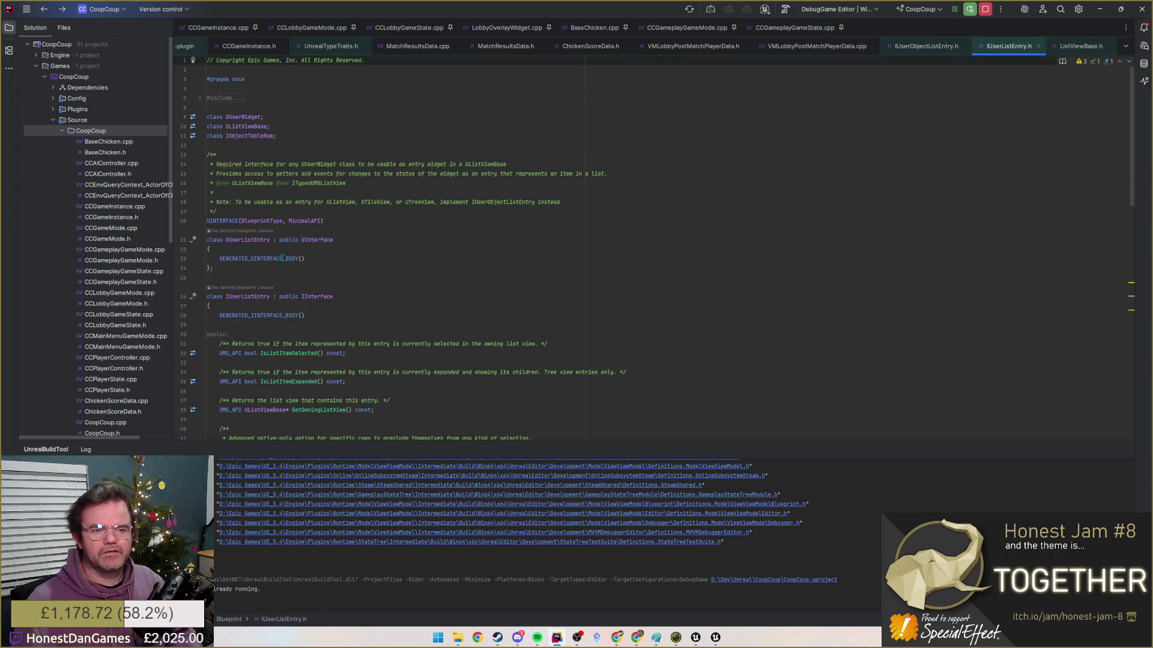
{"action": "key", "text": "alt+Left"}
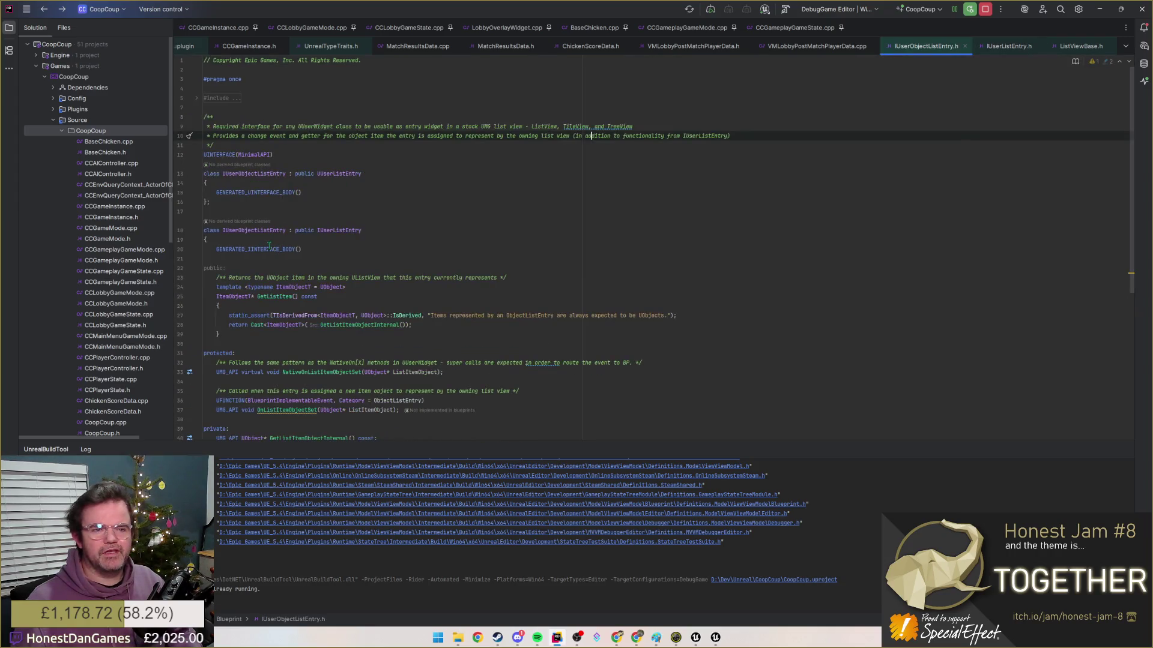
{"action": "key", "text": "alt+Left"}
{"action": "key", "text": "alt+Left"}
{"action": "key", "text": "alt+Right"}
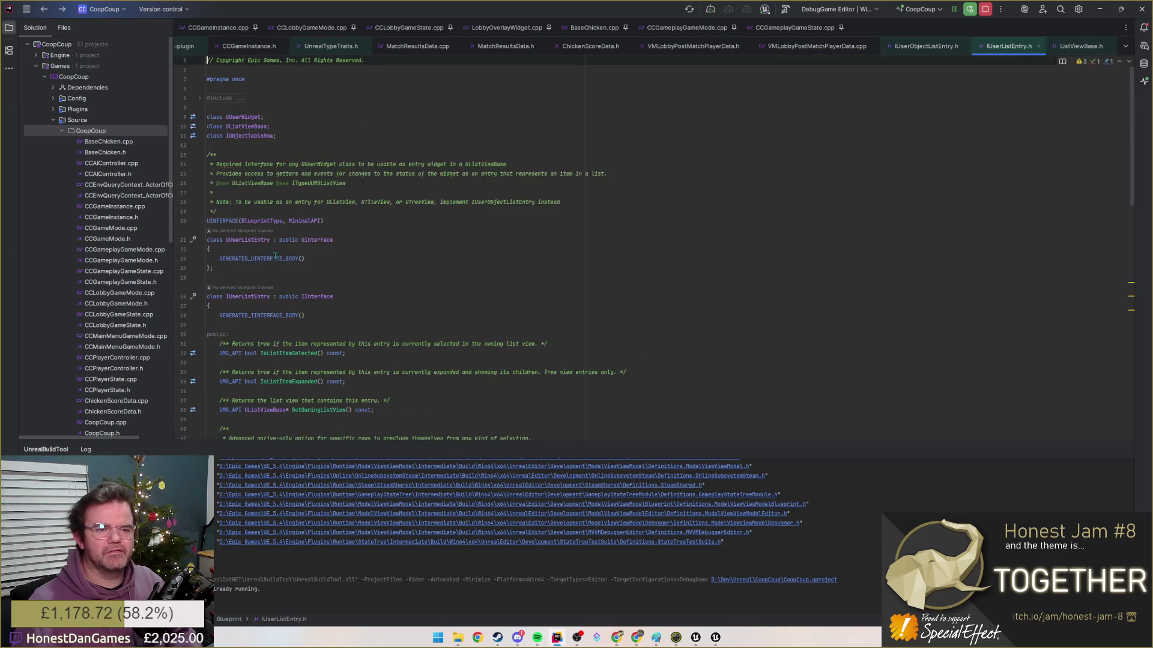
{"action": "key", "text": "alt+Right"}
{"action": "double_click", "coordinate": [430, 191]}
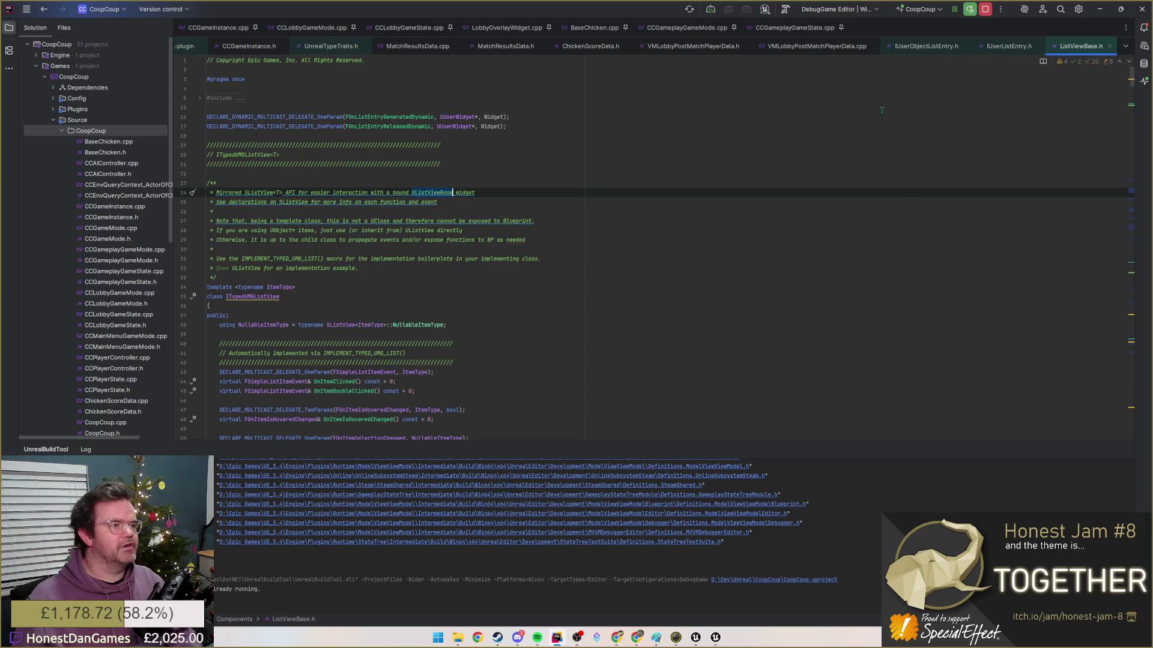
- Alt+Tab through Unreal and the Google Docs notes to the Copilot chat
{"action": "key", "text": "alt+Tab"}
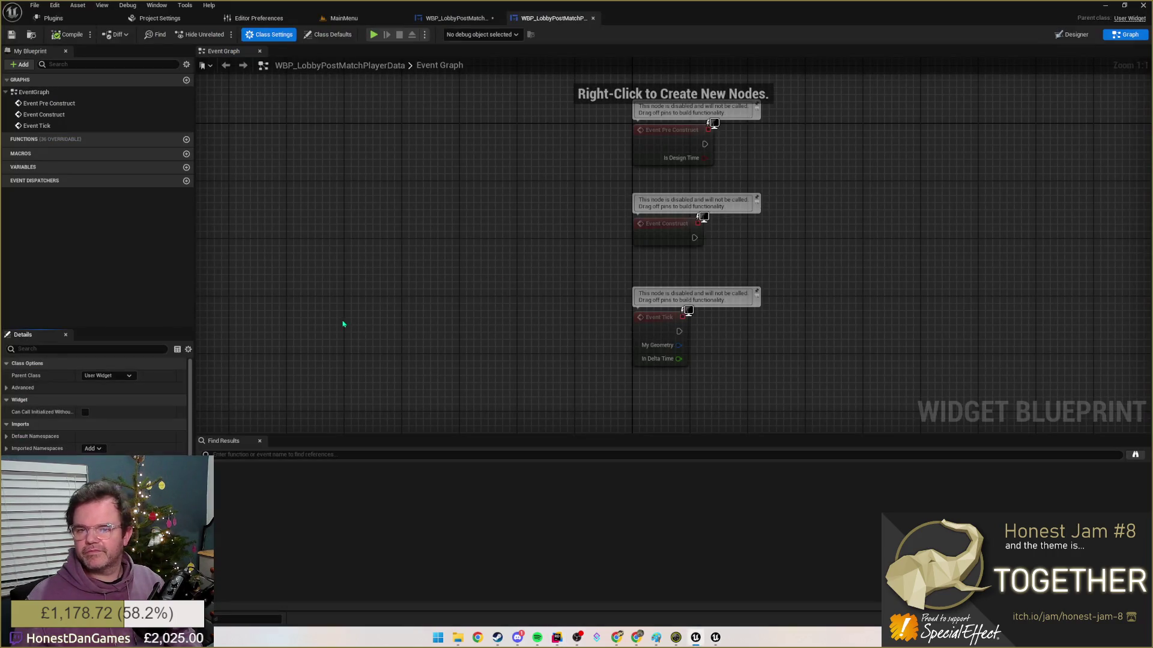
{"action": "key", "text": "alt+Tab"}
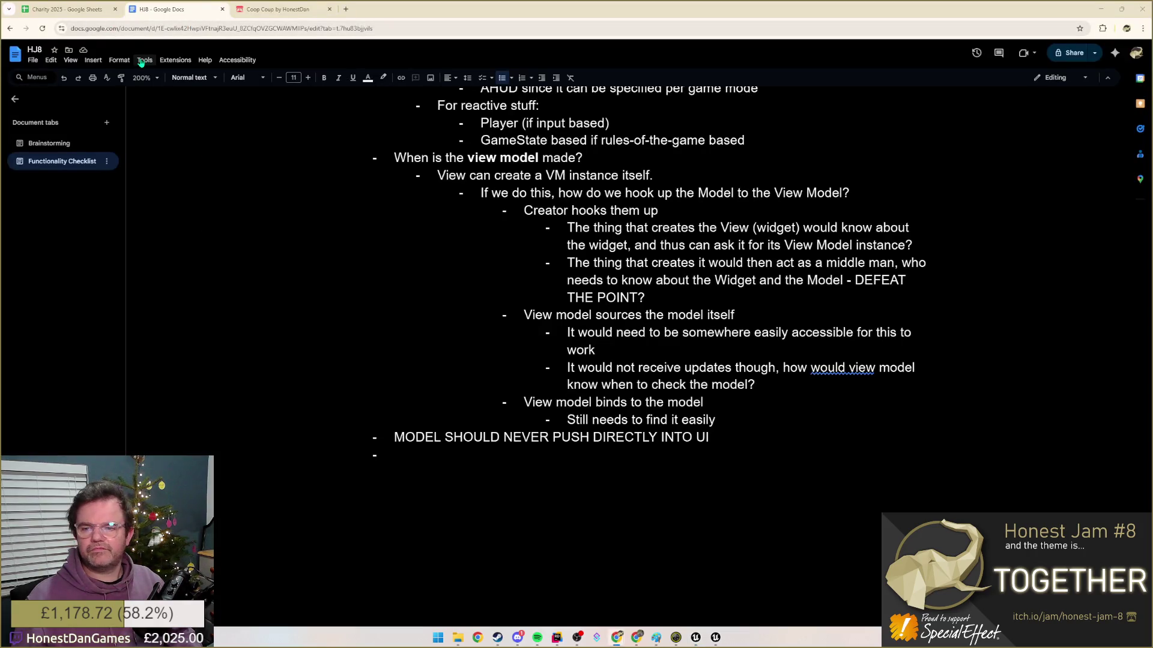
{"action": "key", "text": "alt+Tab"}
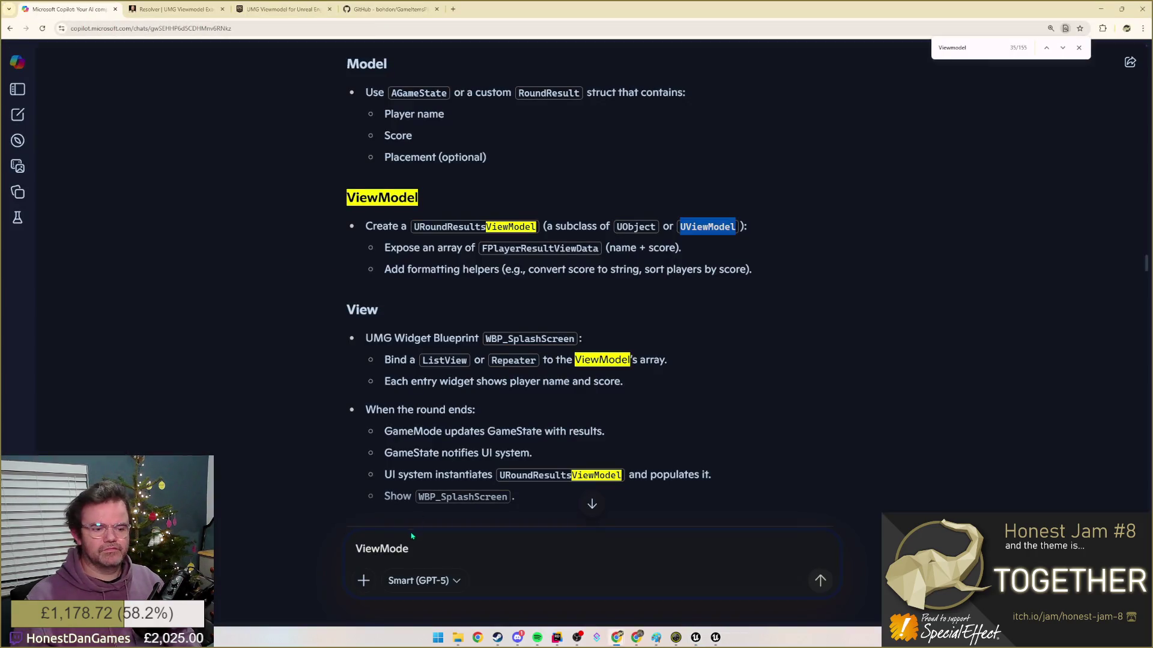
- Ask Copilot about IUserListView versus IUserObjectListView and read the generic-list explanation
{"action": "double_click", "coordinate": [405, 548]}
{"action": "type", "text": "whats the difference between a userlistview an"}
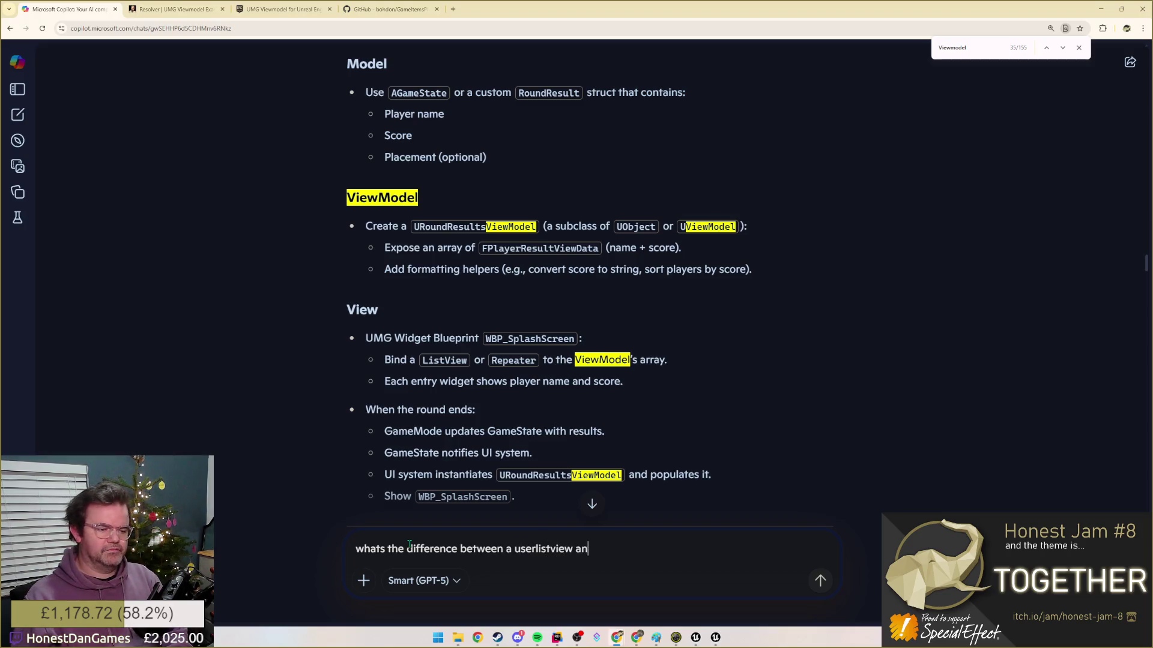
{"action": "type", "text": "d userobjectlistview"}
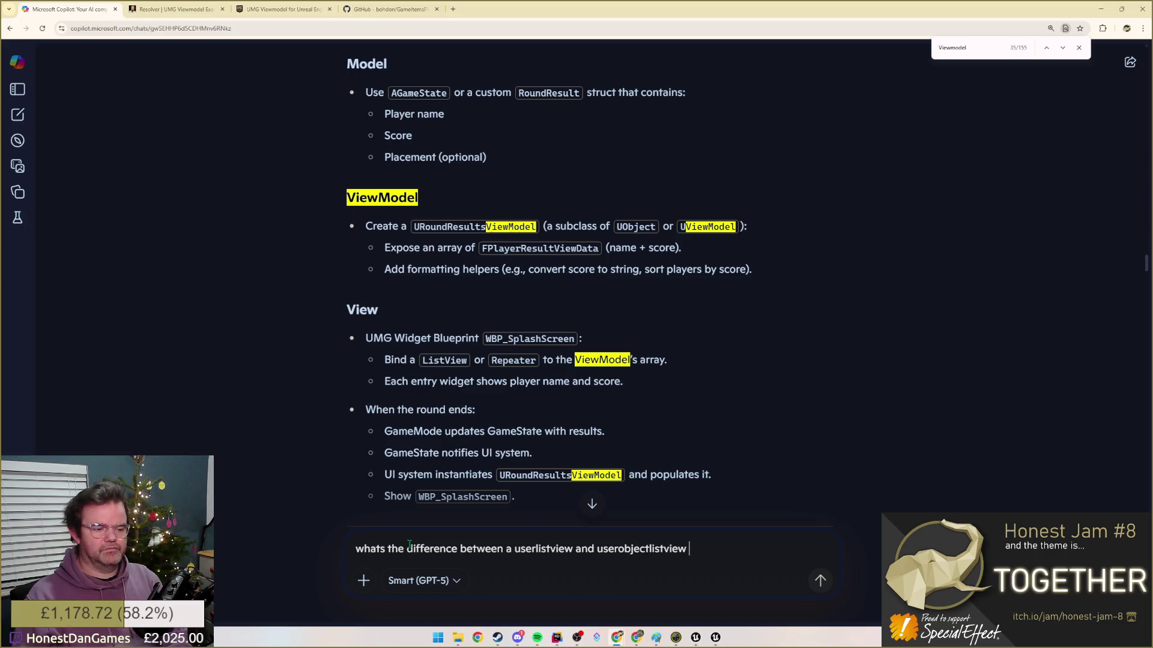
{"action": "type", "text": "i"}
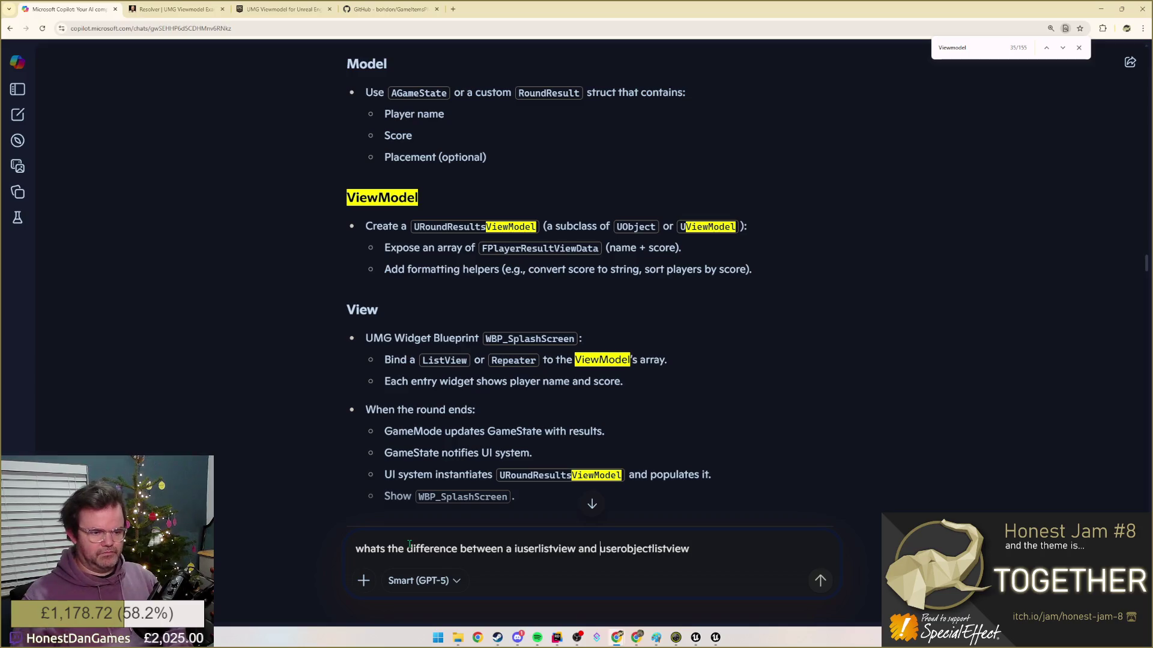
{"action": "type", "text": "i"}
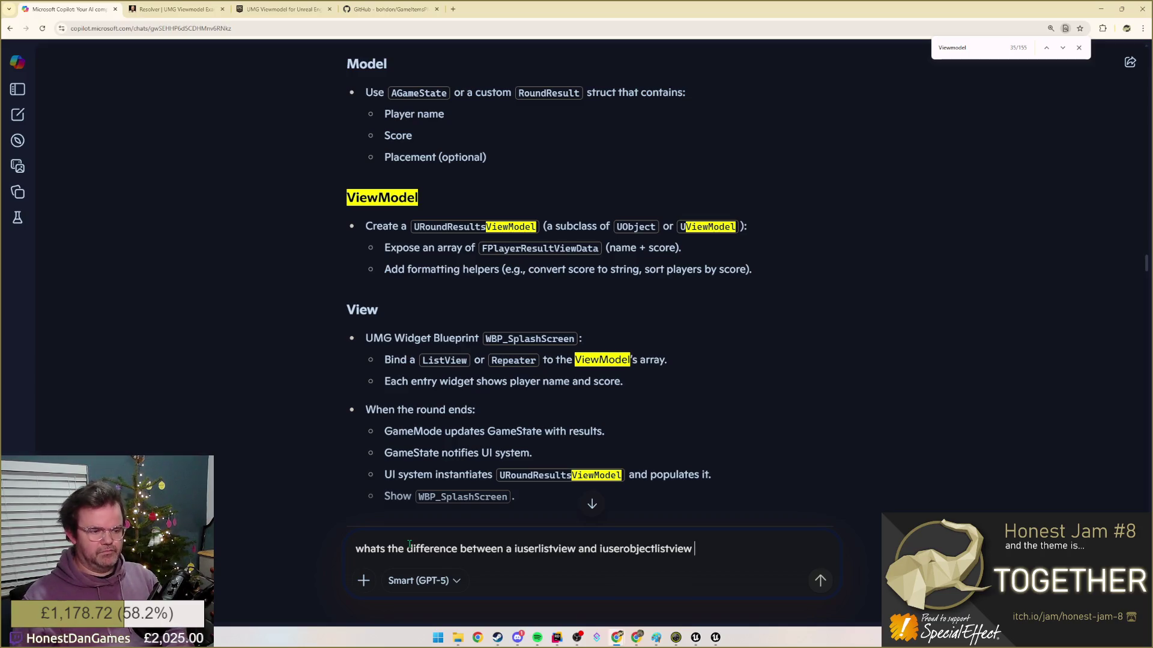
{"action": "key", "text": "Return"}
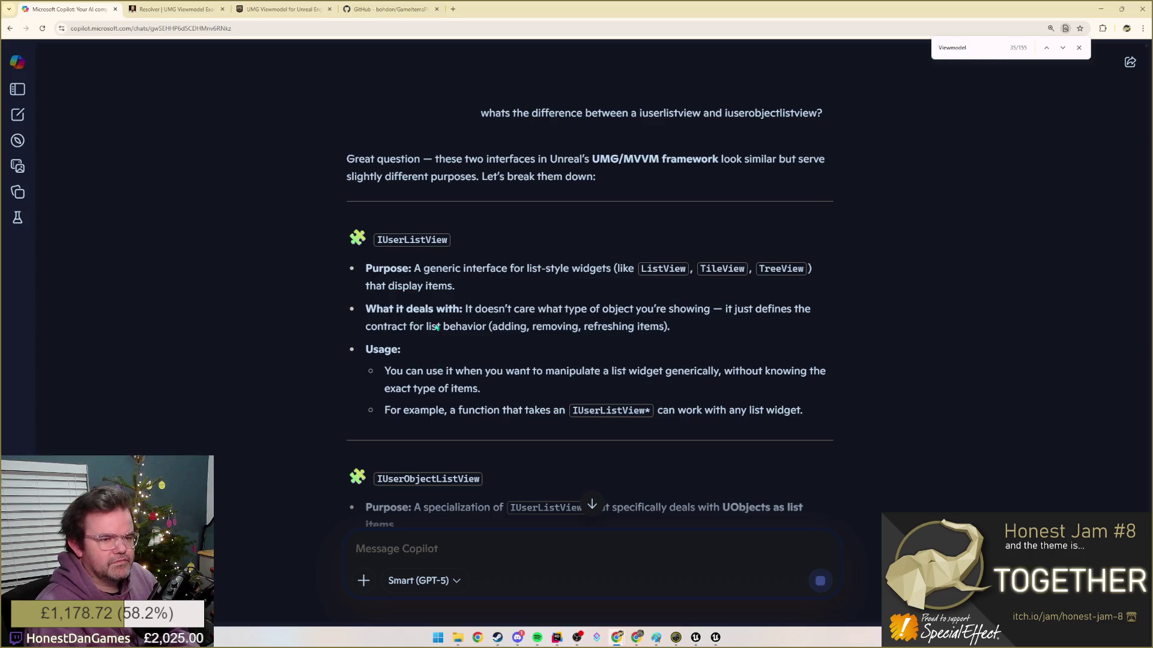
{"action": "left_click_drag", "start_coordinate": [546, 309], "coordinate": [671, 327]}
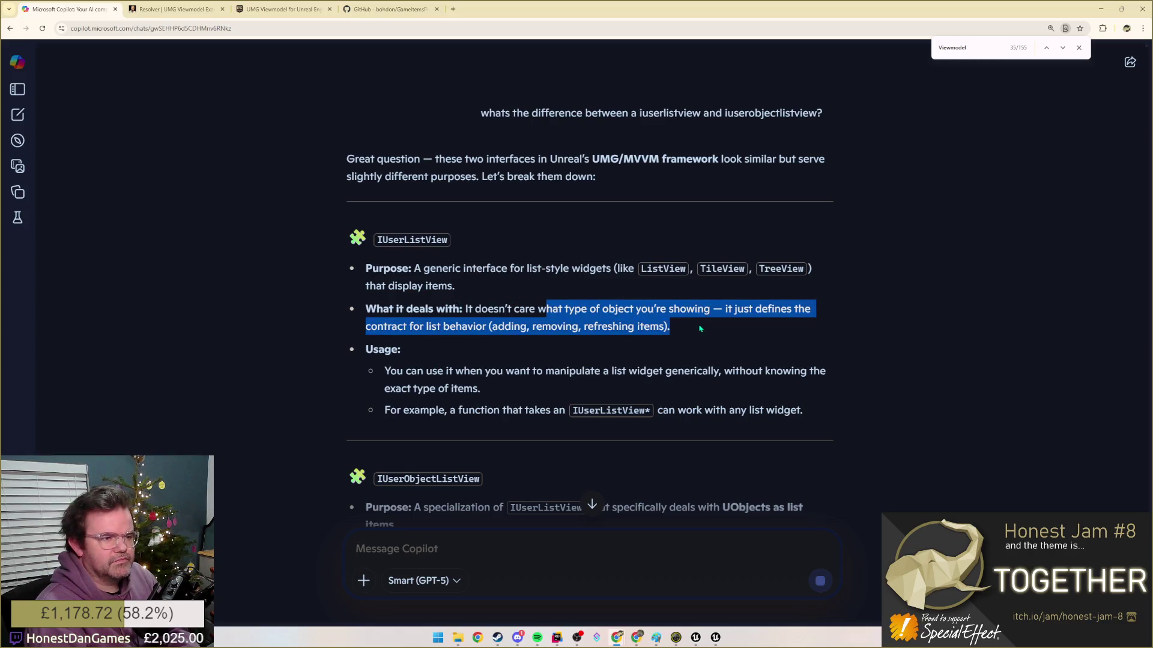
{"action": "left_click", "coordinate": [580, 327]}
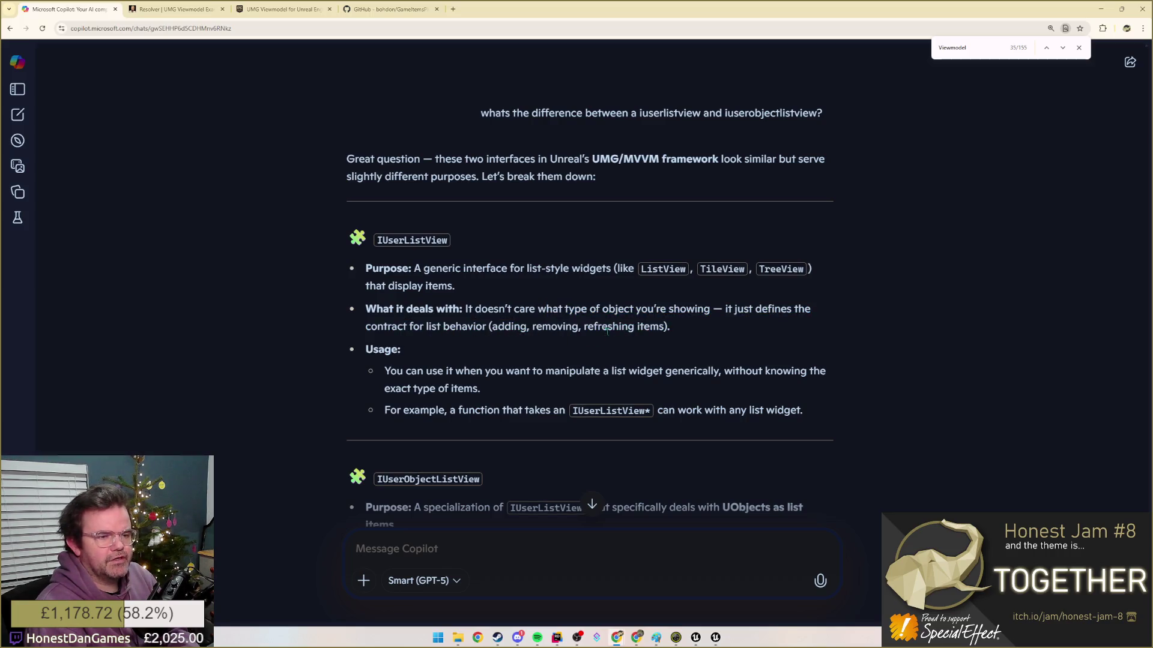
{"action": "scroll", "coordinate": [401, 323], "scroll_direction": "down", "scroll_amount": 3}
{"action": "scroll", "coordinate": [401, 323], "scroll_direction": "down", "scroll_amount": 2}
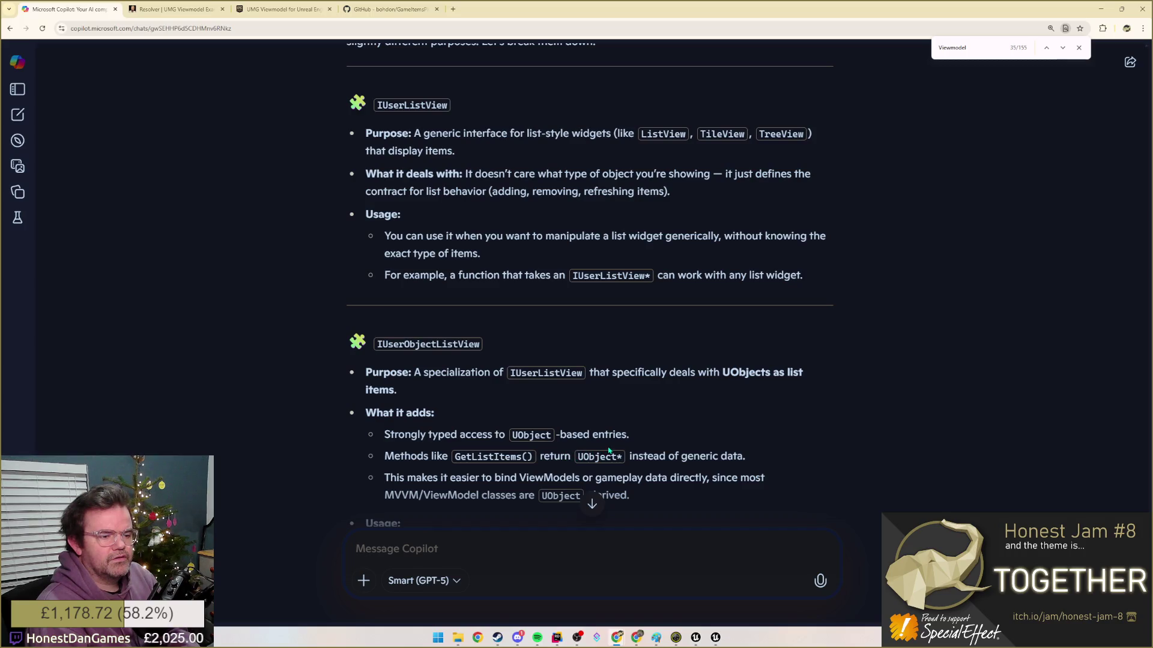
- Read the ViewModel-binding and UObject-specialised list points, then return to the Unreal widget blueprint
{"action": "left_click_drag", "start_coordinate": [413, 478], "coordinate": [686, 477]}
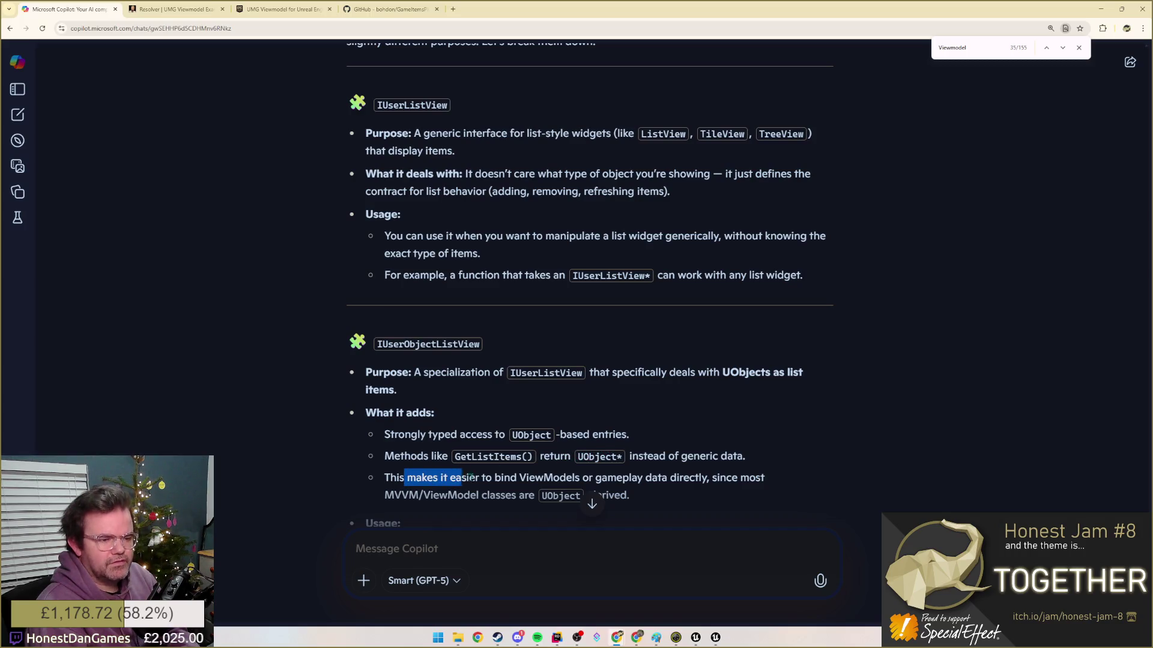
{"action": "left_click", "coordinate": [492, 482]}
{"action": "left_click_drag", "start_coordinate": [467, 478], "coordinate": [576, 478]}
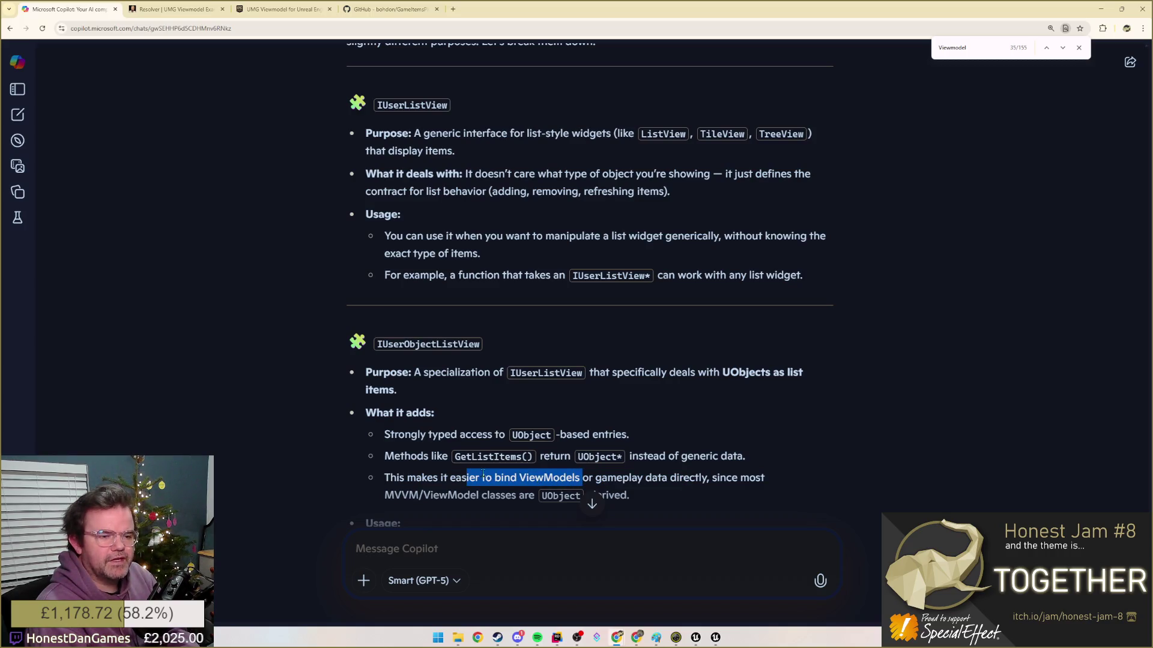
{"action": "scroll", "coordinate": [482, 478], "scroll_direction": "down", "scroll_amount": 2}
{"action": "scroll", "coordinate": [450, 451], "scroll_direction": "down", "scroll_amount": 2}
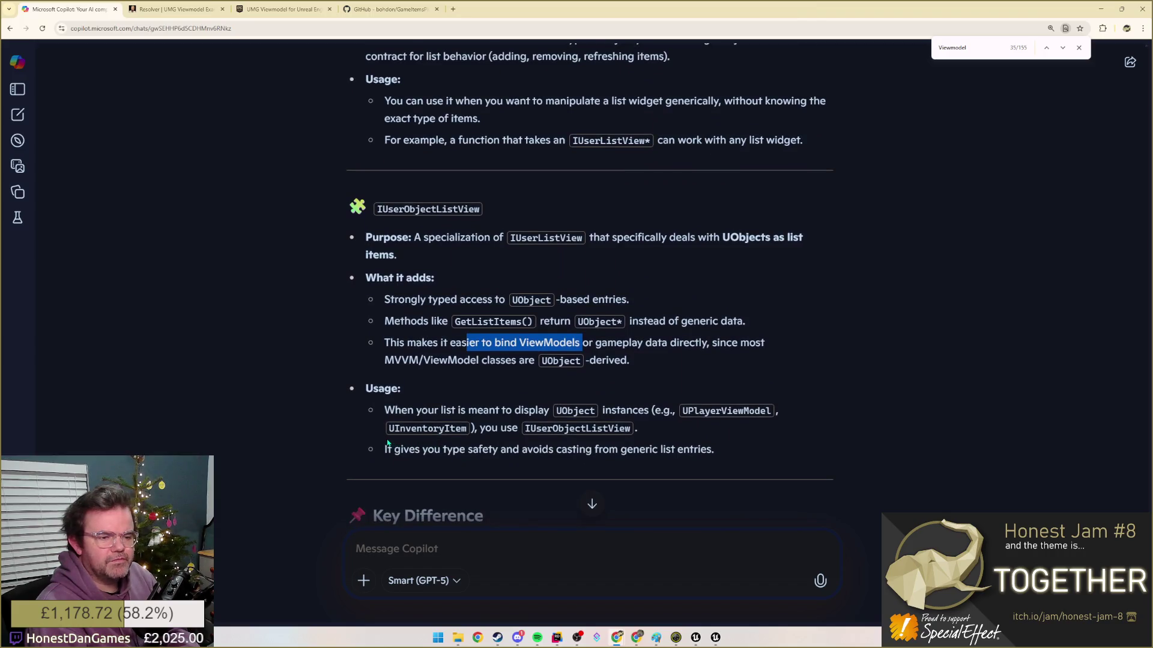
{"action": "scroll", "coordinate": [388, 444], "scroll_direction": "down", "scroll_amount": 1}
{"action": "scroll", "coordinate": [387, 404], "scroll_direction": "down", "scroll_amount": 2}
{"action": "scroll", "coordinate": [397, 388], "scroll_direction": "down", "scroll_amount": 1}
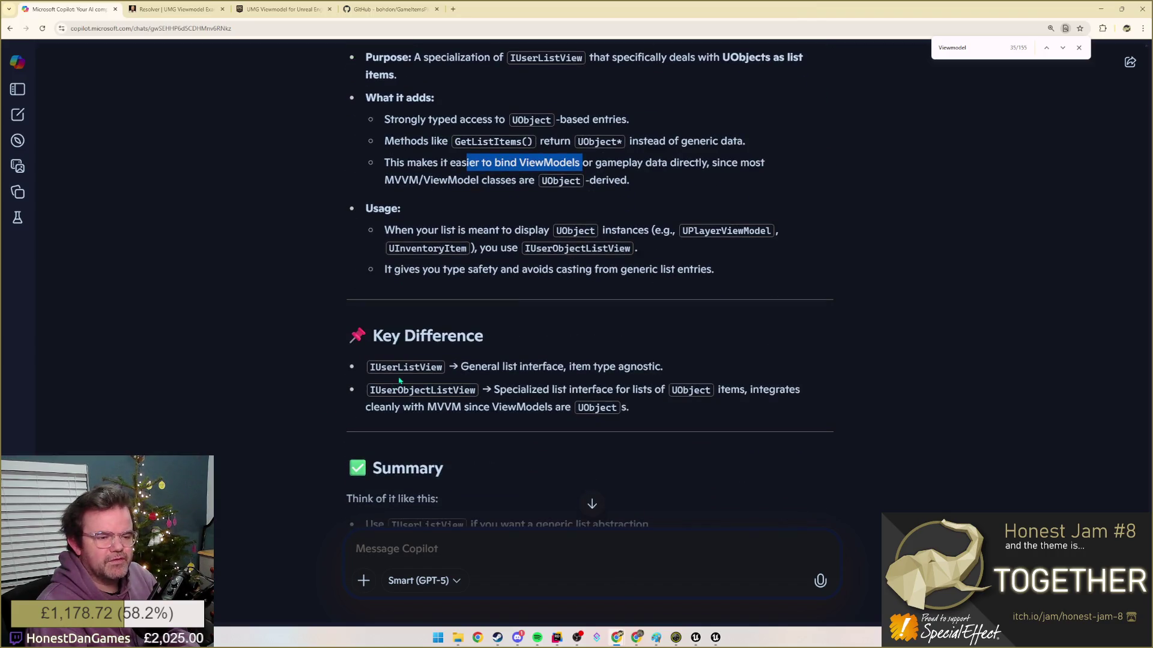
{"action": "left_click_drag", "start_coordinate": [509, 367], "coordinate": [663, 367]}
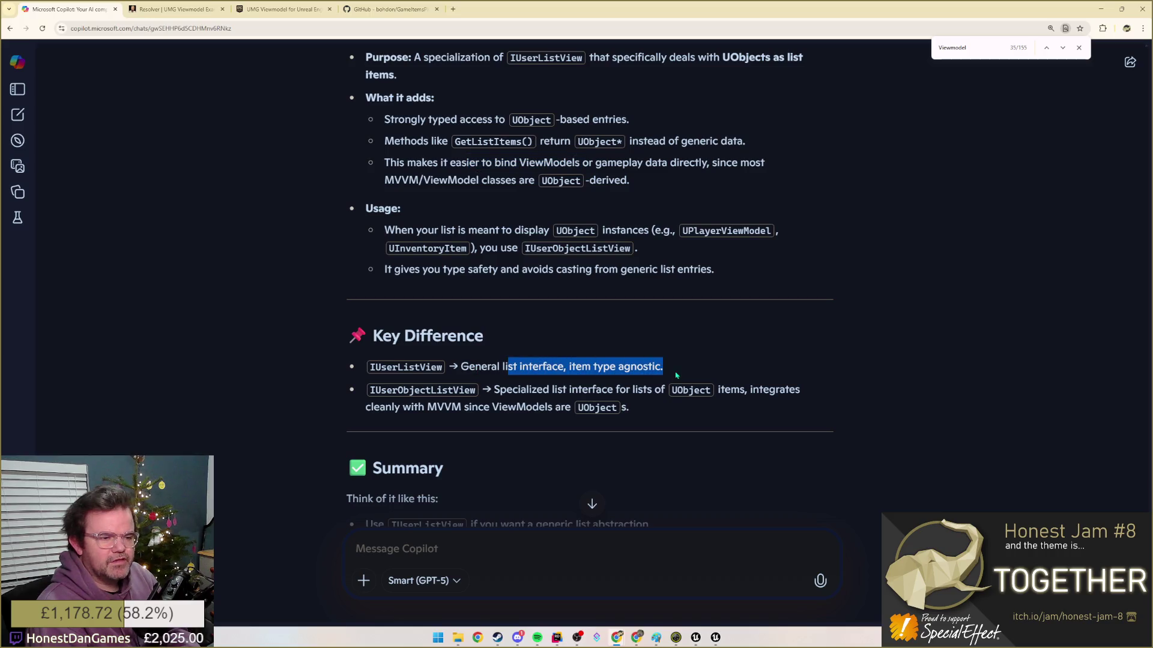
{"action": "mouse_move", "coordinate": [507, 389]}
{"action": "left_mouse_down"}
{"action": "mouse_move", "coordinate": [693, 389]}
{"action": "mouse_move", "coordinate": [696, 413]}
{"action": "left_mouse_up"}
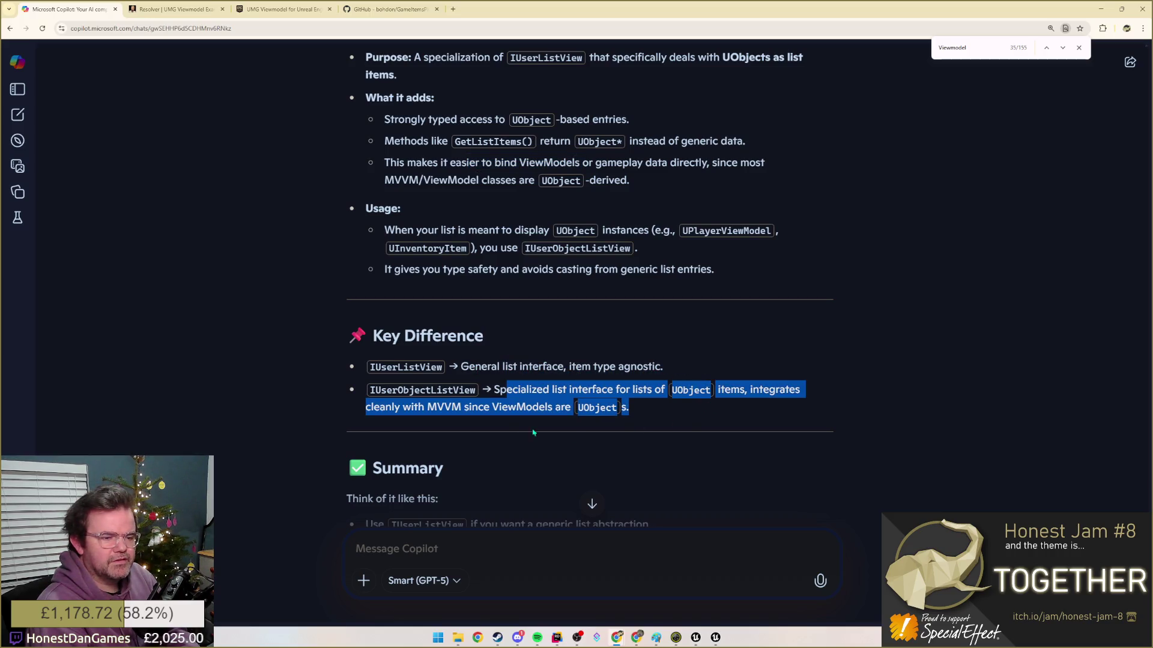
{"action": "left_click", "coordinate": [485, 408]}
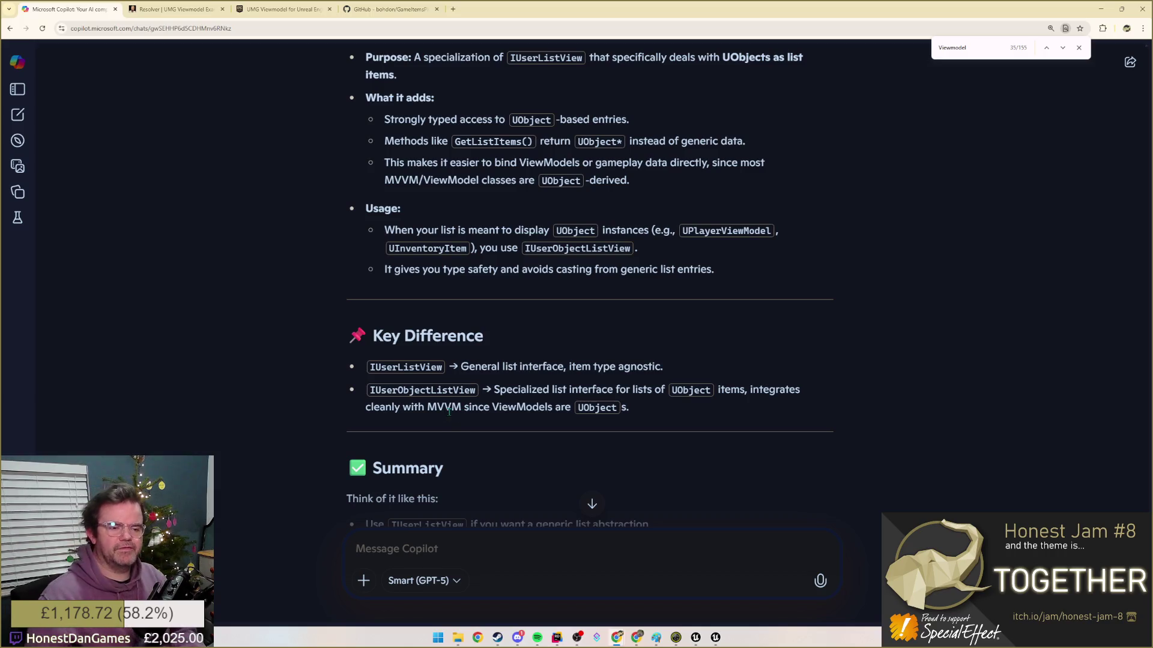
{"action": "scroll", "coordinate": [485, 408], "scroll_direction": "down", "scroll_amount": 2}
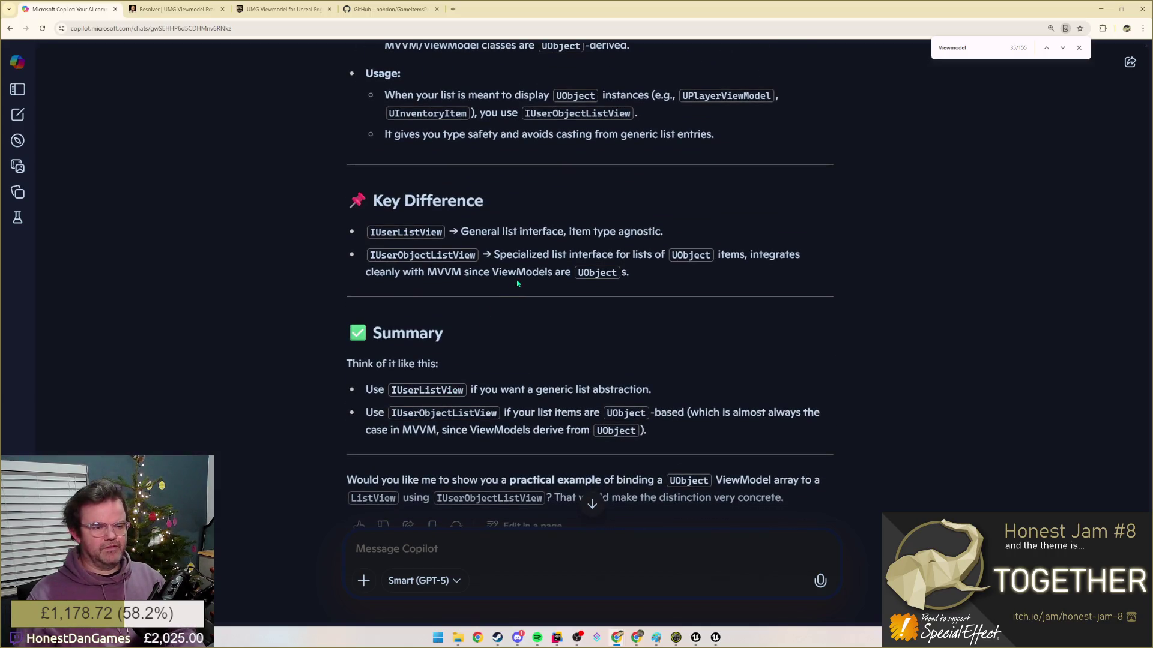
{"action": "key", "text": "alt+Tab"}
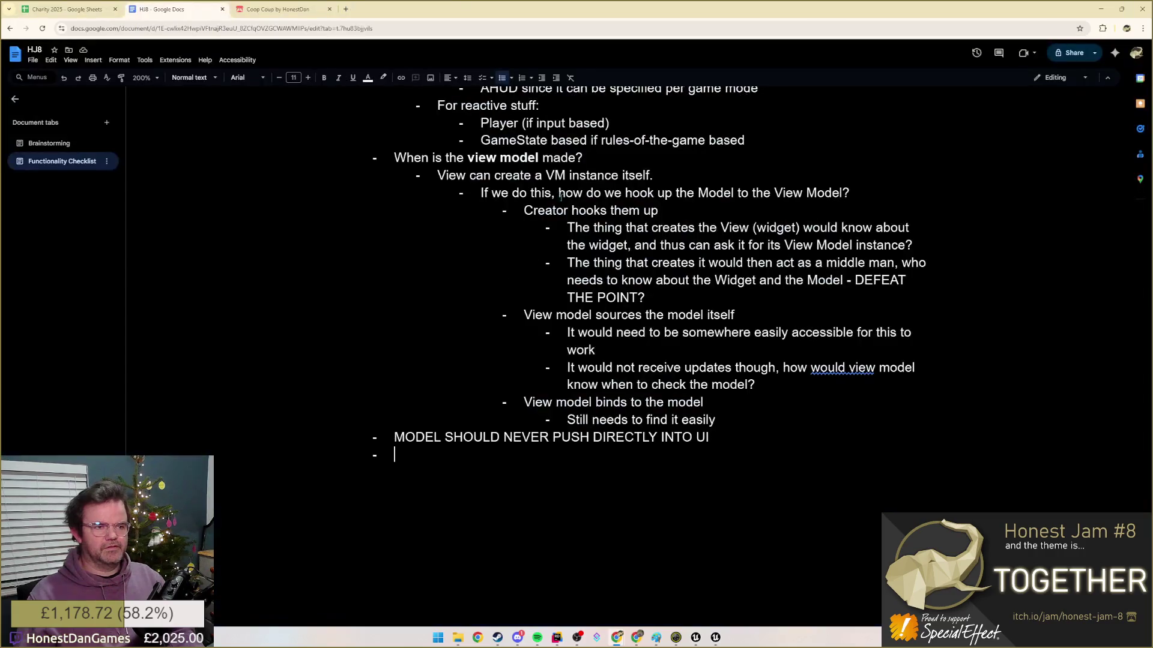
{"action": "key", "text": "alt+Tab"}
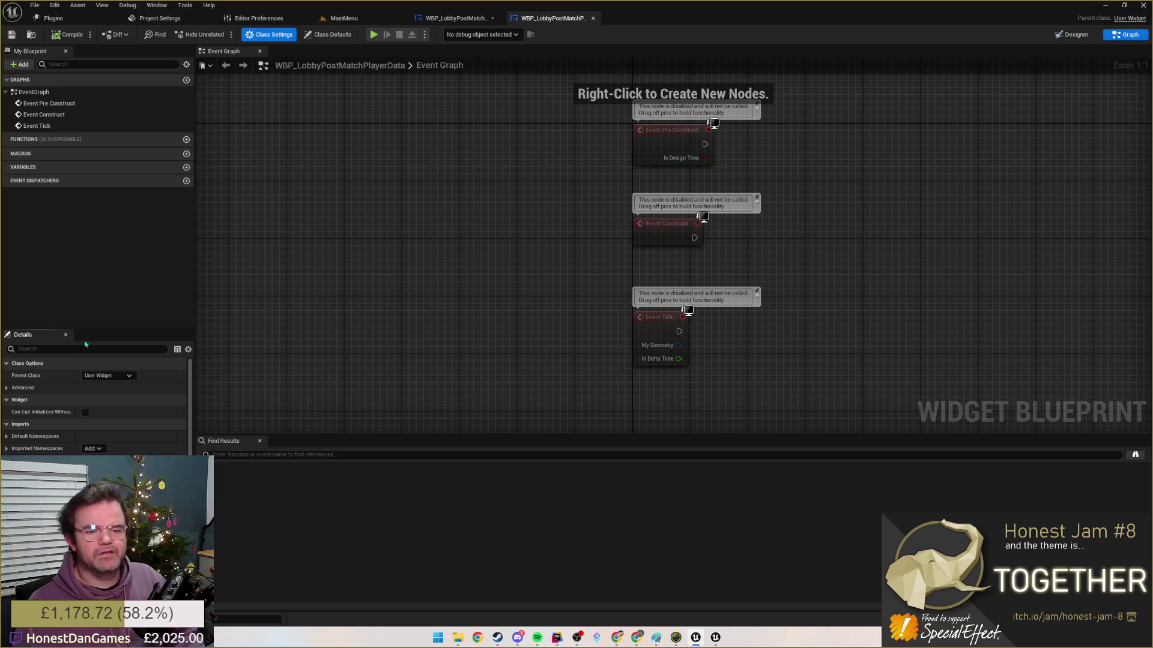
- Implement the Object List Entry interface on the player-data widget and review its four list-entry events
{"action": "left_click", "coordinate": [91, 448]}
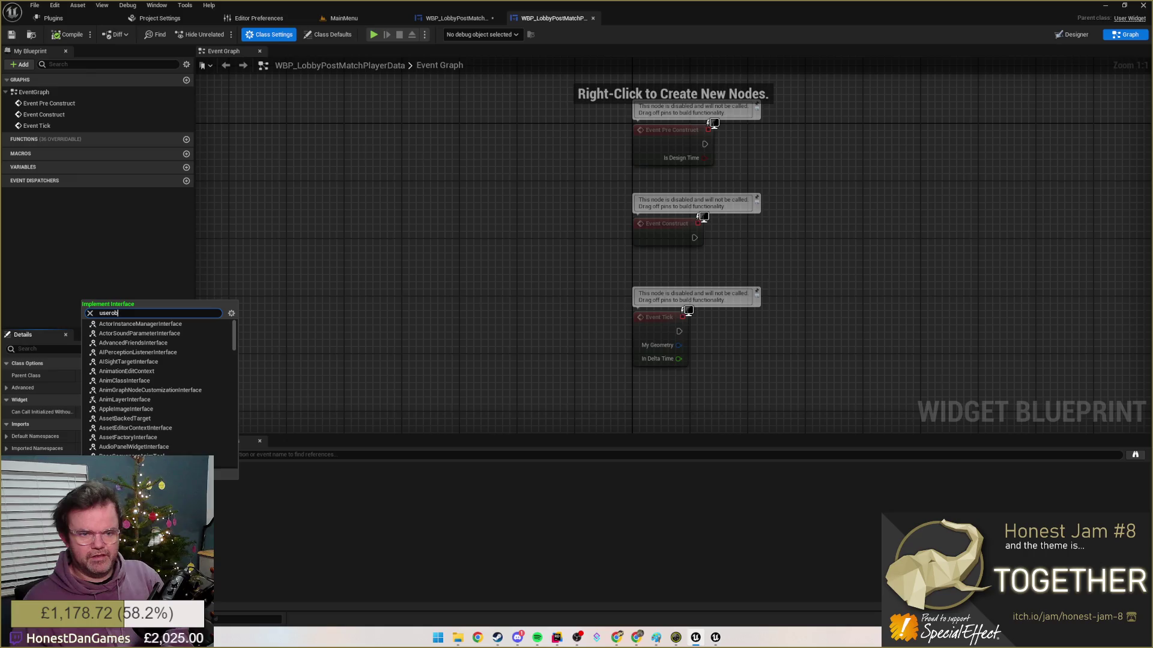
{"action": "key", "text": "Escape"}
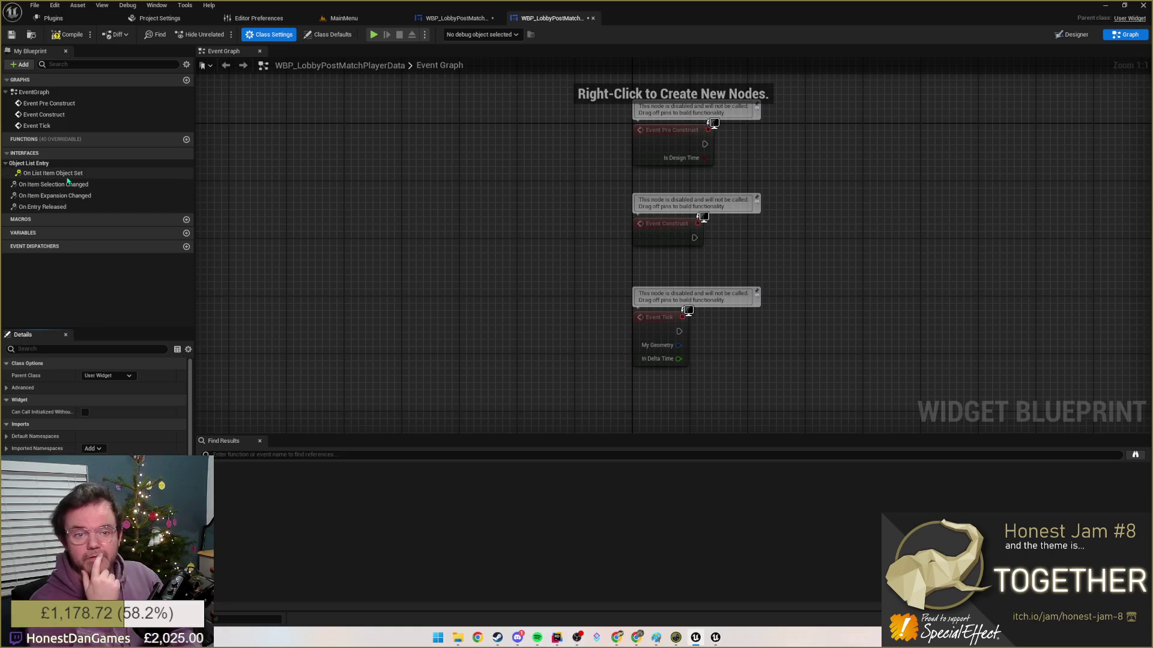
{"action": "left_click", "coordinate": [52, 173]}
{"action": "left_click", "coordinate": [52, 184]}
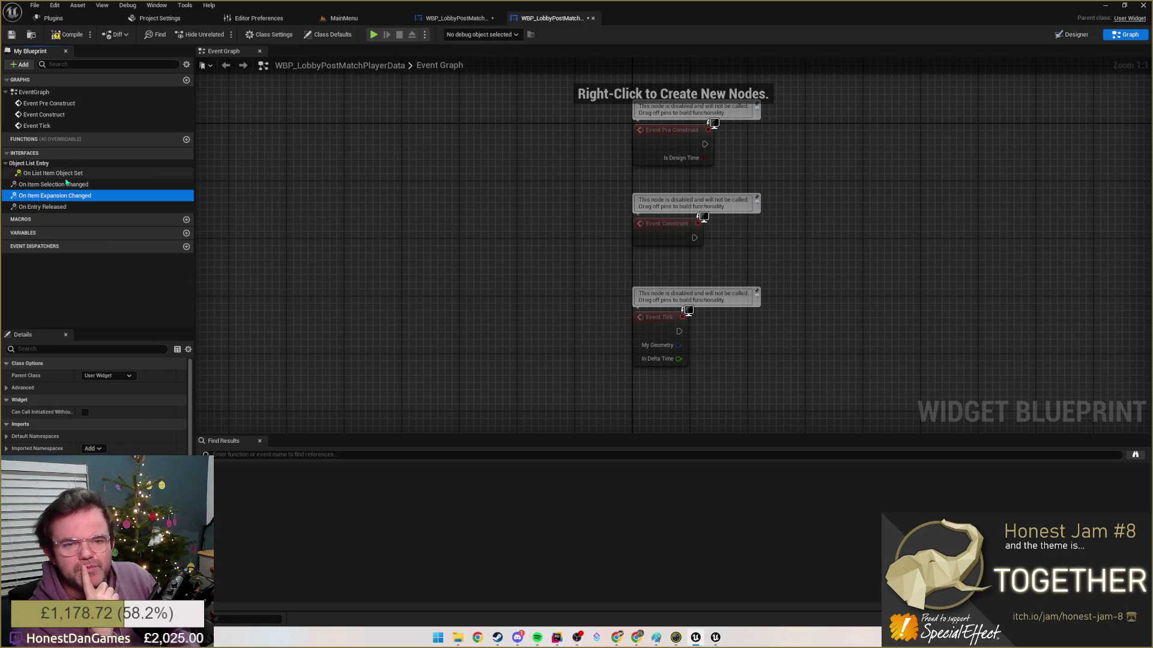
{"action": "left_click", "coordinate": [42, 206]}
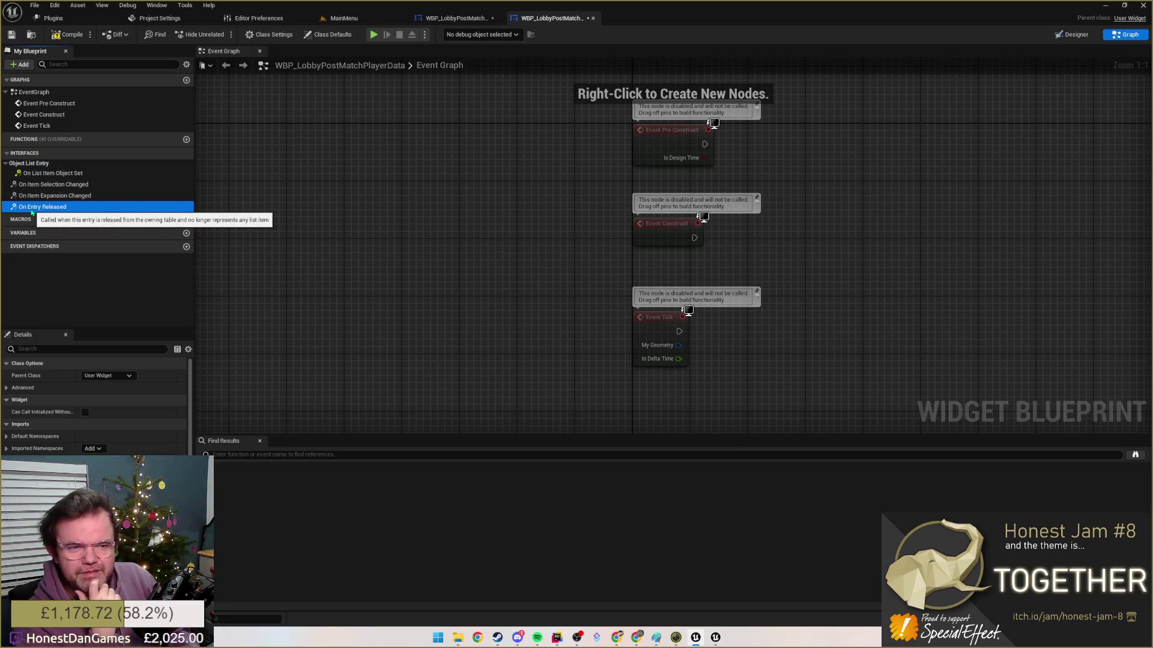
{"action": "left_click", "coordinate": [46, 195]}
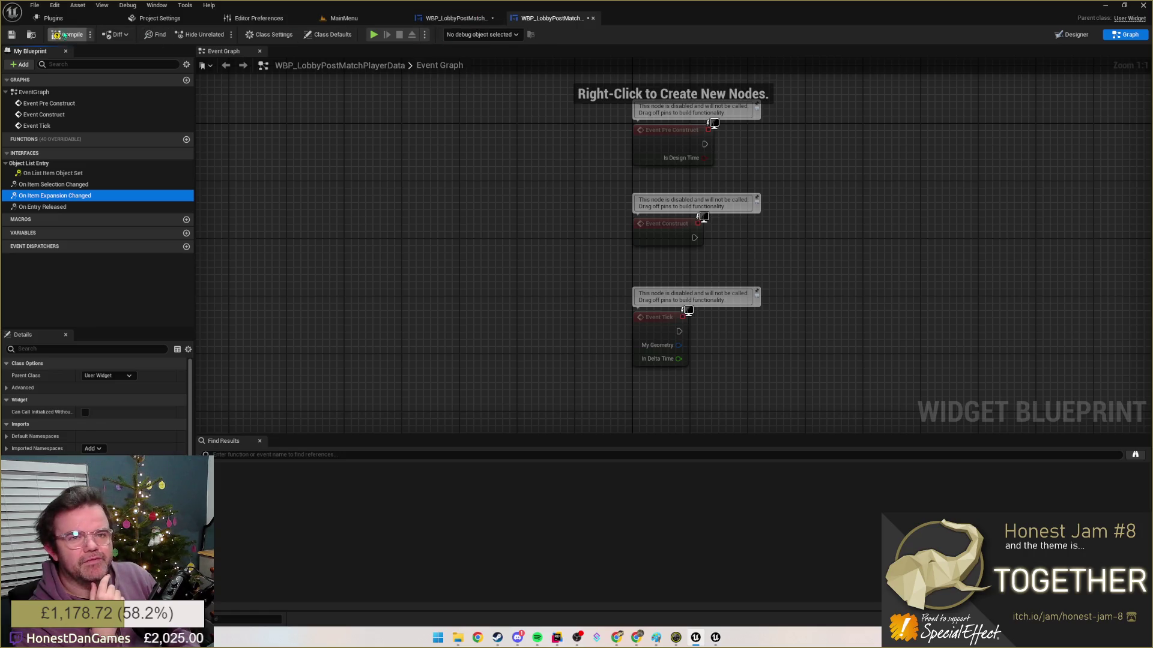
- Compile the player-data widget and switch to the match-complete screen layout
{"action": "left_click", "coordinate": [70, 34]}
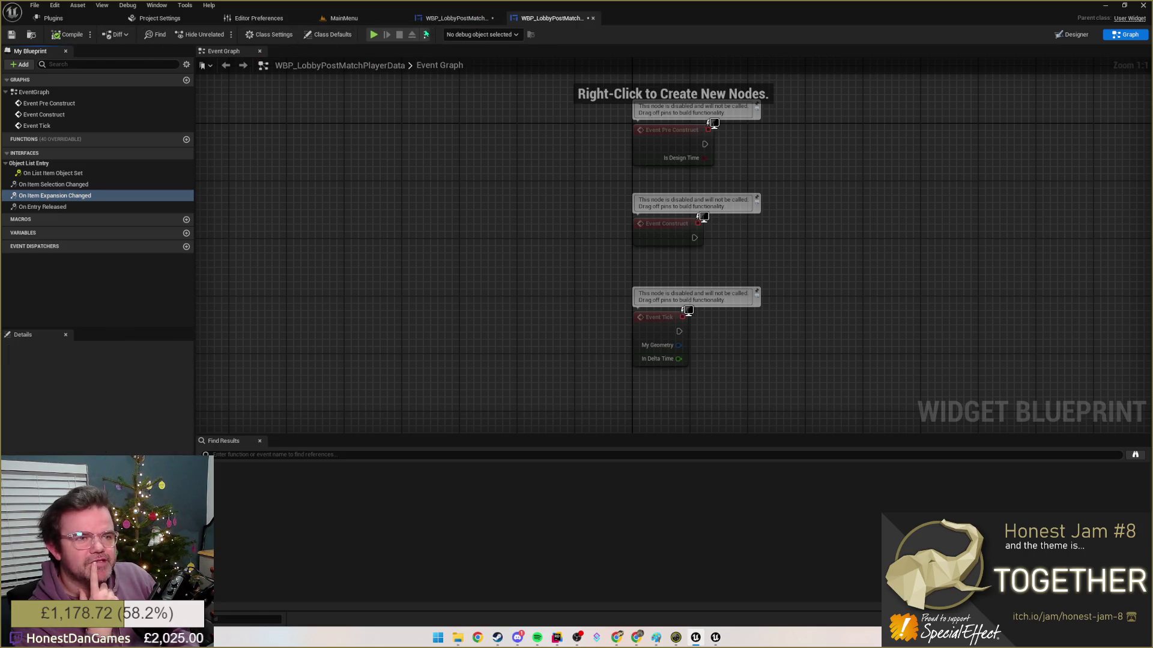
{"action": "left_click", "coordinate": [455, 17]}
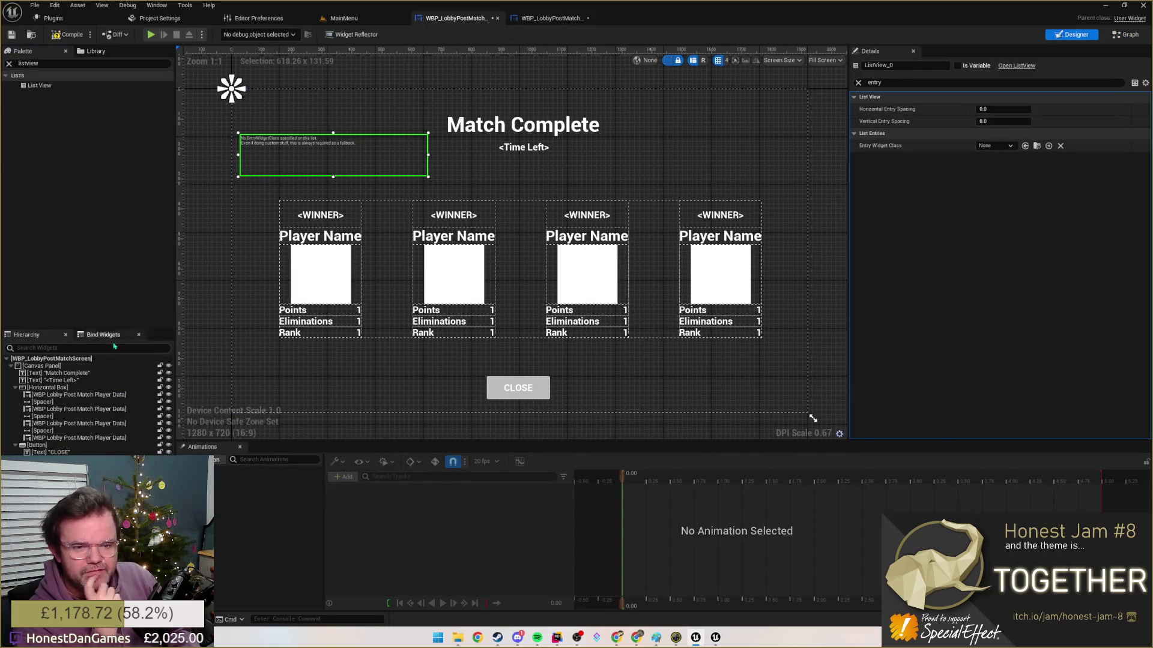
- Set the List View's Entry Widget Class to WBP_LobbyPostMatchPlayerData
{"action": "left_click", "coordinate": [45, 389]}
{"action": "left_click", "coordinate": [267, 149]}
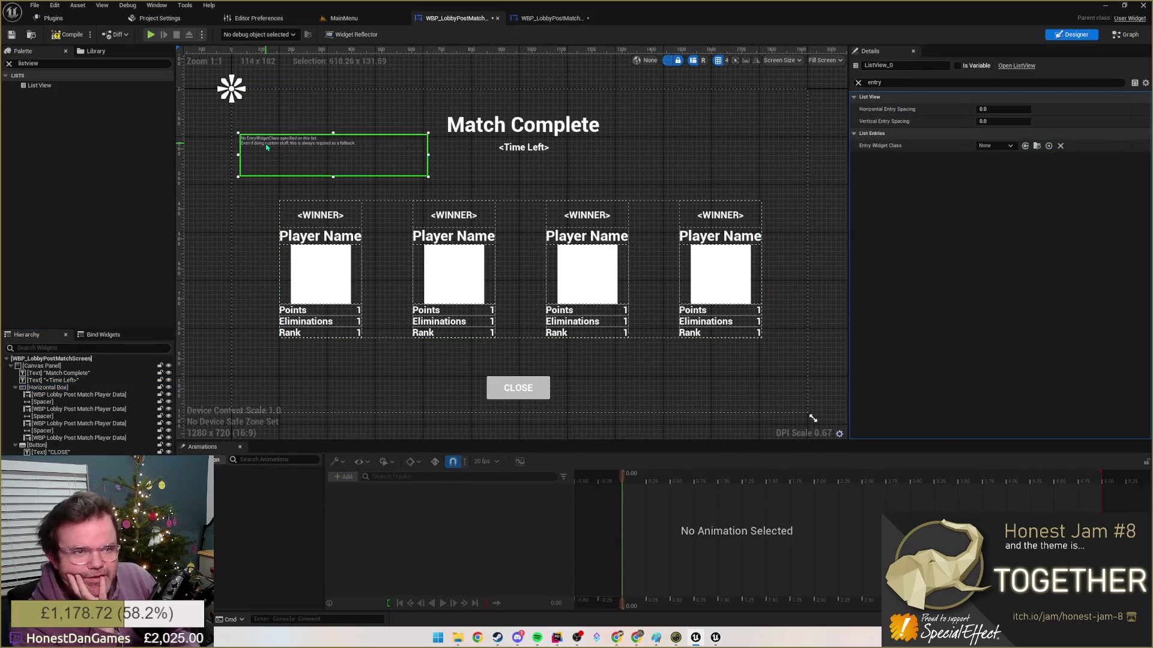
{"action": "left_click", "coordinate": [1010, 145]}
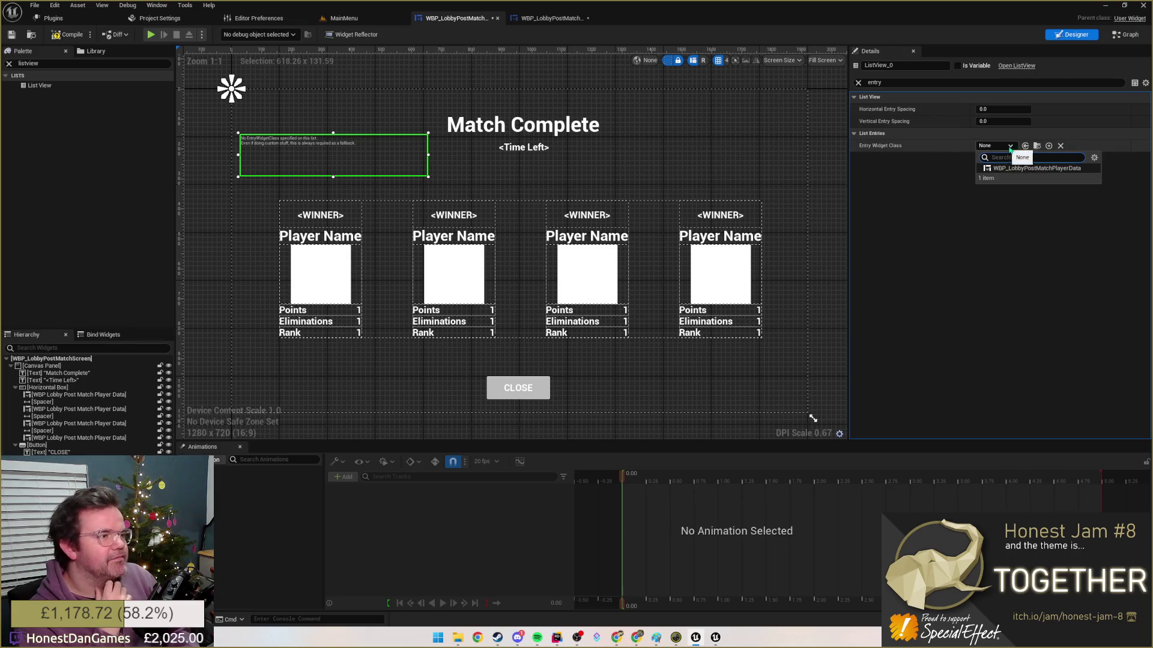
{"action": "left_click", "coordinate": [1032, 169]}
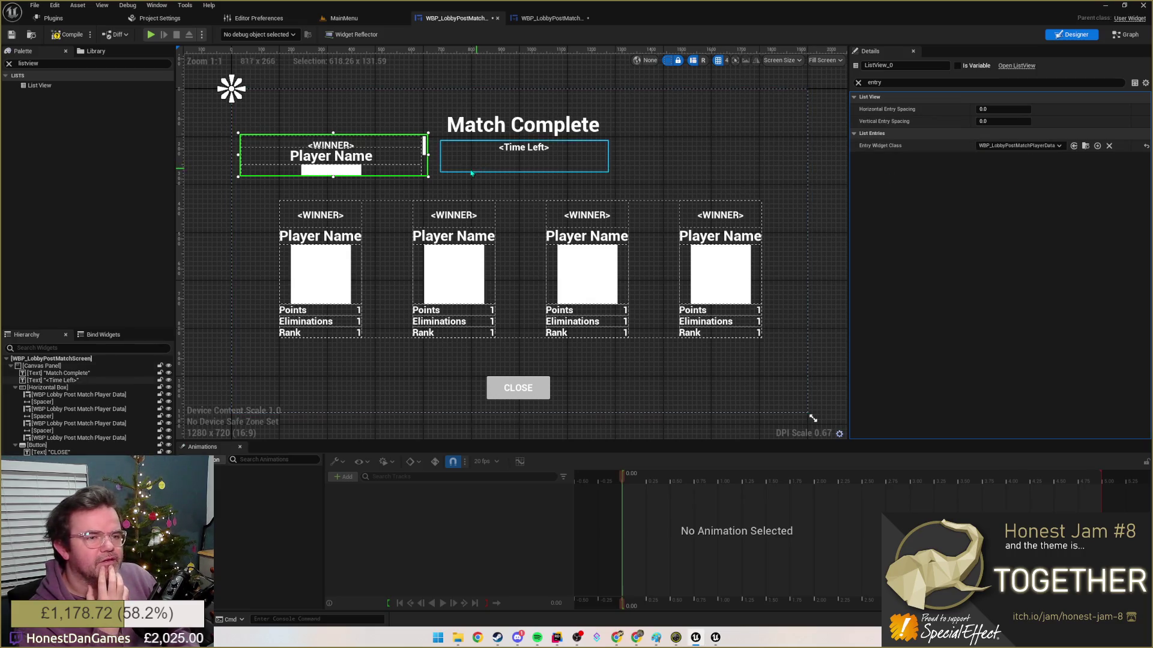
- Resize the List View to preview a player card, then clear the Details property filter
{"action": "left_click_drag", "start_coordinate": [427, 176], "coordinate": [814, 417]}
{"action": "mouse_move", "coordinate": [706, 306]}
{"action": "left_mouse_down"}
{"action": "mouse_move", "coordinate": [557, 205]}
{"action": "mouse_move", "coordinate": [457, 209]}
{"action": "left_mouse_up"}
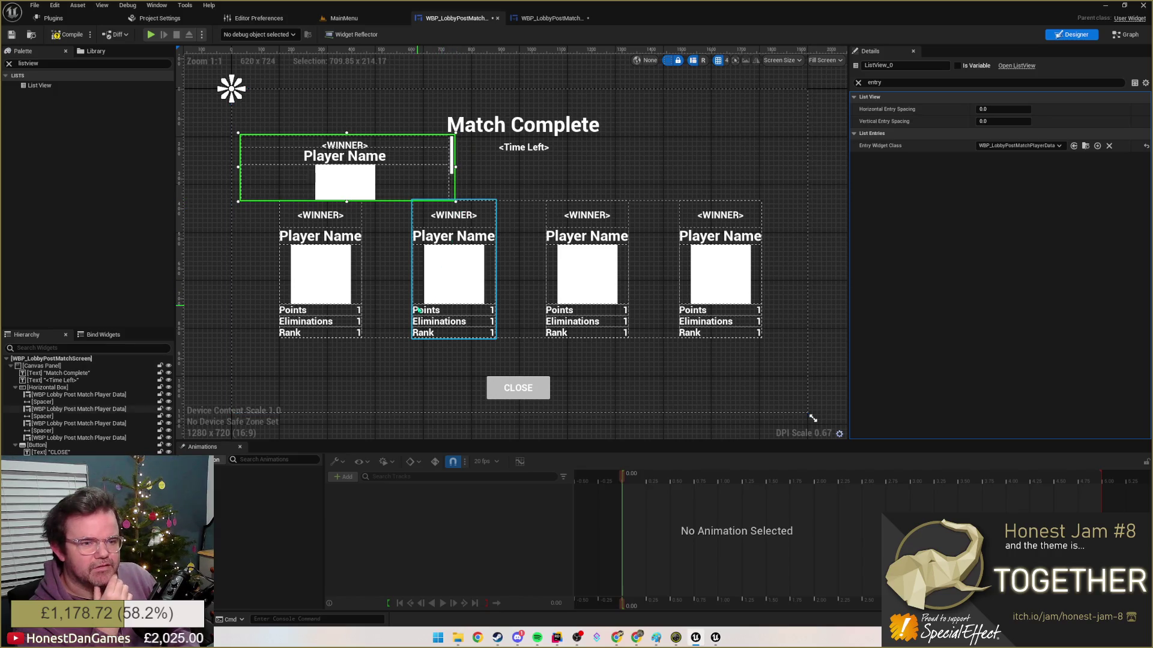
{"action": "left_click", "coordinate": [45, 387]}
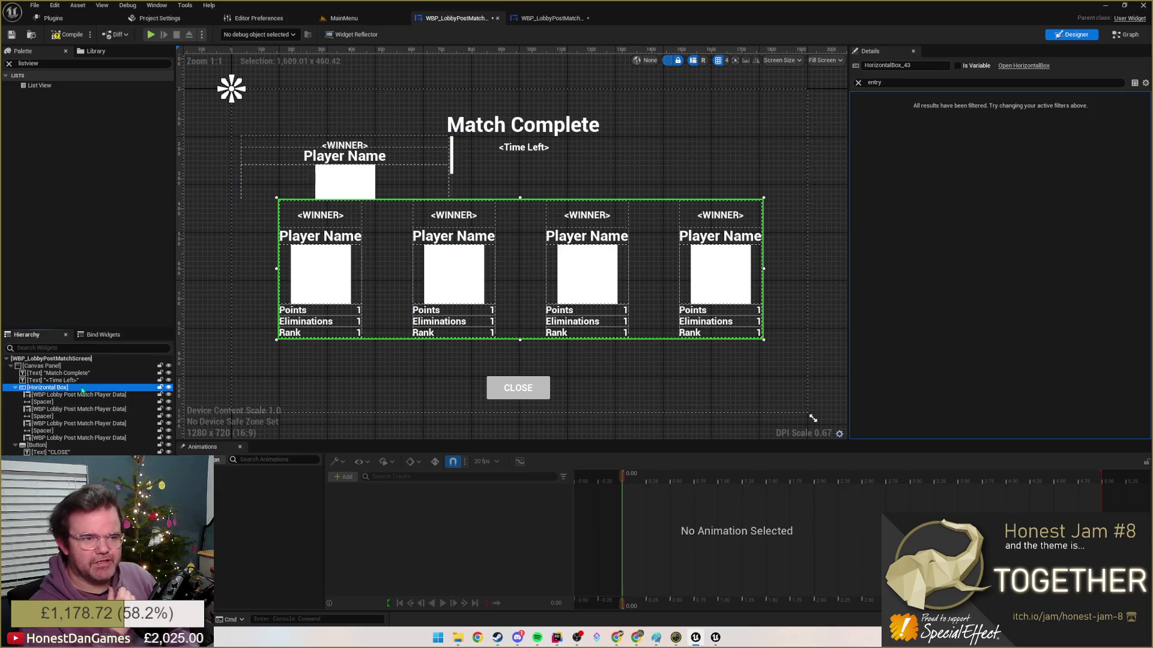
{"action": "left_click", "coordinate": [259, 158]}
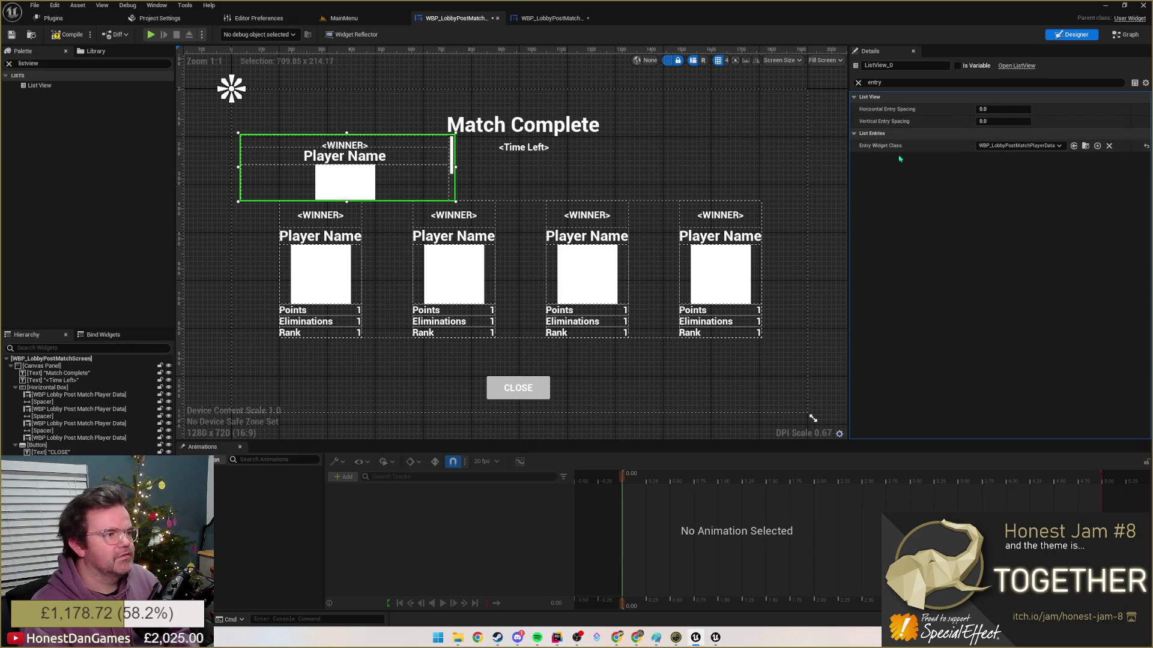
{"action": "left_click", "coordinate": [858, 82]}
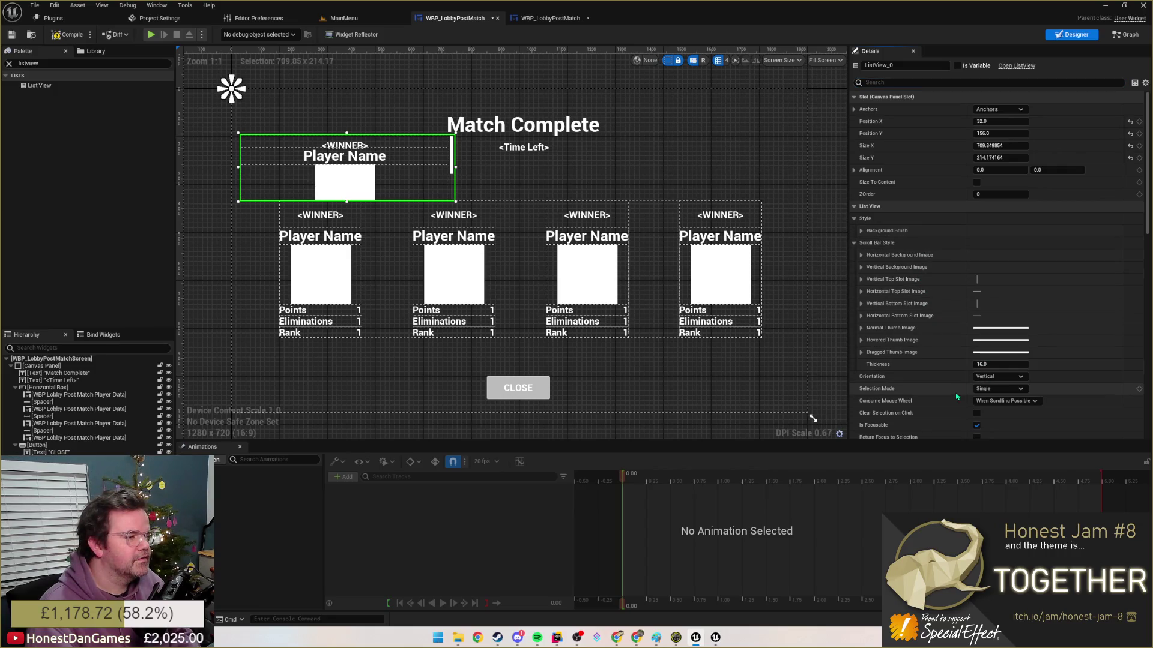
{"action": "scroll", "coordinate": [956, 397], "scroll_direction": "down", "scroll_amount": 1}
{"action": "scroll", "coordinate": [939, 394], "scroll_direction": "down", "scroll_amount": 2}
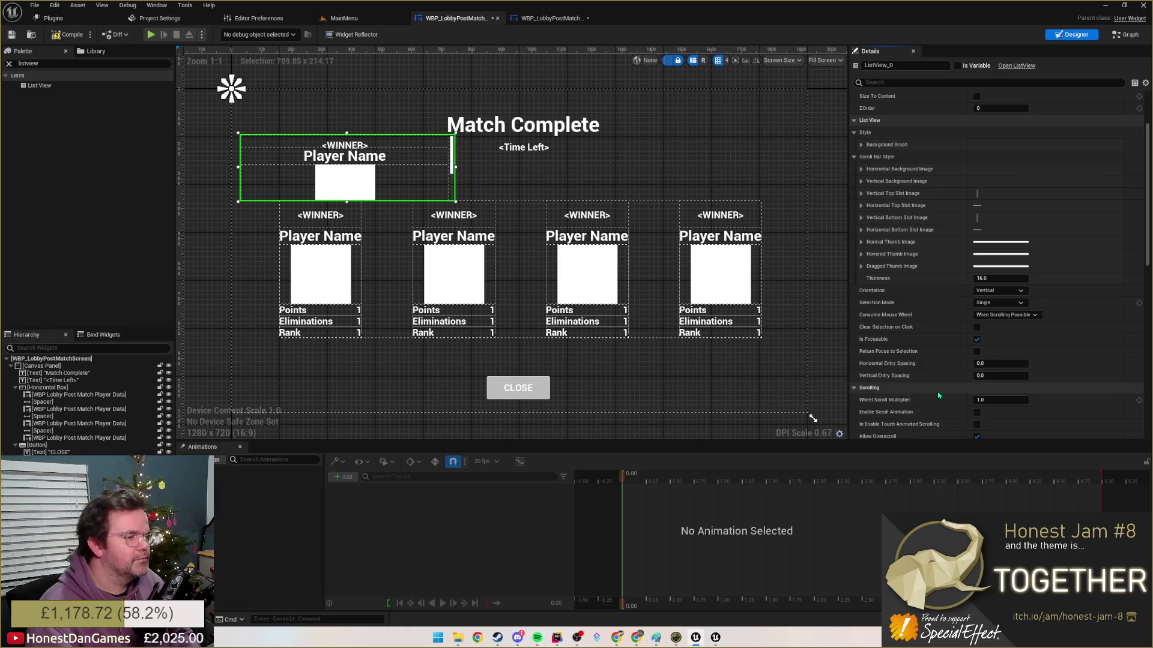
{"action": "scroll", "coordinate": [945, 375], "scroll_direction": "down", "scroll_amount": 2}
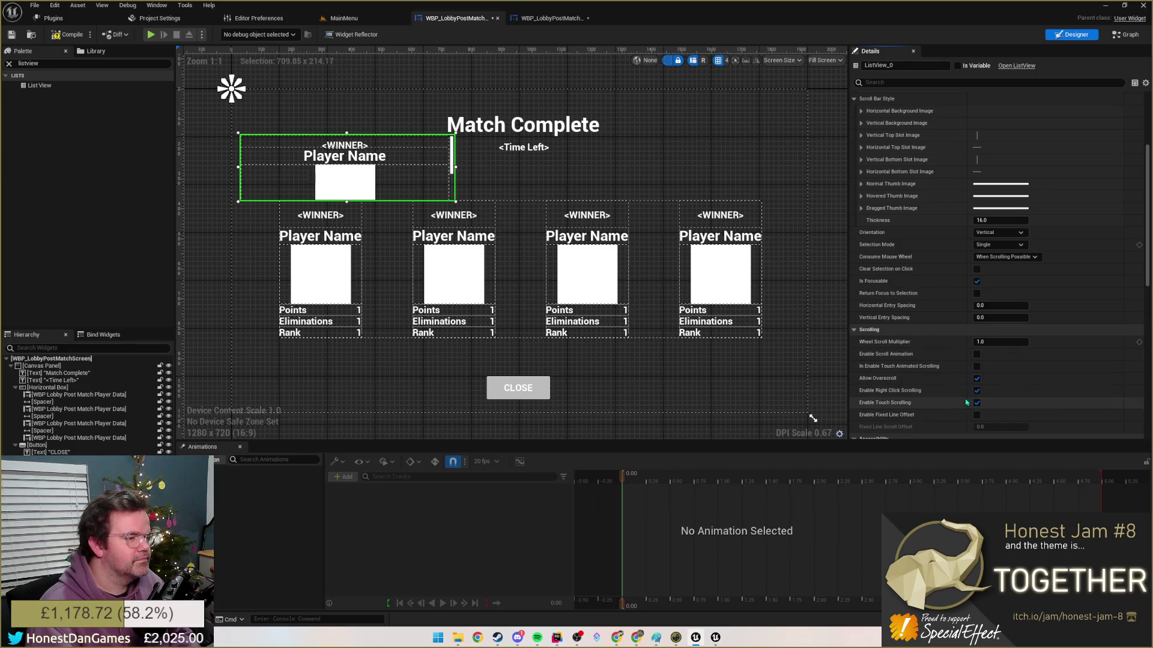
{"action": "scroll", "coordinate": [966, 402], "scroll_direction": "down", "scroll_amount": 1}
{"action": "scroll", "coordinate": [900, 379], "scroll_direction": "down", "scroll_amount": 2}
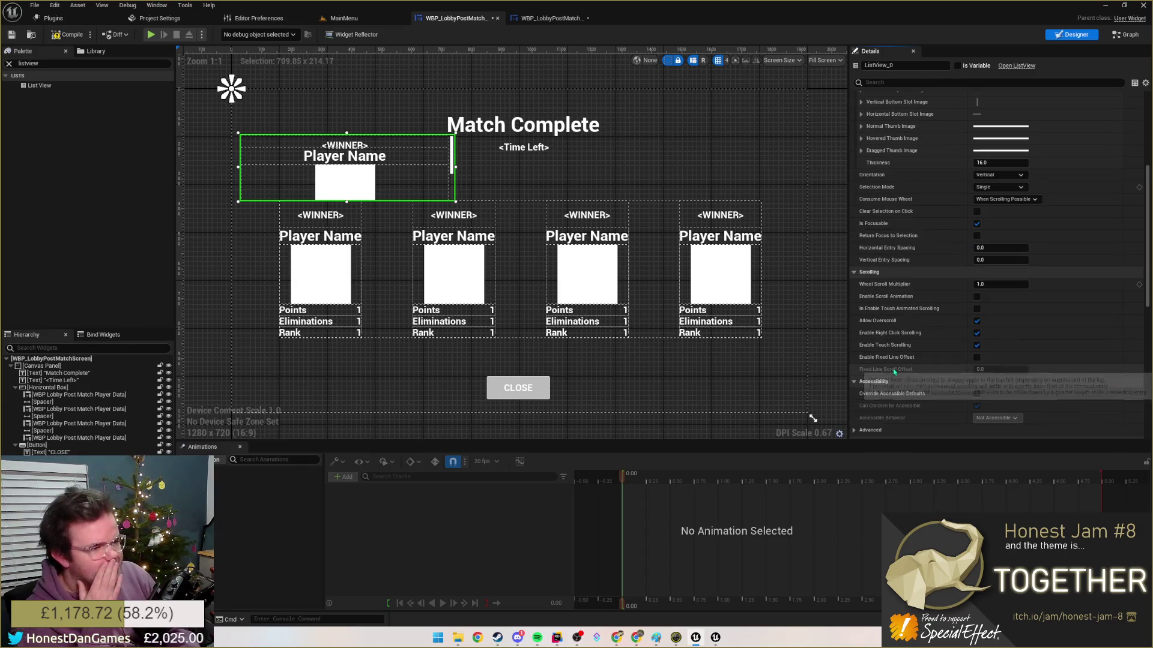
- Enlarge the list view over most of the screen, undoing an extra widening
{"action": "mouse_move", "coordinate": [455, 200]}
{"action": "left_mouse_down"}
{"action": "mouse_move", "coordinate": [541, 343]}
{"action": "mouse_move", "coordinate": [341, 484]}
{"action": "mouse_move", "coordinate": [702, 293]}
{"action": "mouse_move", "coordinate": [626, 396]}
{"action": "left_mouse_up"}
{"action": "left_click", "coordinate": [998, 175]}
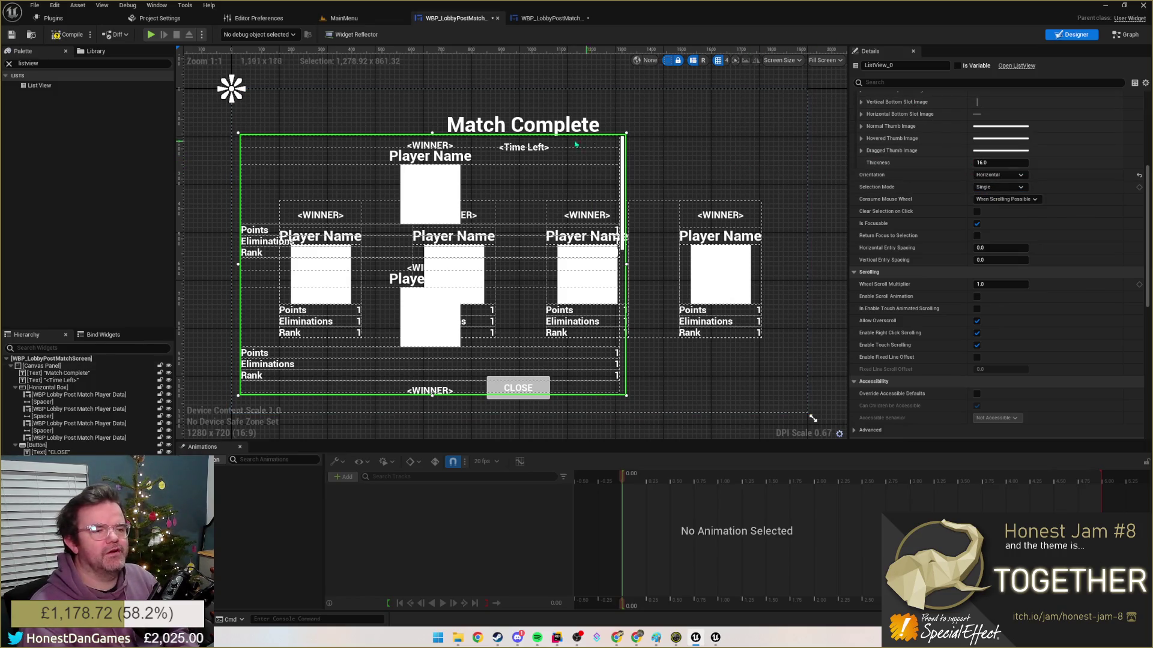
{"action": "left_click_drag", "start_coordinate": [625, 222], "coordinate": [777, 217]}
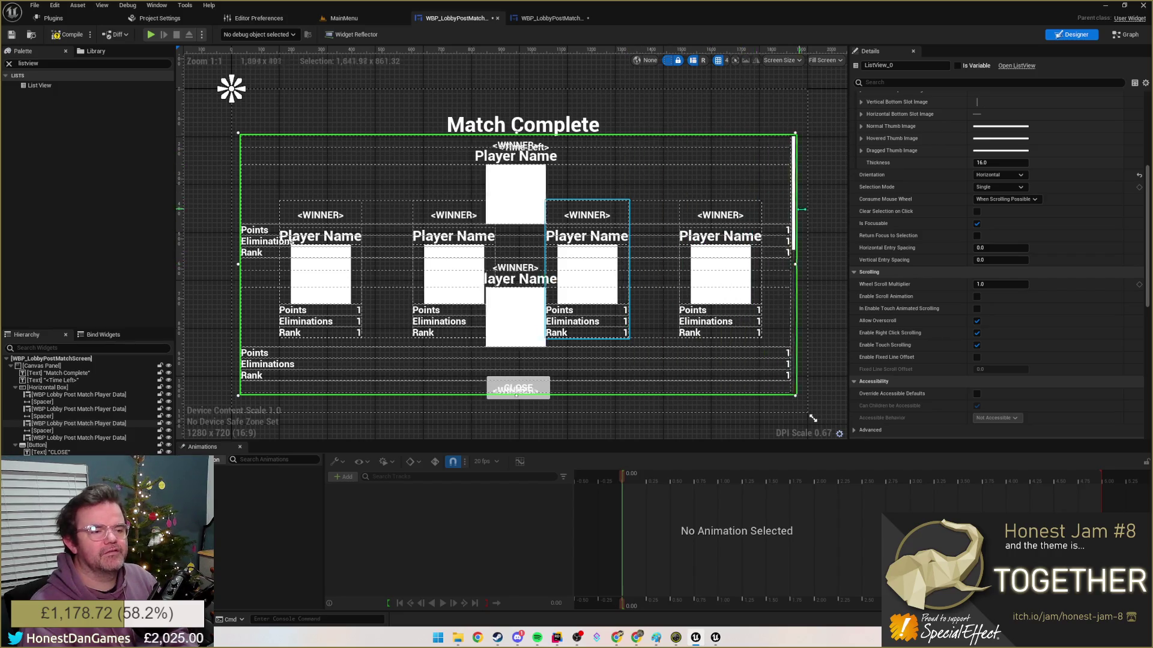
{"action": "key", "text": "ctrl+z"}
- Set the list view's Orientation to Vertical and filter Details for 'orient'
{"action": "left_click", "coordinate": [998, 175]}
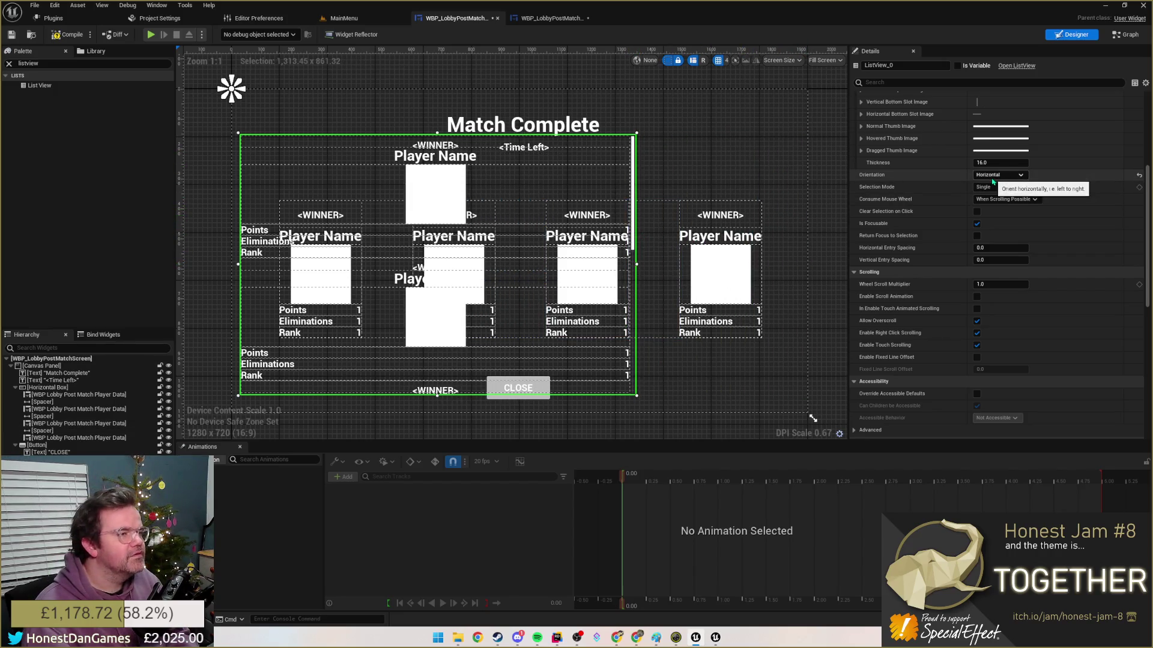
{"action": "left_click", "coordinate": [985, 192]}
{"action": "scroll", "coordinate": [932, 174], "scroll_direction": "up", "scroll_amount": 6}
{"action": "scroll", "coordinate": [919, 136], "scroll_direction": "up", "scroll_amount": 4}
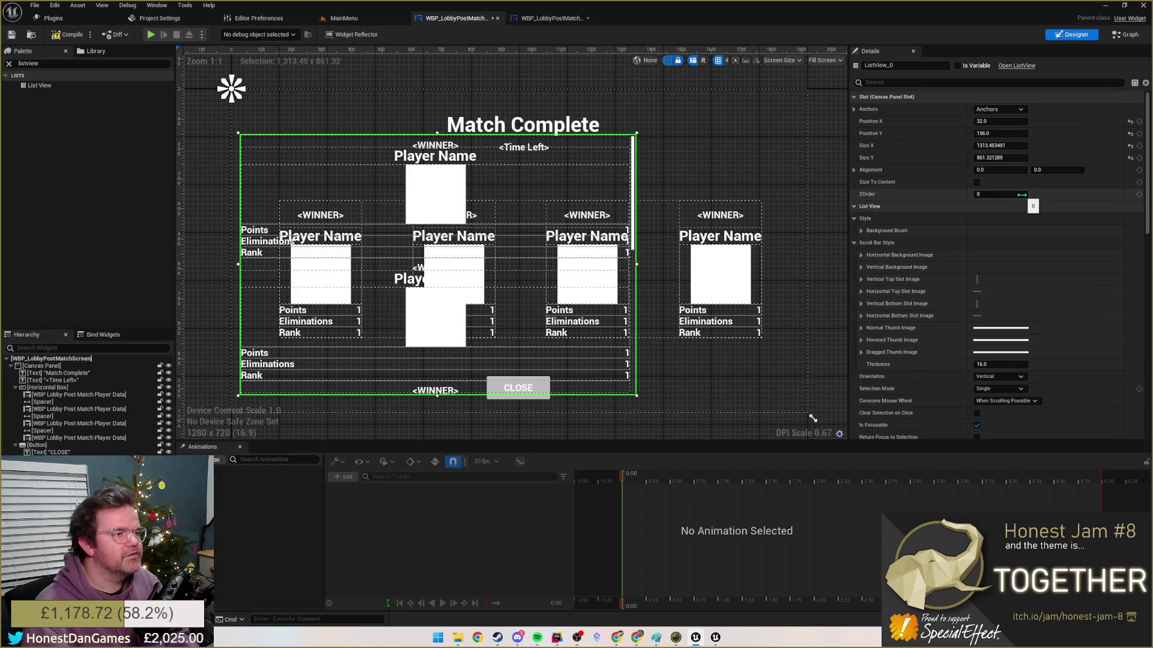
{"action": "left_click", "coordinate": [901, 83]}
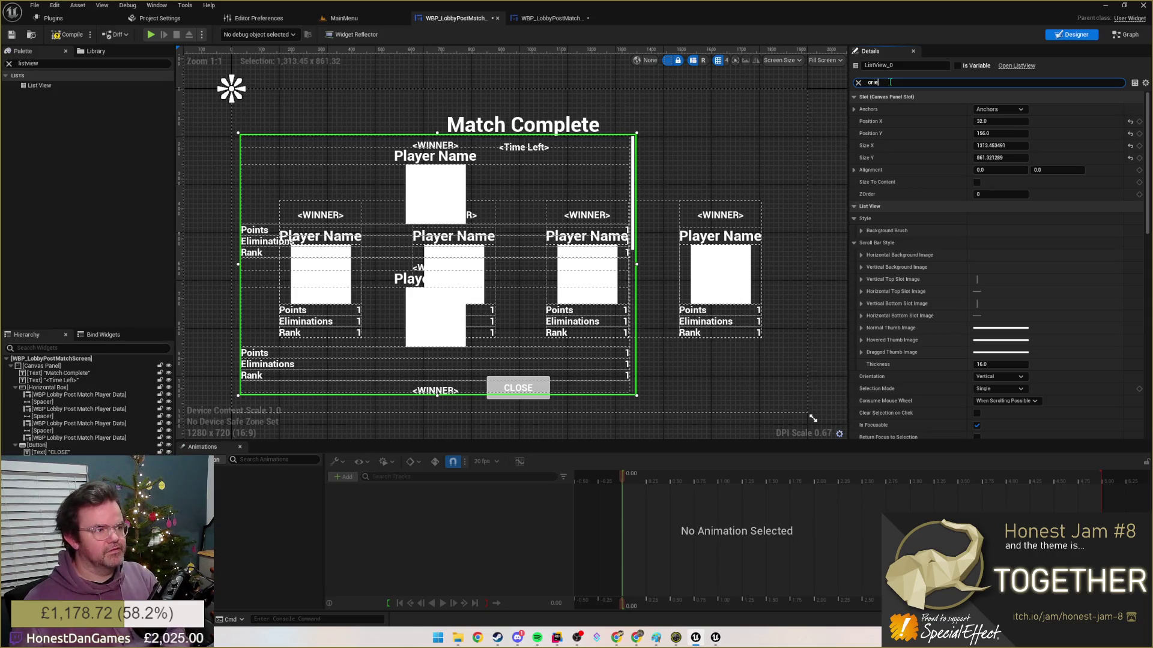
{"action": "type", "text": "orient"}
- Set the list view's Orientation to Horizontal so entries lay out side by side
{"action": "left_click", "coordinate": [1002, 109]}
{"action": "left_click", "coordinate": [1006, 120]}
{"action": "left_click", "coordinate": [325, 147]}
- Move the list view over the card row and collapse the Horizontal Box in the hierarchy
{"action": "mouse_move", "coordinate": [569, 192]}
{"action": "left_mouse_down"}
{"action": "mouse_move", "coordinate": [709, 158]}
{"action": "mouse_move", "coordinate": [719, 191]}
{"action": "mouse_move", "coordinate": [844, 179]}
{"action": "left_mouse_up"}
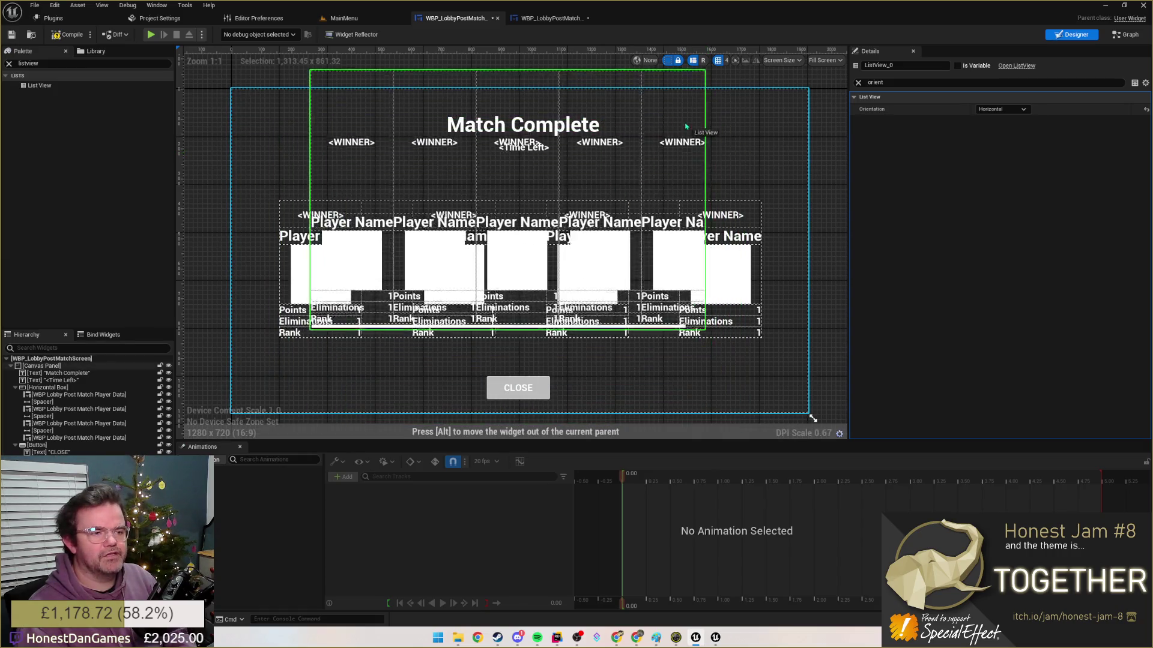
{"action": "left_click_drag", "start_coordinate": [718, 215], "coordinate": [468, 297]}
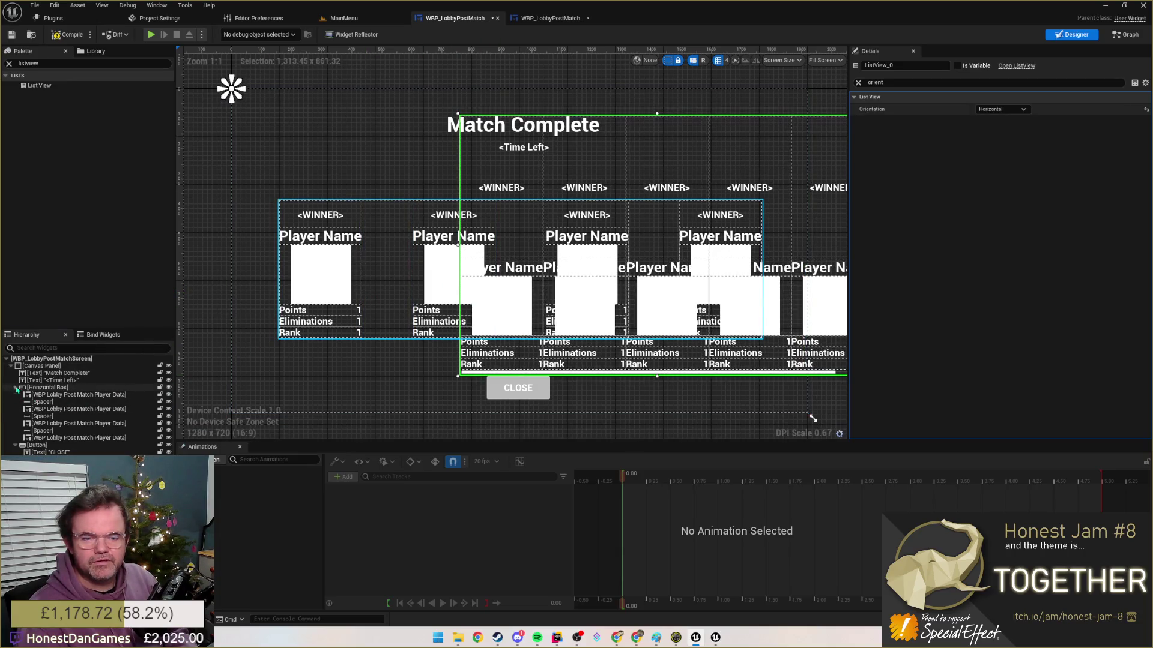
{"action": "left_click", "coordinate": [16, 388]}
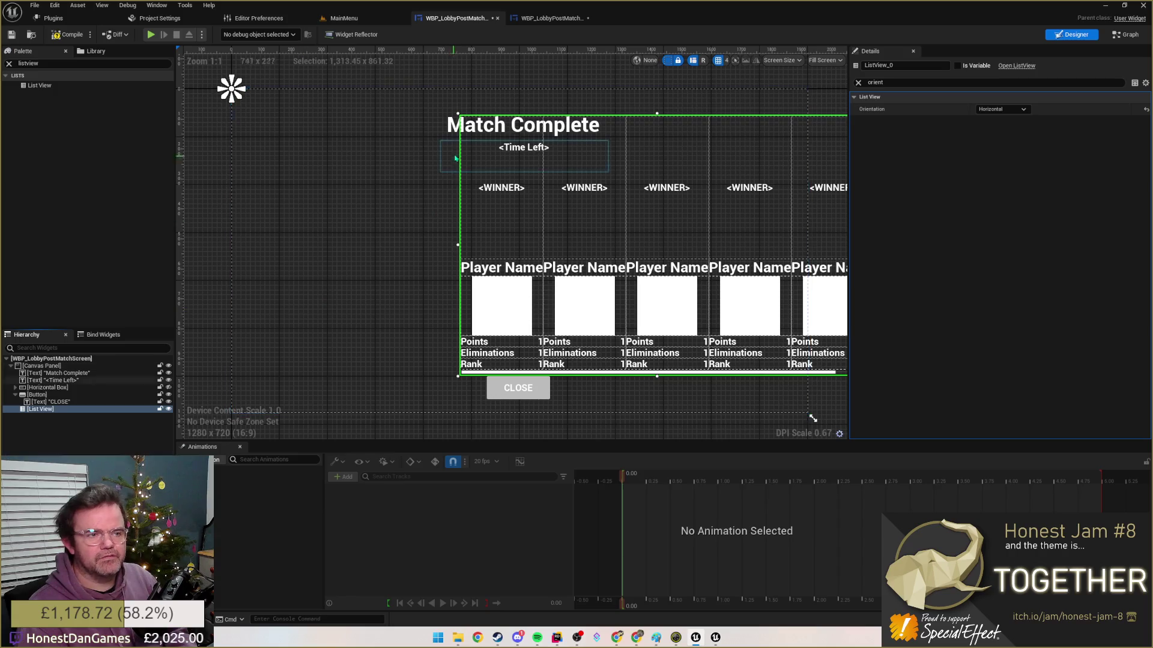
{"action": "left_click_drag", "start_coordinate": [513, 200], "coordinate": [545, 140]}
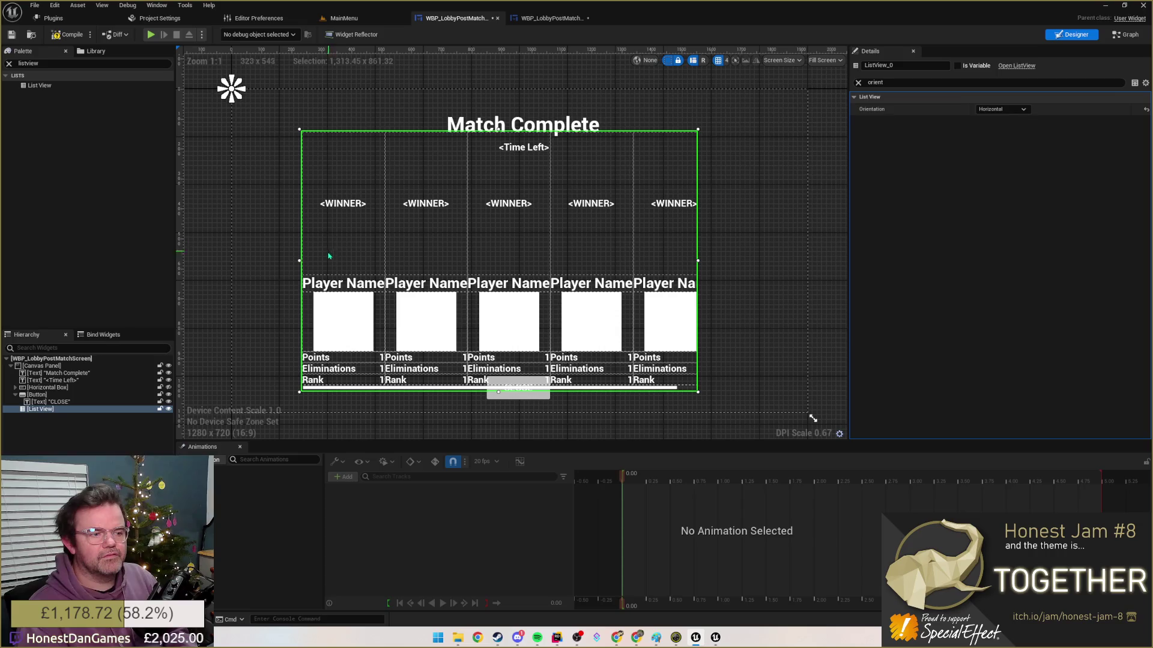
- Resize and nudge the list view to fit between the Time Left text and CLOSE, then clear the search
{"action": "left_click_drag", "start_coordinate": [697, 260], "coordinate": [824, 259]}
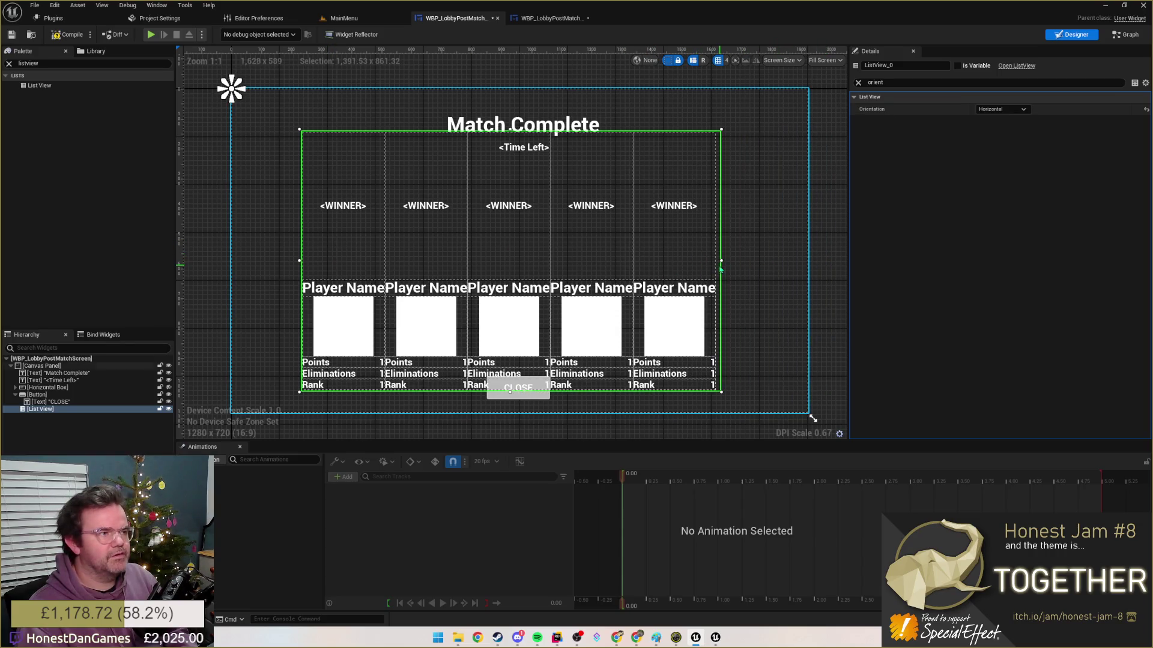
{"action": "left_click_drag", "start_coordinate": [722, 262], "coordinate": [787, 261]}
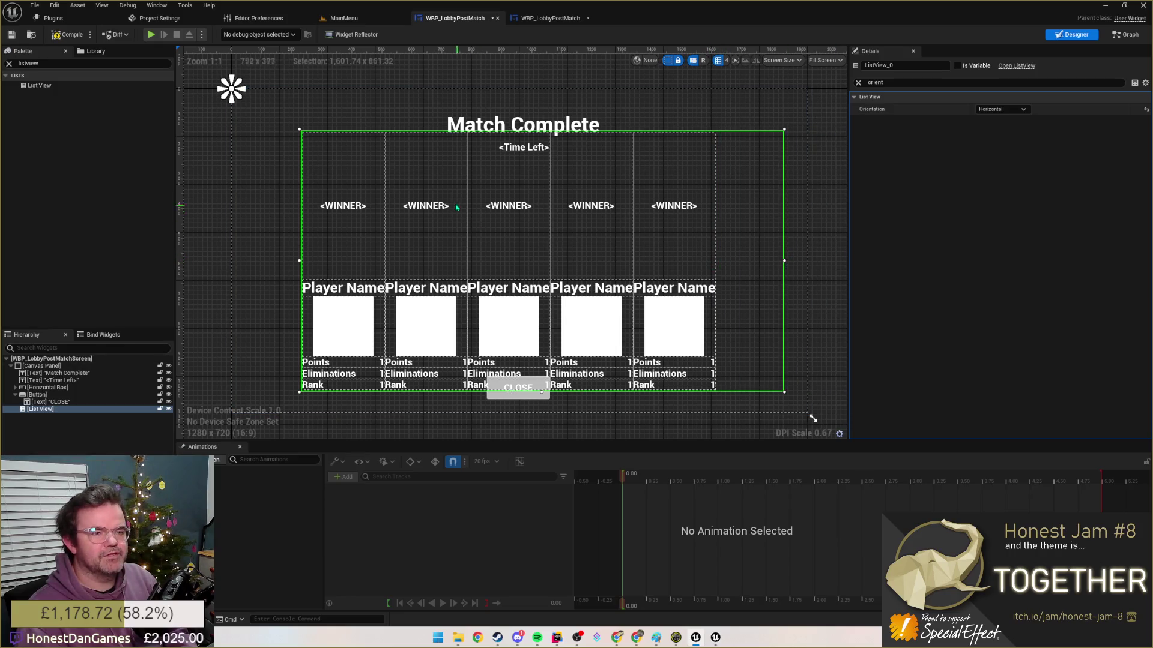
{"action": "left_click_drag", "start_coordinate": [557, 137], "coordinate": [538, 161]}
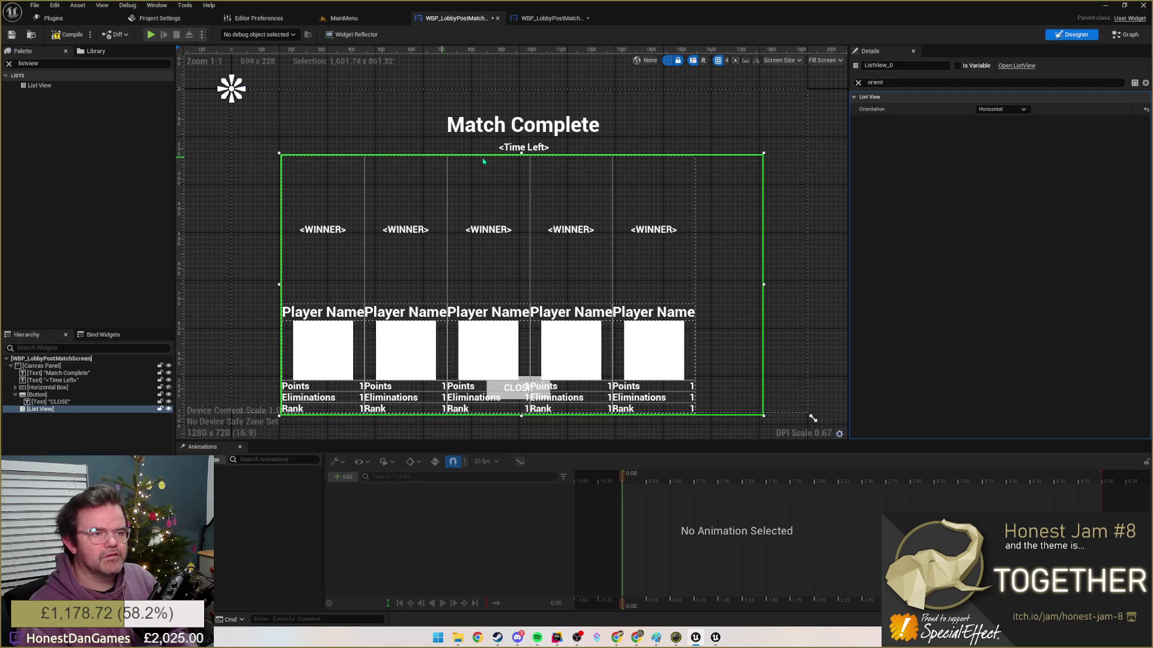
{"action": "mouse_move", "coordinate": [521, 156]}
{"action": "left_mouse_down"}
{"action": "mouse_move", "coordinate": [510, 265]}
{"action": "mouse_move", "coordinate": [516, 211]}
{"action": "left_mouse_up"}
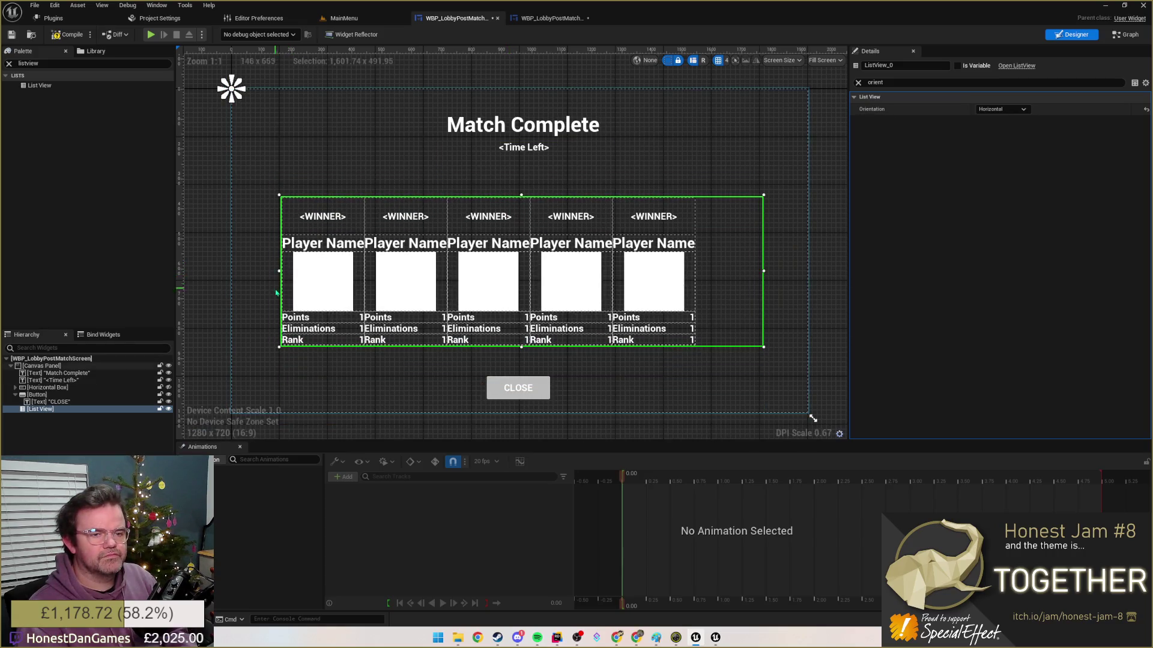
{"action": "key", "text": "Left"}
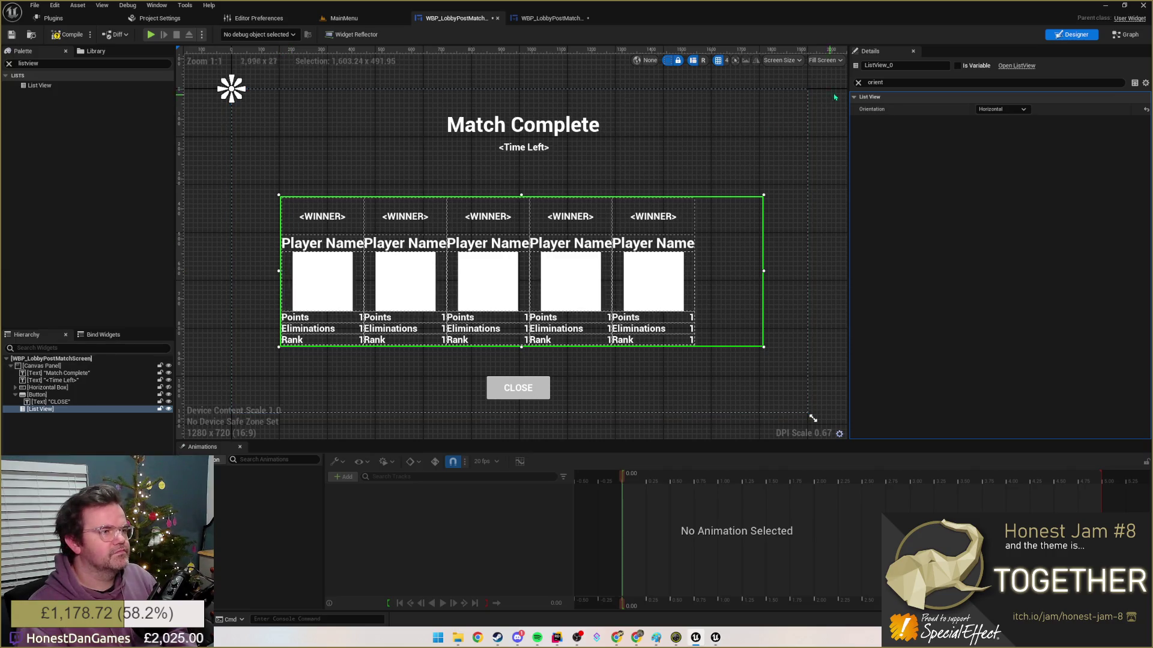
{"action": "left_click", "coordinate": [857, 82]}
{"action": "left_click", "coordinate": [995, 122]}
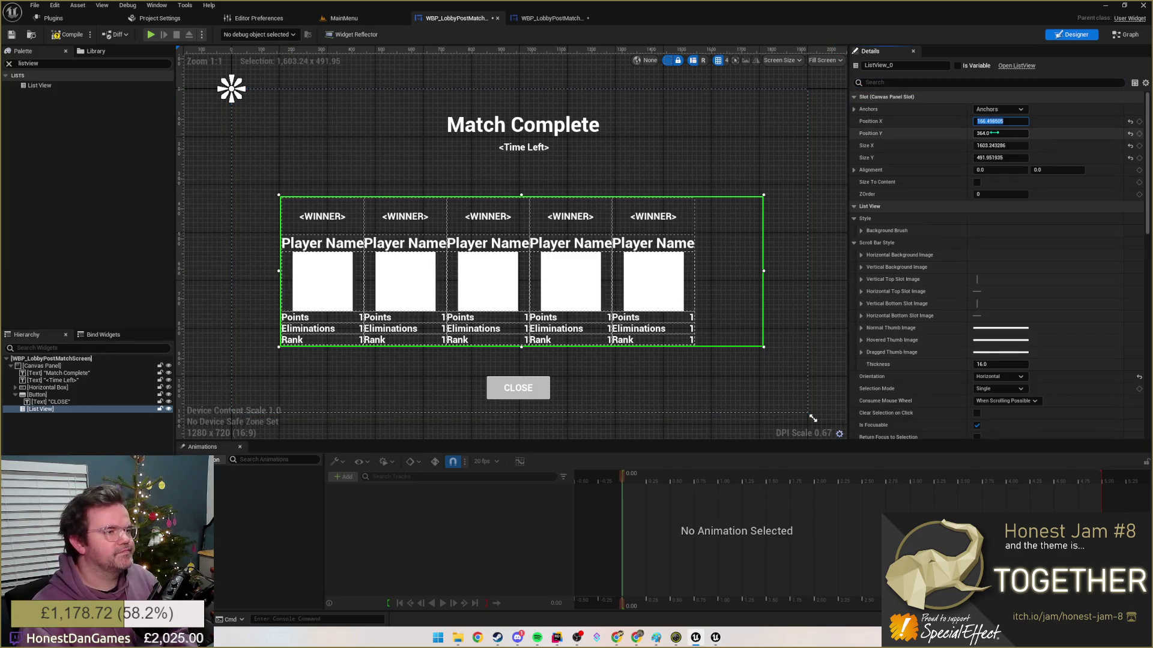
- Anchor the list view to the screen centre and reduce Num Designer Preview Entries to 4
{"action": "left_click", "coordinate": [999, 110]}
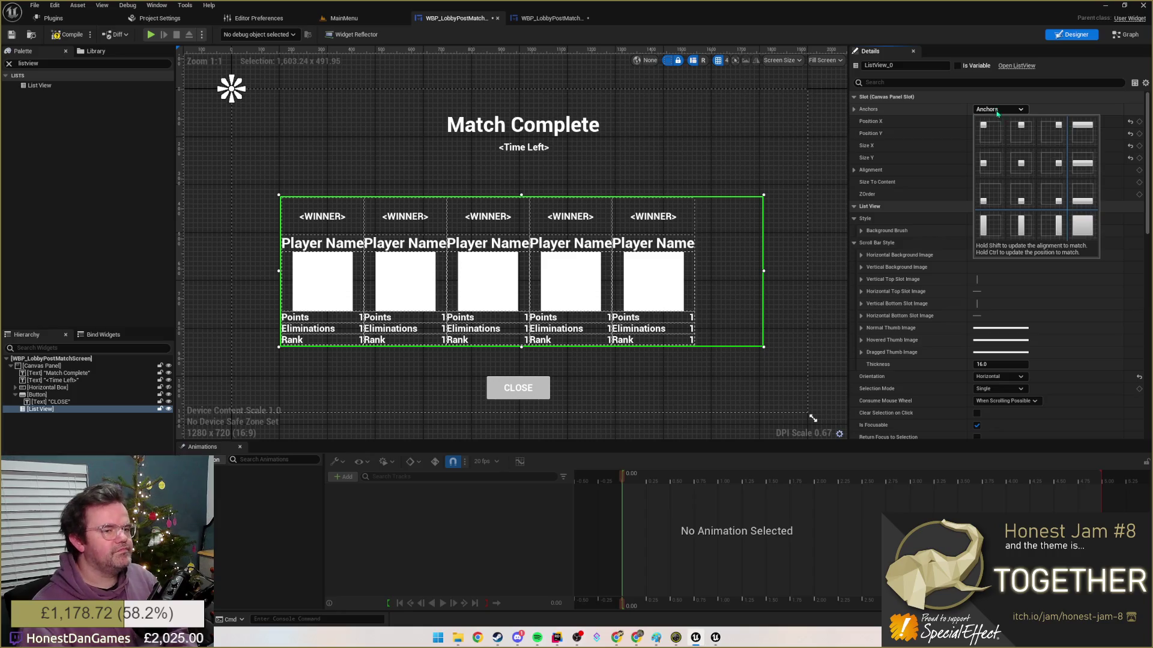
{"action": "left_click", "coordinate": [1021, 165]}
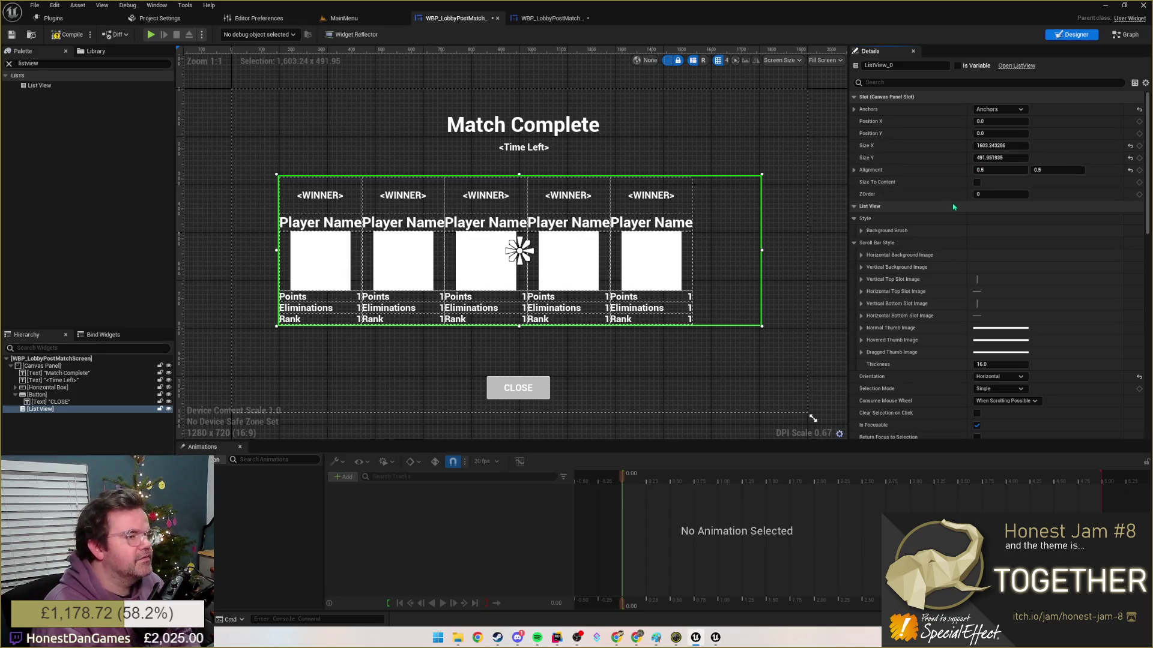
{"action": "scroll", "coordinate": [924, 298], "scroll_direction": "down", "scroll_amount": 3}
{"action": "scroll", "coordinate": [924, 324], "scroll_direction": "down", "scroll_amount": 3}
{"action": "scroll", "coordinate": [923, 335], "scroll_direction": "down", "scroll_amount": 3}
{"action": "scroll", "coordinate": [923, 336], "scroll_direction": "down", "scroll_amount": 3}
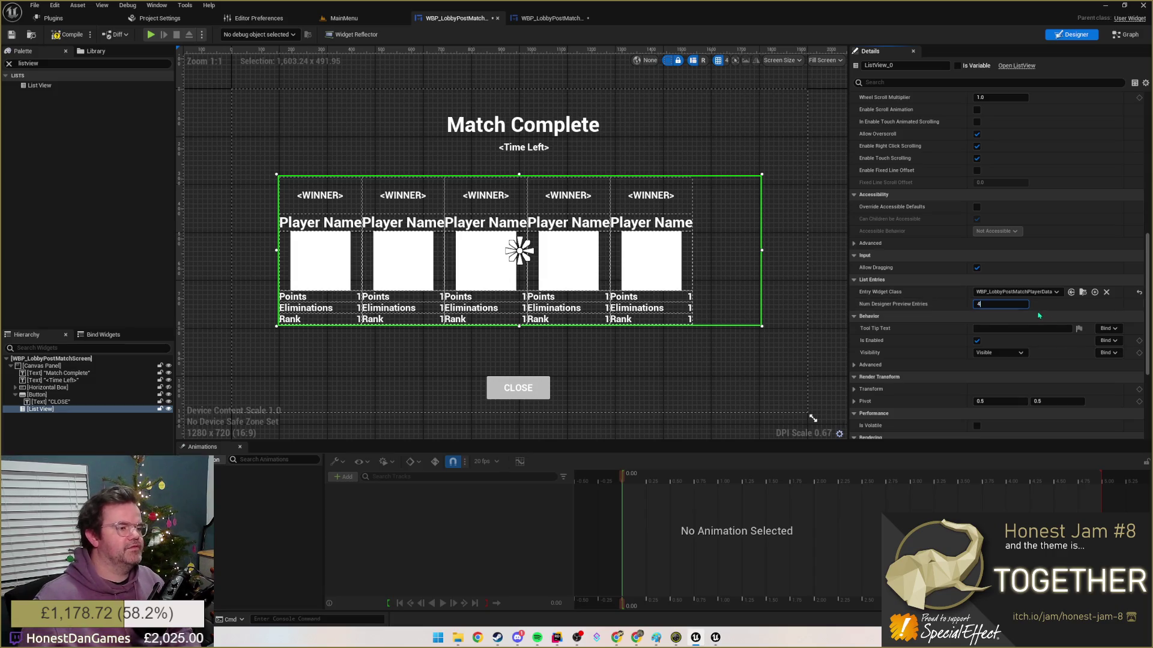
{"action": "left_click_drag", "start_coordinate": [1009, 303], "coordinate": [1000, 304]}
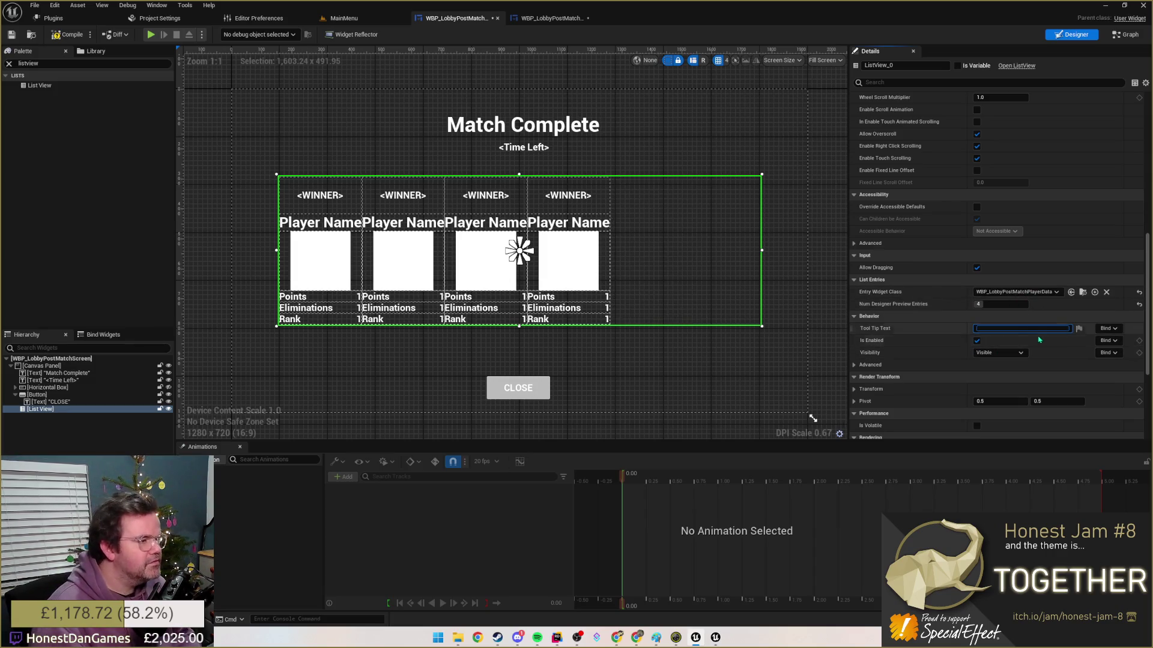
{"action": "scroll", "coordinate": [1012, 322], "scroll_direction": "up", "scroll_amount": 2}
{"action": "scroll", "coordinate": [990, 306], "scroll_direction": "up", "scroll_amount": 2}
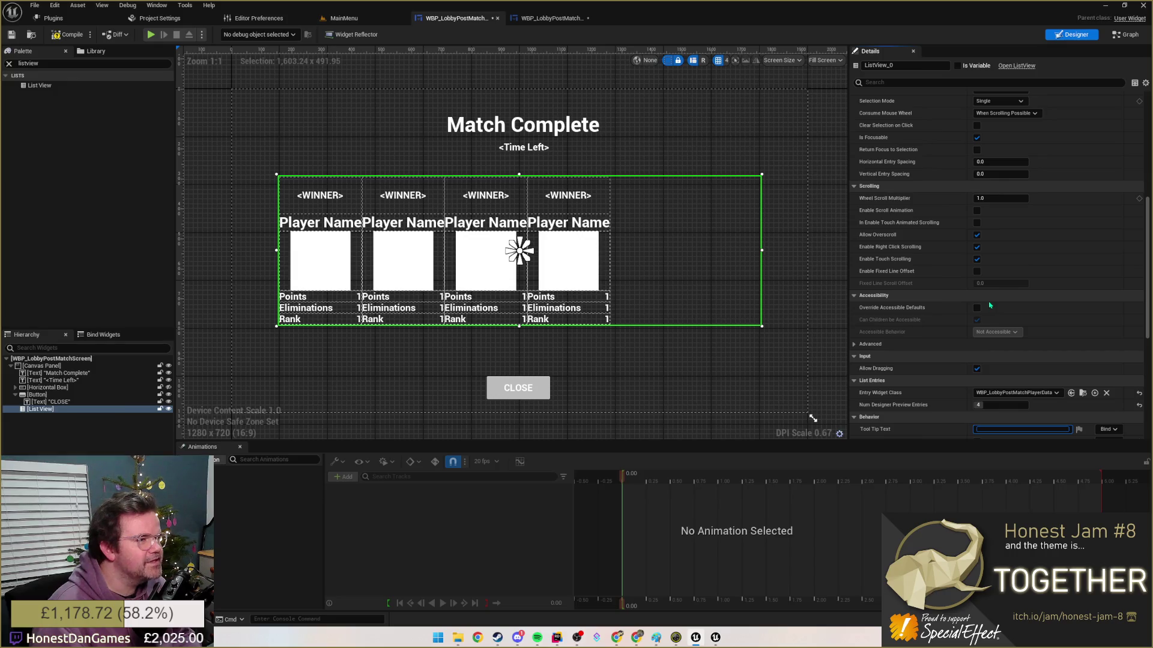
{"action": "scroll", "coordinate": [989, 306], "scroll_direction": "up", "scroll_amount": 2}
{"action": "scroll", "coordinate": [987, 306], "scroll_direction": "up", "scroll_amount": 1}
{"action": "scroll", "coordinate": [967, 293], "scroll_direction": "up", "scroll_amount": 3}
{"action": "scroll", "coordinate": [964, 270], "scroll_direction": "up", "scroll_amount": 3}
{"action": "scroll", "coordinate": [960, 225], "scroll_direction": "up", "scroll_amount": 2}
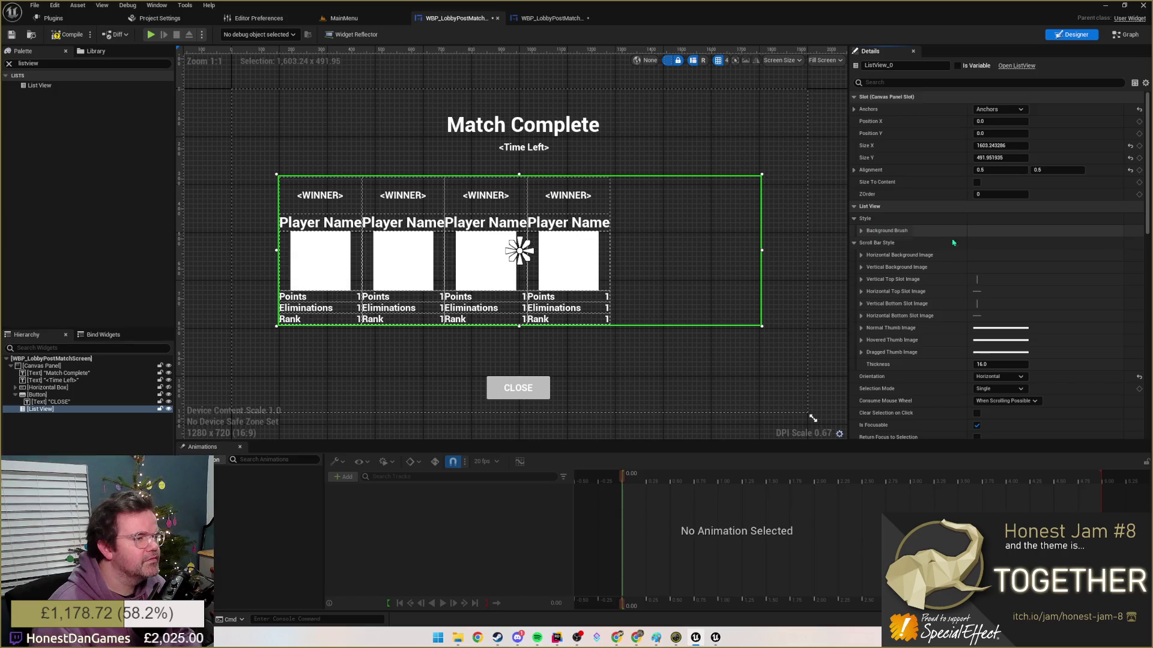
{"action": "scroll", "coordinate": [953, 242], "scroll_direction": "down", "scroll_amount": 3}
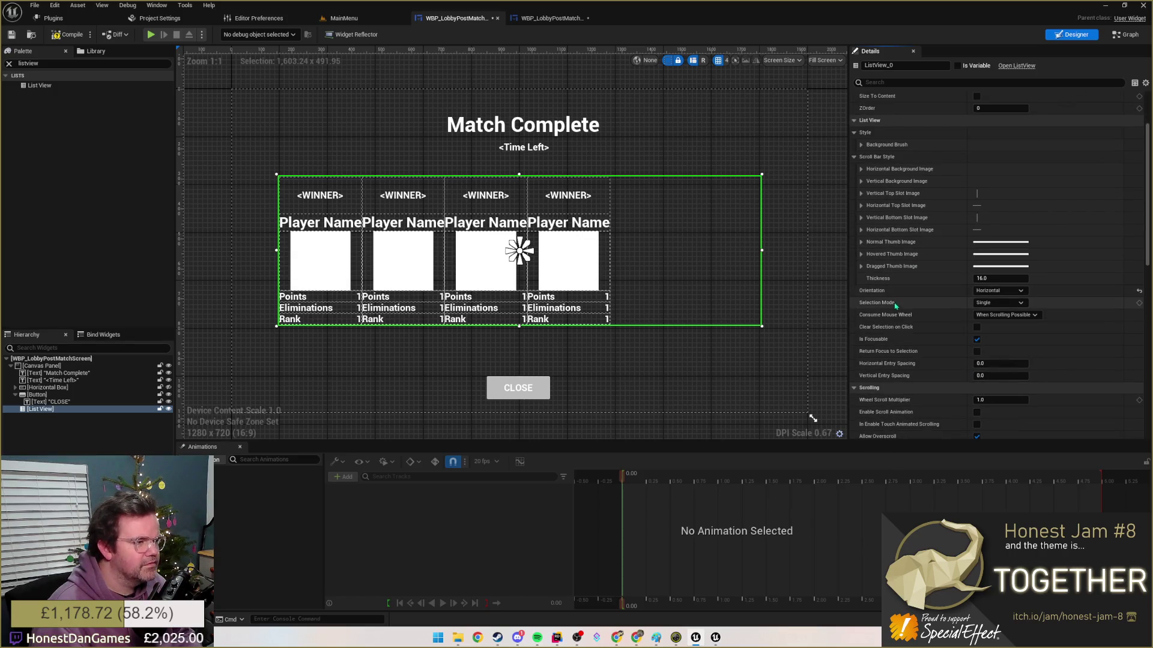
- Set the list view's Horizontal Entry Spacing to 10.0 and reselect the List View
{"action": "left_click", "coordinate": [1008, 303]}
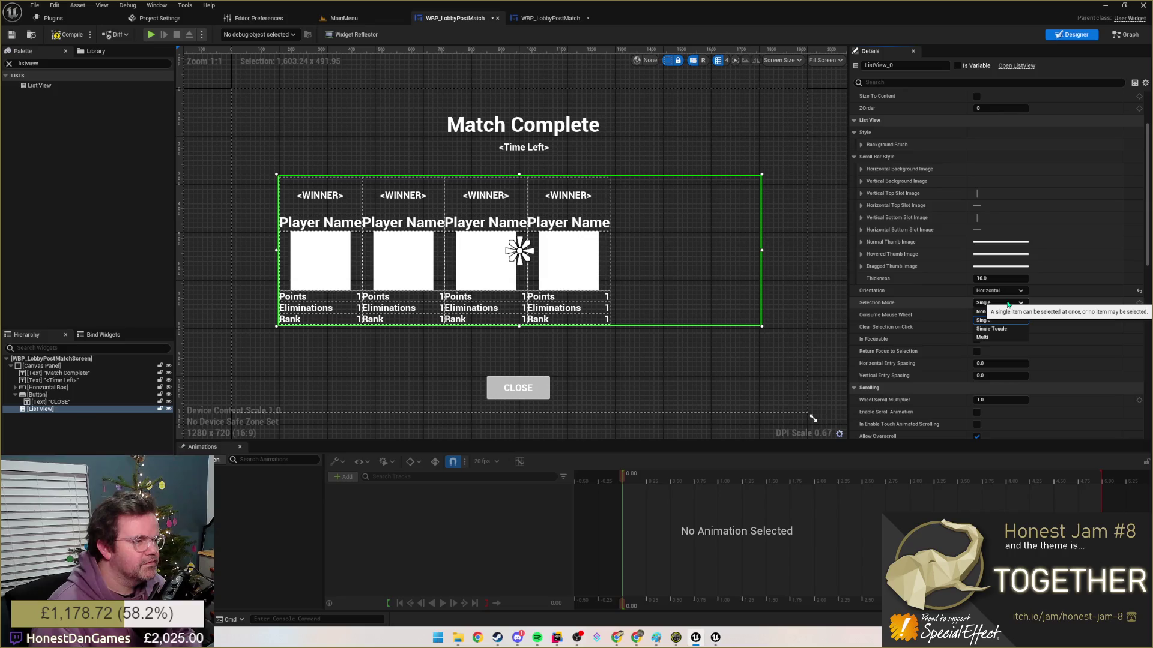
{"action": "scroll", "coordinate": [904, 313], "scroll_direction": "down", "scroll_amount": 3}
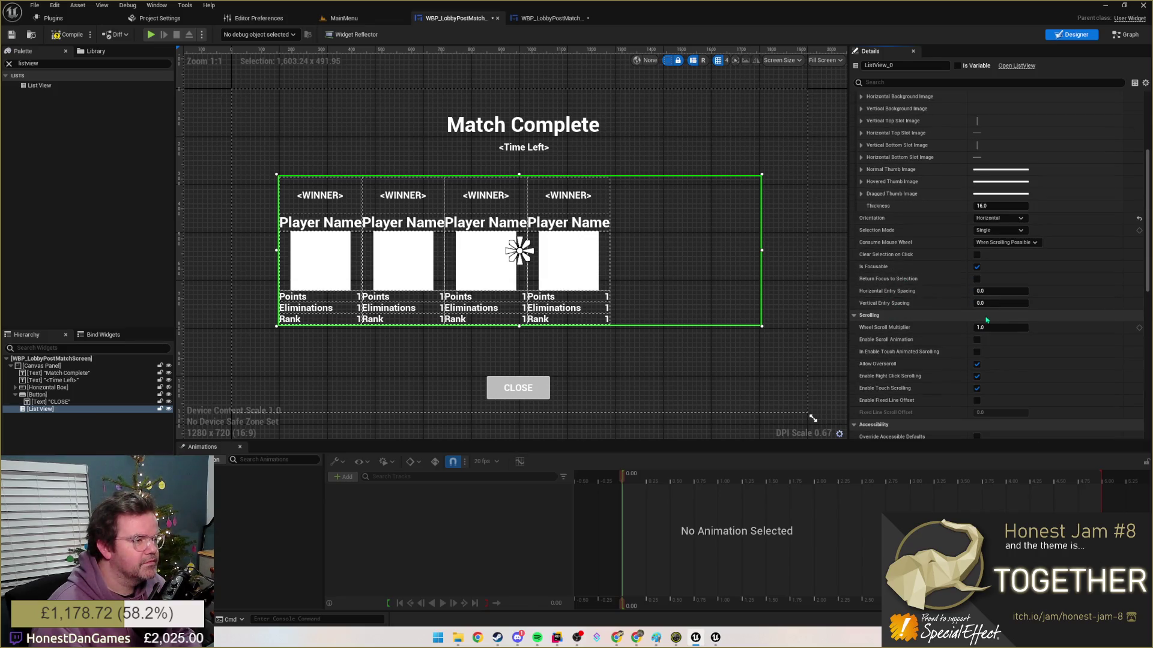
{"action": "scroll", "coordinate": [901, 309], "scroll_direction": "down", "scroll_amount": 1}
{"action": "type", "text": "10"}
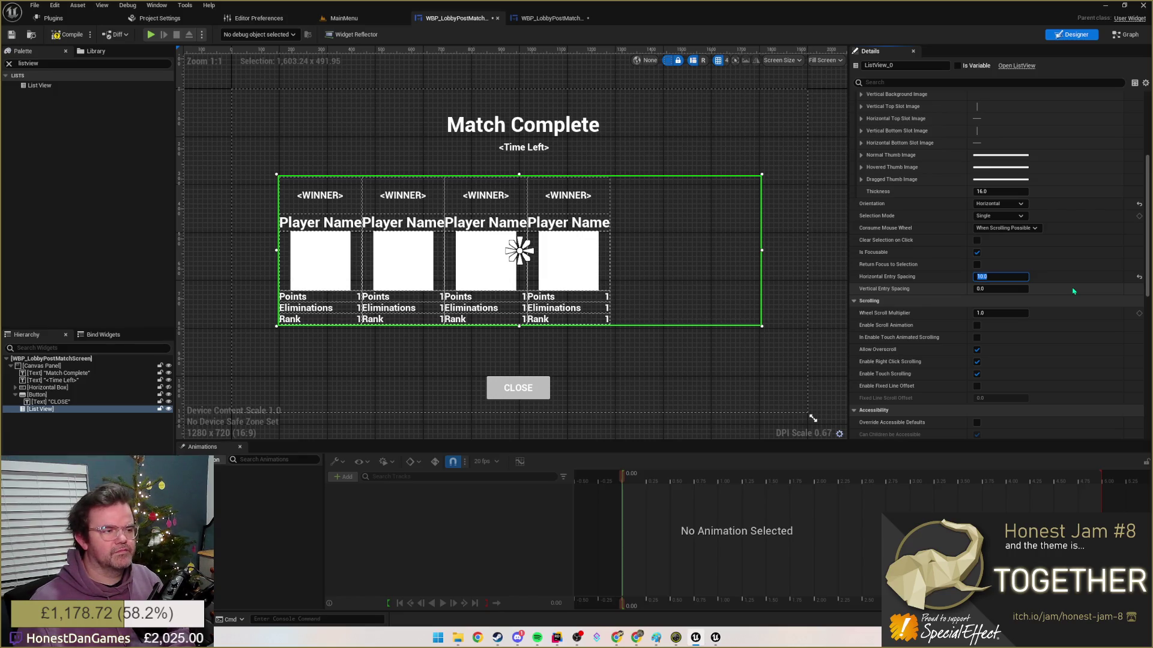
{"action": "left_click", "coordinate": [620, 223]}
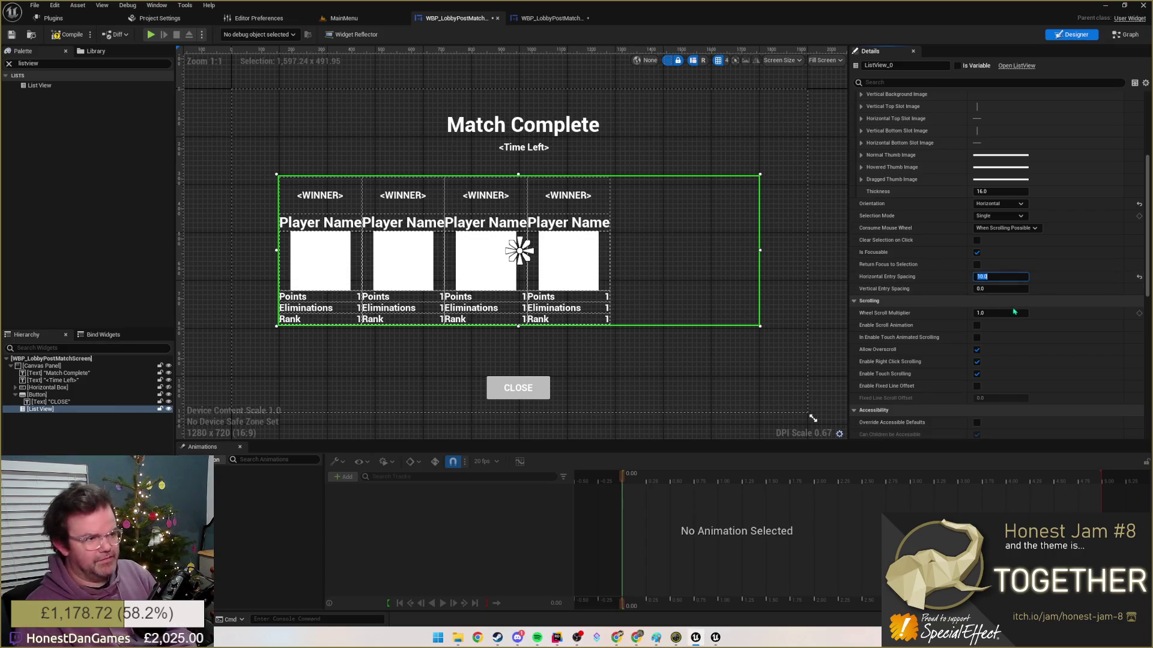
{"action": "scroll", "coordinate": [1021, 294], "scroll_direction": "down", "scroll_amount": 1}
{"action": "scroll", "coordinate": [1022, 294], "scroll_direction": "down", "scroll_amount": 2}
{"action": "scroll", "coordinate": [991, 271], "scroll_direction": "down", "scroll_amount": 2}
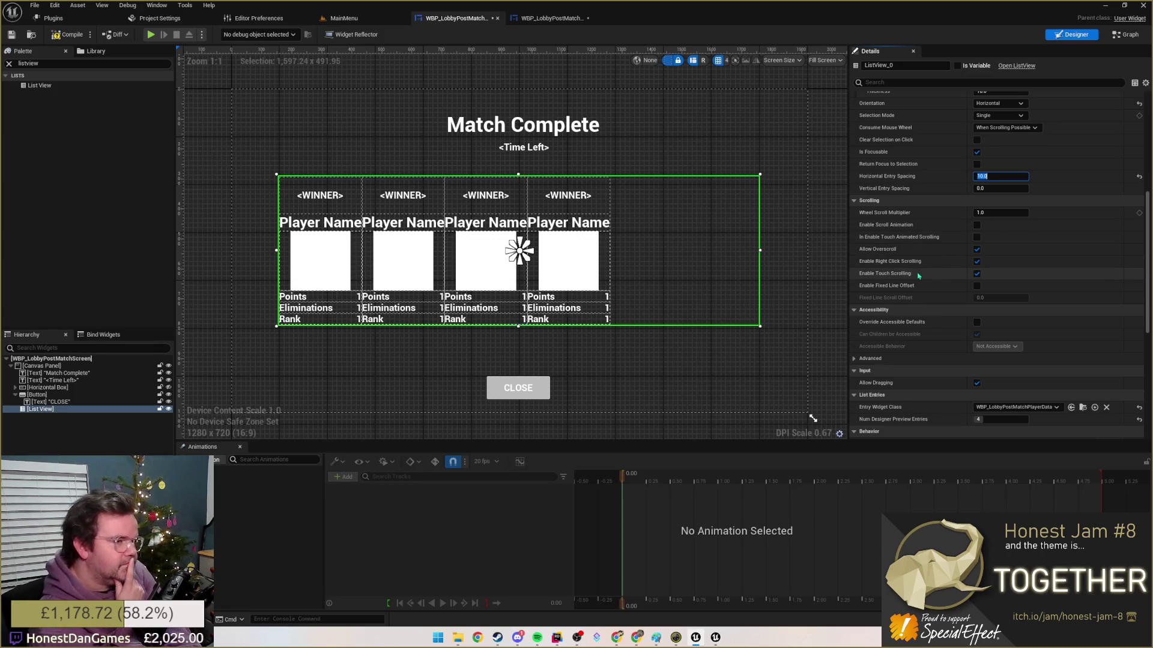
{"action": "scroll", "coordinate": [924, 287], "scroll_direction": "down", "scroll_amount": 1}
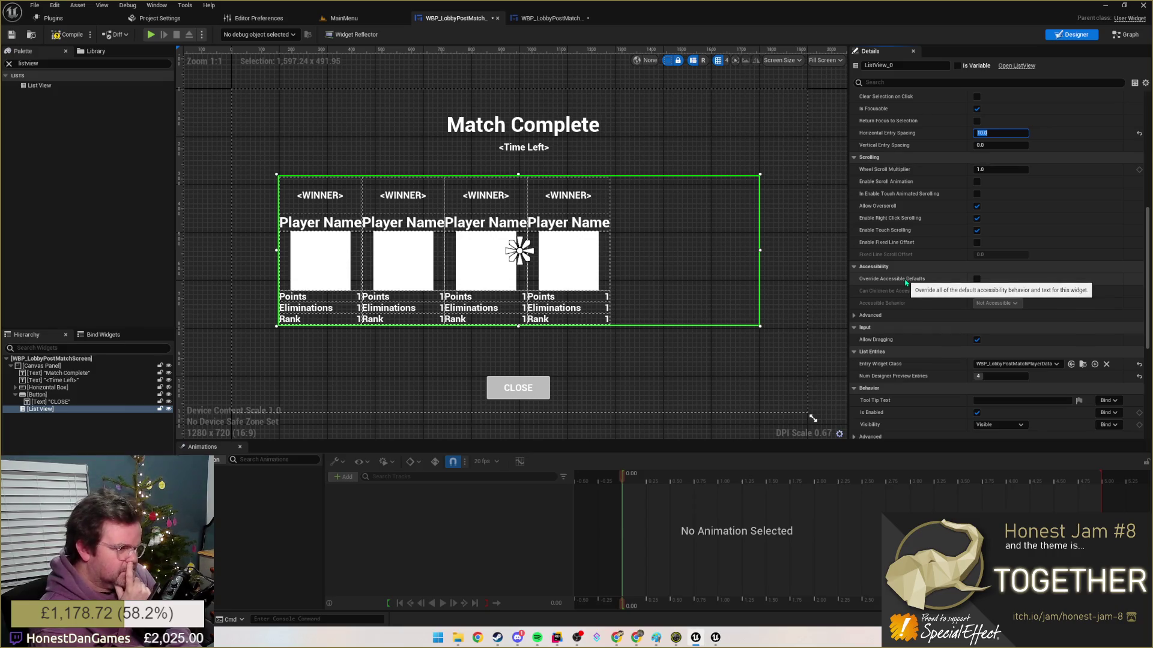
{"action": "scroll", "coordinate": [905, 282], "scroll_direction": "down", "scroll_amount": 1}
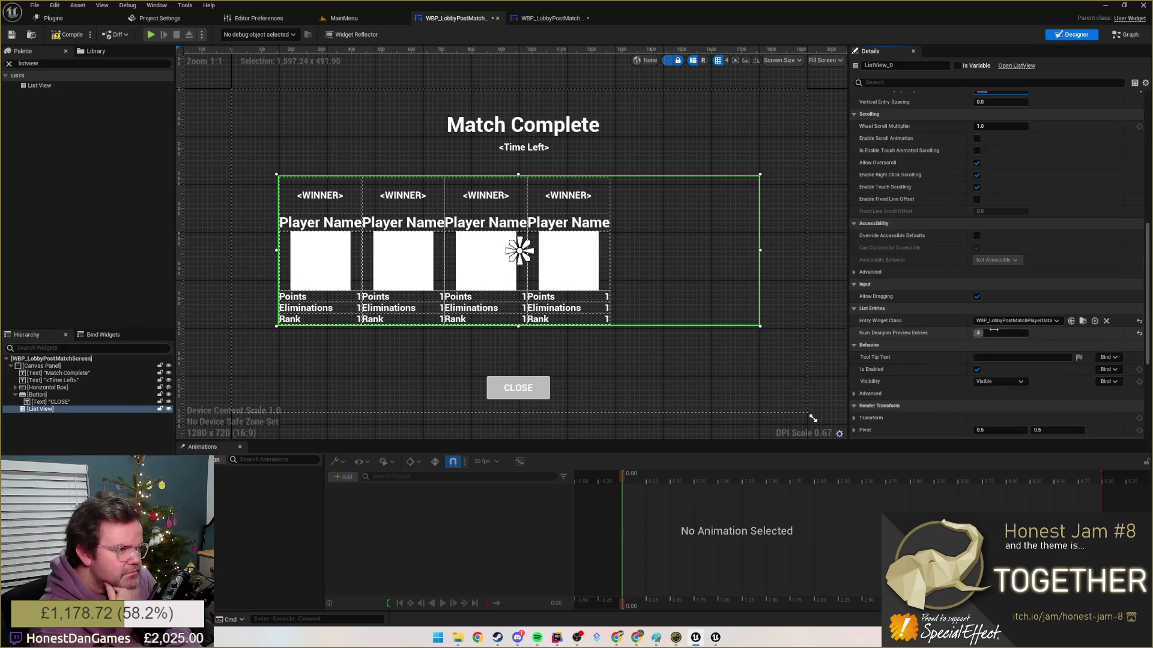
{"action": "scroll", "coordinate": [909, 357], "scroll_direction": "down", "scroll_amount": 1}
{"action": "scroll", "coordinate": [897, 356], "scroll_direction": "down", "scroll_amount": 1}
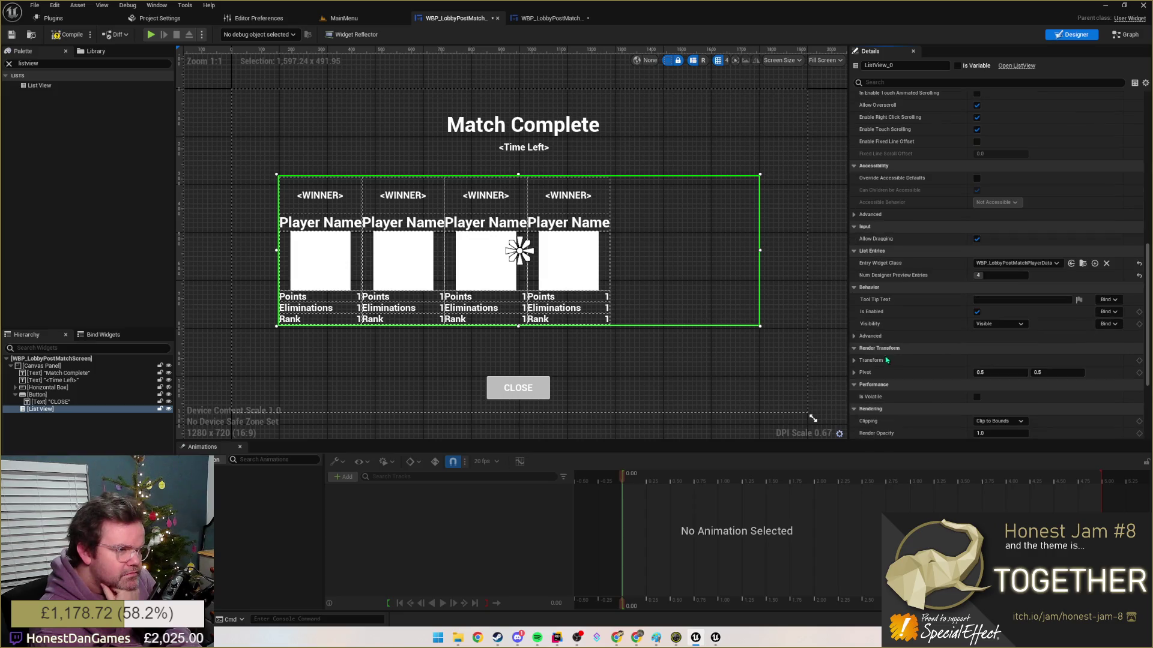
{"action": "scroll", "coordinate": [910, 372], "scroll_direction": "down", "scroll_amount": 1}
{"action": "scroll", "coordinate": [910, 371], "scroll_direction": "down", "scroll_amount": 1}
{"action": "scroll", "coordinate": [907, 373], "scroll_direction": "down", "scroll_amount": 1}
{"action": "scroll", "coordinate": [905, 375], "scroll_direction": "down", "scroll_amount": 2}
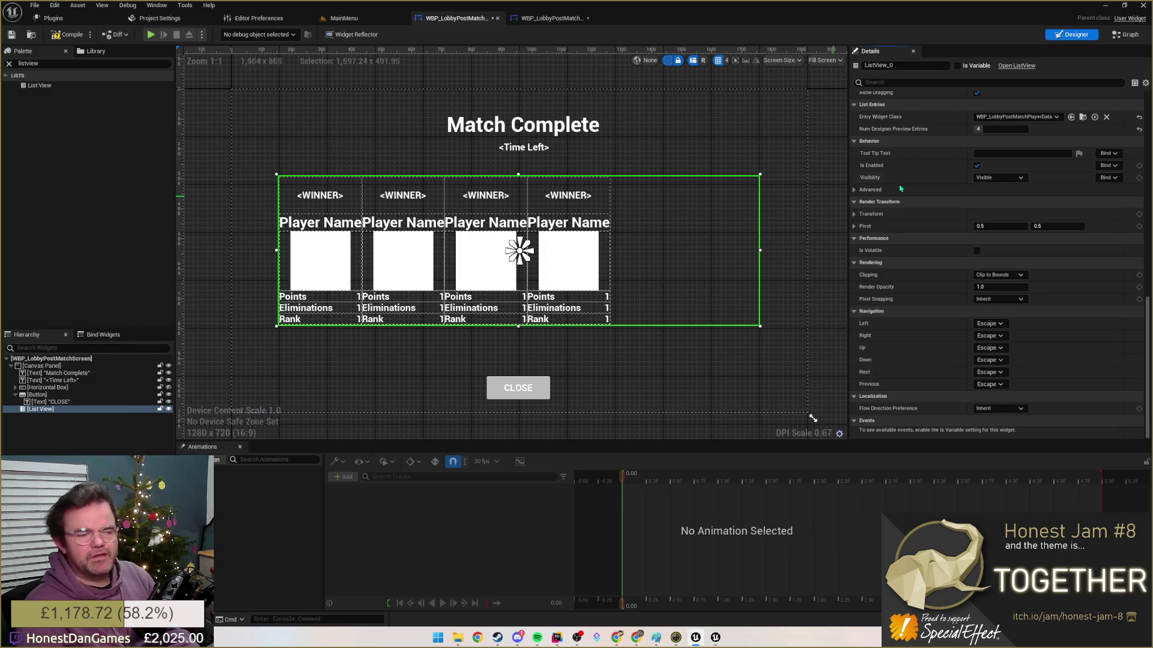
{"action": "scroll", "coordinate": [993, 208], "scroll_direction": "up", "scroll_amount": 2}
{"action": "scroll", "coordinate": [993, 208], "scroll_direction": "up", "scroll_amount": 3}
{"action": "scroll", "coordinate": [946, 203], "scroll_direction": "up", "scroll_amount": 3}
{"action": "scroll", "coordinate": [901, 194], "scroll_direction": "up", "scroll_amount": 3}
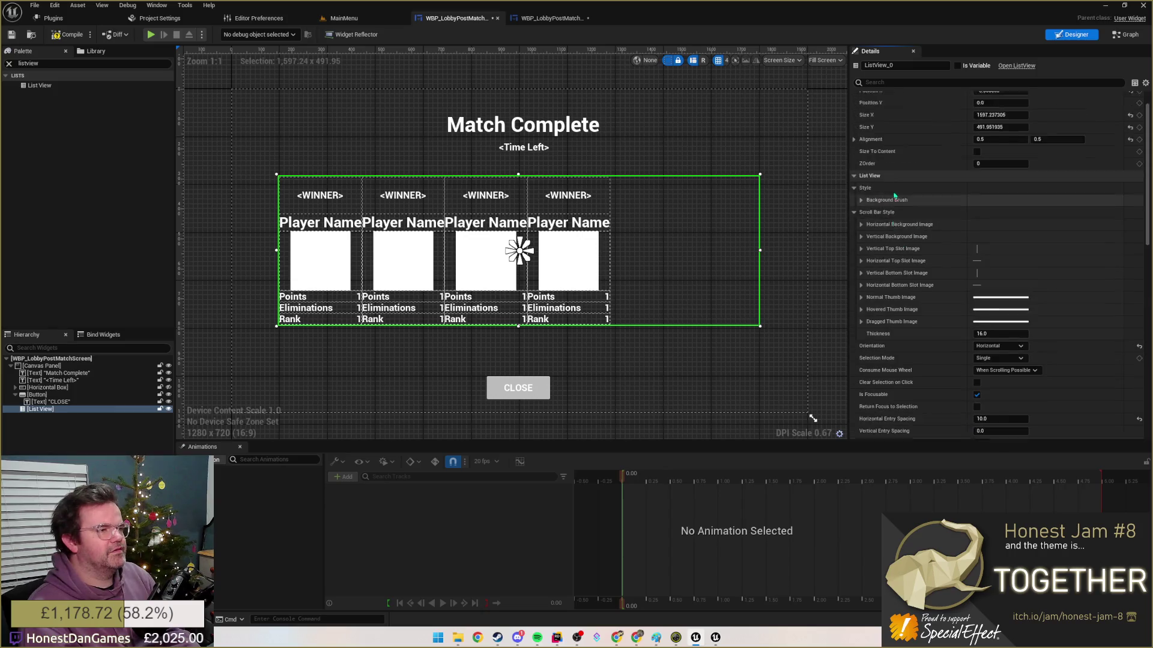
{"action": "scroll", "coordinate": [883, 190], "scroll_direction": "up", "scroll_amount": 2}
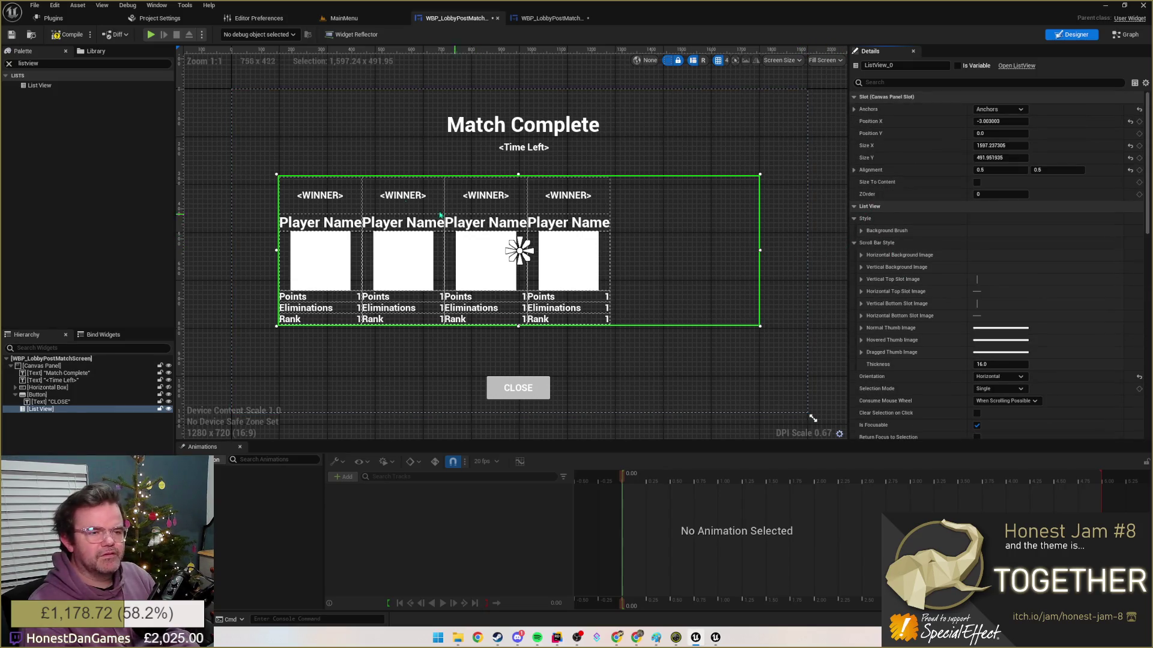
{"action": "left_click", "coordinate": [346, 146]}
{"action": "left_click", "coordinate": [520, 251]}
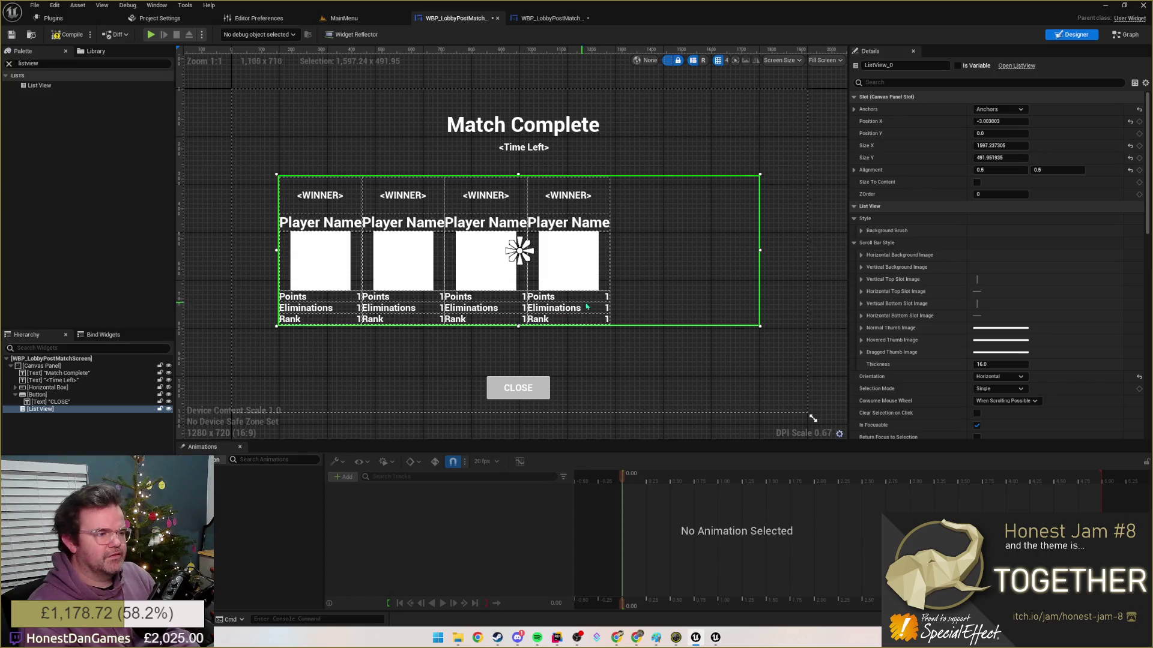
{"action": "scroll", "coordinate": [937, 237], "scroll_direction": "down", "scroll_amount": 3}
{"action": "scroll", "coordinate": [936, 237], "scroll_direction": "down", "scroll_amount": 3}
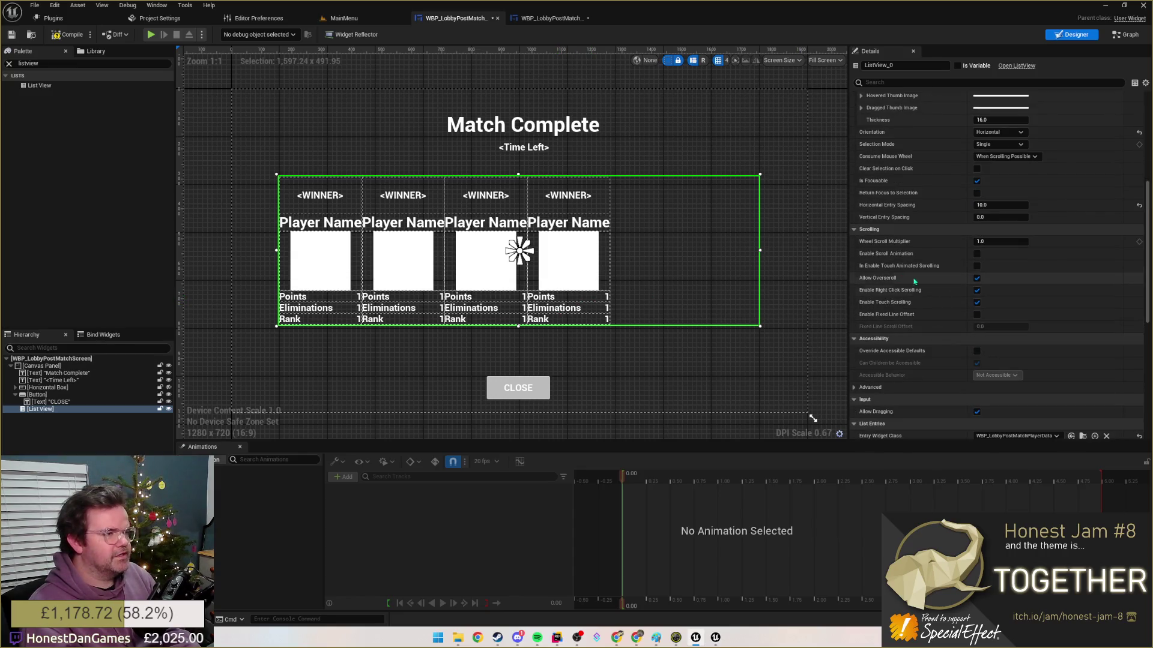
{"action": "left_click", "coordinate": [1002, 205]}
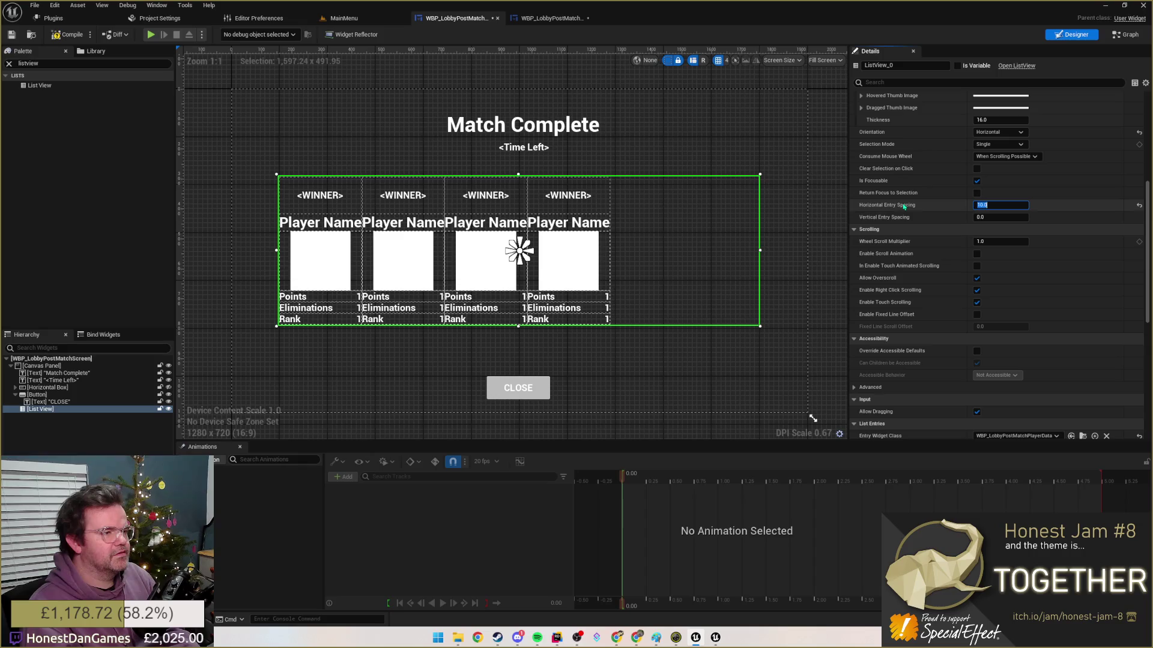
{"action": "type", "text": "10"}
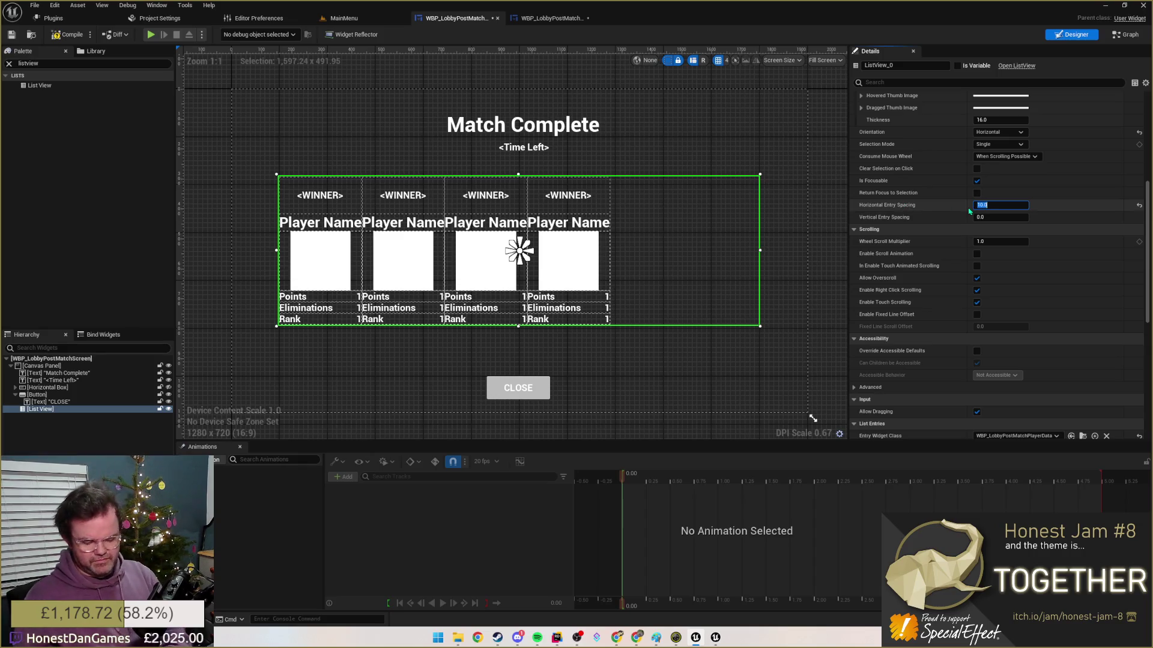
- Confirm Horizontal Entry Spacing of 100.0 and make the list view box taller, about 560 high
{"action": "key", "text": "Return"}
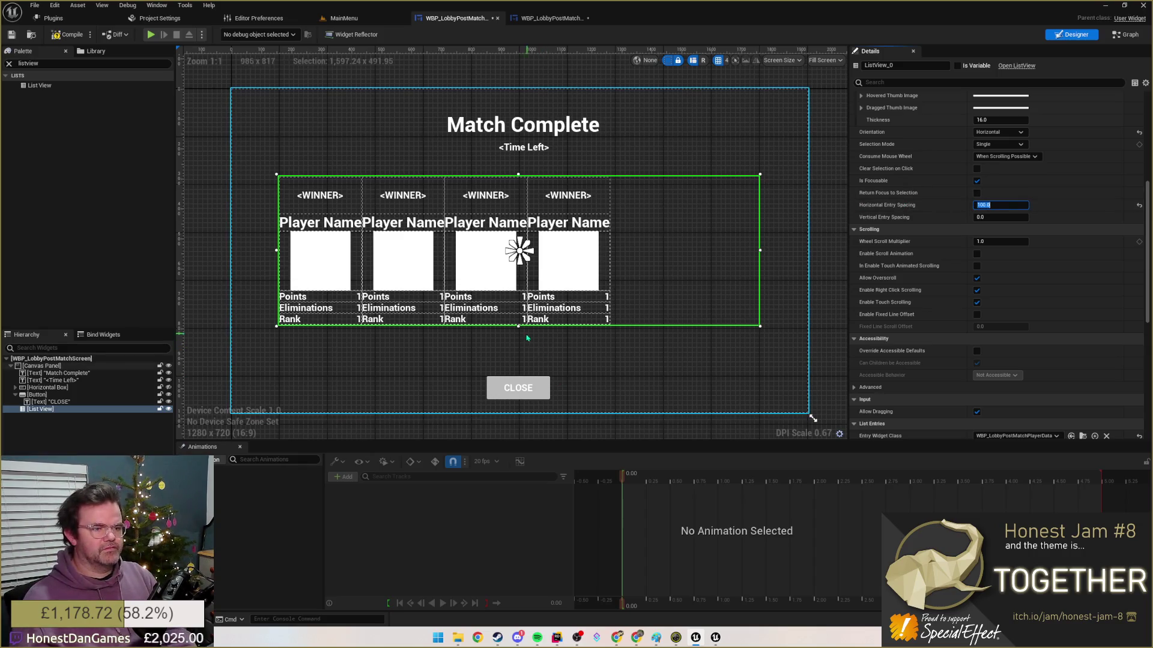
{"action": "left_click_drag", "start_coordinate": [813, 419], "coordinate": [812, 418]}
{"action": "left_click_drag", "start_coordinate": [518, 379], "coordinate": [518, 346]}
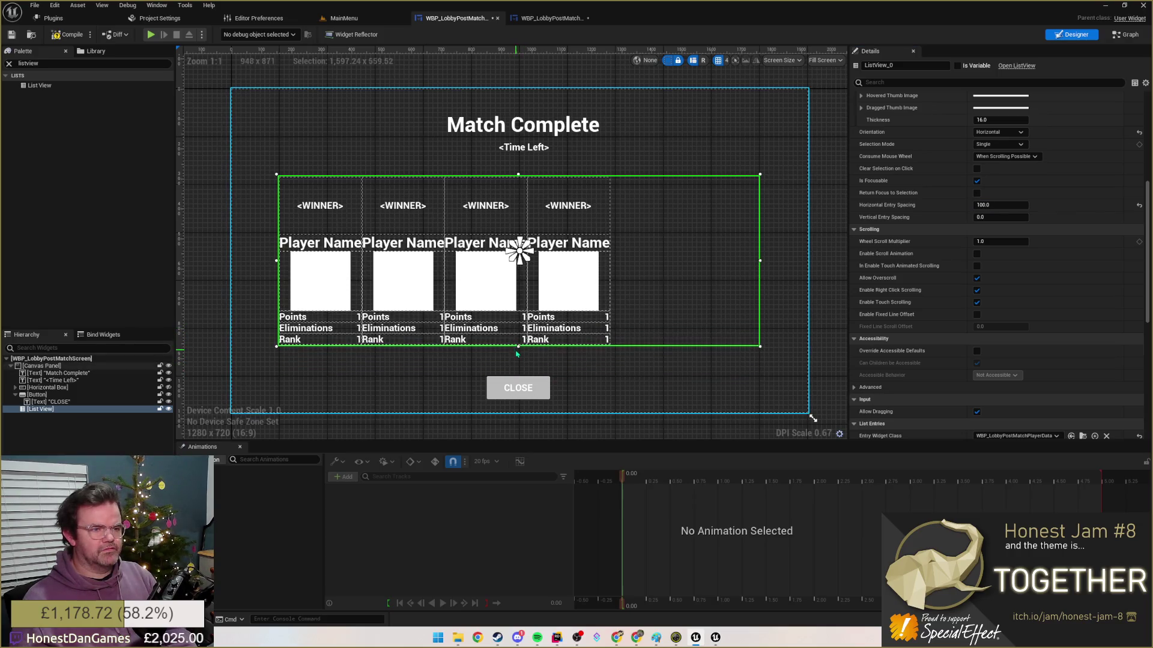
- Inspect and dismiss the context menus for the list view and its hierarchy entry
{"action": "right_click", "coordinate": [578, 308]}
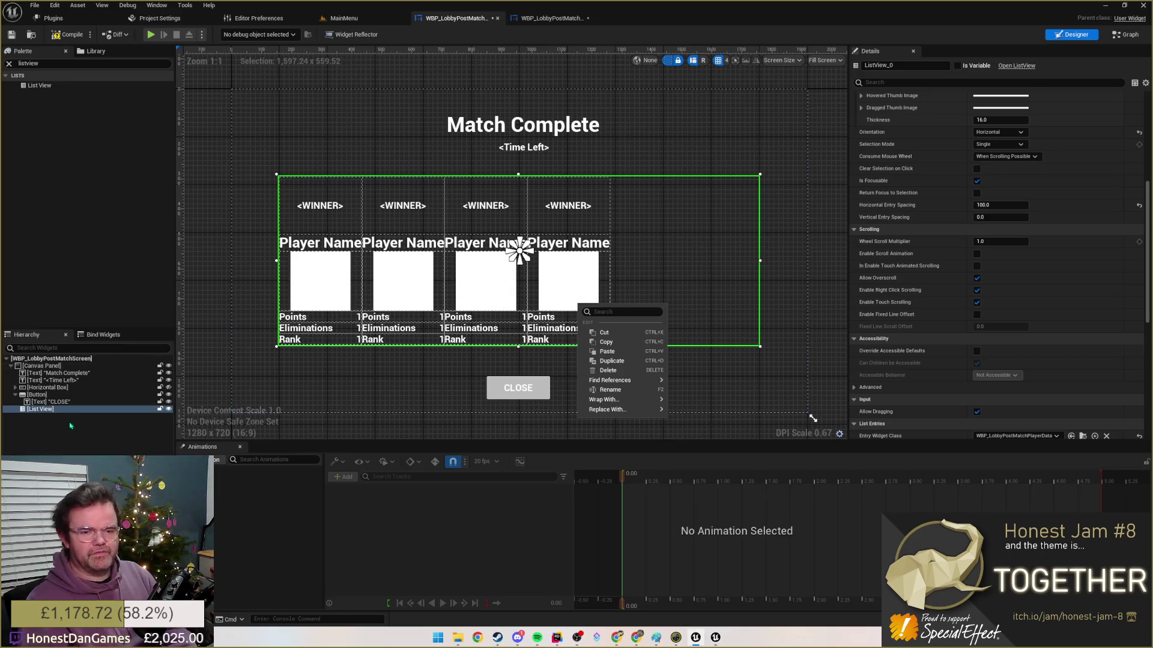
{"action": "key", "text": "Escape"}
{"action": "left_click", "coordinate": [50, 403]}
{"action": "right_click", "coordinate": [44, 409]}
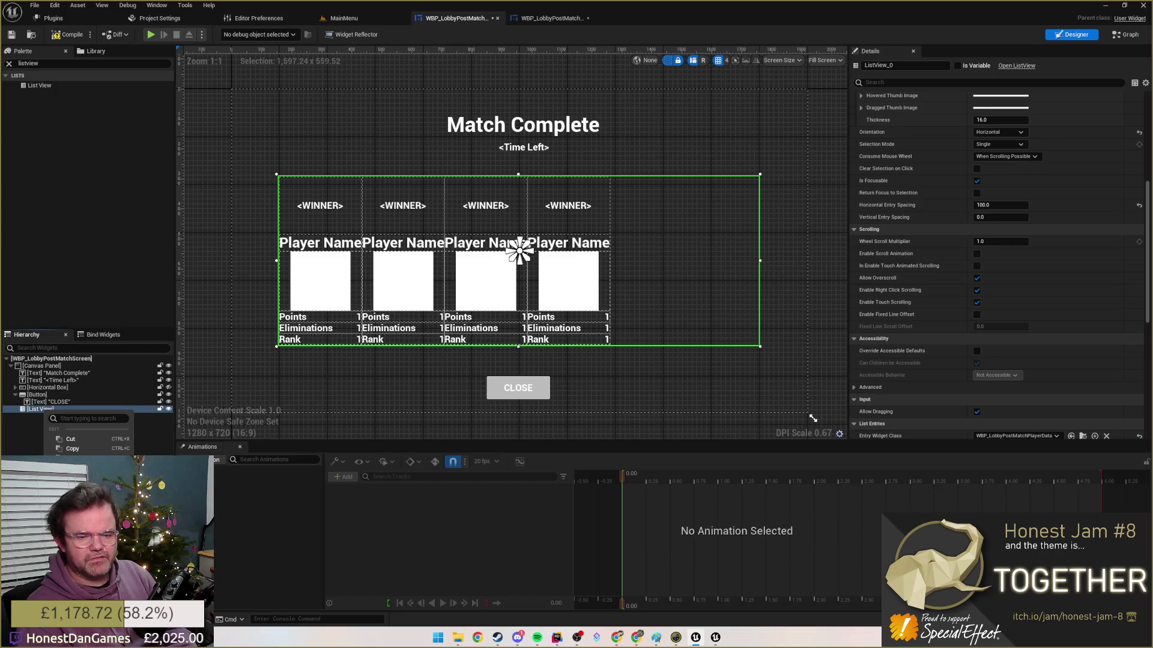
{"action": "key", "text": "Escape"}
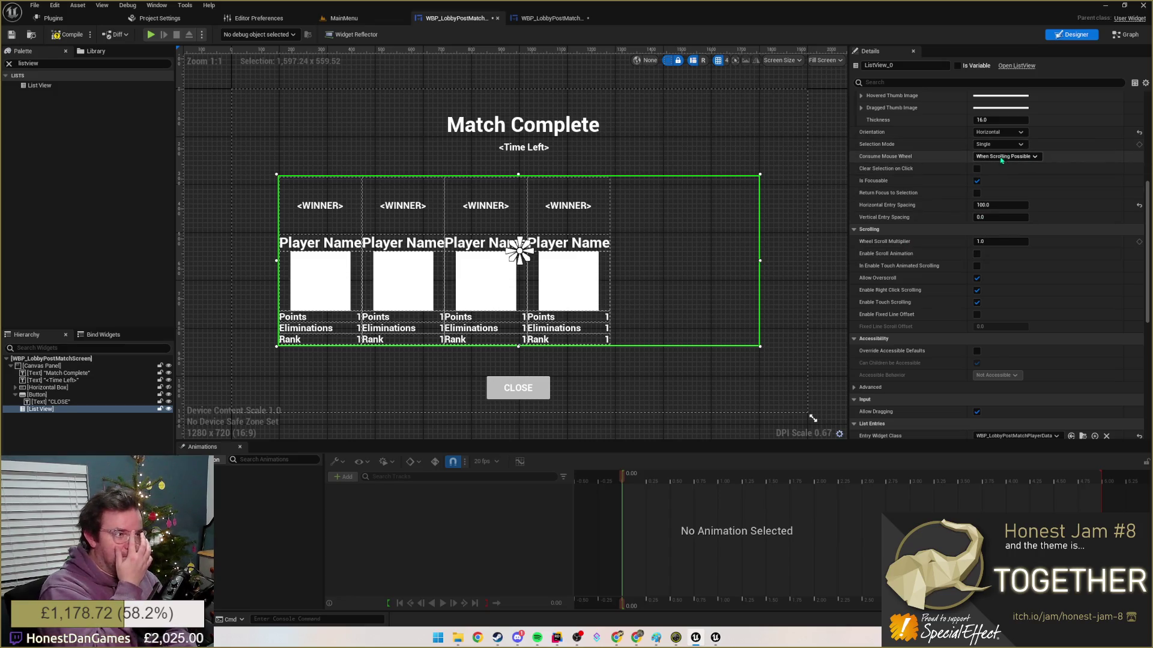
{"action": "scroll", "coordinate": [1004, 149], "scroll_direction": "up", "scroll_amount": 5}
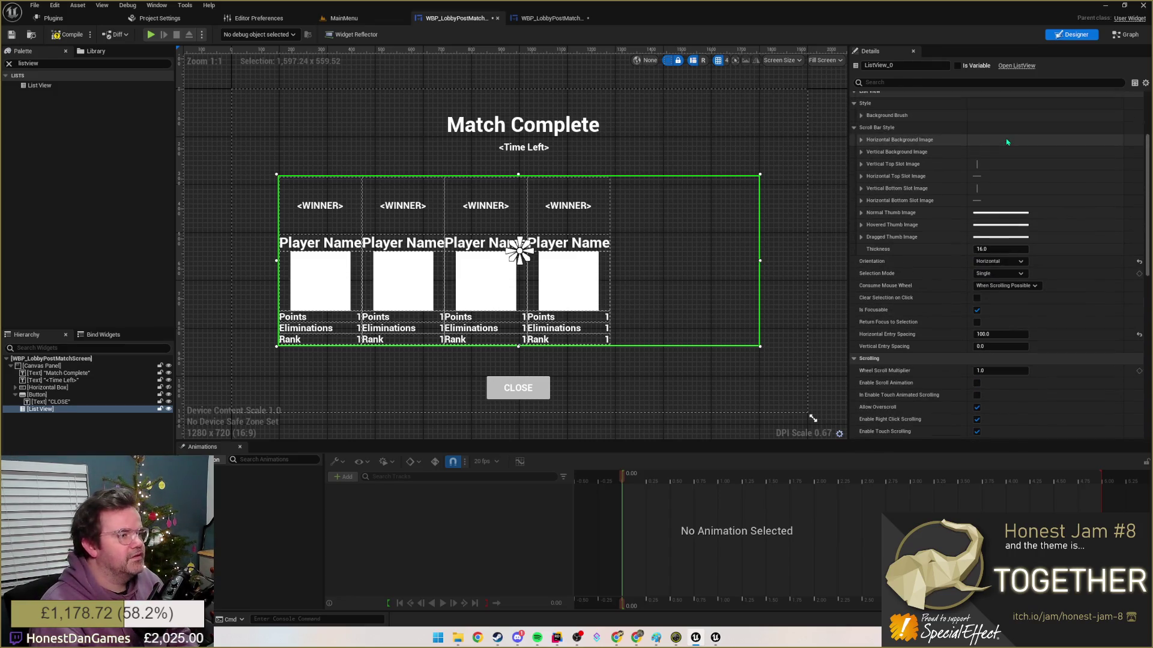
{"action": "scroll", "coordinate": [1007, 141], "scroll_direction": "up", "scroll_amount": 5}
{"action": "scroll", "coordinate": [1003, 143], "scroll_direction": "up", "scroll_amount": 3}
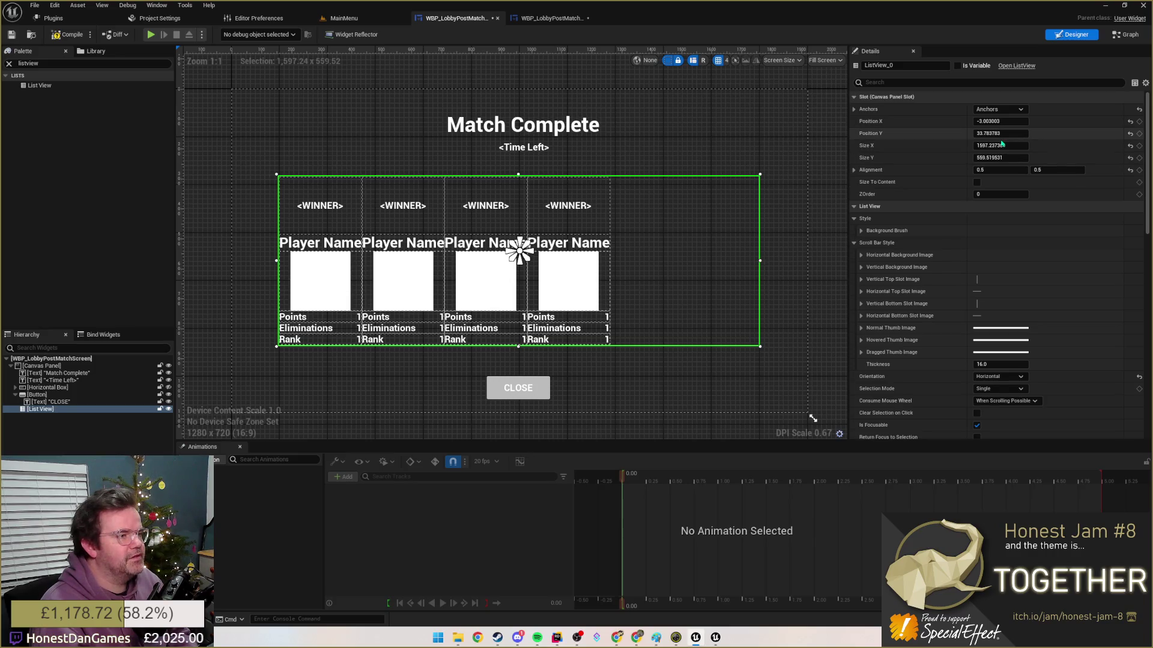
{"action": "scroll", "coordinate": [1002, 145], "scroll_direction": "down", "scroll_amount": 5}
{"action": "scroll", "coordinate": [1000, 154], "scroll_direction": "down", "scroll_amount": 5}
{"action": "scroll", "coordinate": [997, 158], "scroll_direction": "down", "scroll_amount": 5}
{"action": "scroll", "coordinate": [999, 159], "scroll_direction": "down", "scroll_amount": 3}
{"action": "scroll", "coordinate": [999, 159], "scroll_direction": "down", "scroll_amount": 3}
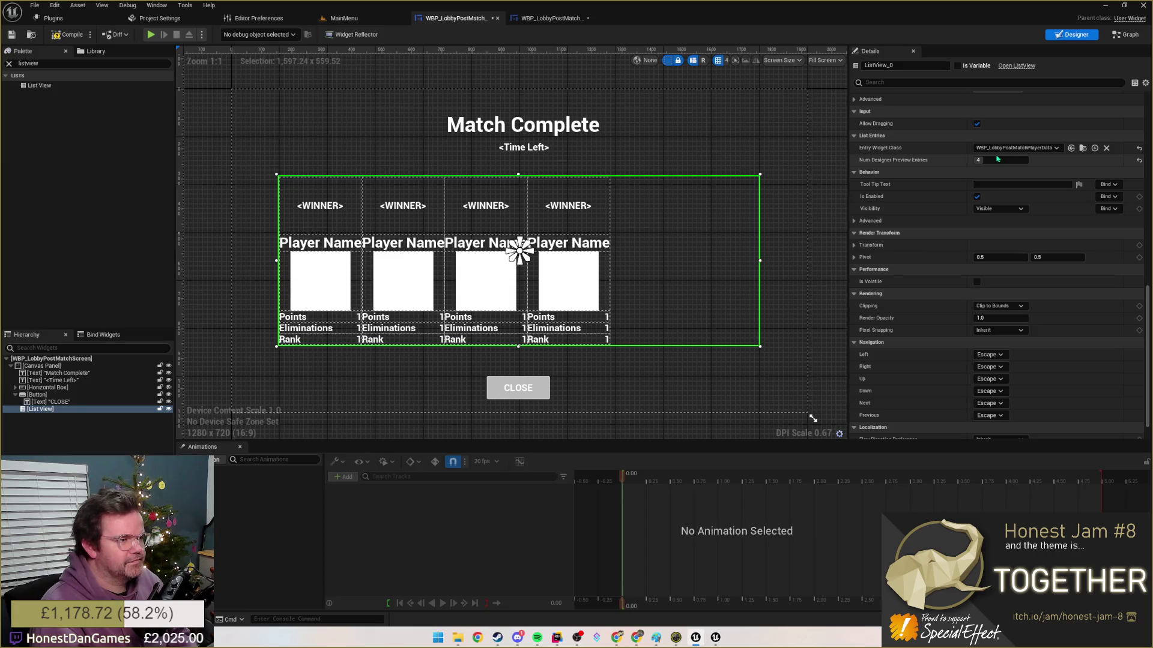
{"action": "scroll", "coordinate": [997, 159], "scroll_direction": "down", "scroll_amount": 2}
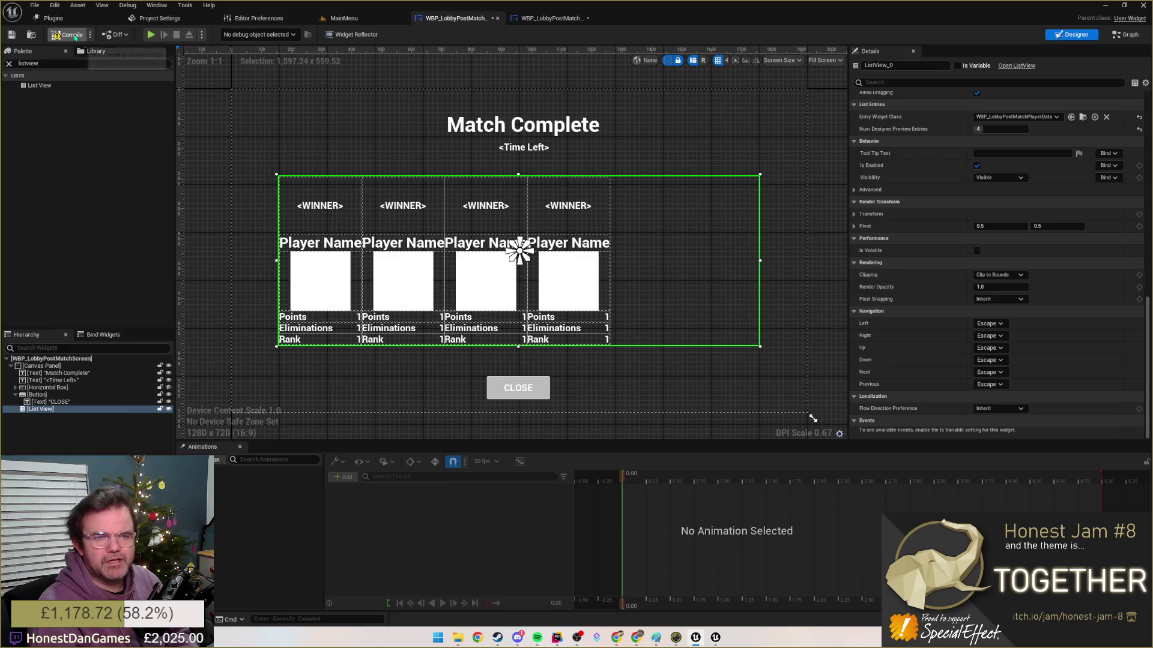
- Compile, zero the list view's Position X and Y, and select the Canvas Panel to check its size
{"action": "left_click", "coordinate": [71, 35]}
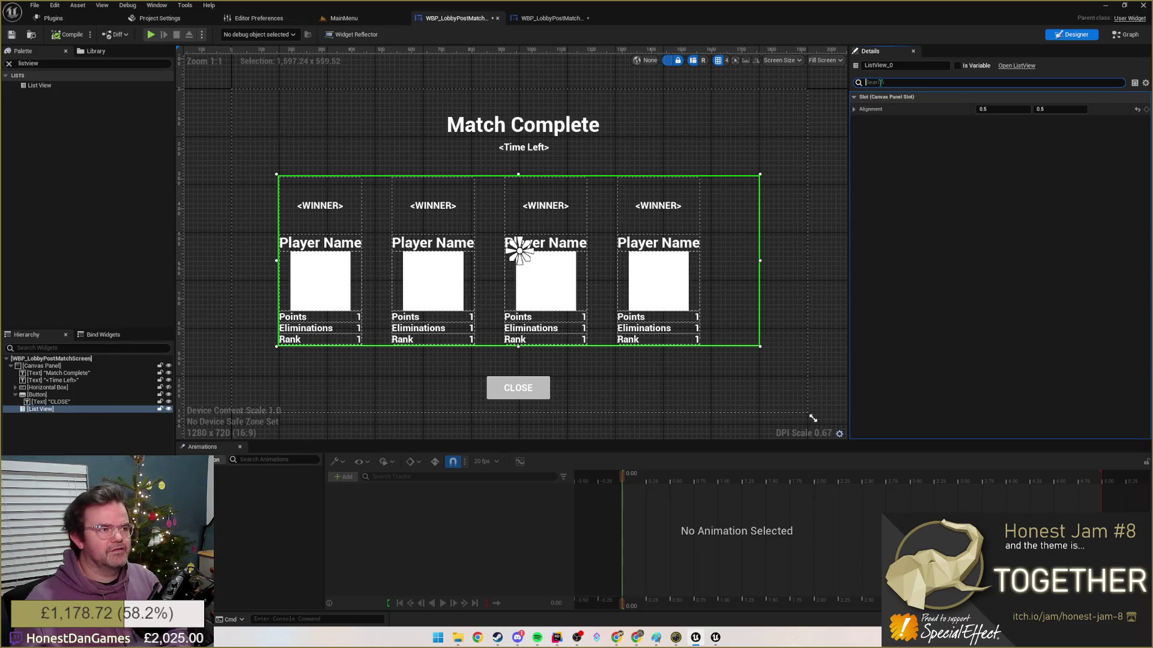
{"action": "key", "text": "BackSpace"}
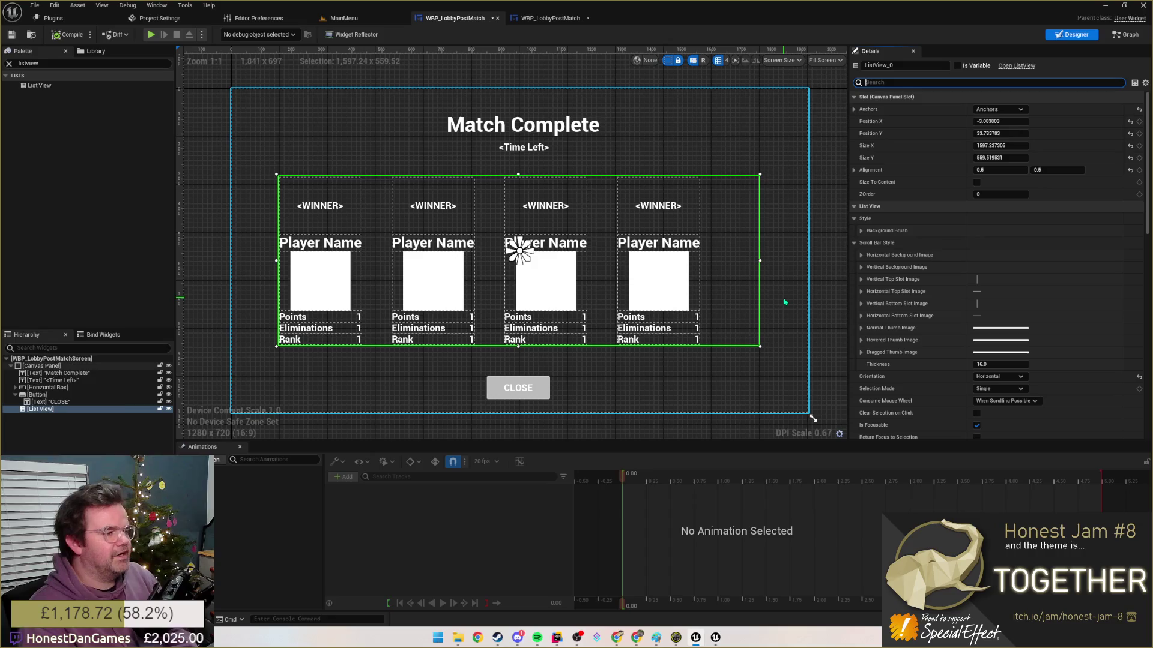
{"action": "scroll", "coordinate": [907, 236], "scroll_direction": "down", "scroll_amount": 2}
{"action": "mouse_move", "coordinate": [728, 247]}
{"action": "left_mouse_down"}
{"action": "mouse_move", "coordinate": [761, 285]}
{"action": "mouse_move", "coordinate": [744, 252]}
{"action": "mouse_move", "coordinate": [631, 267]}
{"action": "mouse_move", "coordinate": [769, 260]}
{"action": "left_mouse_up"}
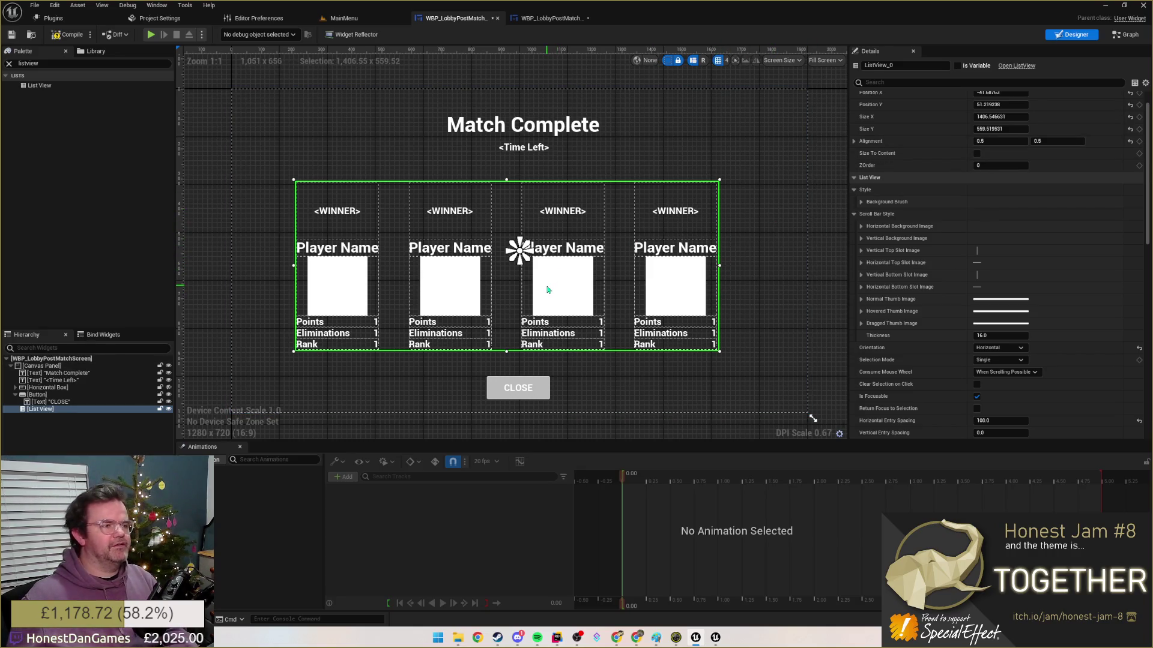
{"action": "scroll", "coordinate": [867, 186], "scroll_direction": "up", "scroll_amount": 2}
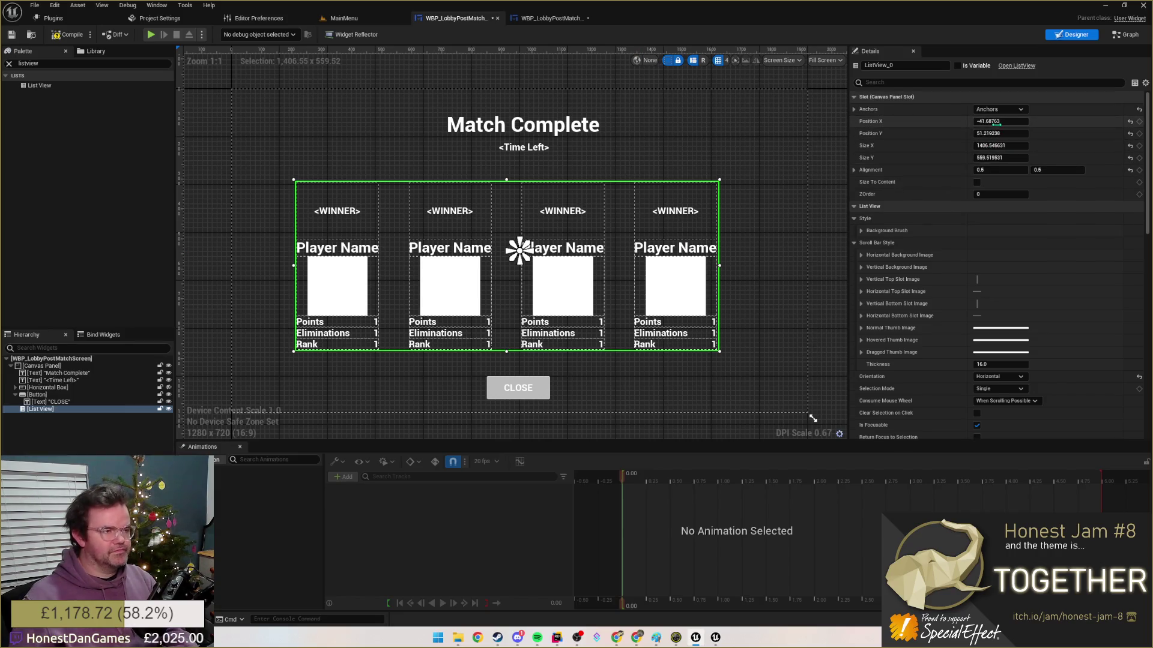
{"action": "type", "text": "0"}
{"action": "key", "text": "Tab"}
{"action": "type", "text": "0"}
{"action": "key", "text": "Tab"}
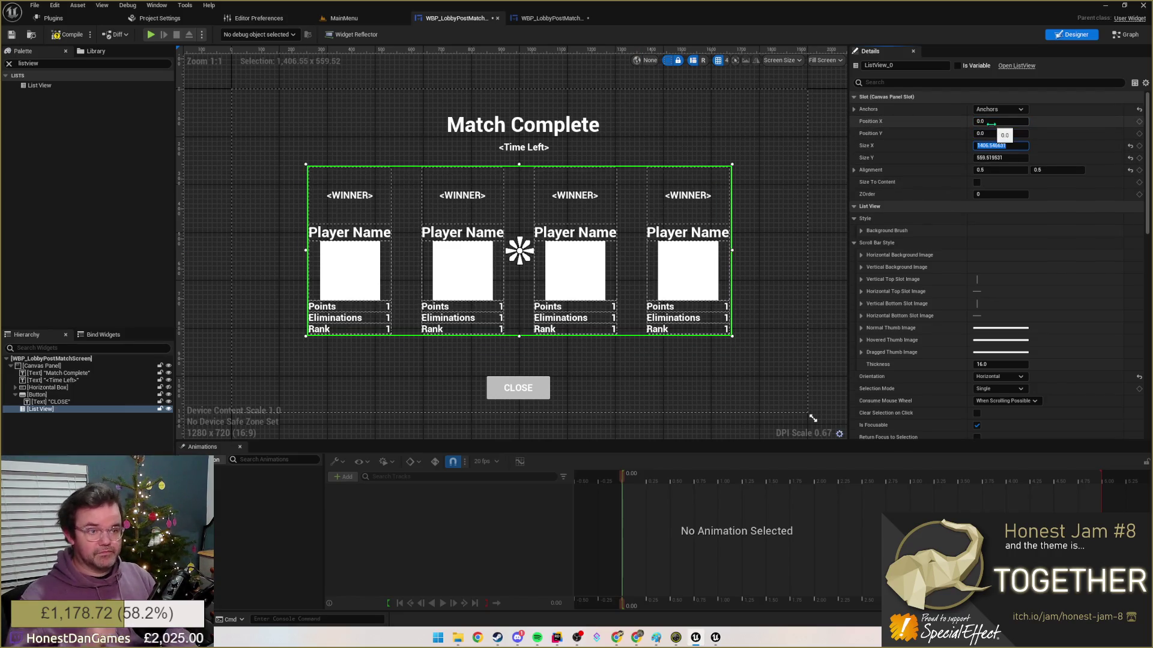
{"action": "left_click", "coordinate": [698, 163]}
{"action": "left_click", "coordinate": [913, 80]}
{"action": "type", "text": "size"}
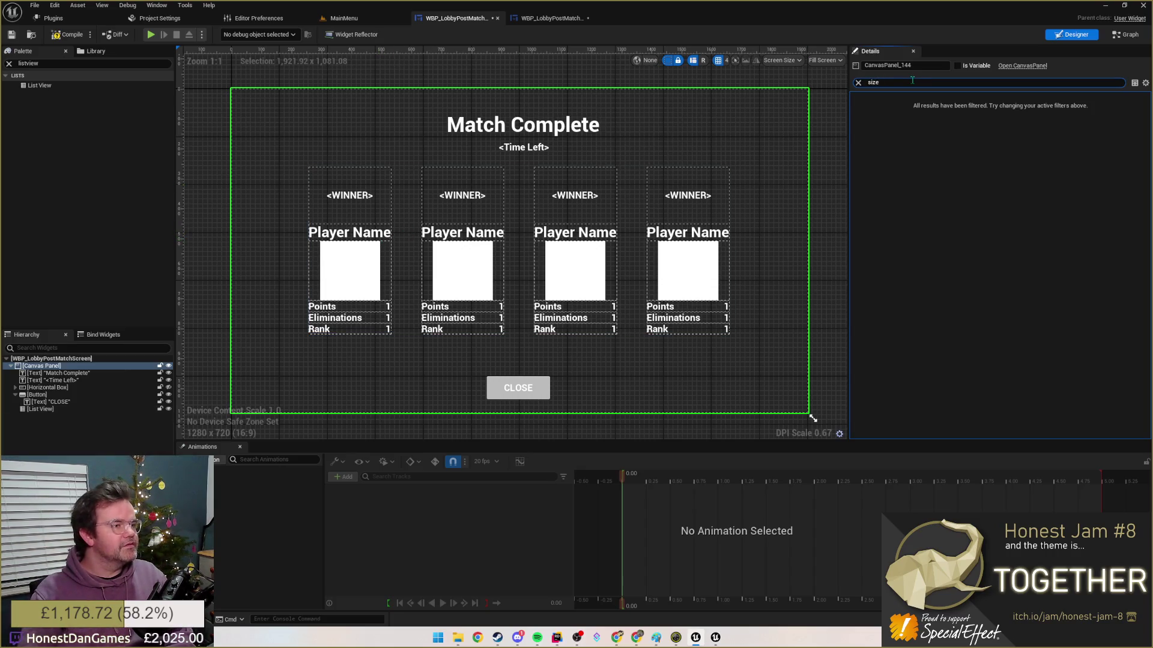
- Tick Size To Content on the list view, nudge it toward centre and show all property categories
{"action": "left_click", "coordinate": [519, 253]}
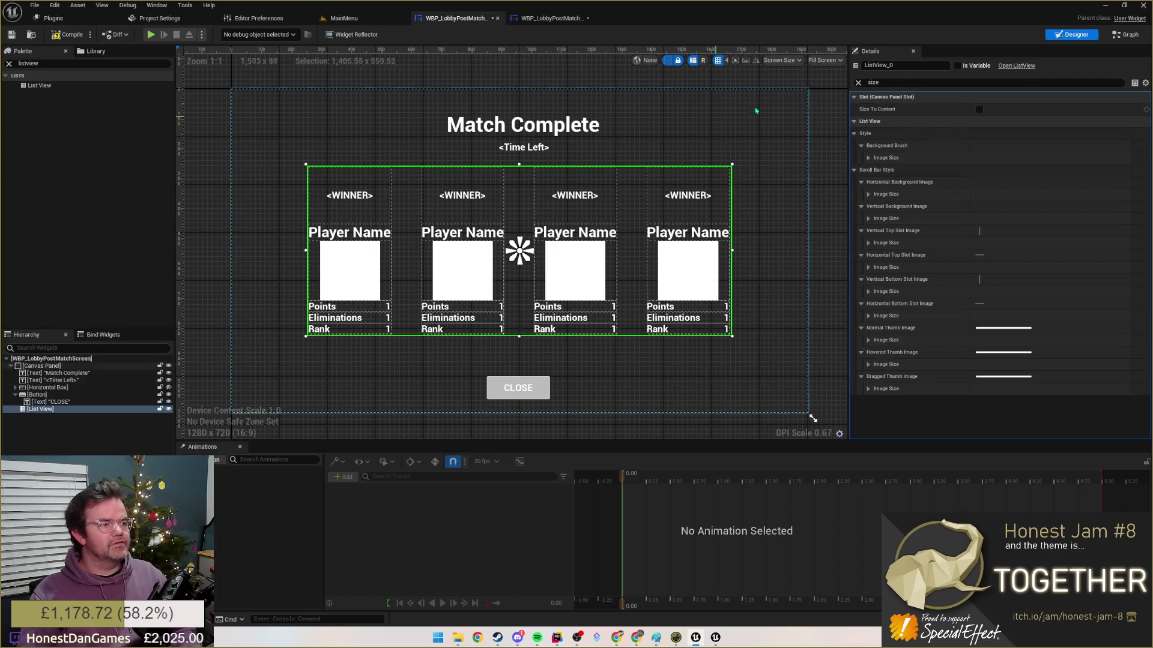
{"action": "left_click", "coordinate": [978, 108]}
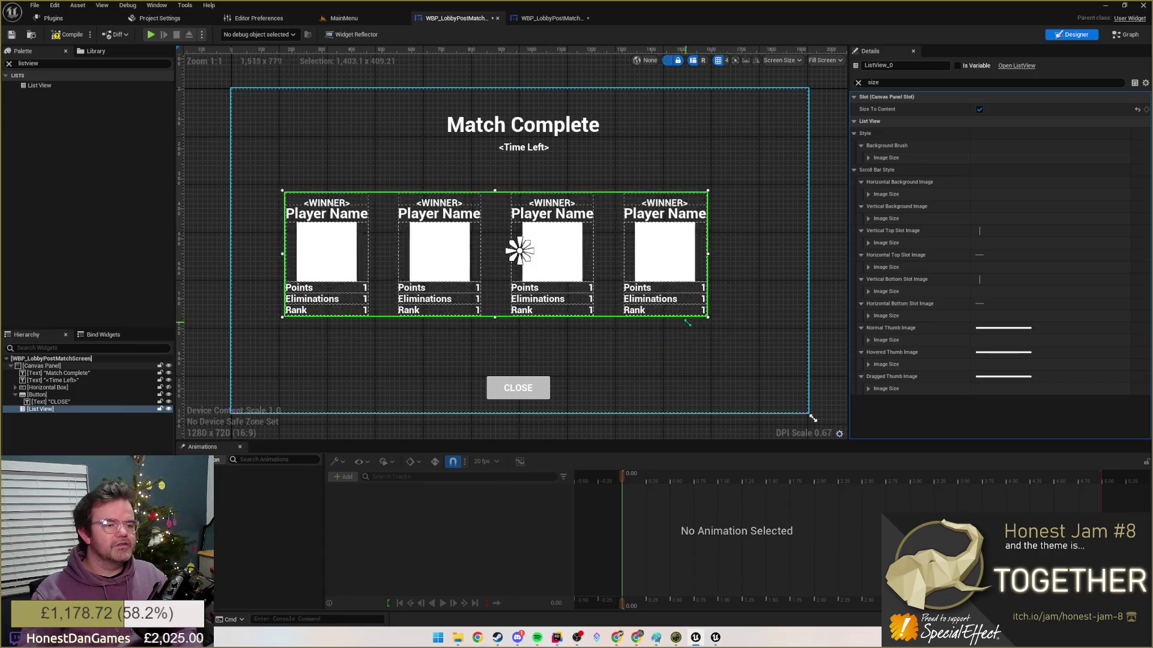
{"action": "left_click_drag", "start_coordinate": [712, 265], "coordinate": [786, 265]}
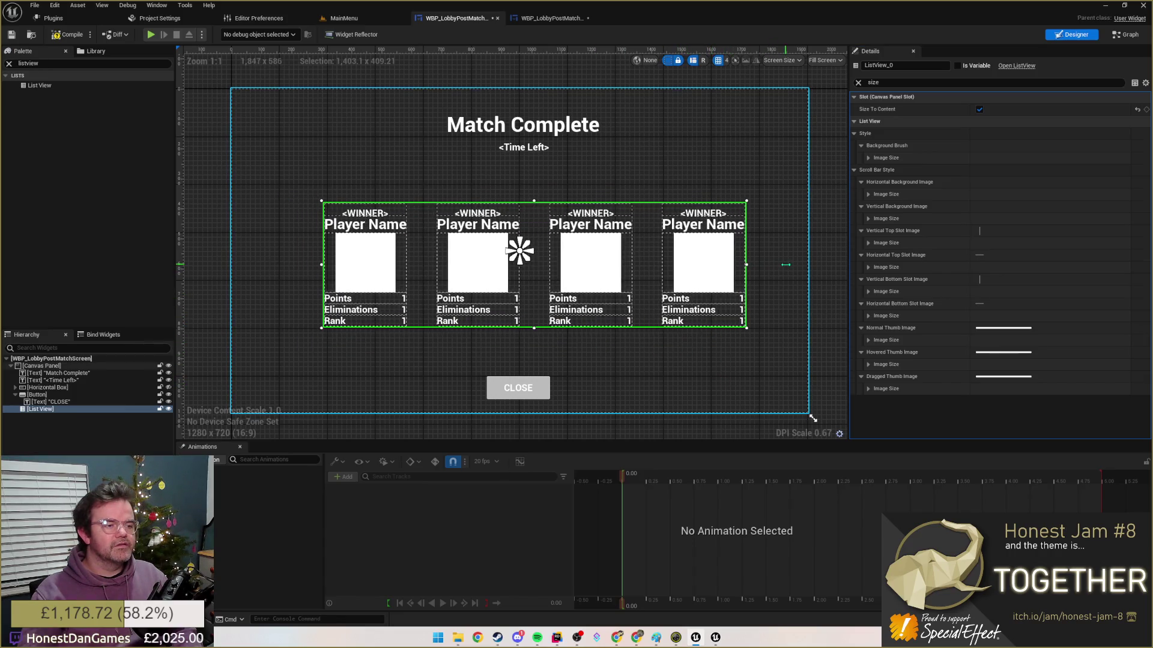
{"action": "mouse_move", "coordinate": [520, 250]}
{"action": "left_mouse_down"}
{"action": "mouse_move", "coordinate": [531, 237]}
{"action": "mouse_move", "coordinate": [522, 257]}
{"action": "left_mouse_up"}
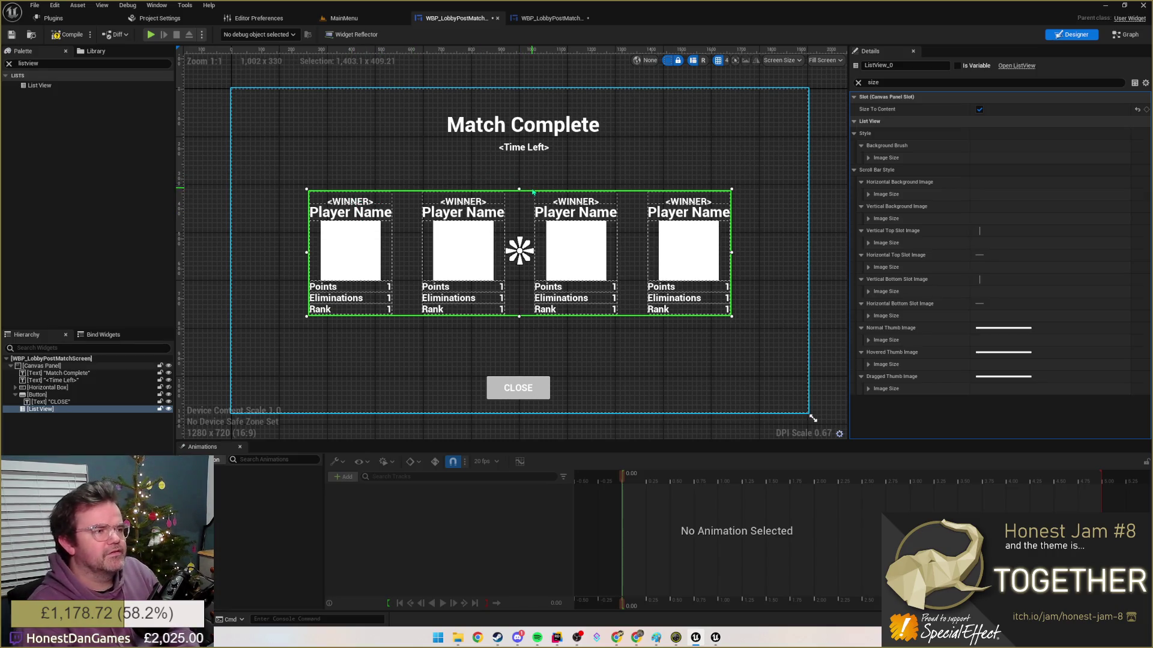
{"action": "left_click", "coordinate": [859, 83]}
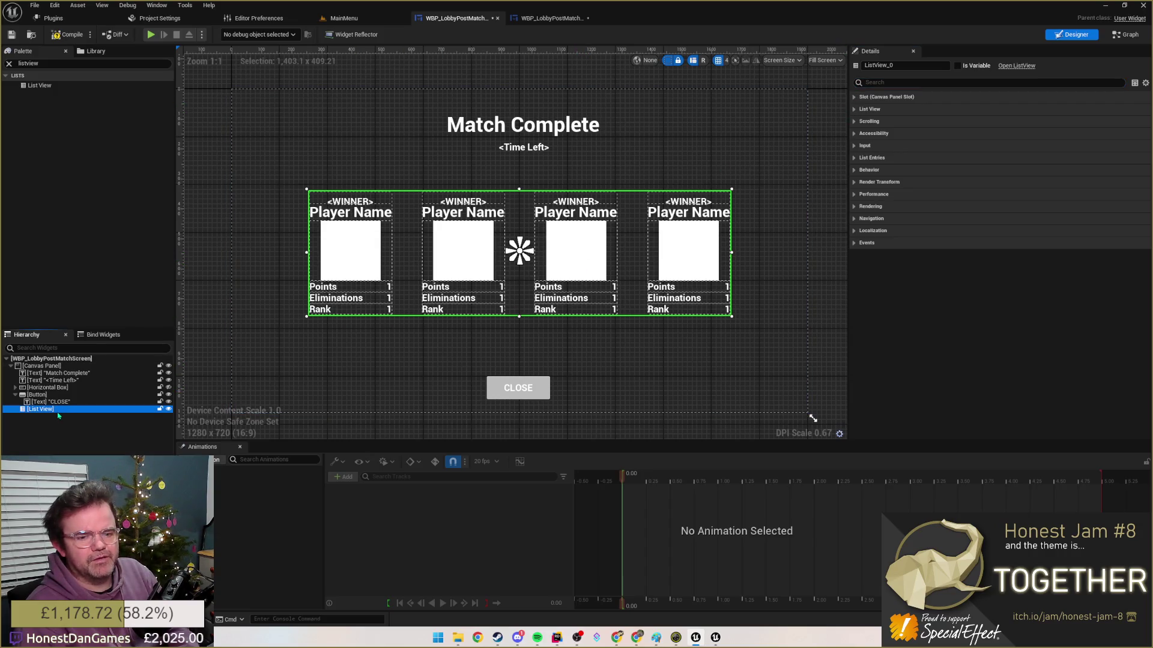
{"action": "left_click", "coordinate": [573, 250]}
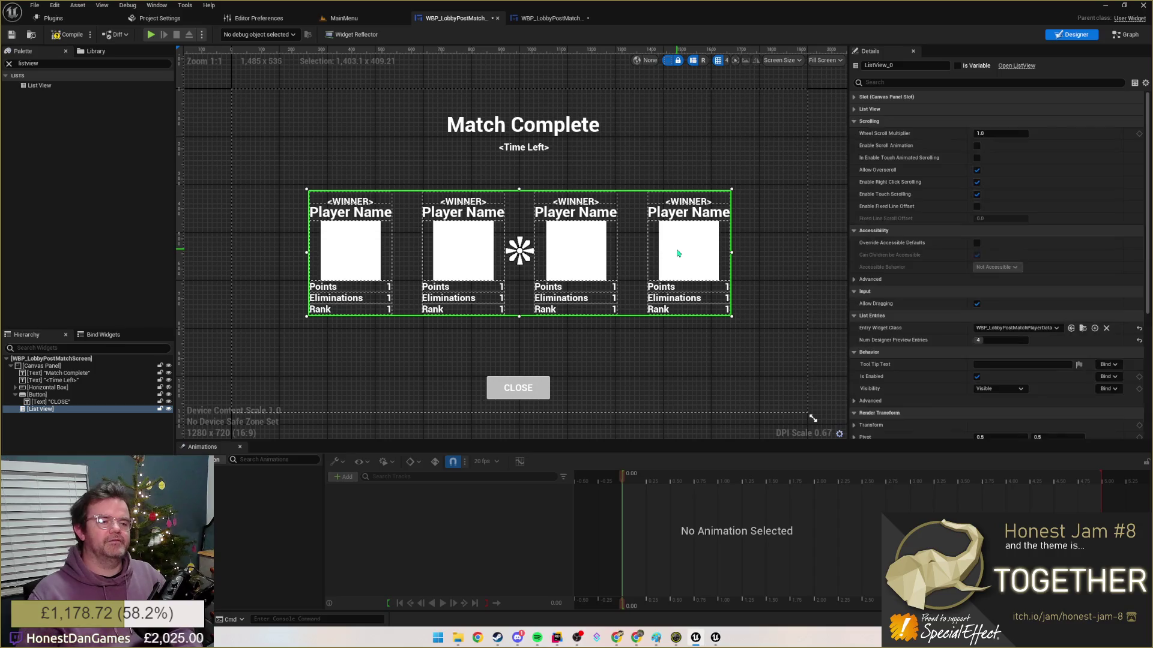
{"action": "scroll", "coordinate": [1009, 334], "scroll_direction": "down", "scroll_amount": 3}
{"action": "scroll", "coordinate": [1008, 333], "scroll_direction": "down", "scroll_amount": 1}
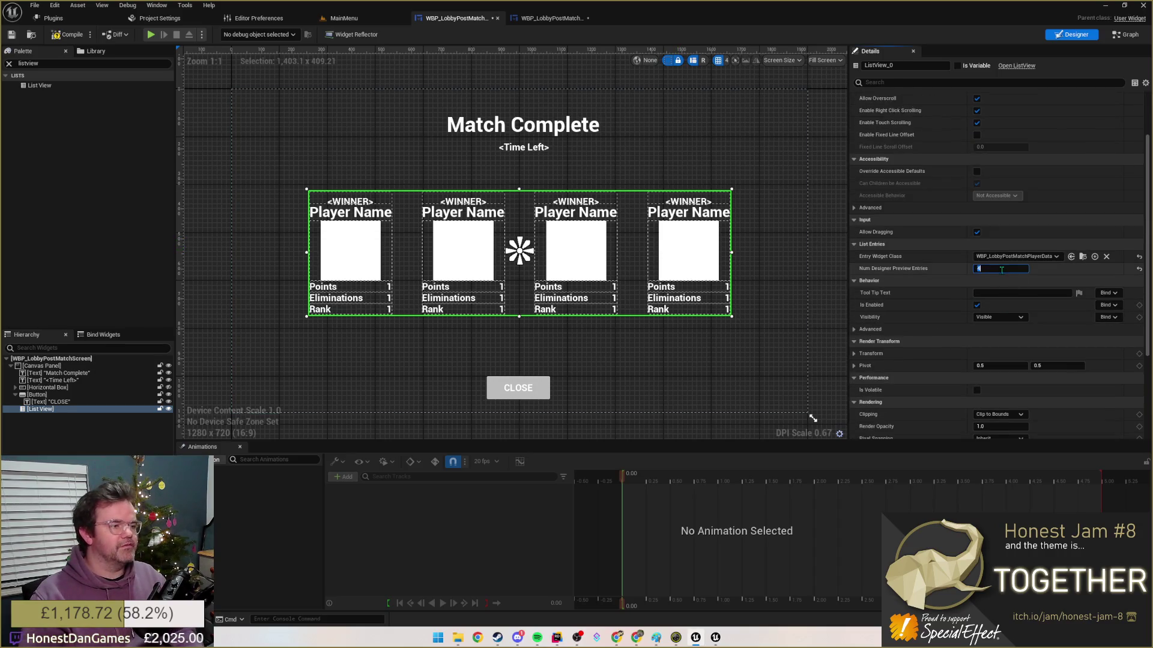
{"action": "type", "text": "5"}
- Set Num Designer Preview Entries to 5, then 2, clearing a stray tooltip value
{"action": "key", "text": "Tab"}
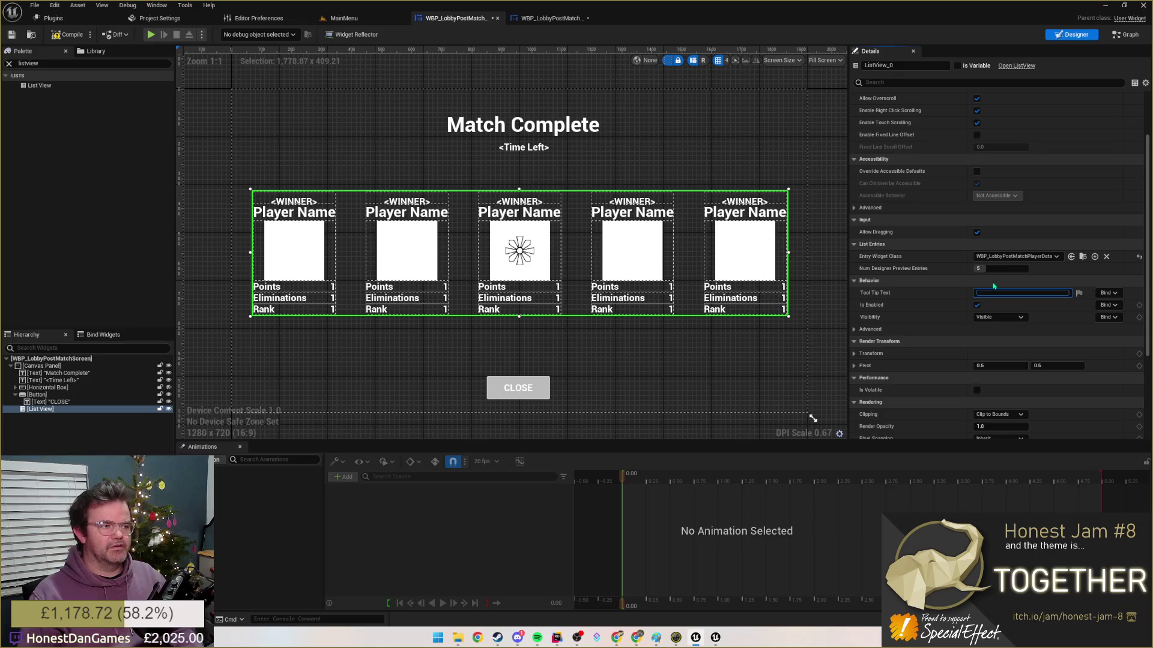
{"action": "key", "text": "Return"}
{"action": "key", "text": "ctrl+z"}
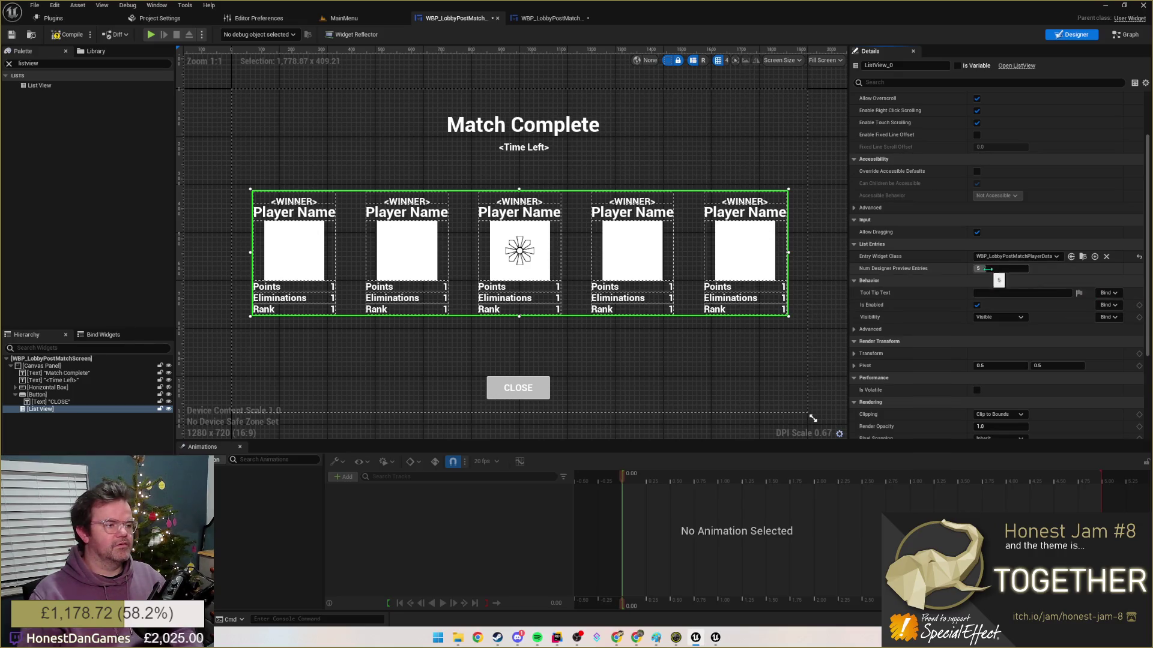
{"action": "key", "text": "Tab"}
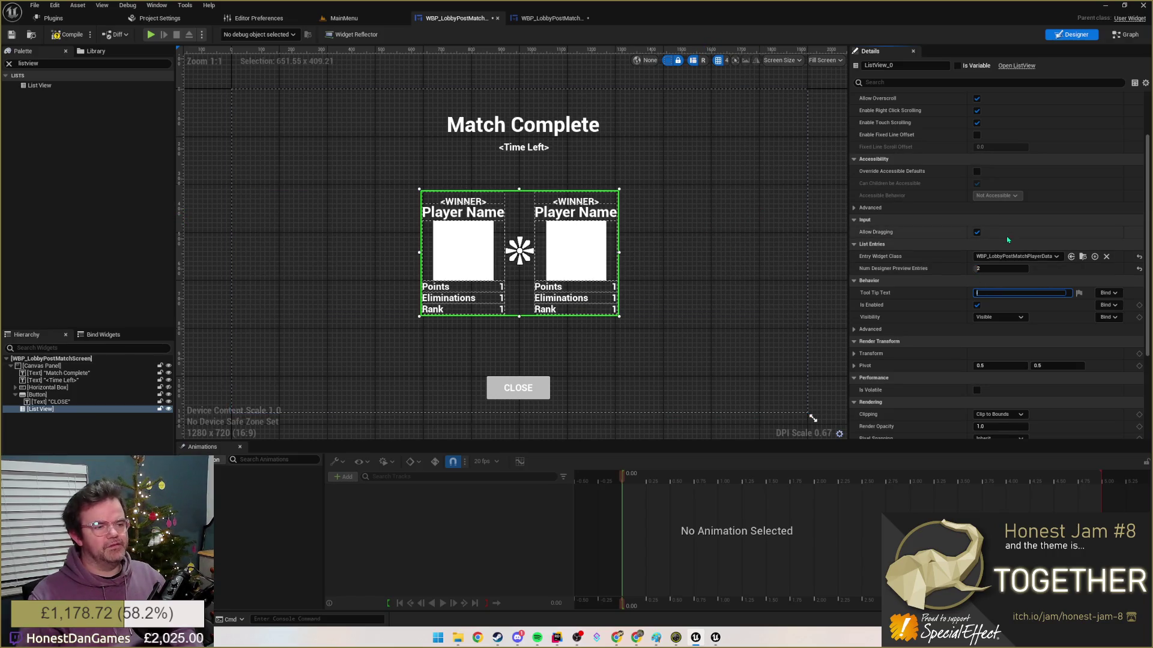
{"action": "scroll", "coordinate": [935, 267], "scroll_direction": "up", "scroll_amount": 3}
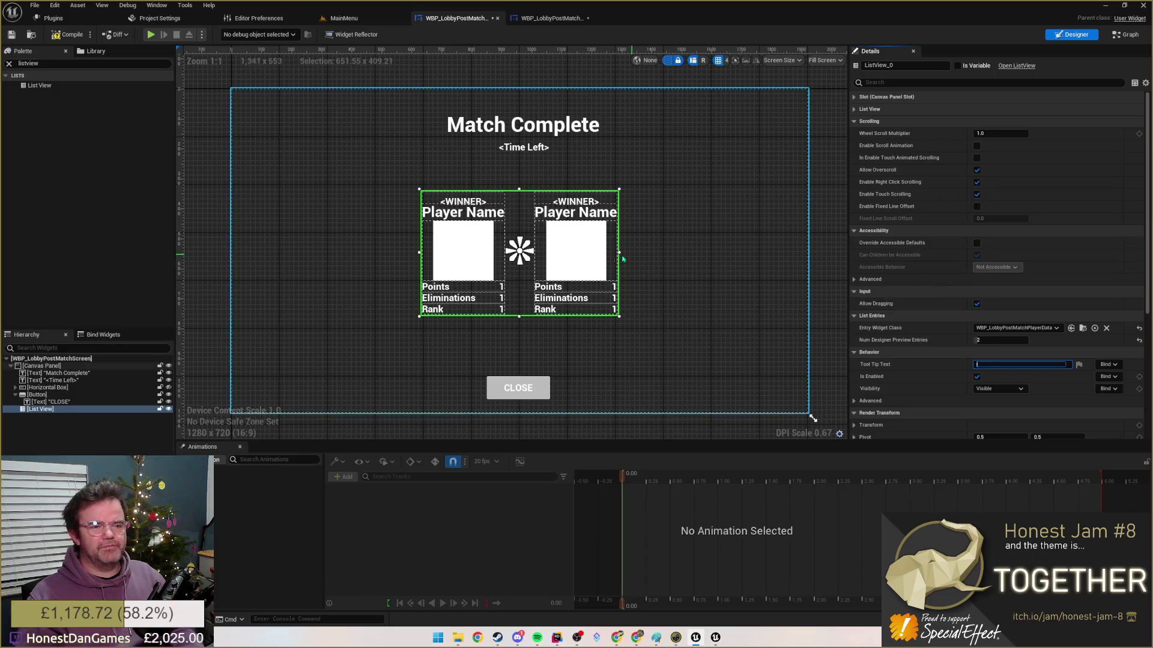
{"action": "scroll", "coordinate": [594, 276], "scroll_direction": "up", "scroll_amount": 1}
{"action": "scroll", "coordinate": [586, 276], "scroll_direction": "down", "scroll_amount": 4}
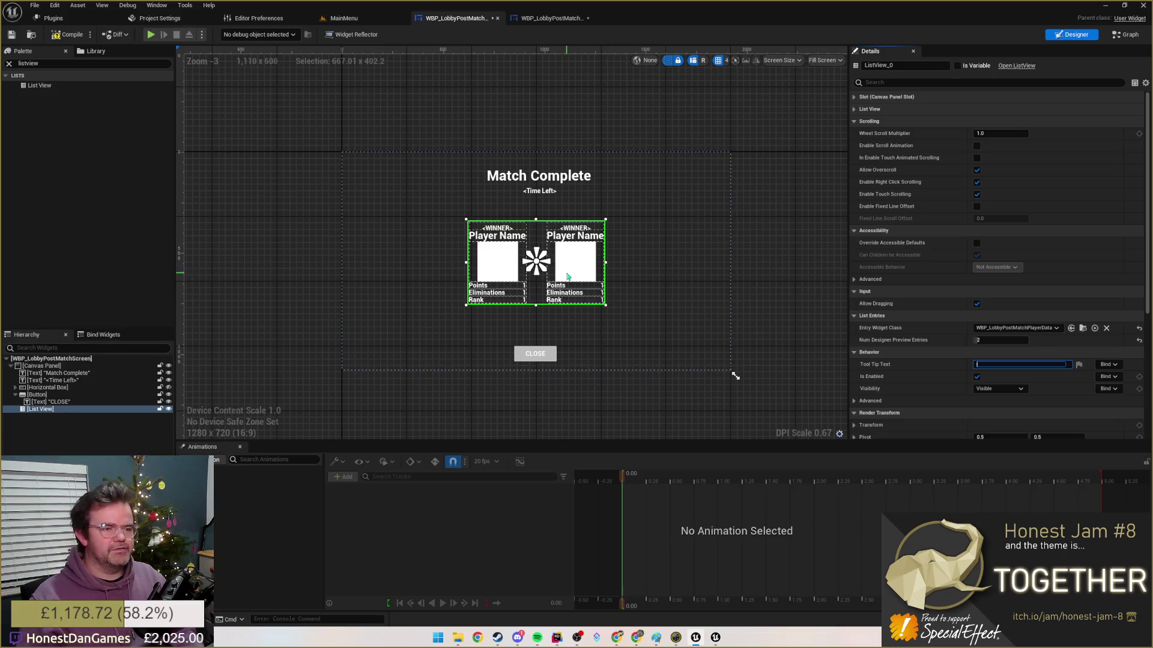
{"action": "scroll", "coordinate": [609, 285], "scroll_direction": "up", "scroll_amount": 5}
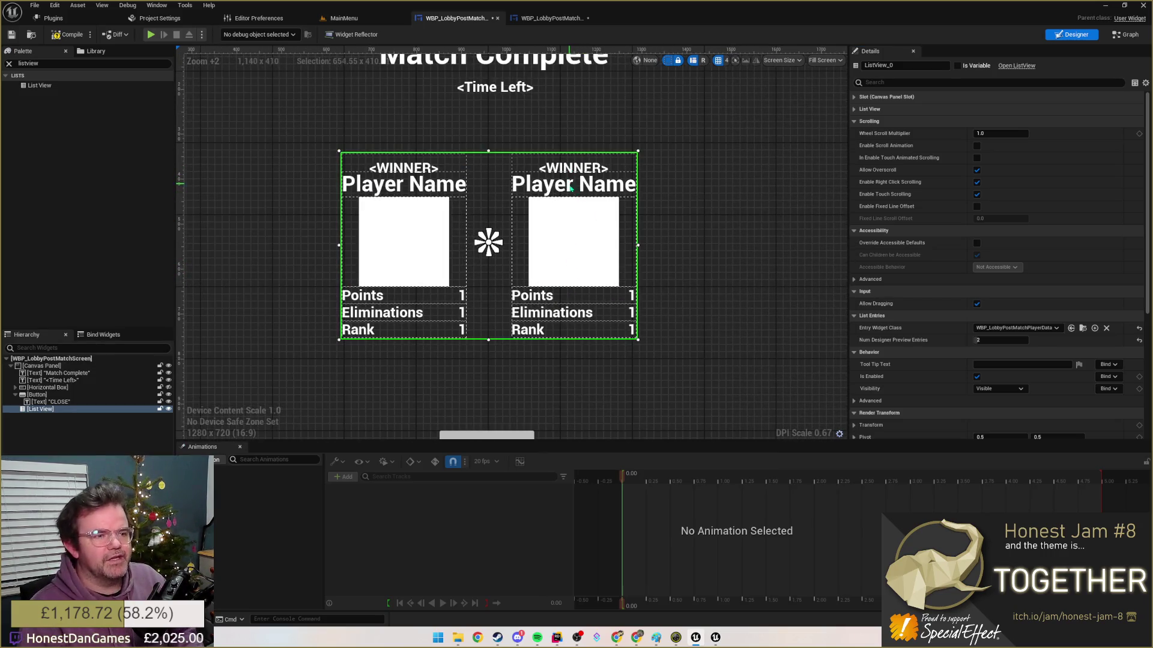
- Switch to the WBP_LobbyPostMatchPlayerData widget's Designer view
{"action": "left_click", "coordinate": [550, 18]}
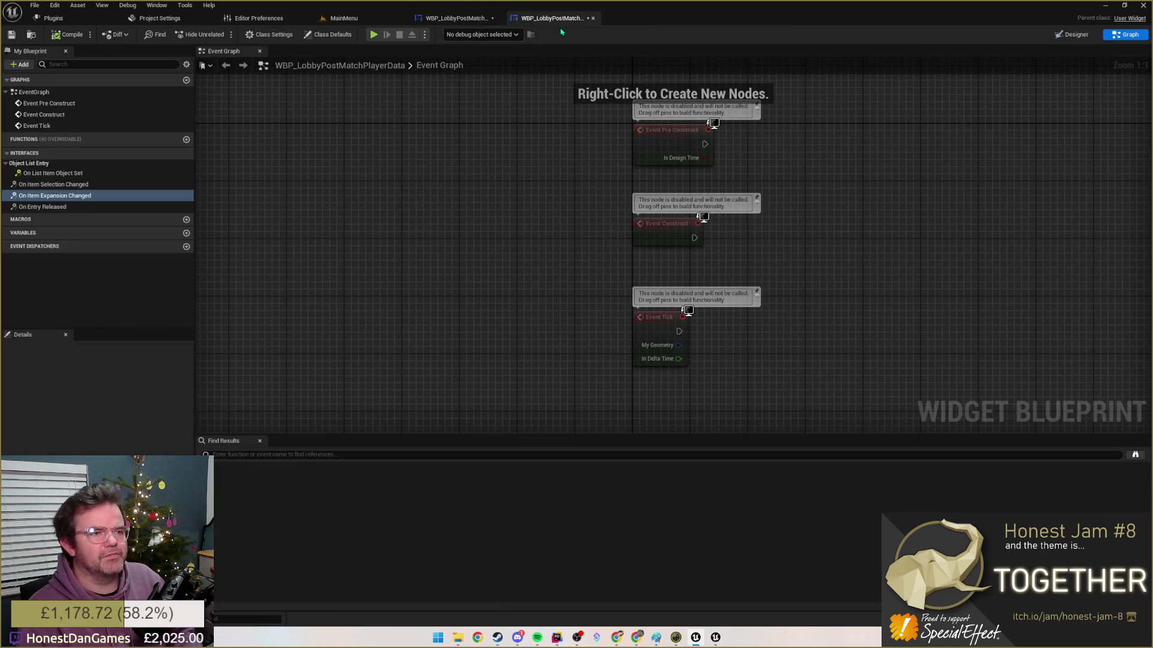
{"action": "left_click", "coordinate": [1075, 35]}
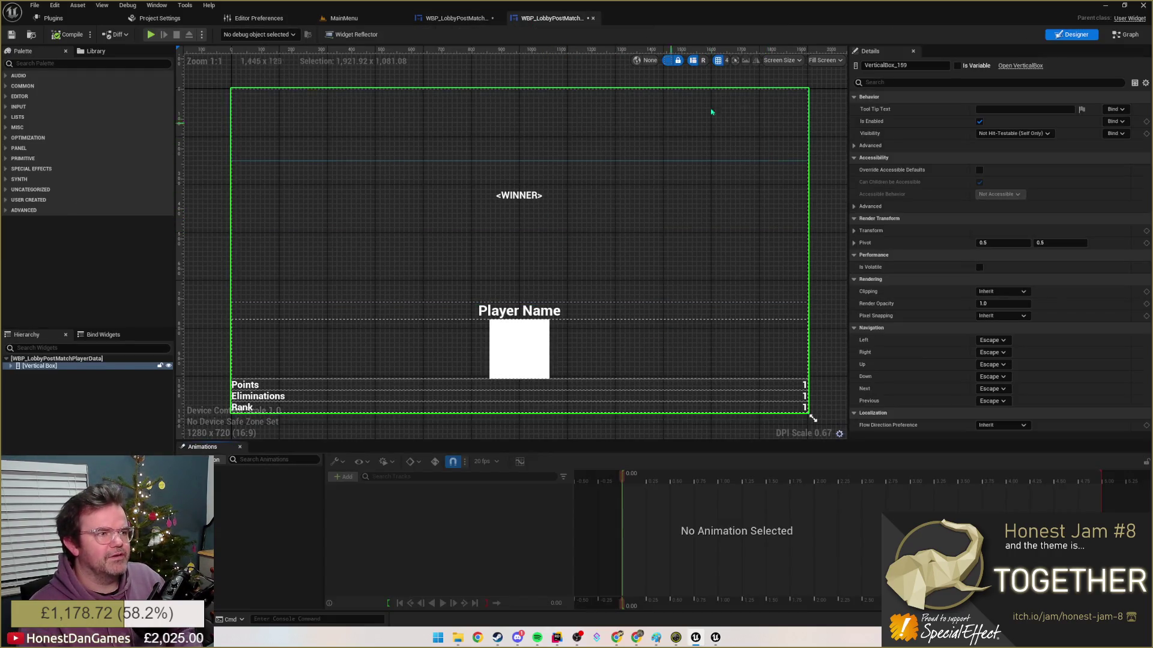
- Give the player-data widget a custom 345 × 414 preview size and return to the match-complete screen
{"action": "left_click", "coordinate": [825, 60]}
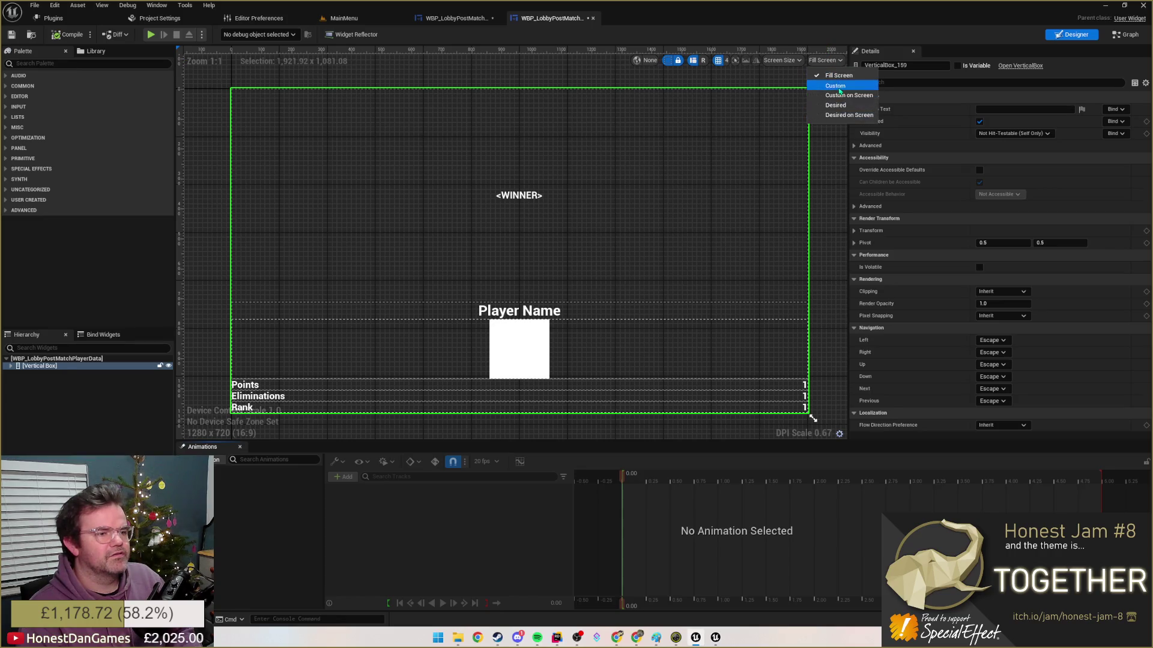
{"action": "left_click", "coordinate": [836, 86]}
{"action": "mouse_move", "coordinate": [280, 137]}
{"action": "left_mouse_down"}
{"action": "mouse_move", "coordinate": [401, 319]}
{"action": "mouse_move", "coordinate": [392, 277]}
{"action": "left_mouse_up"}
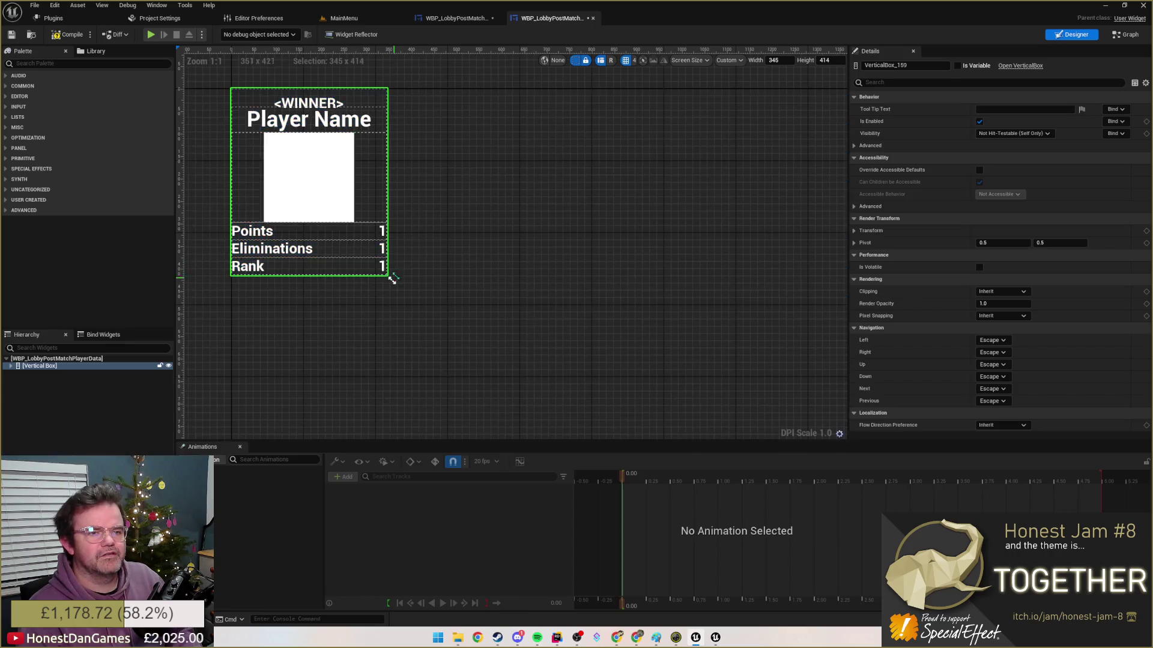
{"action": "left_click", "coordinate": [468, 18]}
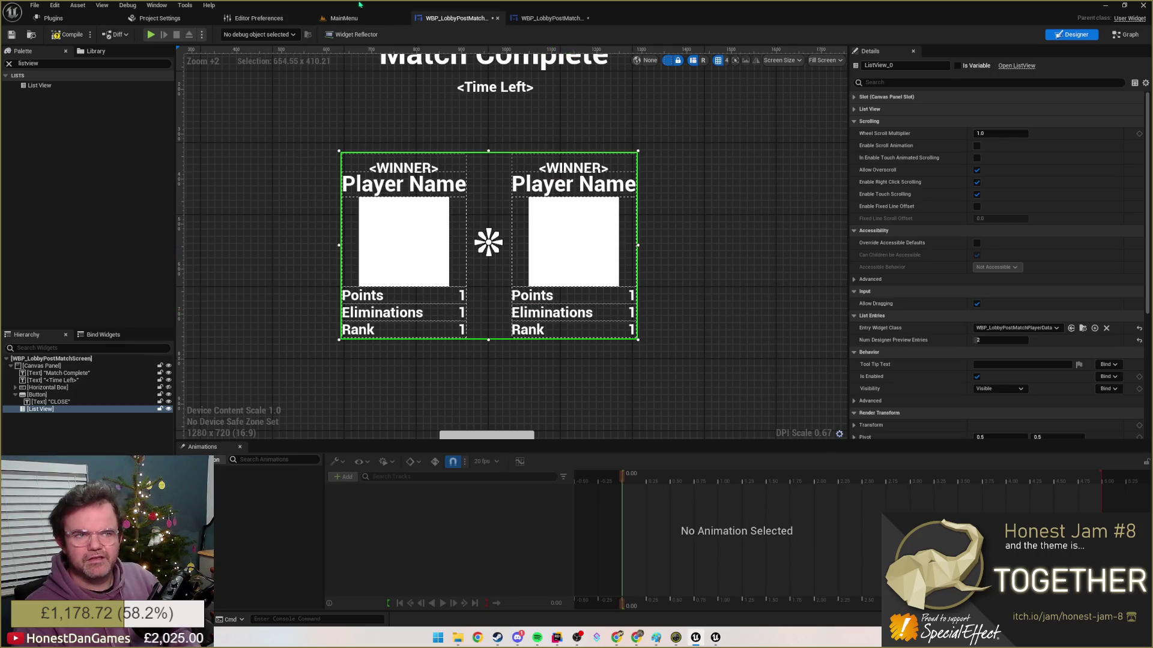
- Double the Player Name text in the entry widget and preview it on the match screen
{"action": "left_click", "coordinate": [548, 18]}
{"action": "left_click", "coordinate": [40, 367]}
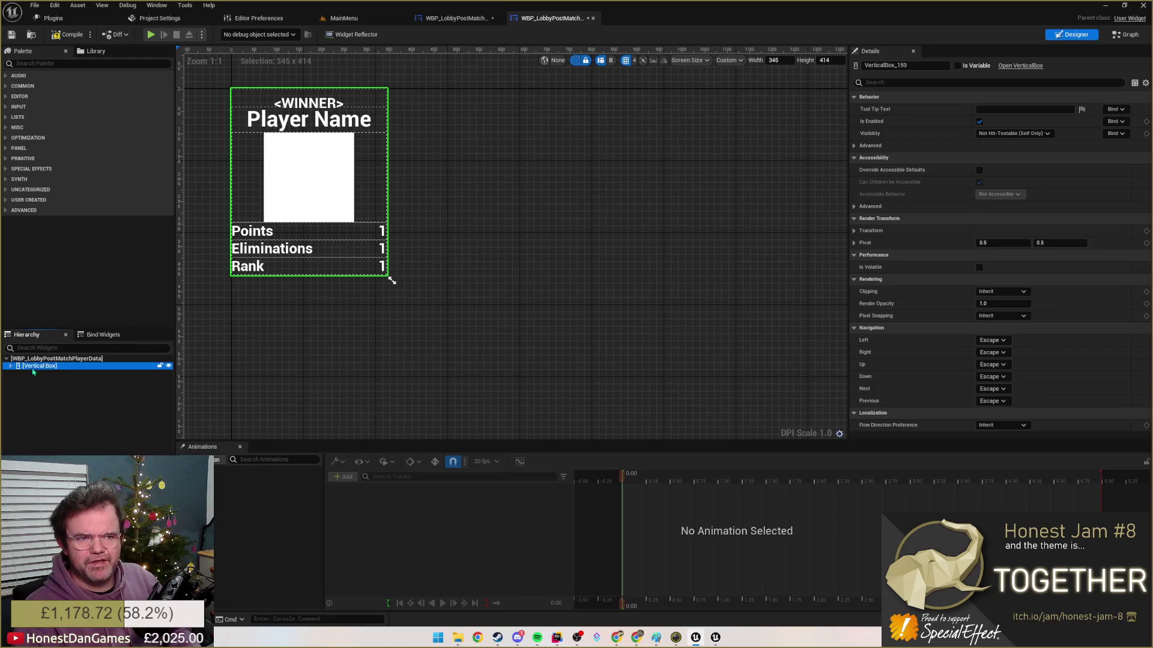
{"action": "left_click", "coordinate": [11, 367]}
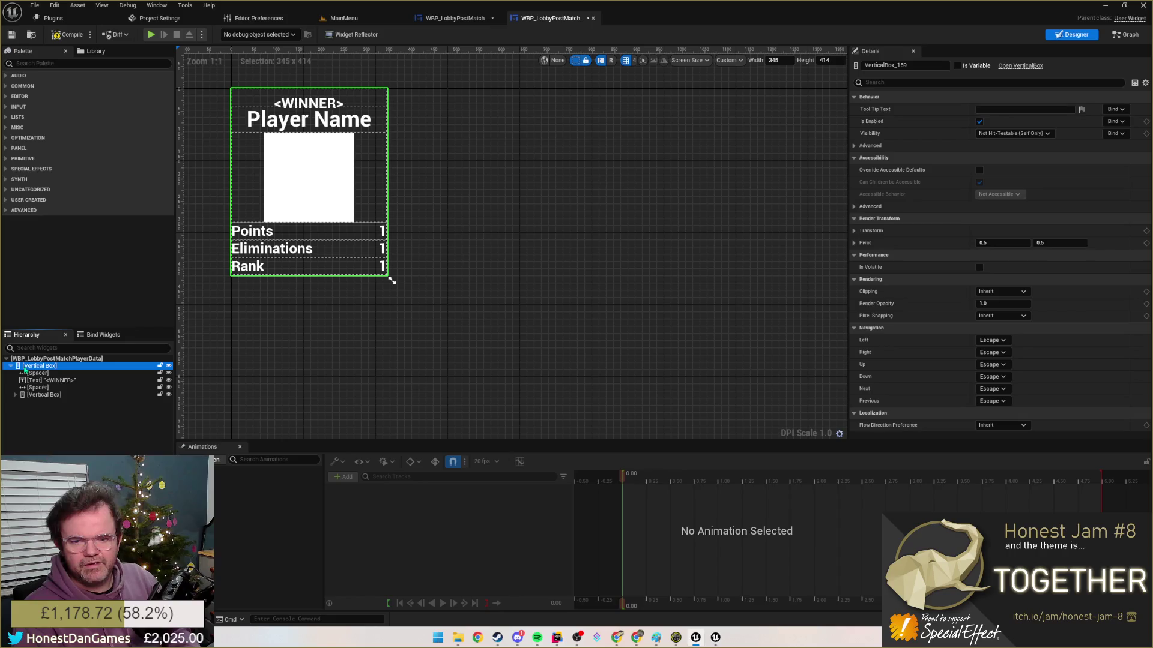
{"action": "right_click", "coordinate": [26, 368]}
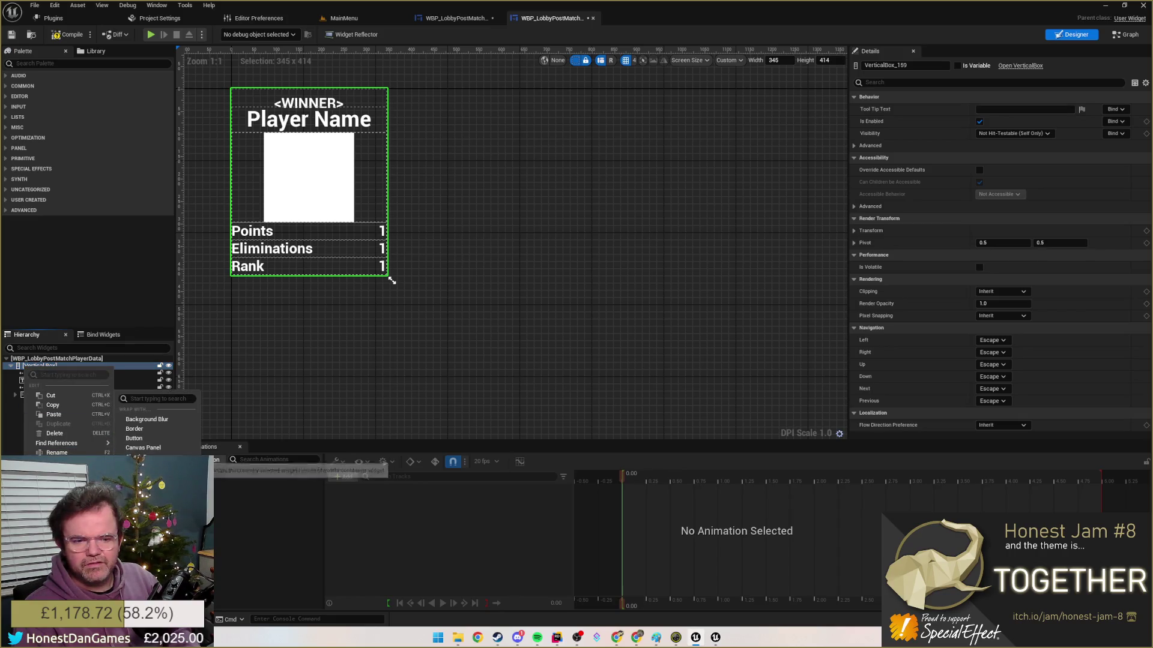
{"action": "mouse_move", "coordinate": [55, 386]}
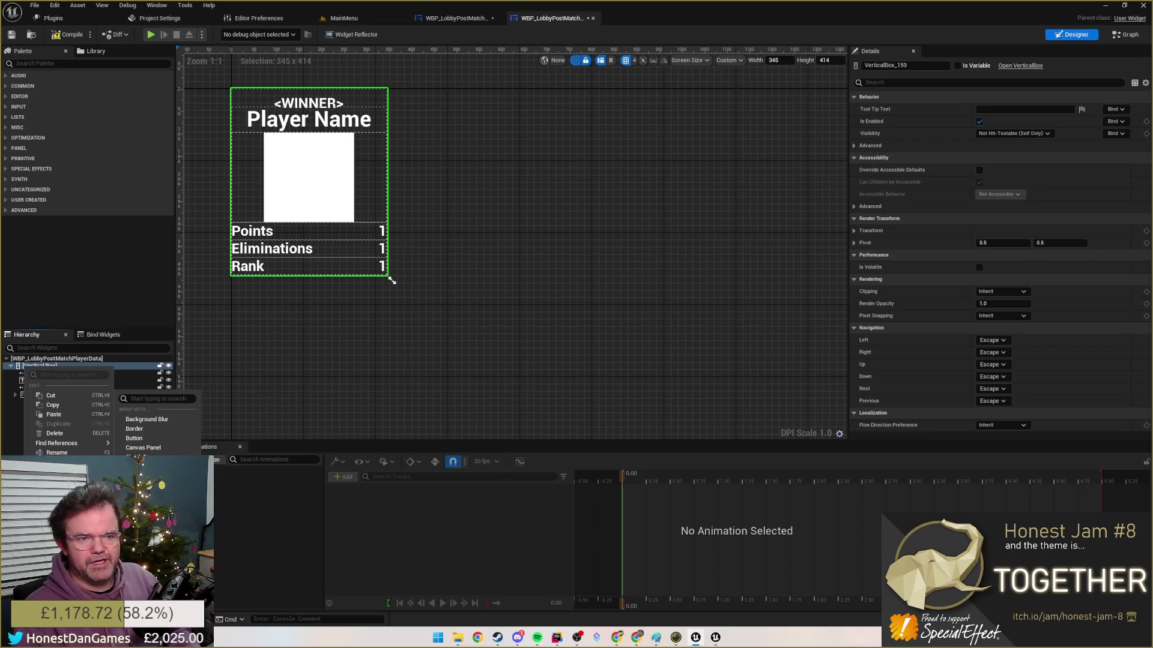
{"action": "left_click", "coordinate": [310, 119]}
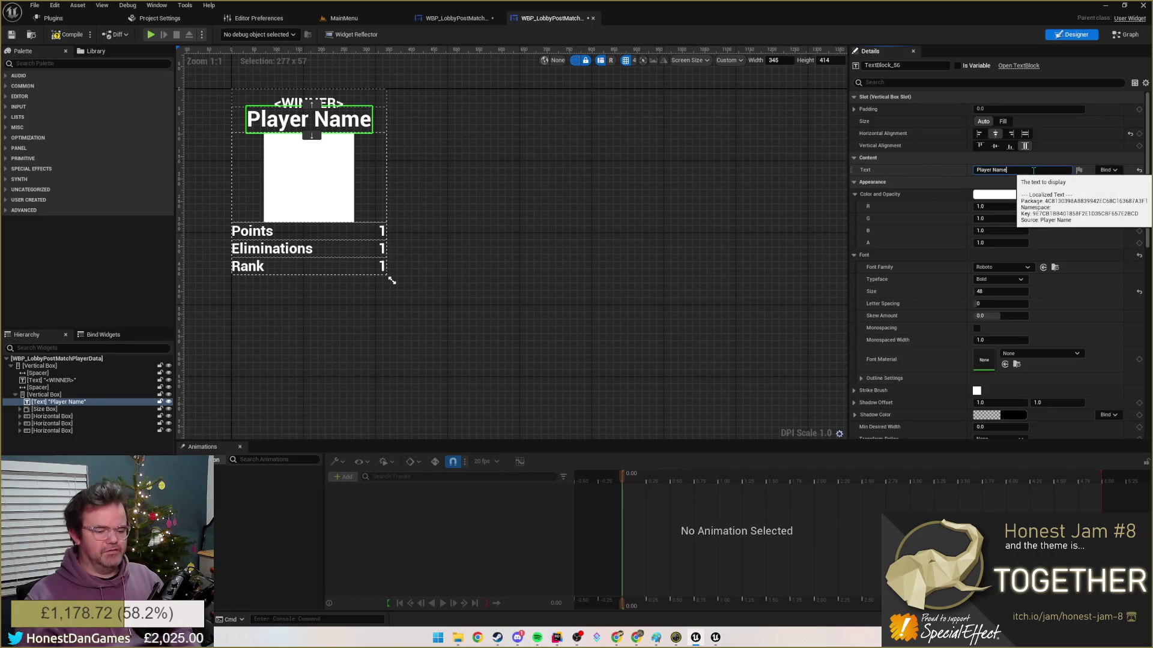
{"action": "type", "text": "Player Name"}
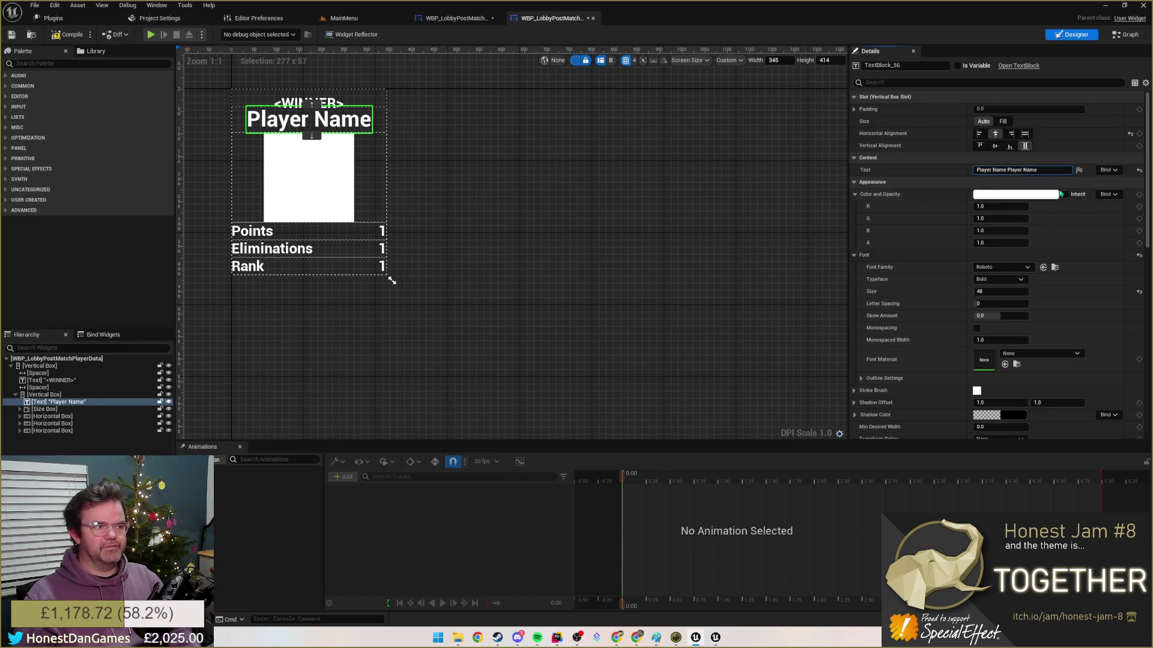
{"action": "key", "text": "Return"}
{"action": "key", "text": "Escape"}
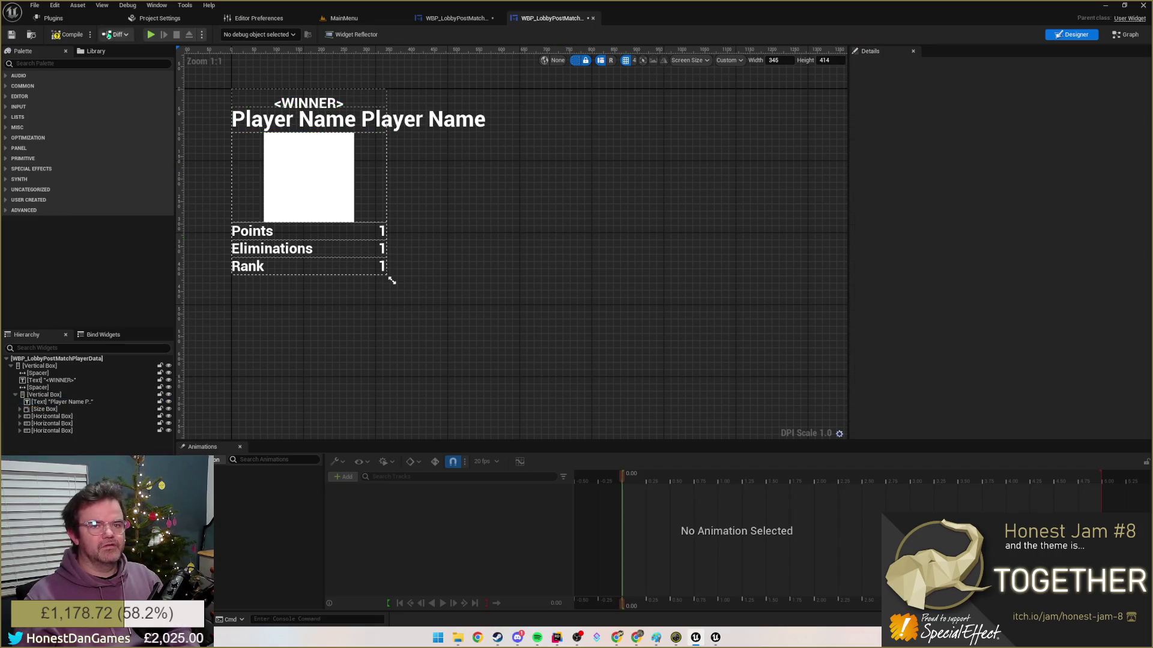
{"action": "left_click", "coordinate": [455, 18]}
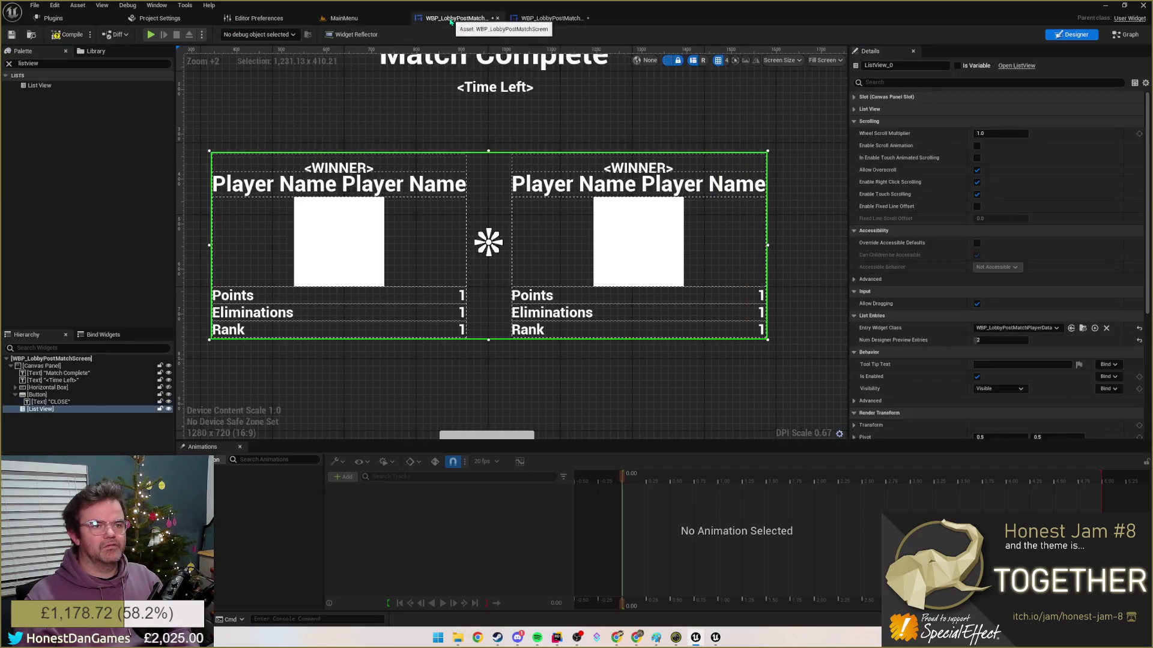
{"action": "scroll", "coordinate": [510, 191], "scroll_direction": "down", "scroll_amount": 2}
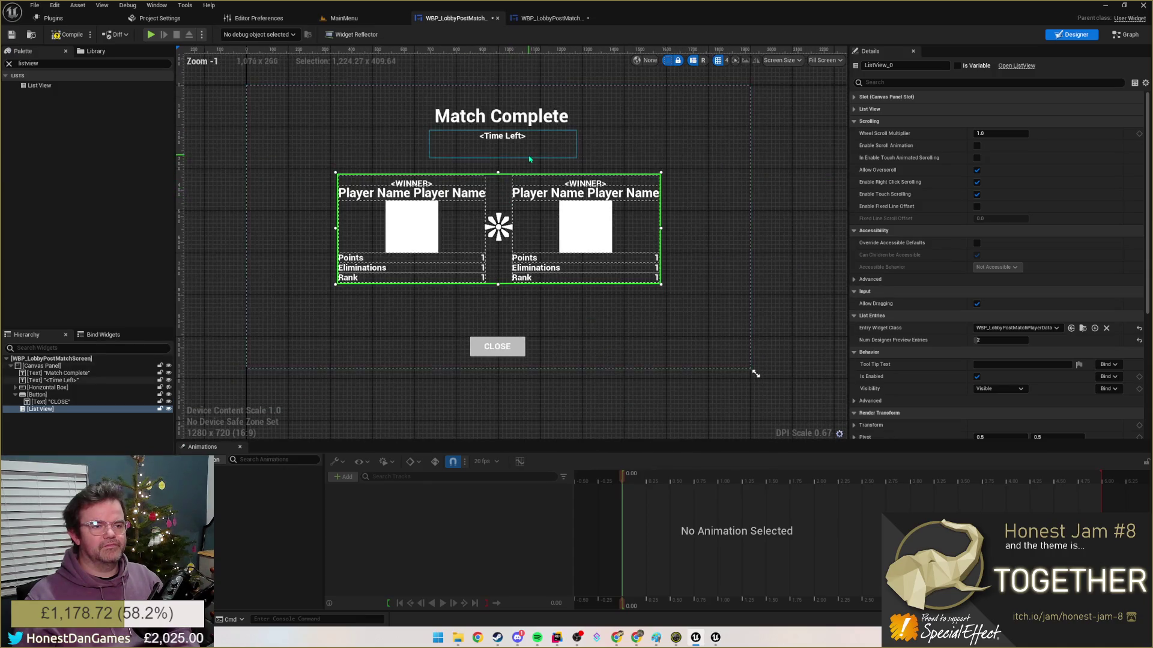
{"action": "scroll", "coordinate": [531, 311], "scroll_direction": "up", "scroll_amount": 1}
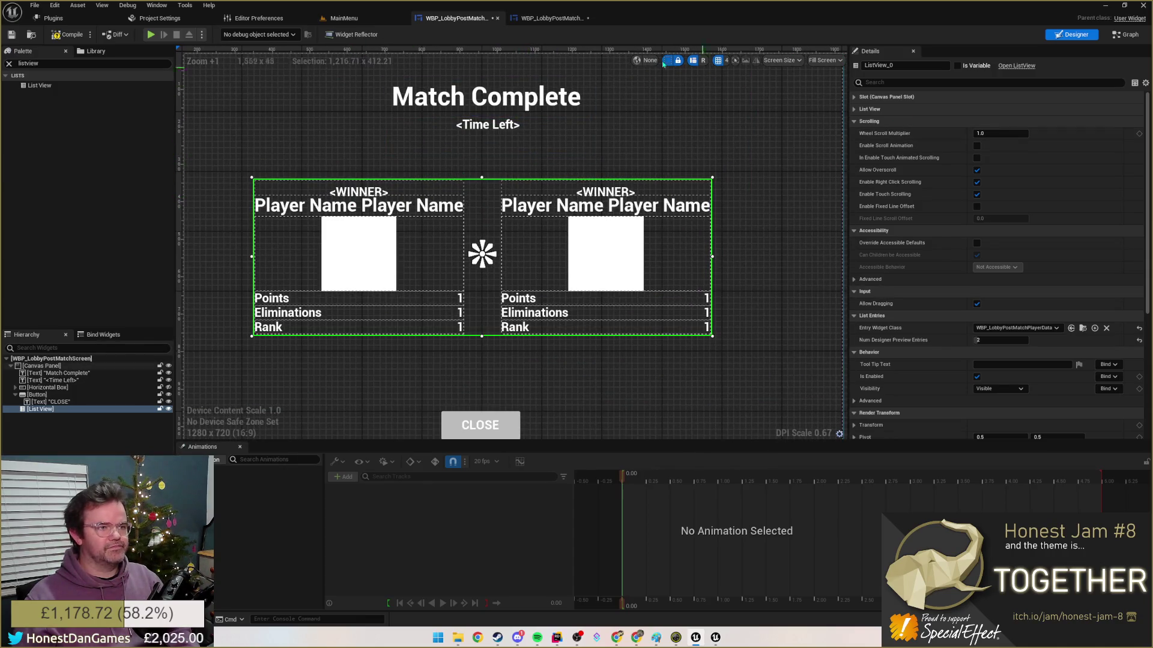
- Restore the entry widget's name text to 'Player Name'
{"action": "left_click", "coordinate": [551, 18]}
{"action": "left_click", "coordinate": [312, 120]}
{"action": "left_click", "coordinate": [1021, 169]}
{"action": "type", "text": "Player Name"}
{"action": "key", "text": "Return"}
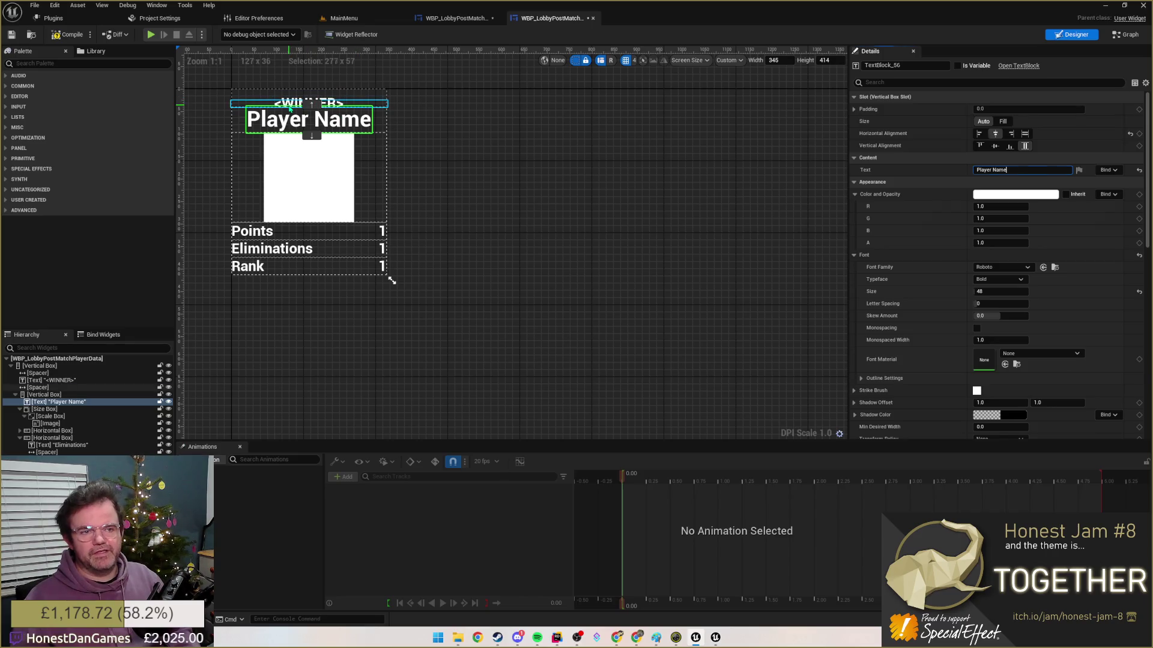
- Inspect the WINNER label and its neighbouring spacer, then stretch the entry preview taller
{"action": "left_click", "coordinate": [309, 104]}
{"action": "key", "text": "Down"}
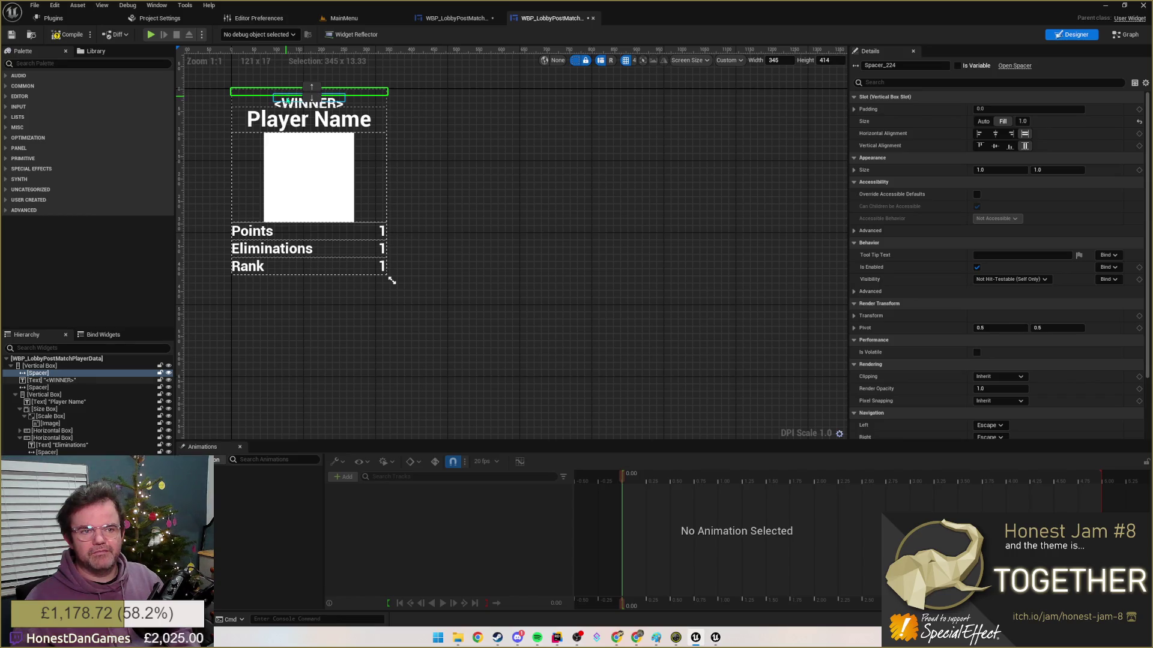
{"action": "left_click", "coordinate": [310, 101]}
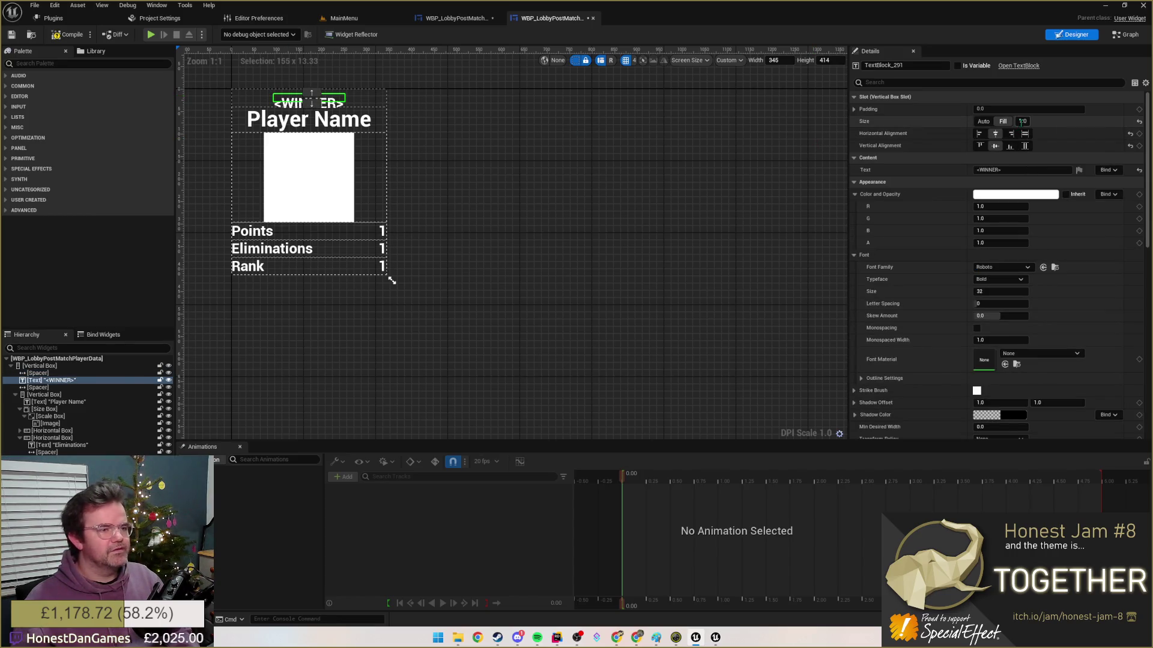
{"action": "left_click_drag", "start_coordinate": [389, 281], "coordinate": [393, 314]}
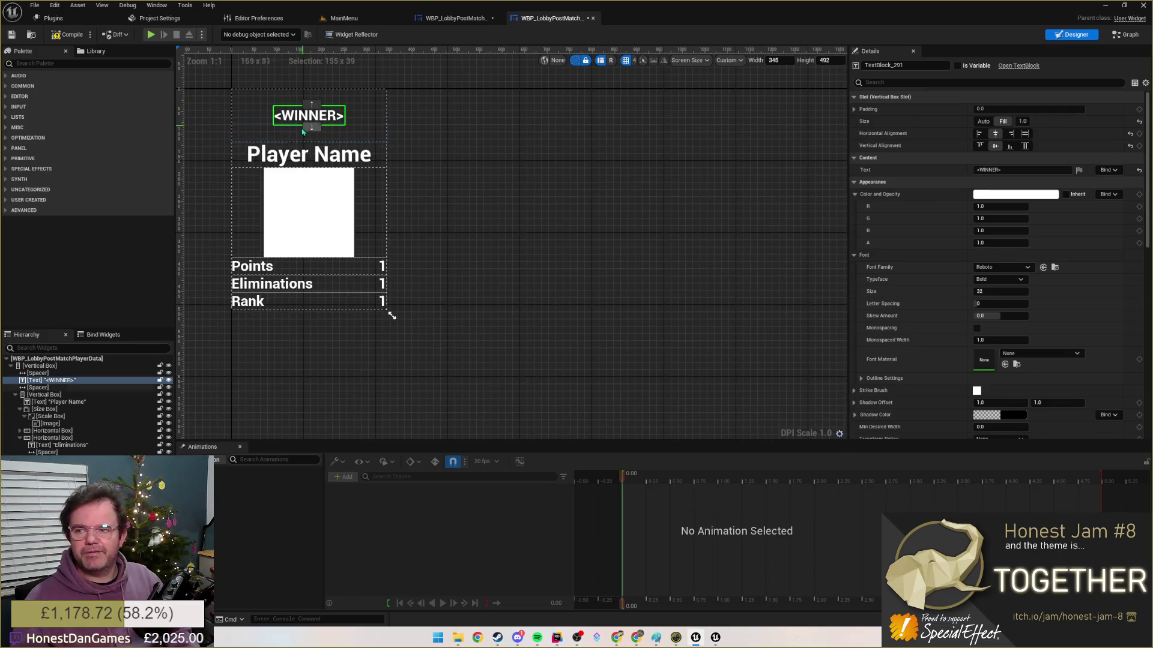
- Select both spacers around WINNER, deselect, and shrink the preview to 340 by 472
{"action": "left_click", "coordinate": [308, 134]}
{"action": "left_click", "coordinate": [309, 97], "text": "ctrl"}
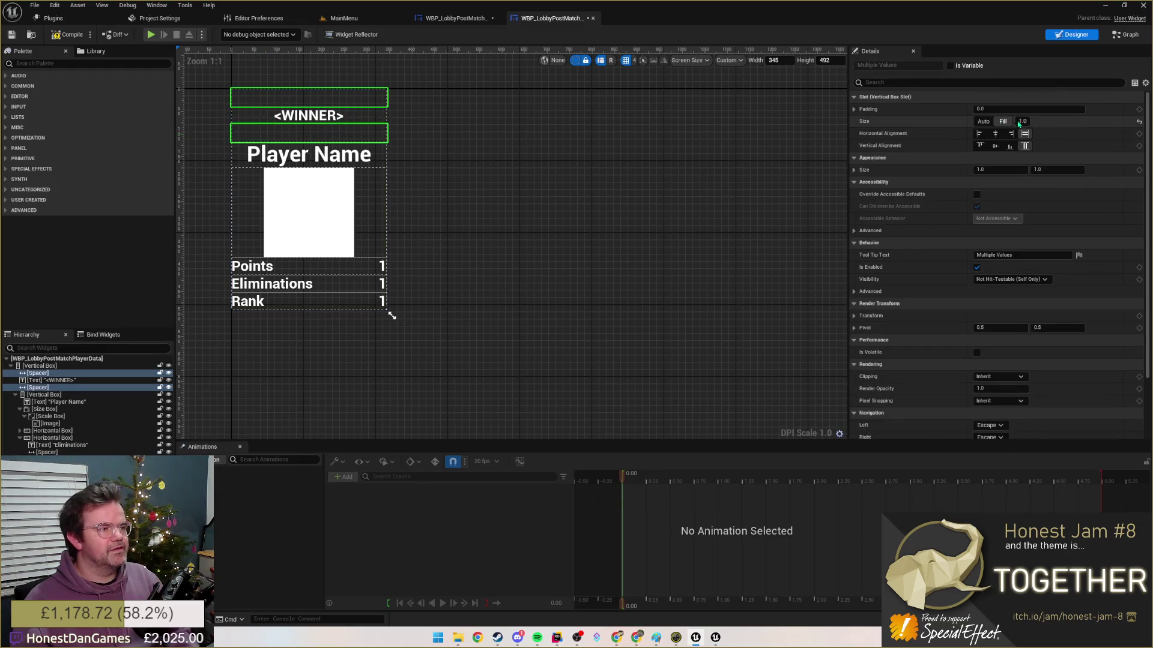
{"action": "left_click", "coordinate": [984, 121]}
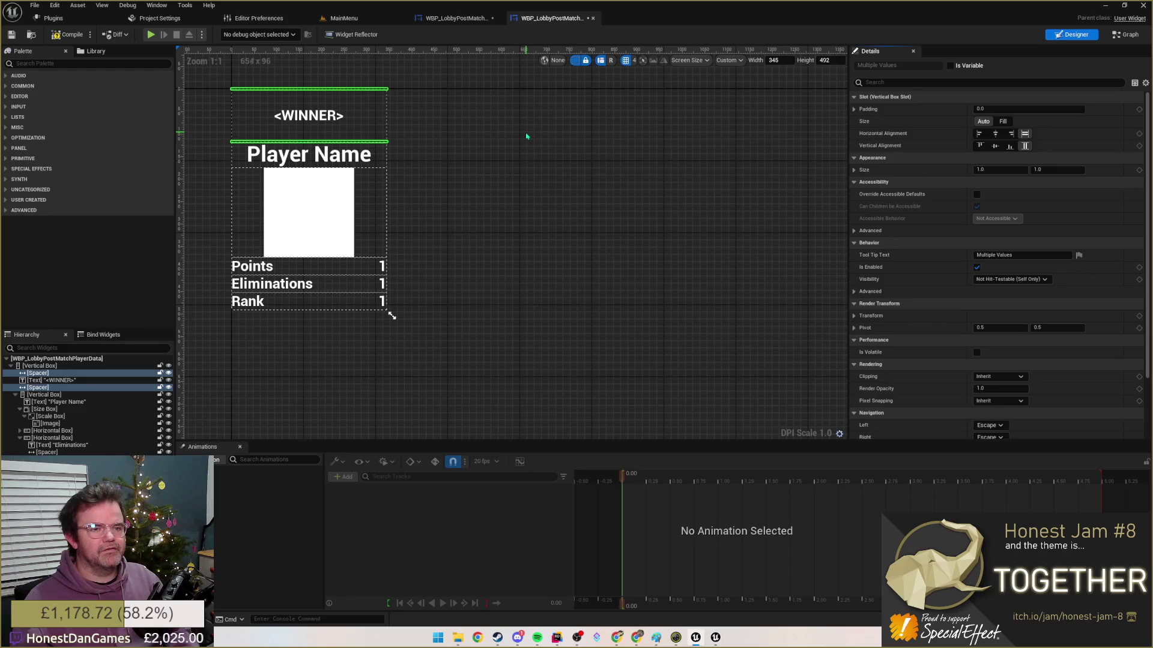
{"action": "left_click", "coordinate": [364, 302]}
{"action": "left_click_drag", "start_coordinate": [392, 315], "coordinate": [389, 306]}
- Switch the Hierarchy selection from the WINNER label to the Player Name text
{"action": "left_click", "coordinate": [55, 381]}
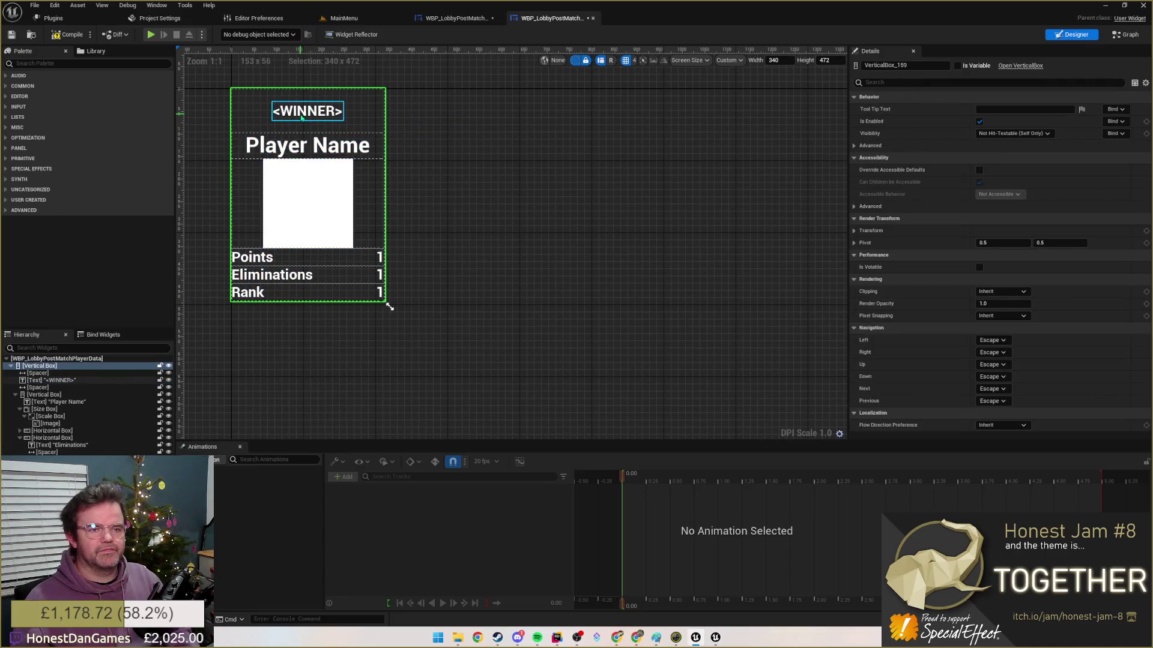
{"action": "key", "text": "Escape"}
{"action": "left_click", "coordinate": [54, 401]}
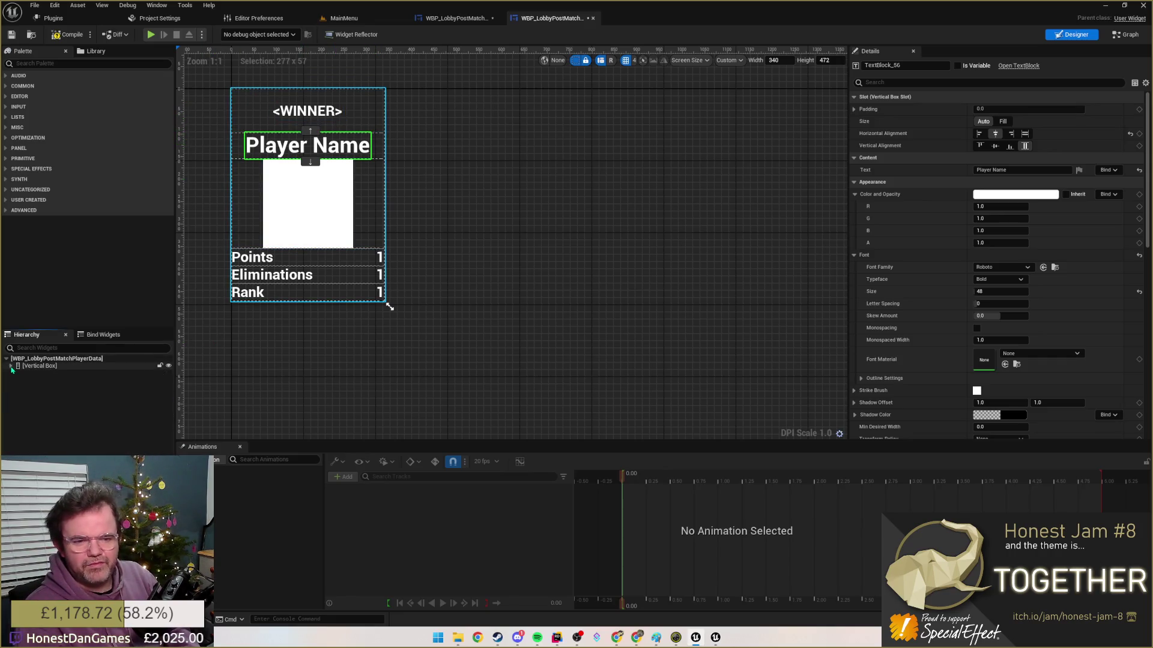
- Wrap the outer vertical box in a Size Box, then select Player Name to search its properties
{"action": "left_click", "coordinate": [36, 365]}
{"action": "right_click", "coordinate": [36, 366]}
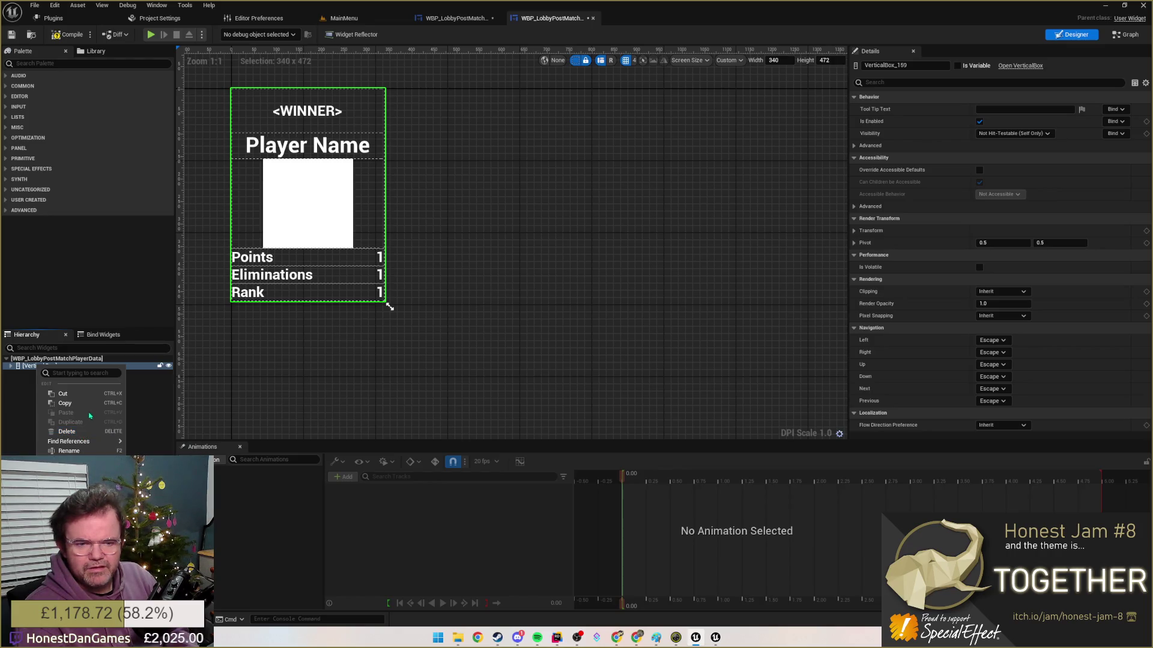
{"action": "mouse_move", "coordinate": [72, 384]}
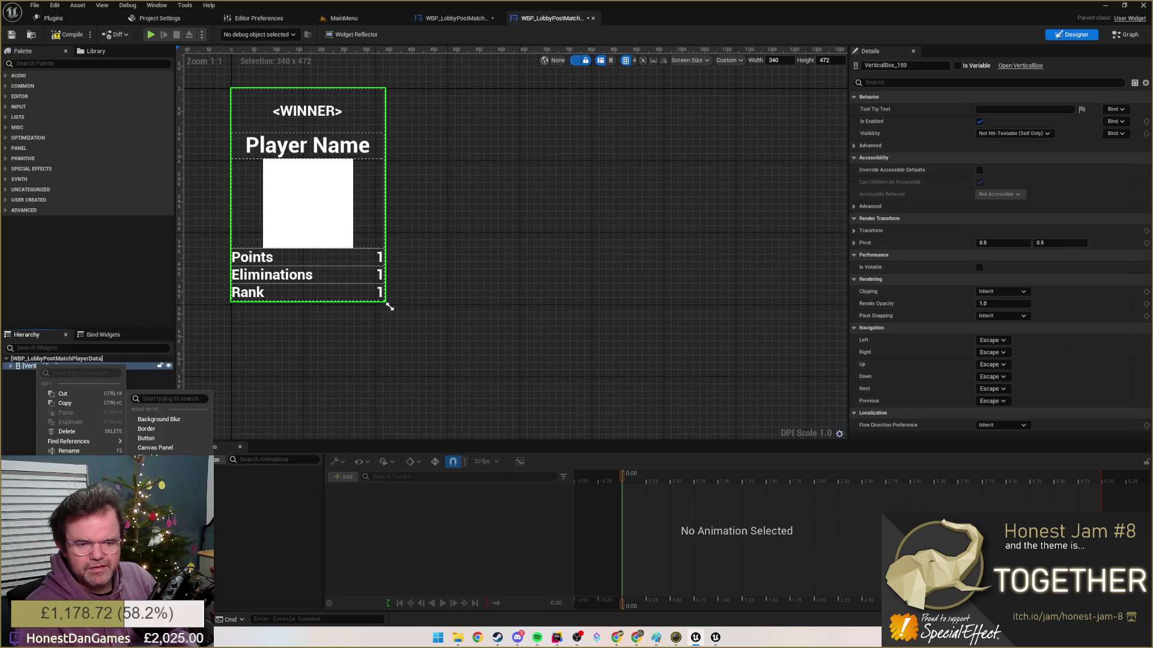
{"action": "type", "text": "size"}
{"action": "key", "text": "Return"}
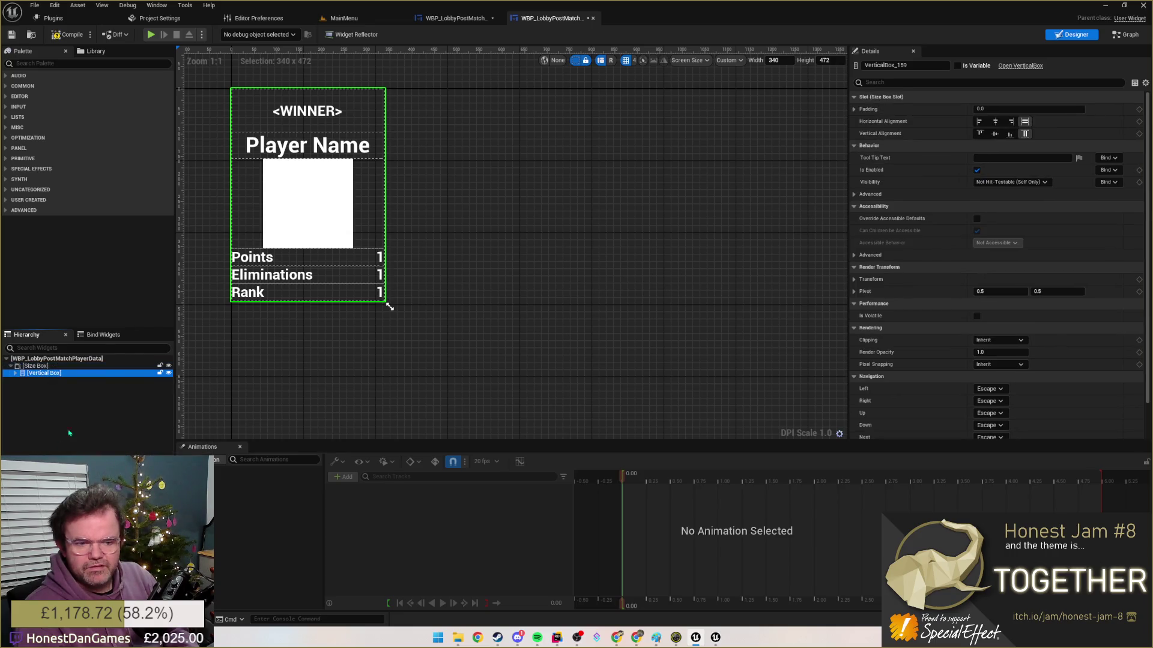
{"action": "left_click", "coordinate": [307, 145]}
{"action": "left_click", "coordinate": [991, 82]}
{"action": "type", "text": "wr"}
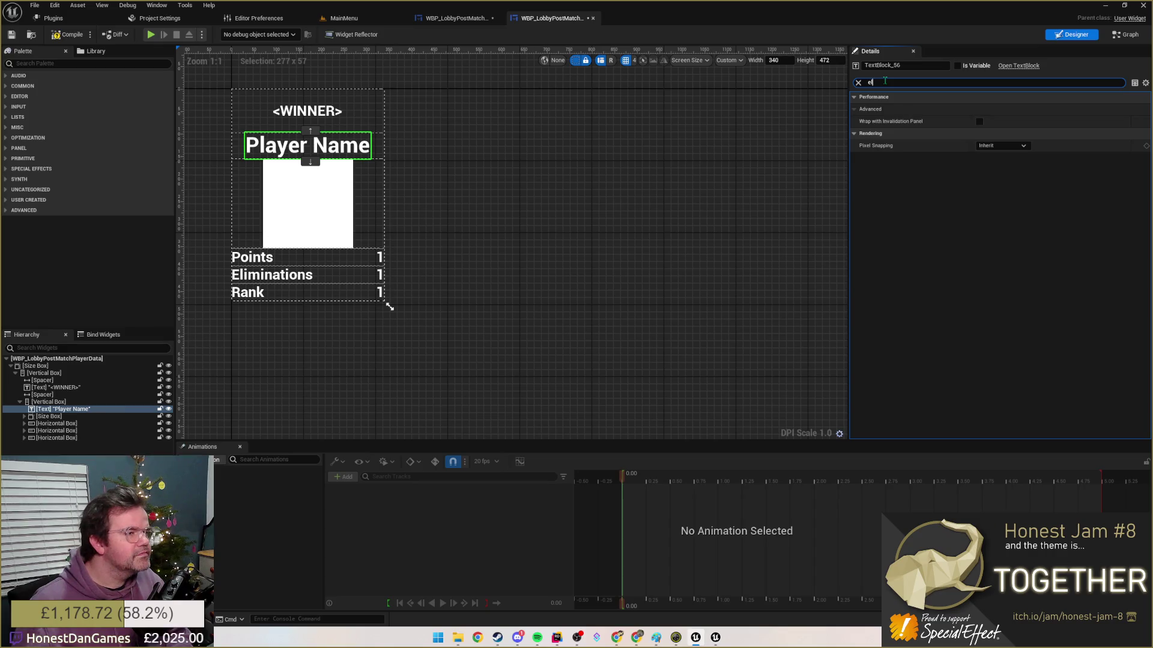
{"action": "key", "text": "Escape"}
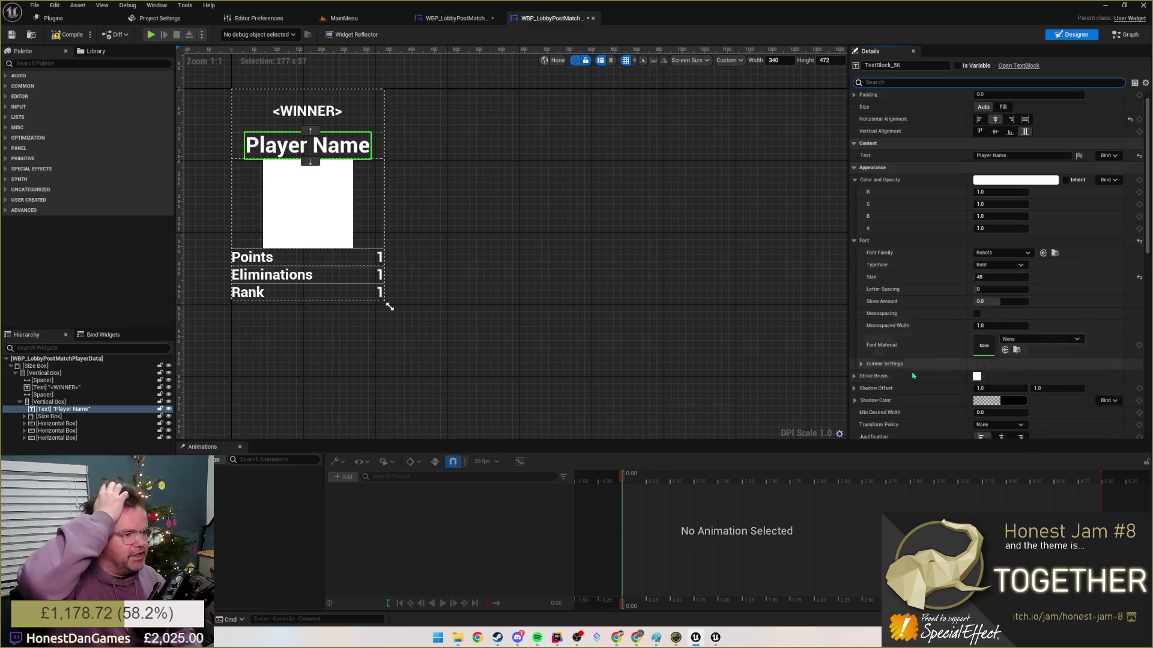
{"action": "scroll", "coordinate": [905, 180], "scroll_direction": "down", "scroll_amount": 2}
{"action": "left_click", "coordinate": [905, 82]}
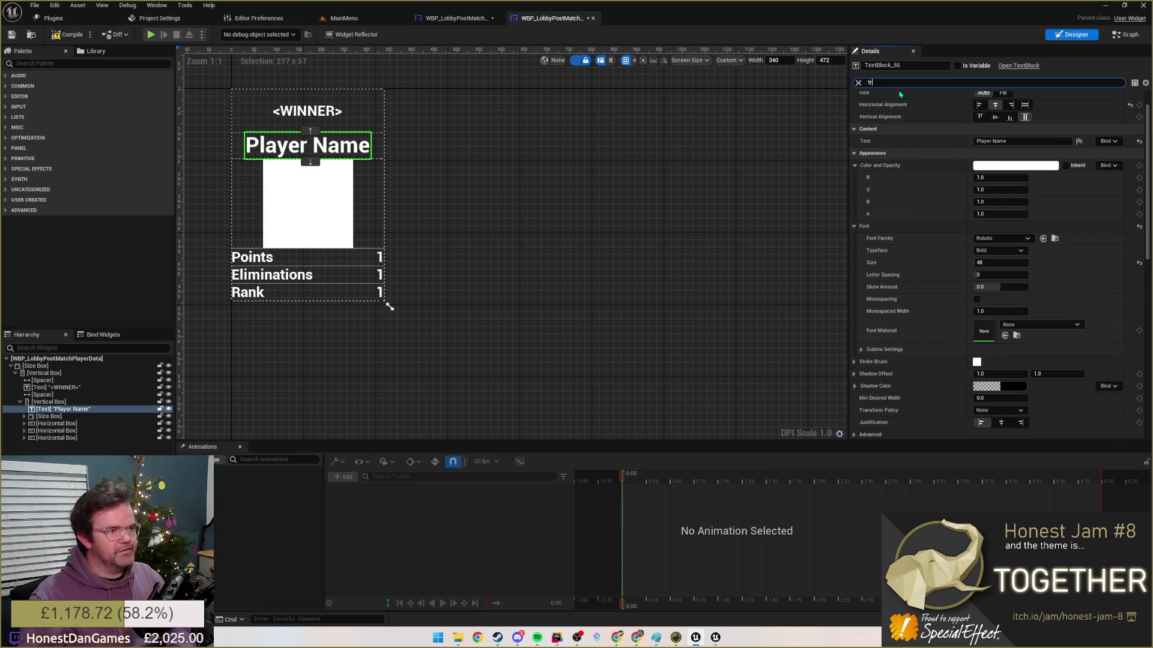
{"action": "type", "text": "tr"}
{"action": "key", "text": "BackSpace"}
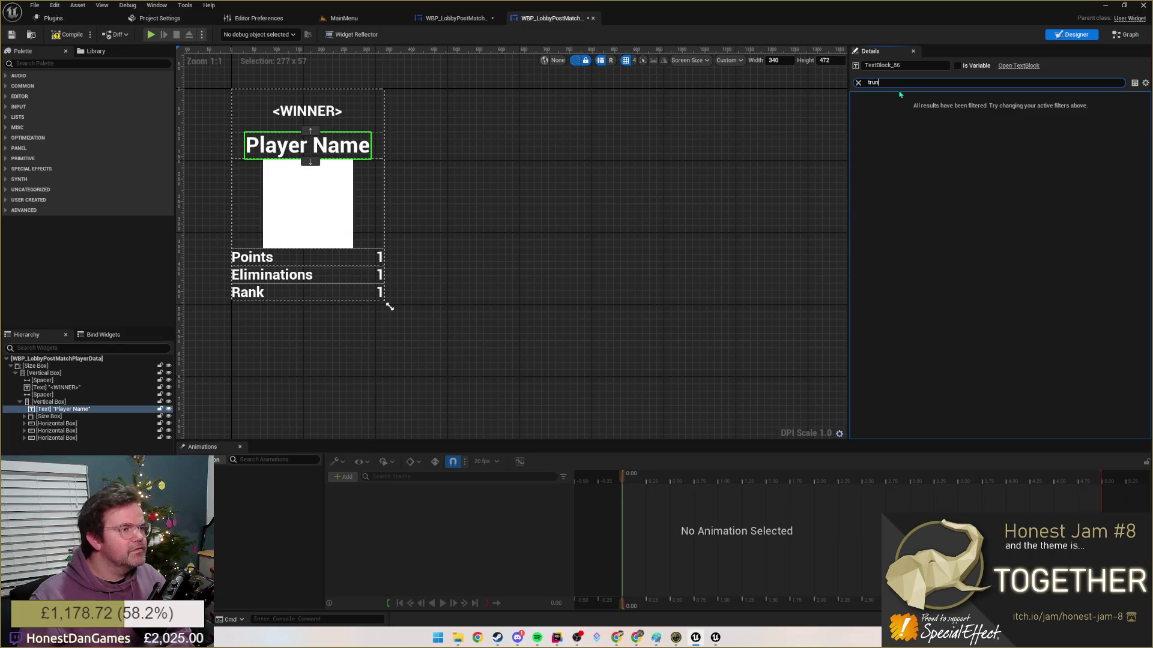
{"action": "key", "text": "BackSpace"}
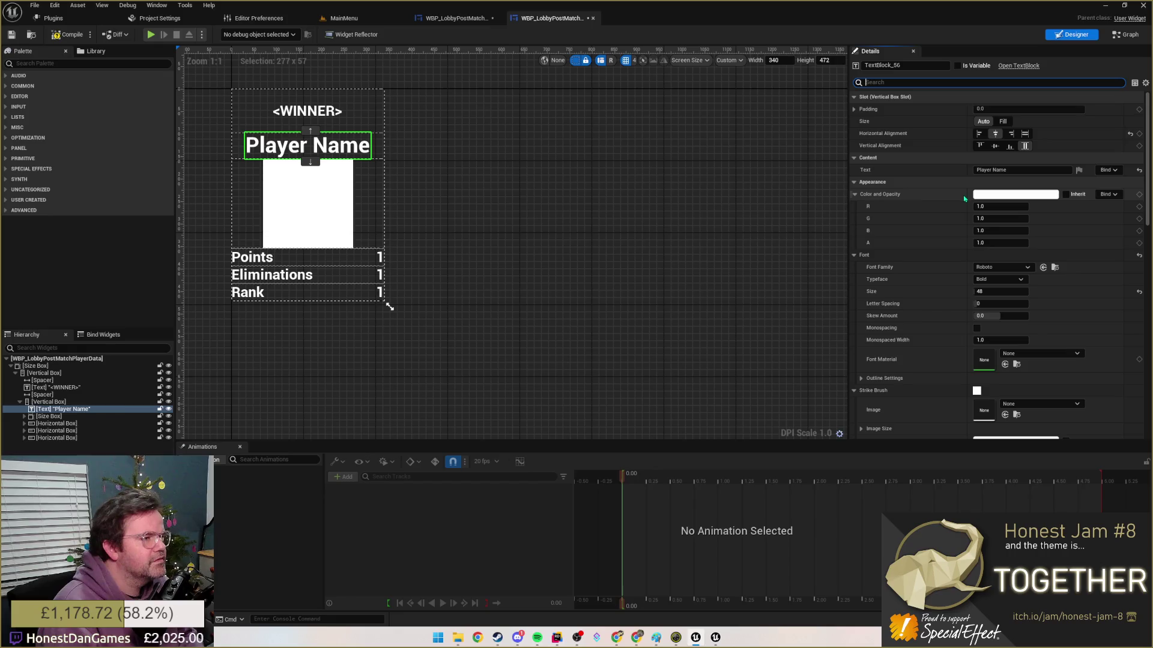
{"action": "scroll", "coordinate": [955, 212], "scroll_direction": "down", "scroll_amount": 1}
{"action": "scroll", "coordinate": [951, 216], "scroll_direction": "down", "scroll_amount": 2}
{"action": "scroll", "coordinate": [950, 217], "scroll_direction": "down", "scroll_amount": 1}
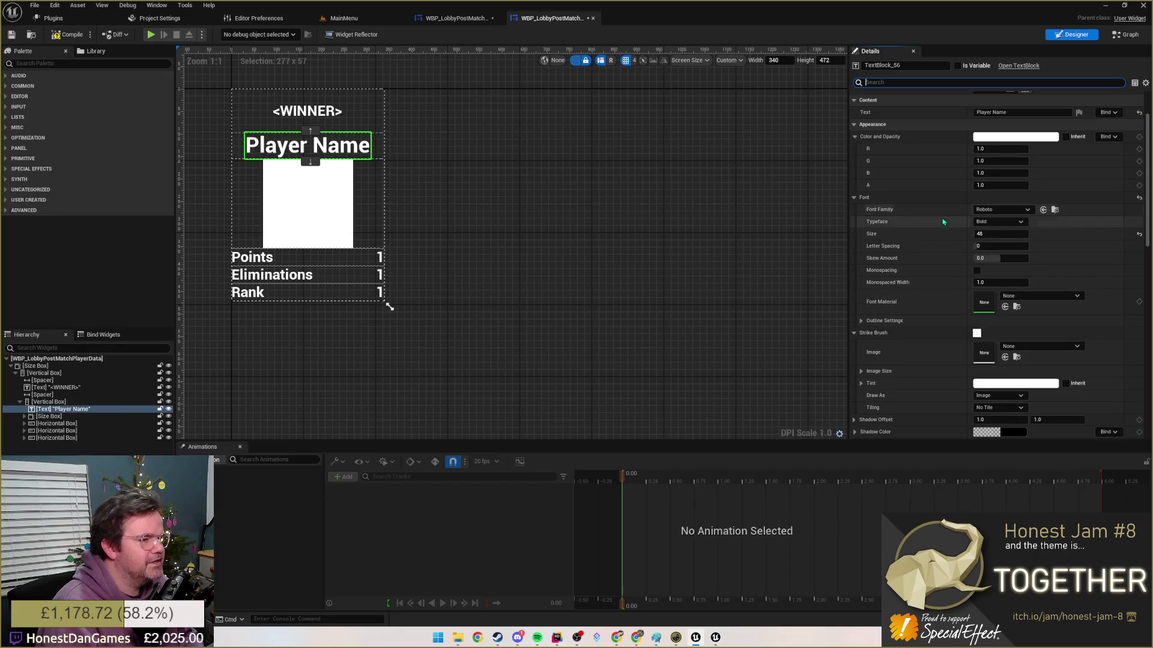
{"action": "scroll", "coordinate": [943, 260], "scroll_direction": "down", "scroll_amount": 2}
{"action": "scroll", "coordinate": [935, 258], "scroll_direction": "down", "scroll_amount": 2}
{"action": "scroll", "coordinate": [935, 259], "scroll_direction": "down", "scroll_amount": 1}
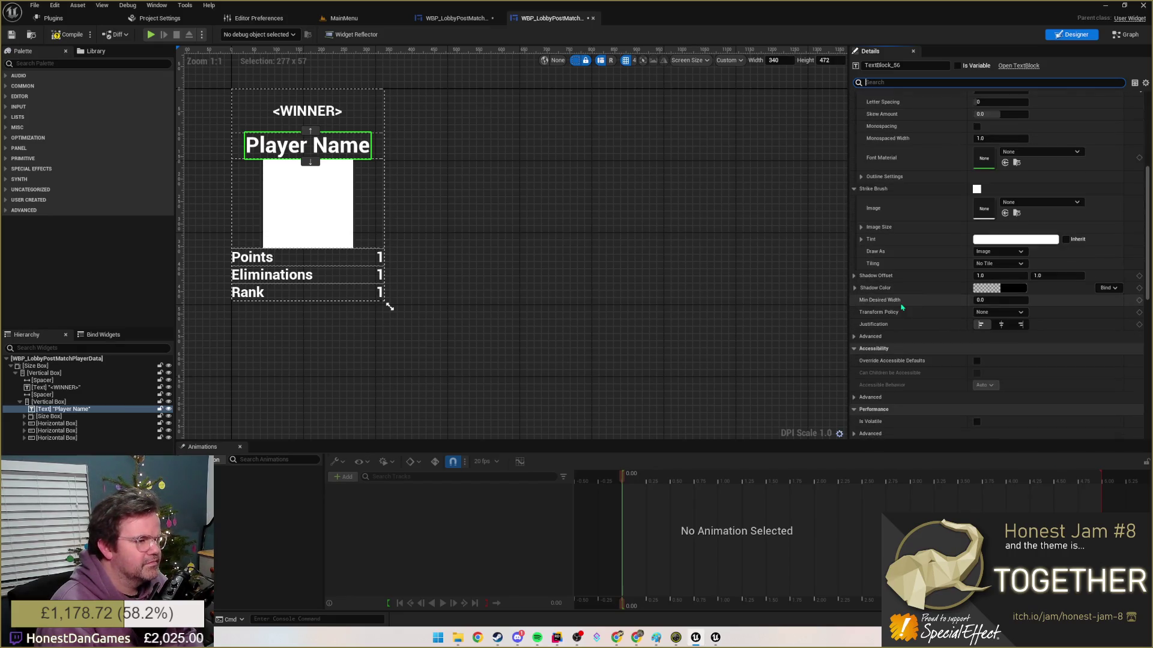
{"action": "left_click", "coordinate": [900, 337]}
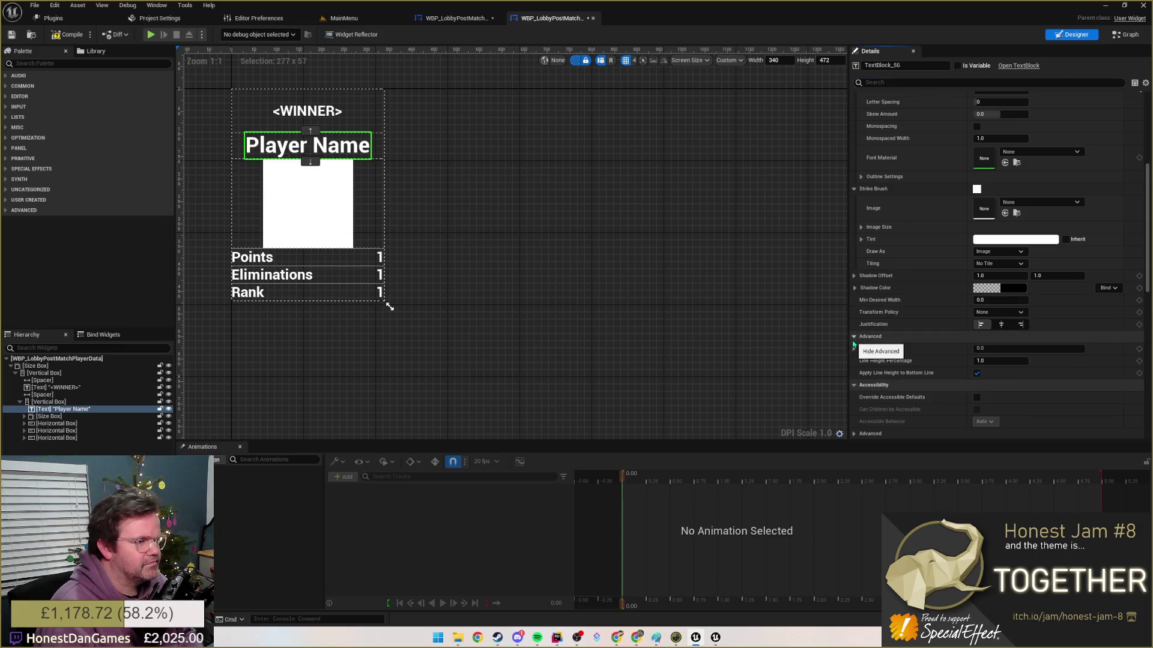
{"action": "scroll", "coordinate": [931, 384], "scroll_direction": "down", "scroll_amount": 2}
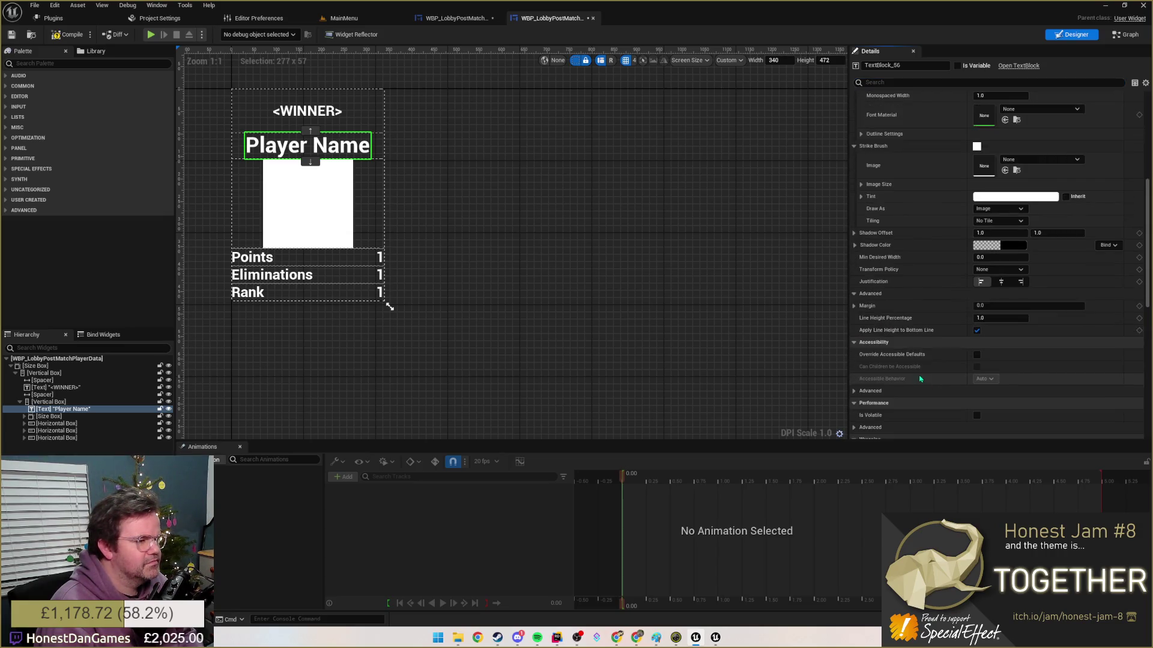
{"action": "scroll", "coordinate": [931, 378], "scroll_direction": "down", "scroll_amount": 2}
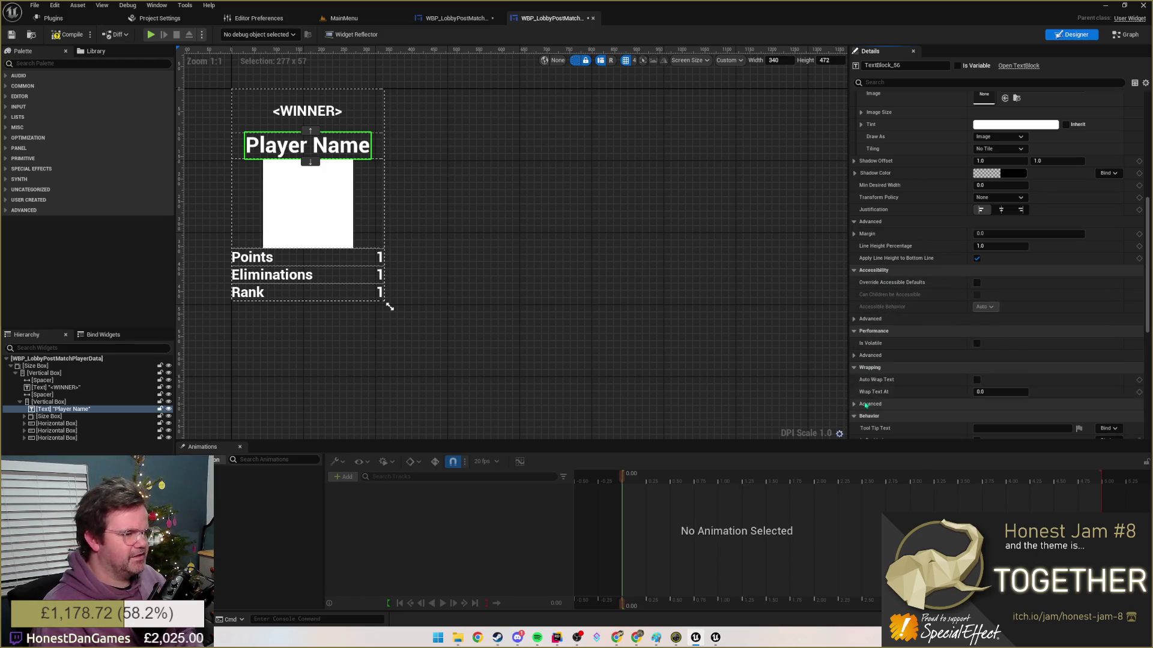
{"action": "left_click", "coordinate": [902, 403]}
{"action": "scroll", "coordinate": [927, 399], "scroll_direction": "down", "scroll_amount": 1}
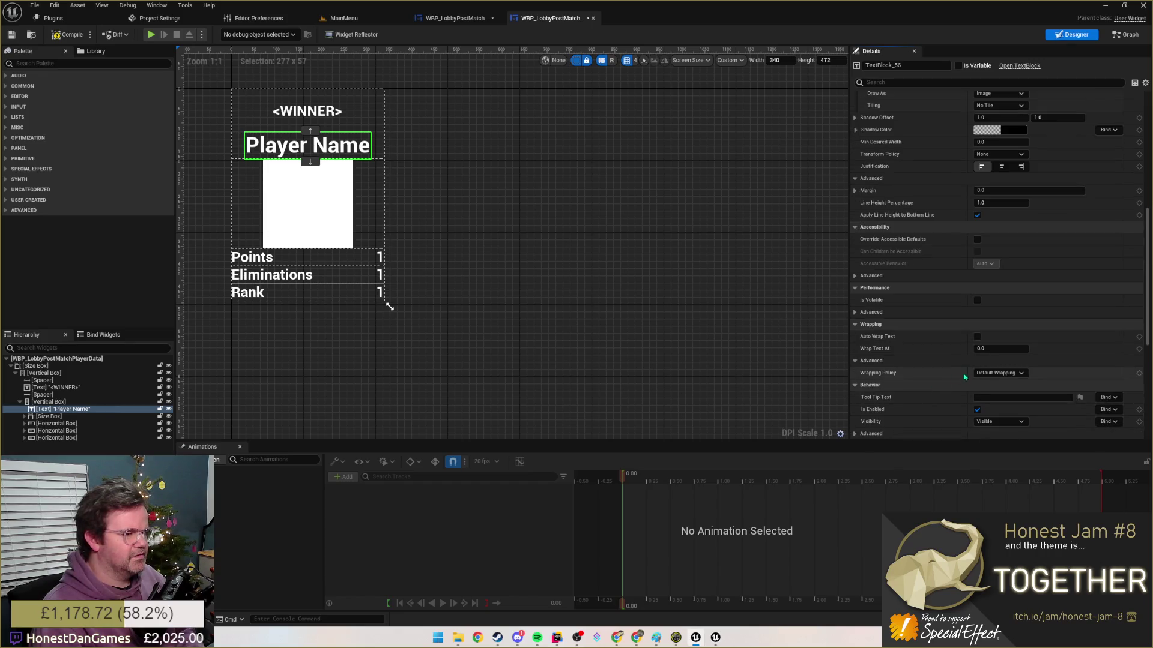
{"action": "left_click", "coordinate": [999, 373]}
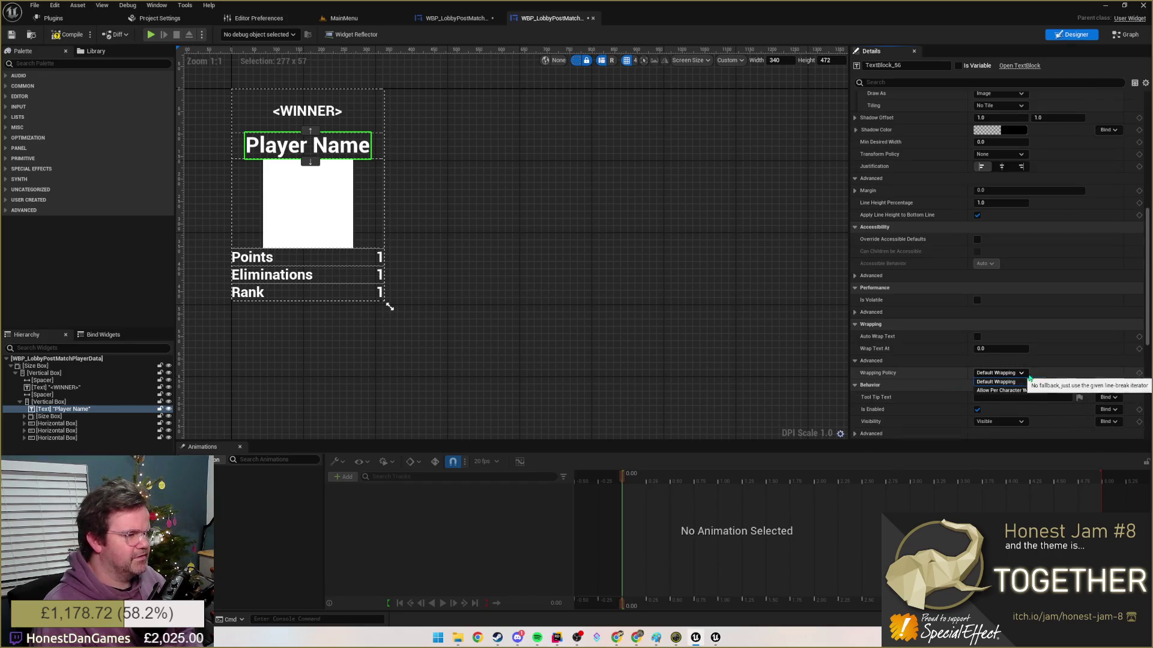
{"action": "scroll", "coordinate": [919, 378], "scroll_direction": "down", "scroll_amount": 2}
{"action": "scroll", "coordinate": [918, 360], "scroll_direction": "down", "scroll_amount": 2}
{"action": "scroll", "coordinate": [920, 351], "scroll_direction": "down", "scroll_amount": 2}
{"action": "scroll", "coordinate": [928, 347], "scroll_direction": "down", "scroll_amount": 2}
{"action": "scroll", "coordinate": [930, 347], "scroll_direction": "down", "scroll_amount": 1}
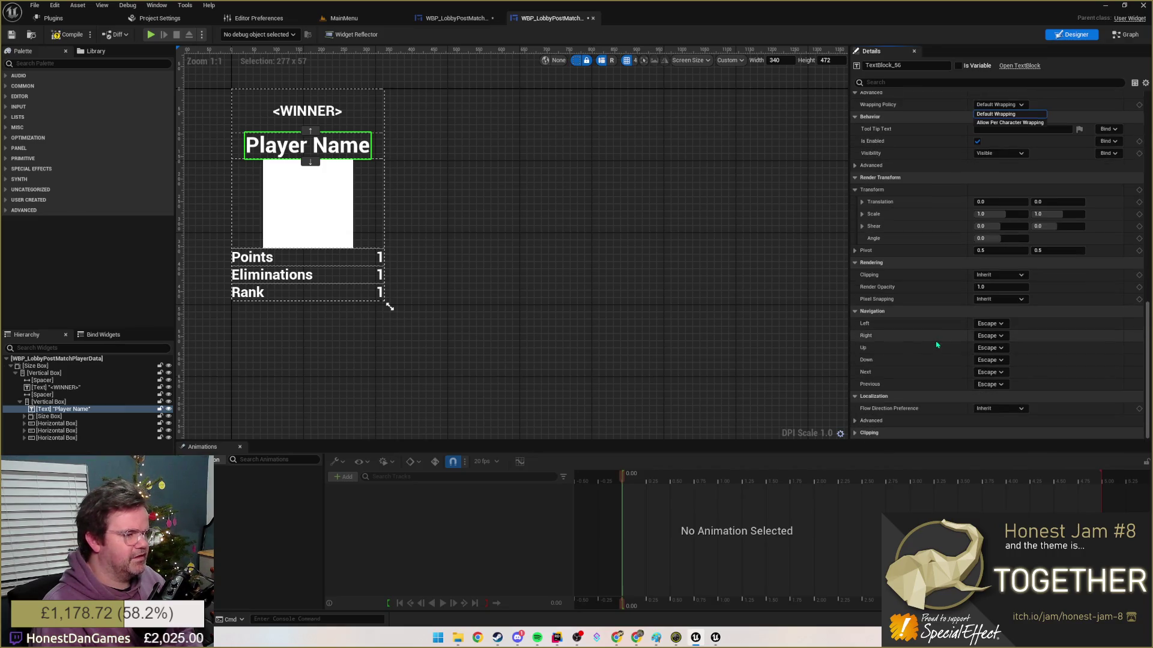
{"action": "left_click", "coordinate": [696, 317]}
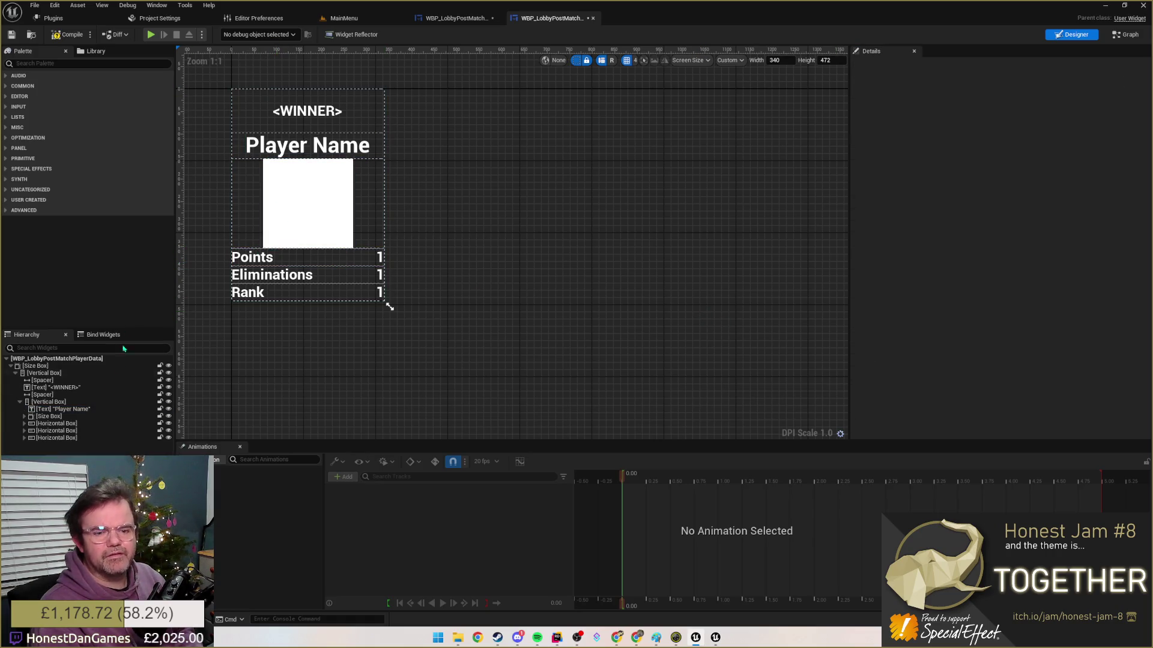
- Shrink the Size Box preview to 86 by 92 so Player Name overlaps WINNER, then select Player Name
{"action": "left_click", "coordinate": [389, 307]}
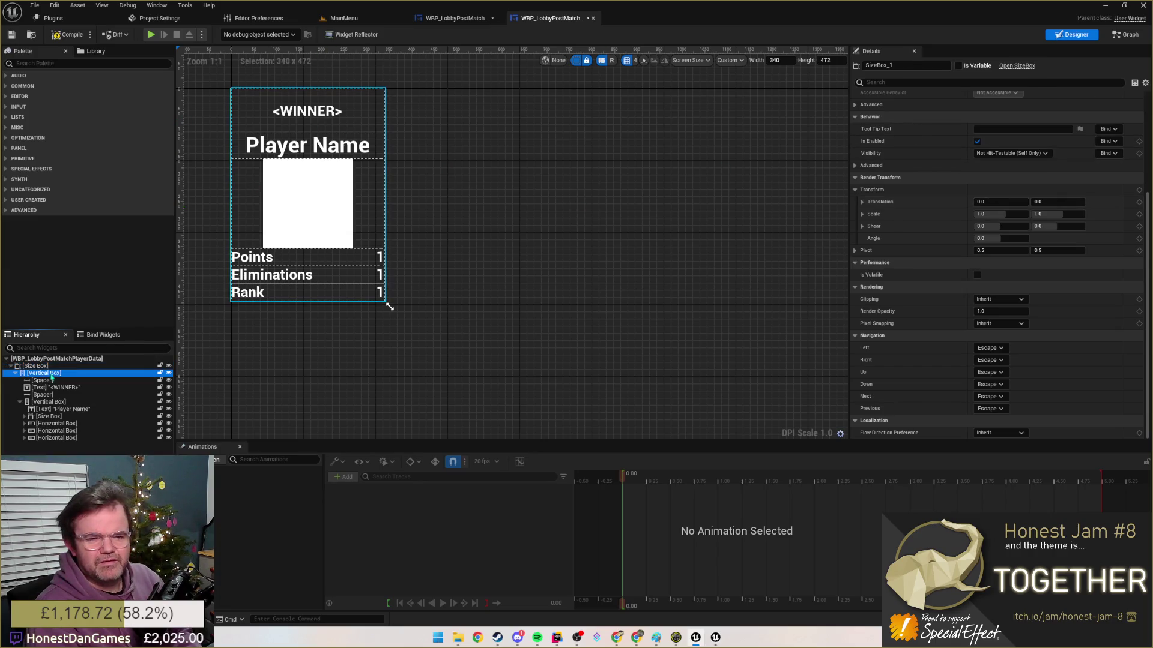
{"action": "scroll", "coordinate": [966, 248], "scroll_direction": "up", "scroll_amount": 3}
{"action": "scroll", "coordinate": [965, 248], "scroll_direction": "up", "scroll_amount": 3}
{"action": "scroll", "coordinate": [966, 248], "scroll_direction": "up", "scroll_amount": 1}
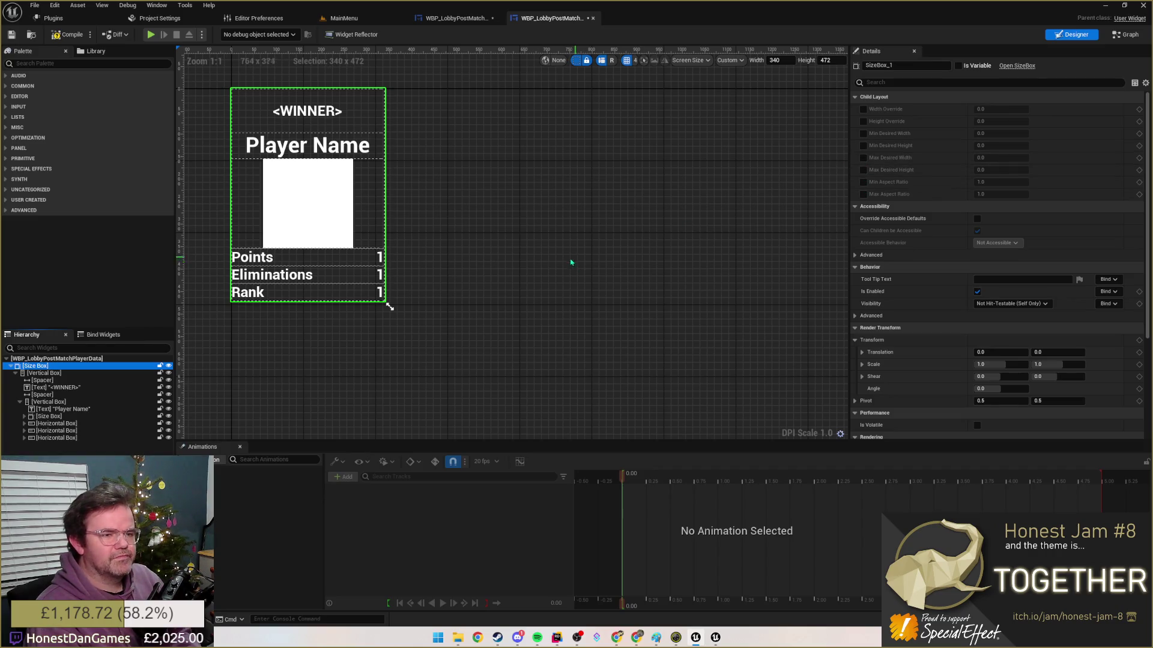
{"action": "left_click_drag", "start_coordinate": [394, 309], "coordinate": [275, 135]}
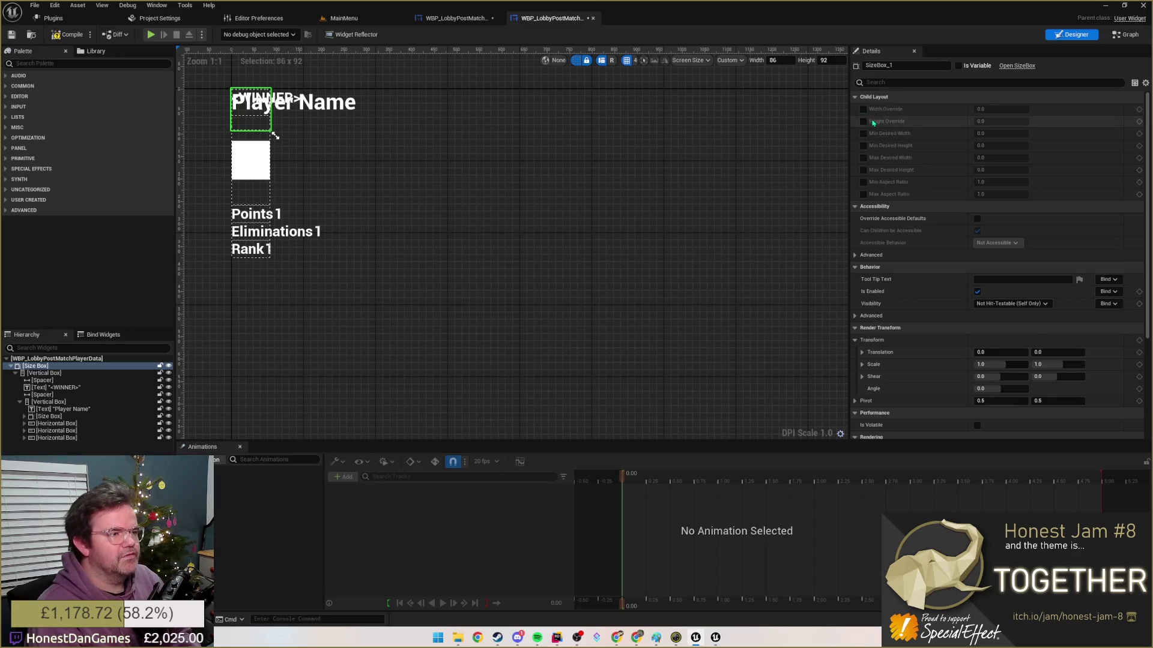
{"action": "left_click", "coordinate": [257, 103]}
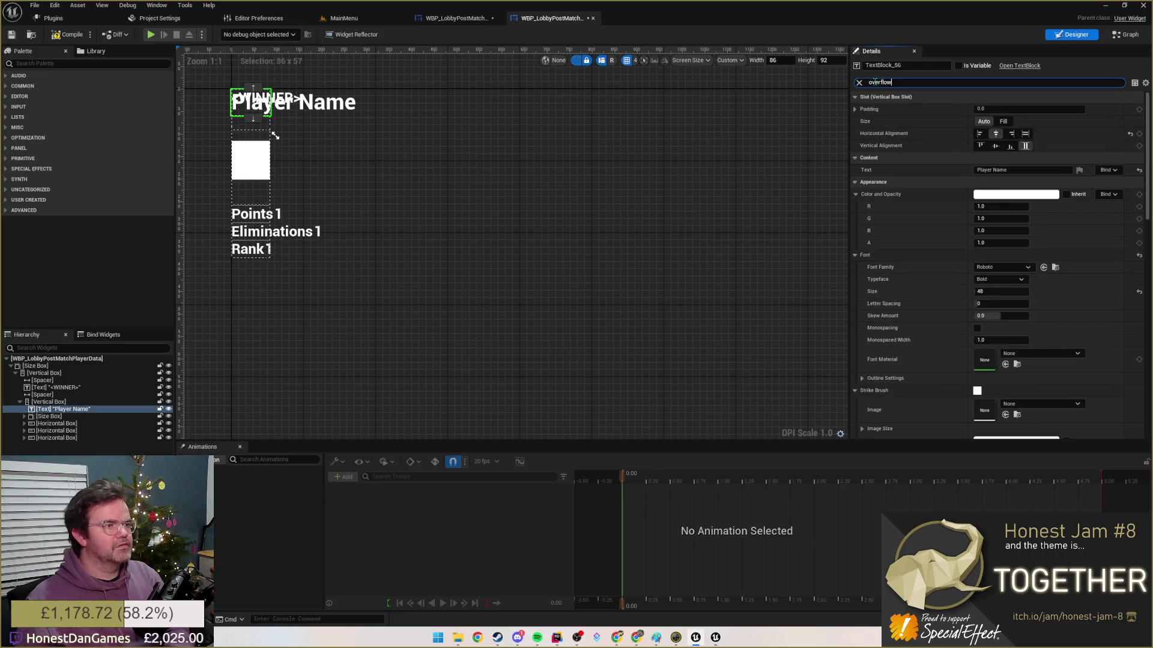
{"action": "type", "text": "overflow"}
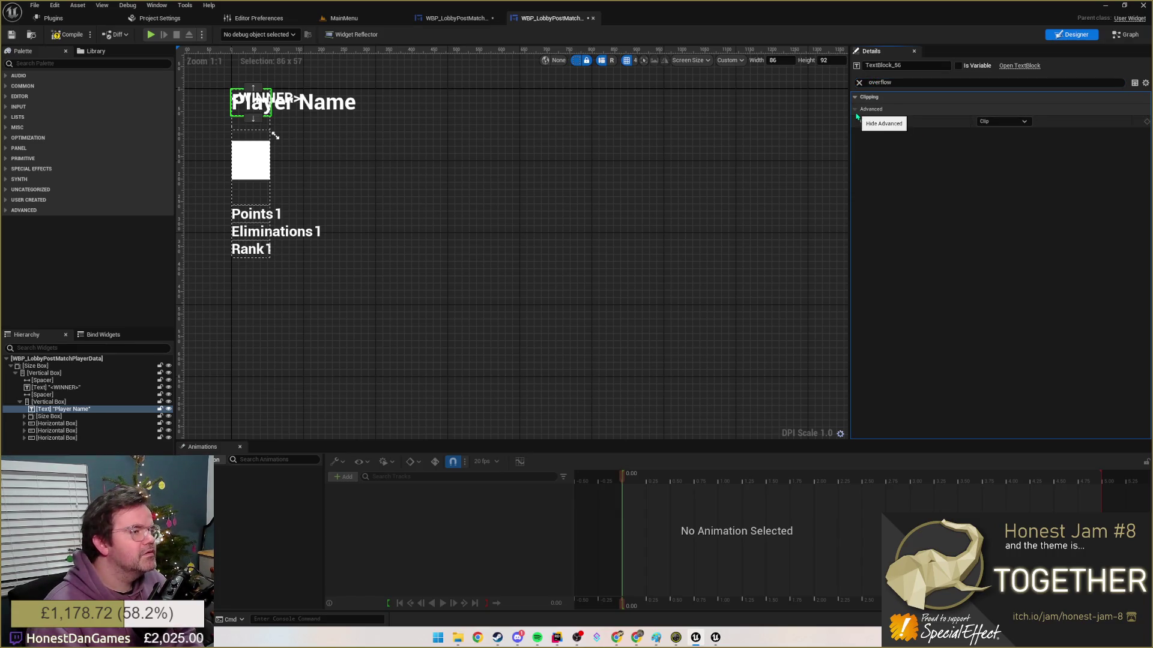
- Set Player Name's Overflow Policy to Ellipsis, clear the search and reselect the Size Box
{"action": "left_click", "coordinate": [1001, 120]}
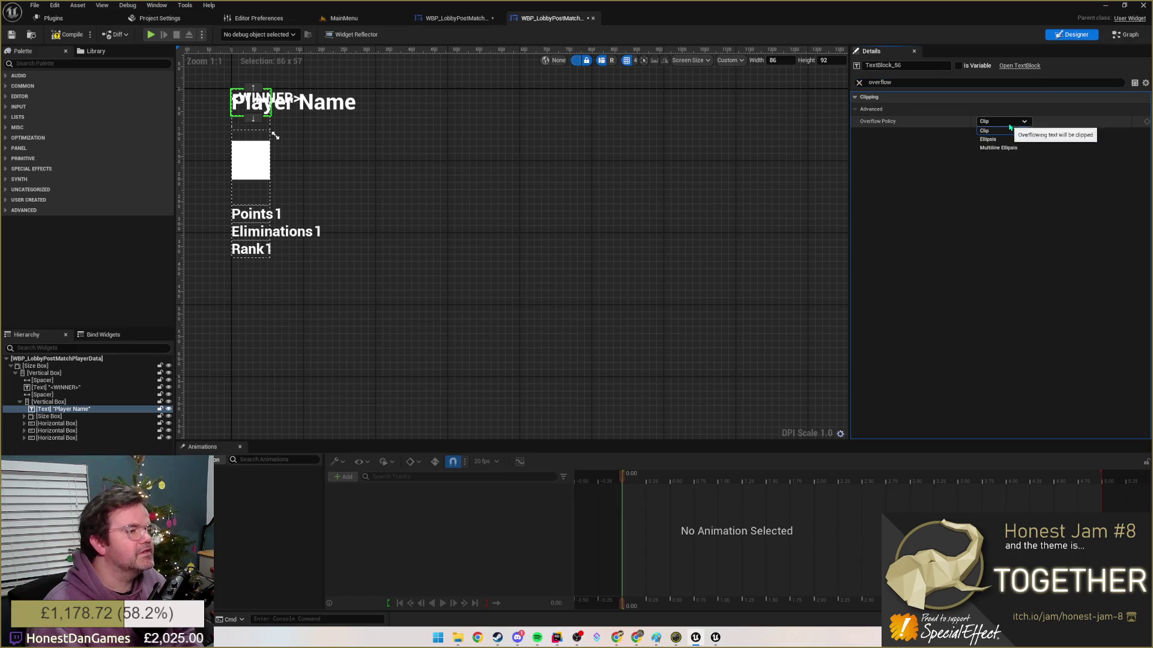
{"action": "left_click", "coordinate": [987, 139]}
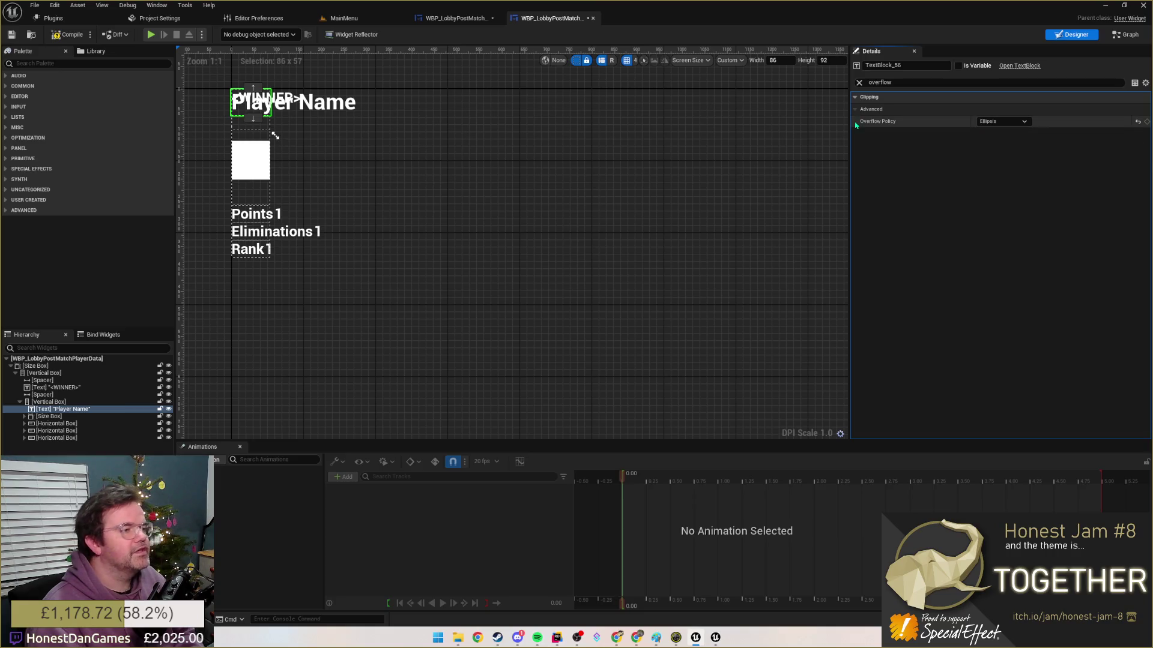
{"action": "left_click", "coordinate": [859, 82]}
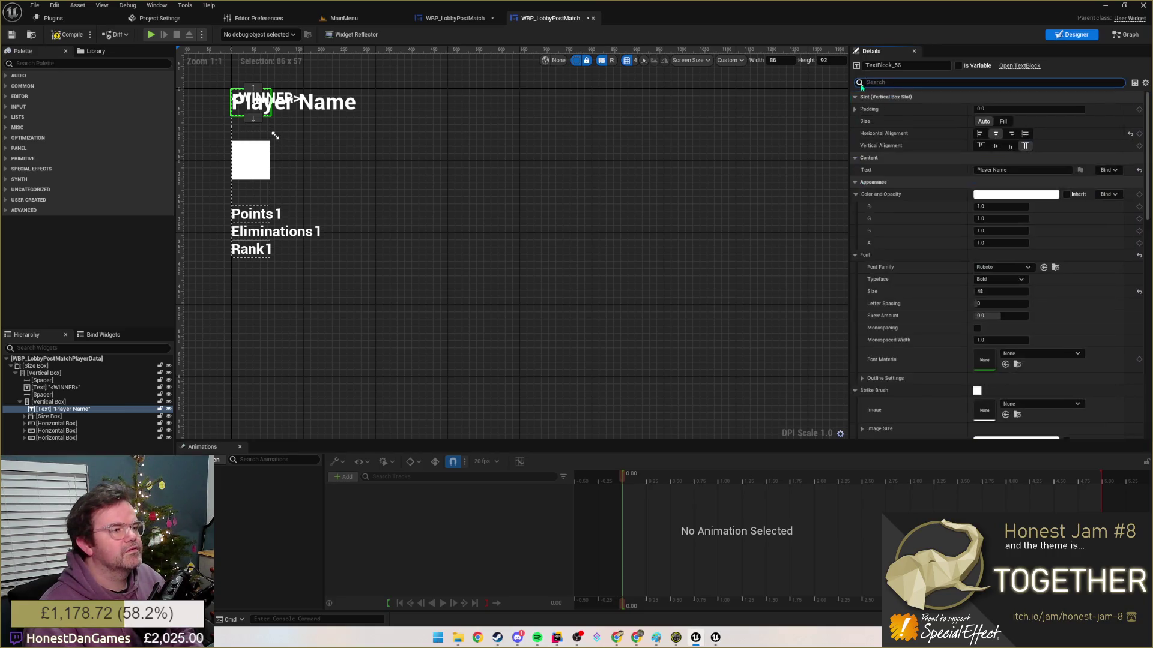
{"action": "left_click", "coordinate": [252, 122]}
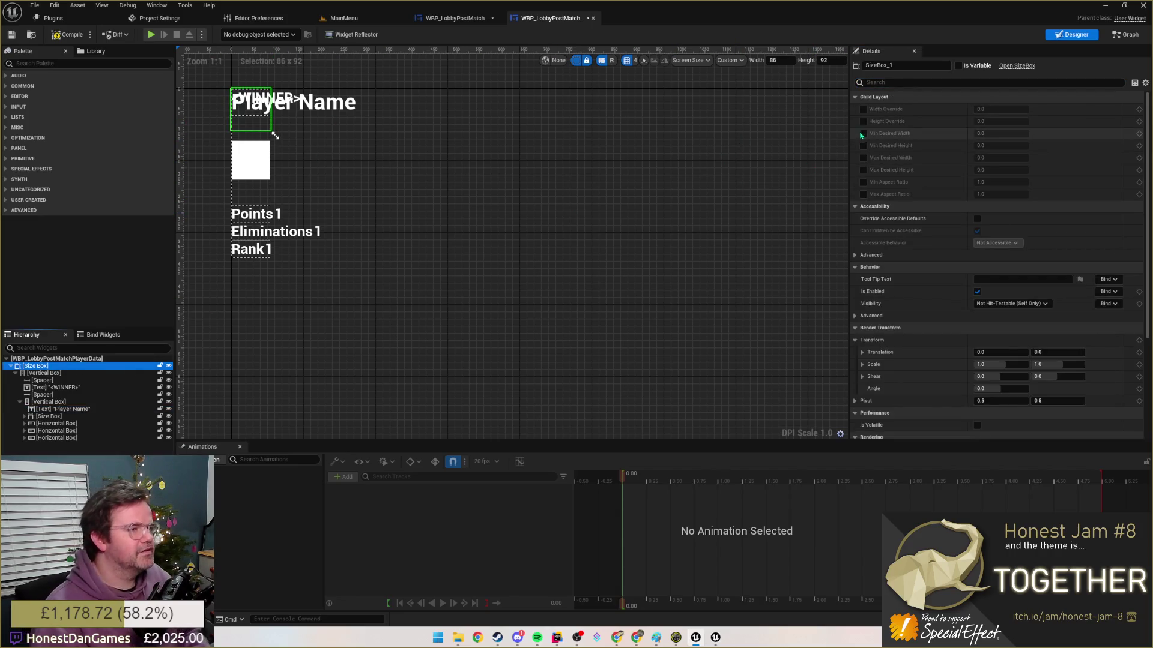
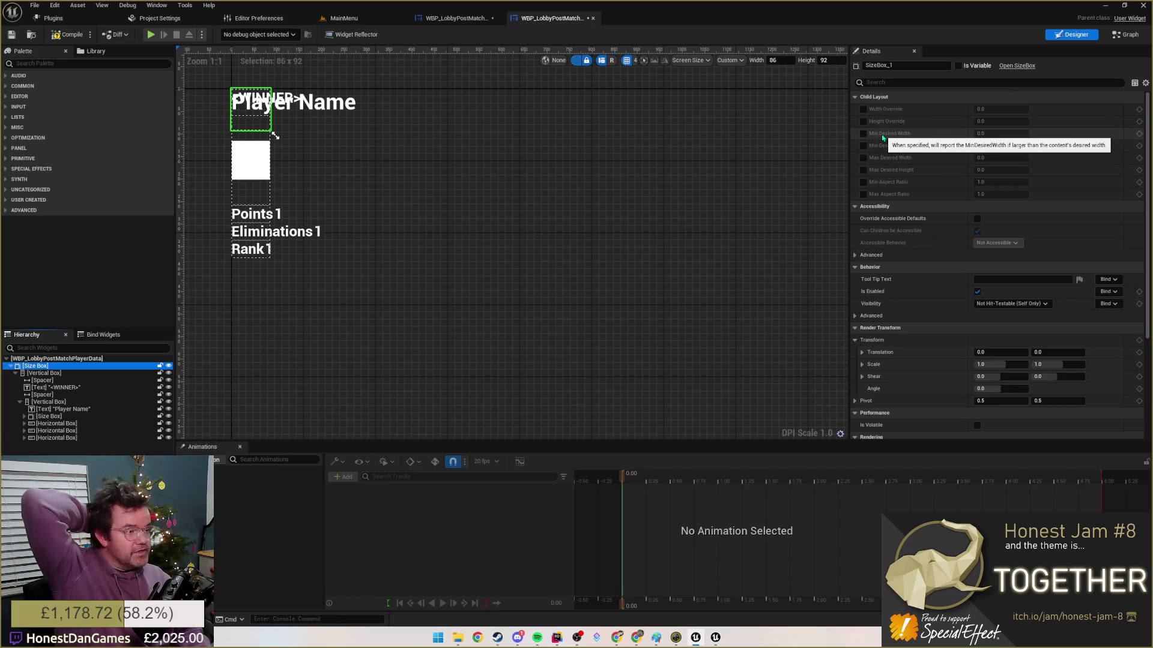
- Give the card's size box fixed width and height overrides of 400 by 600
{"action": "left_click", "coordinate": [864, 109]}
{"action": "left_click", "coordinate": [863, 121]}
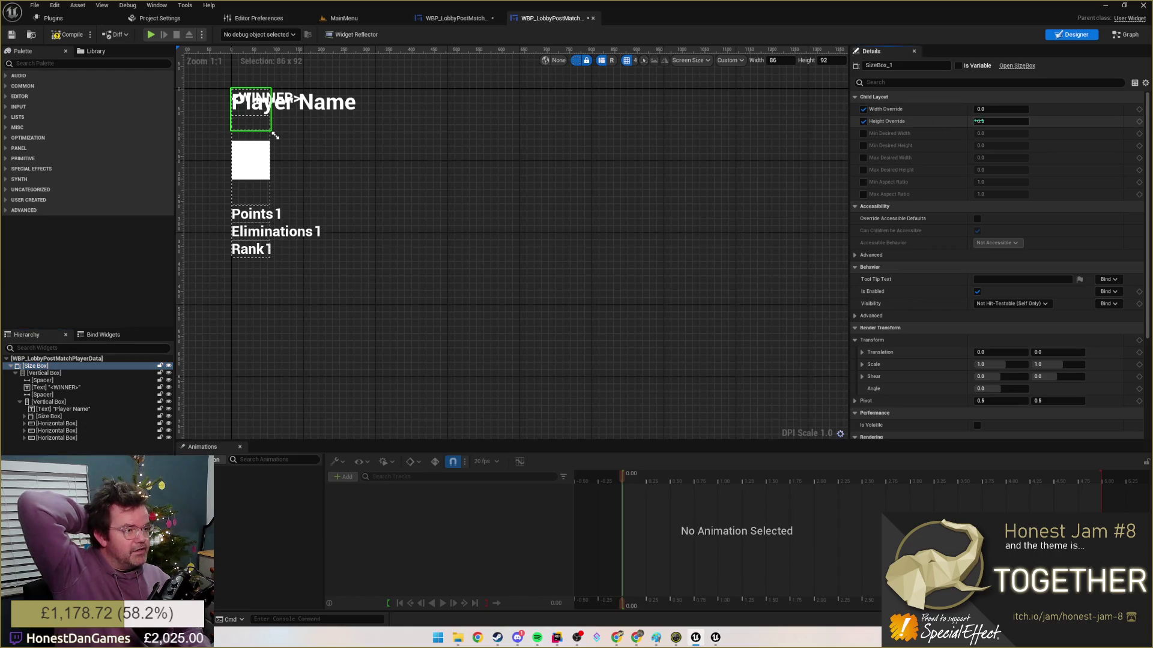
{"action": "left_click", "coordinate": [999, 108]}
{"action": "type", "text": "400"}
{"action": "type", "text": "600"}
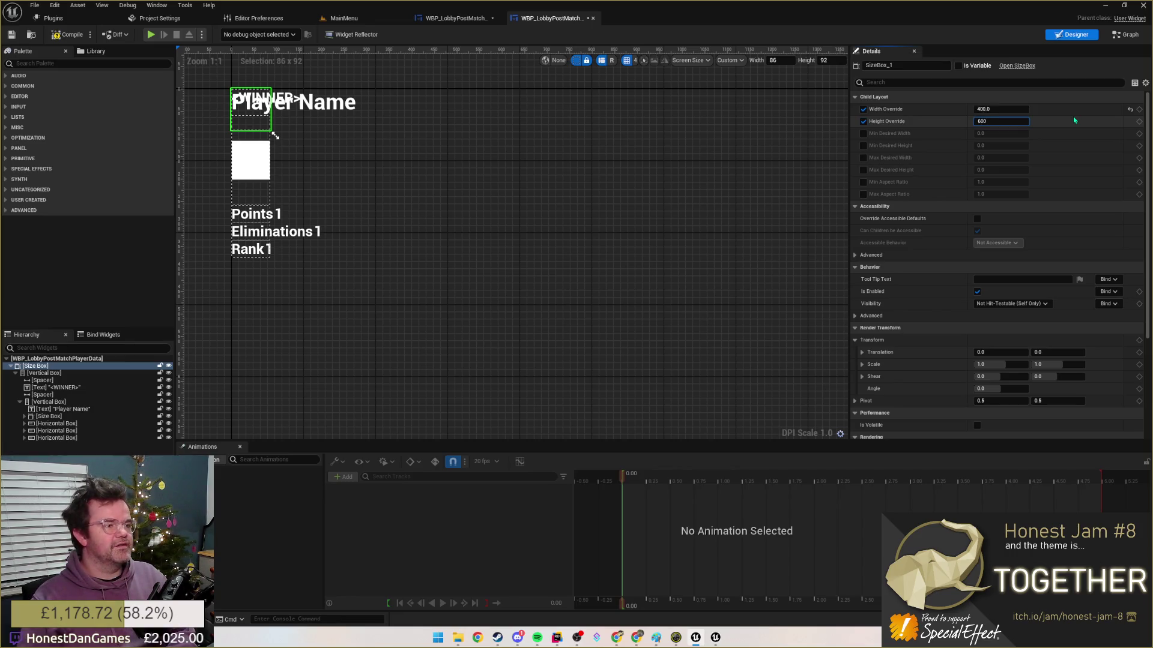
{"action": "key", "text": "Return"}
- Preview the card at its Desired screen size and reselect the size box
{"action": "left_click", "coordinate": [761, 110]}
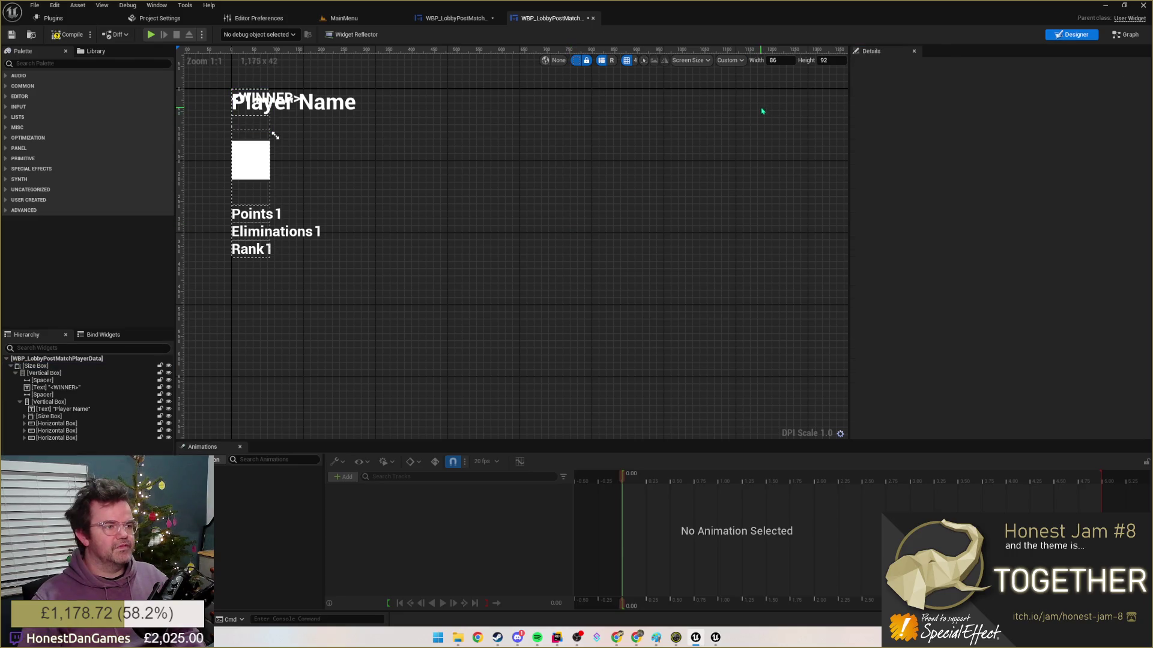
{"action": "left_click", "coordinate": [730, 60]}
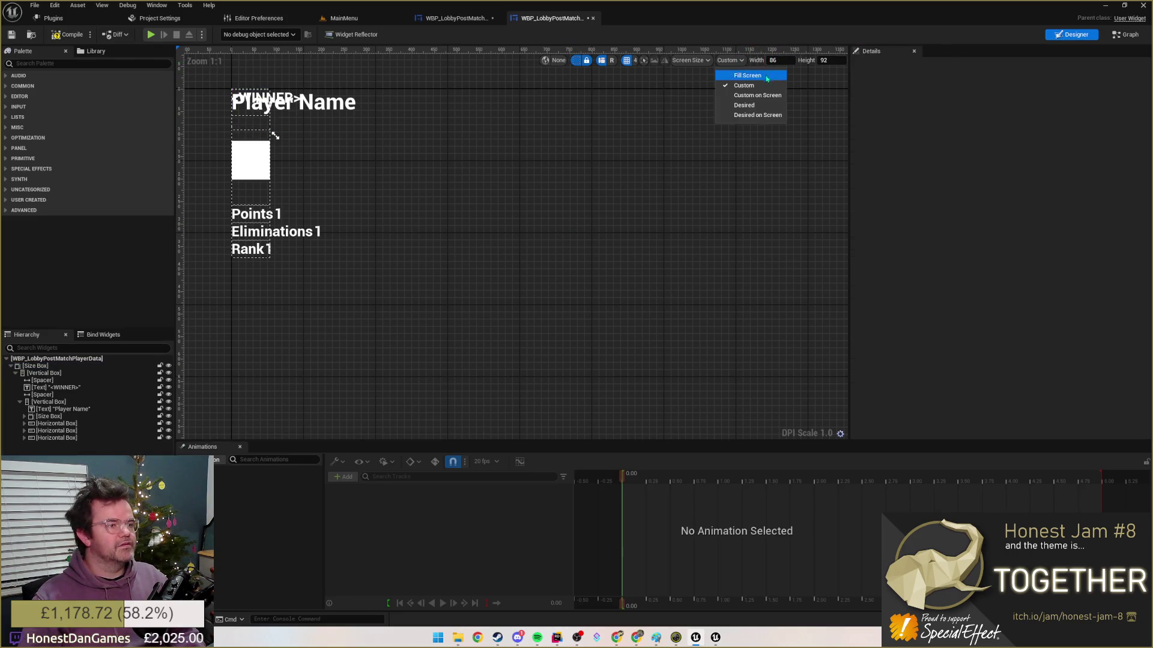
{"action": "left_click", "coordinate": [744, 105]}
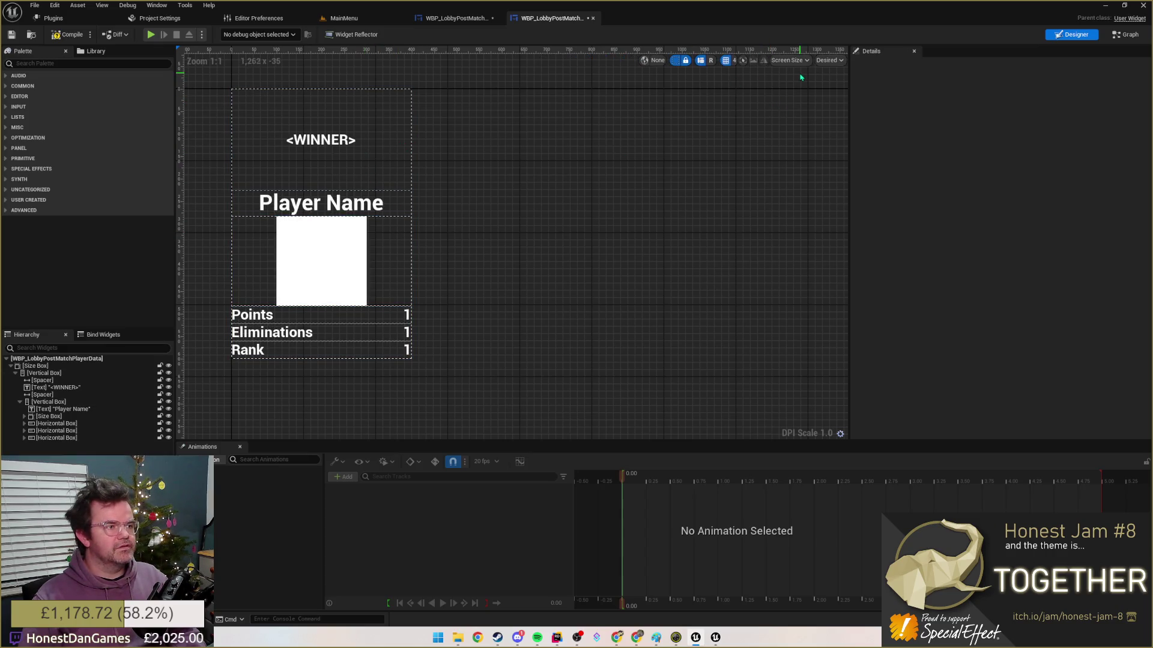
{"action": "left_click", "coordinate": [41, 365]}
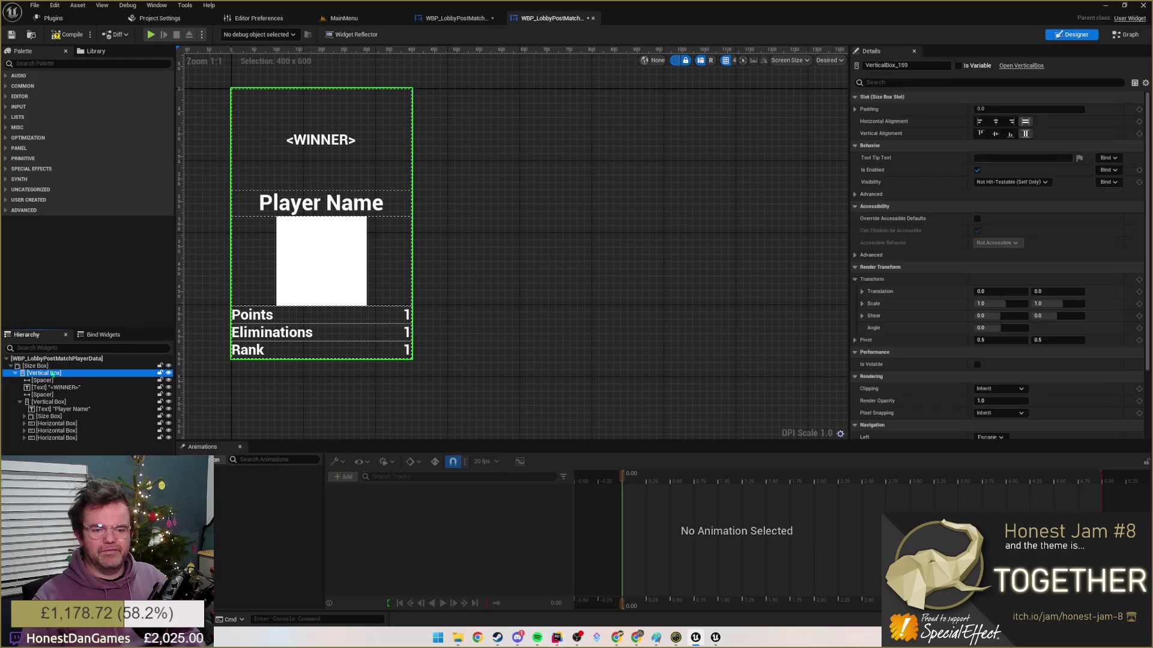
- Try width 300 and height 400, then settle the size box at 400 by 500
{"action": "left_click", "coordinate": [997, 109]}
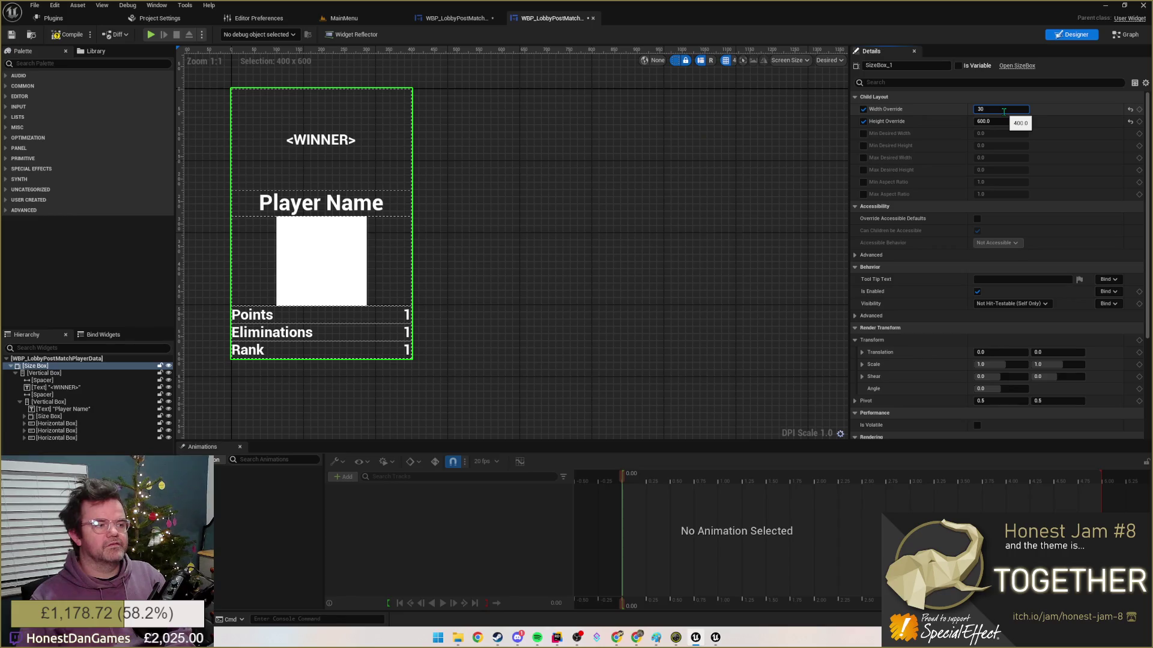
{"action": "type", "text": "0"}
{"action": "key", "text": "Return"}
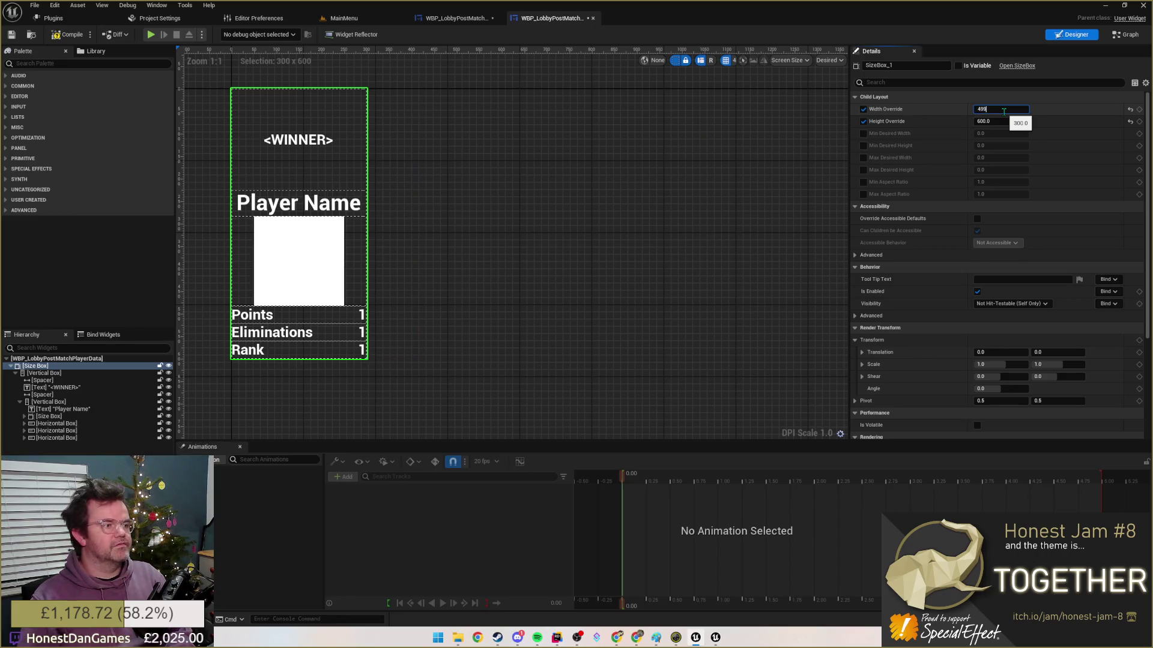
{"action": "key", "text": "Return"}
{"action": "left_click", "coordinate": [1006, 122]}
{"action": "type", "text": "4"}
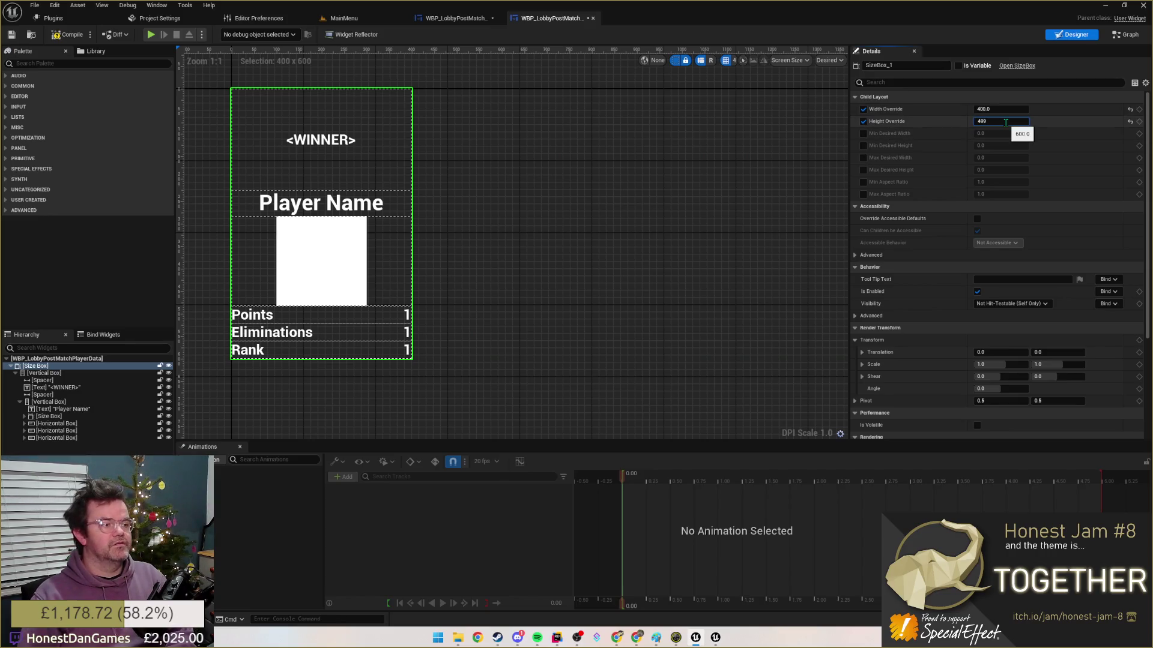
{"action": "type", "text": "00"}
{"action": "key", "text": "Return"}
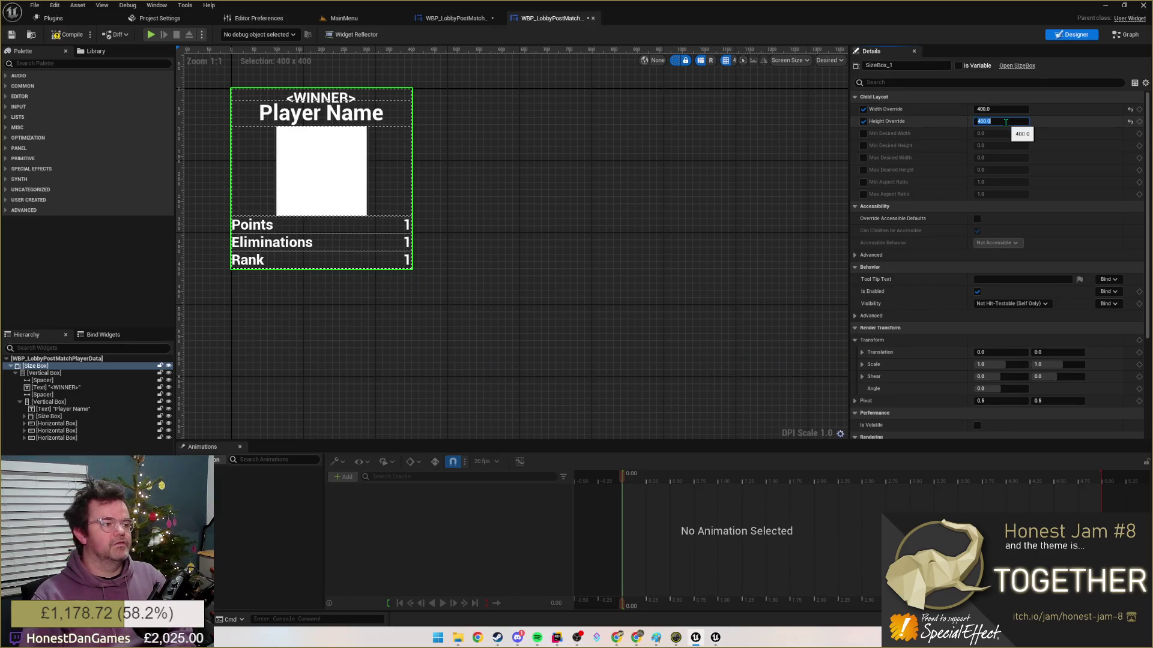
{"action": "key", "text": "Return"}
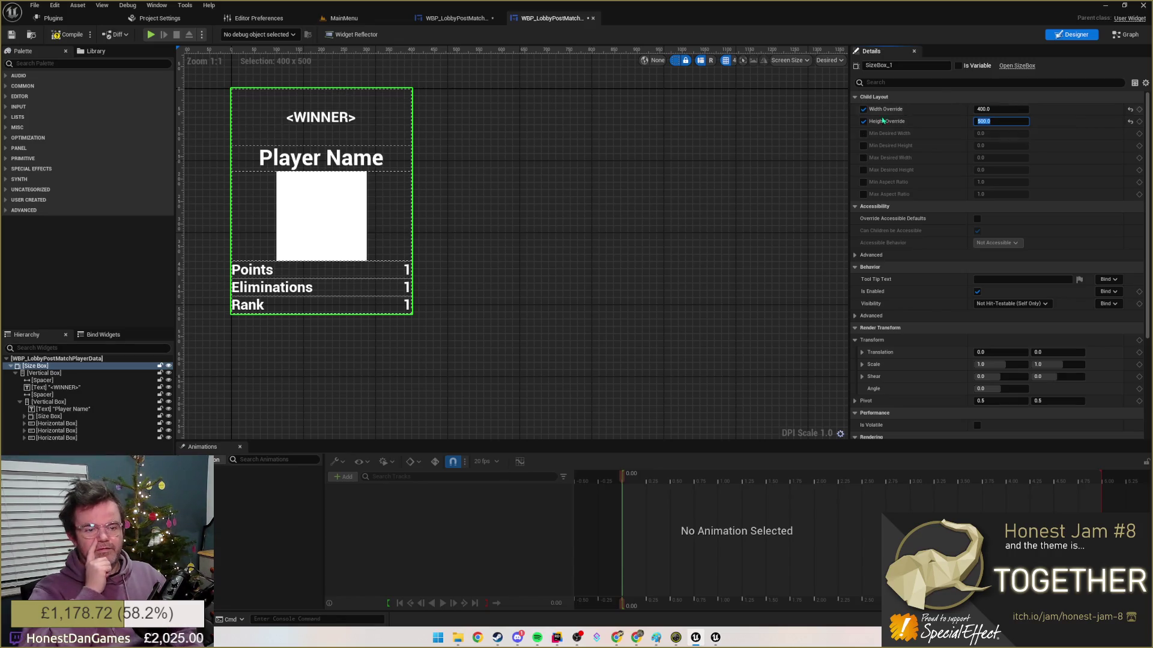
- Switch to the WBP_LobbyPostMatchScreen widget to preview two cards side by side
{"action": "left_click", "coordinate": [724, 171]}
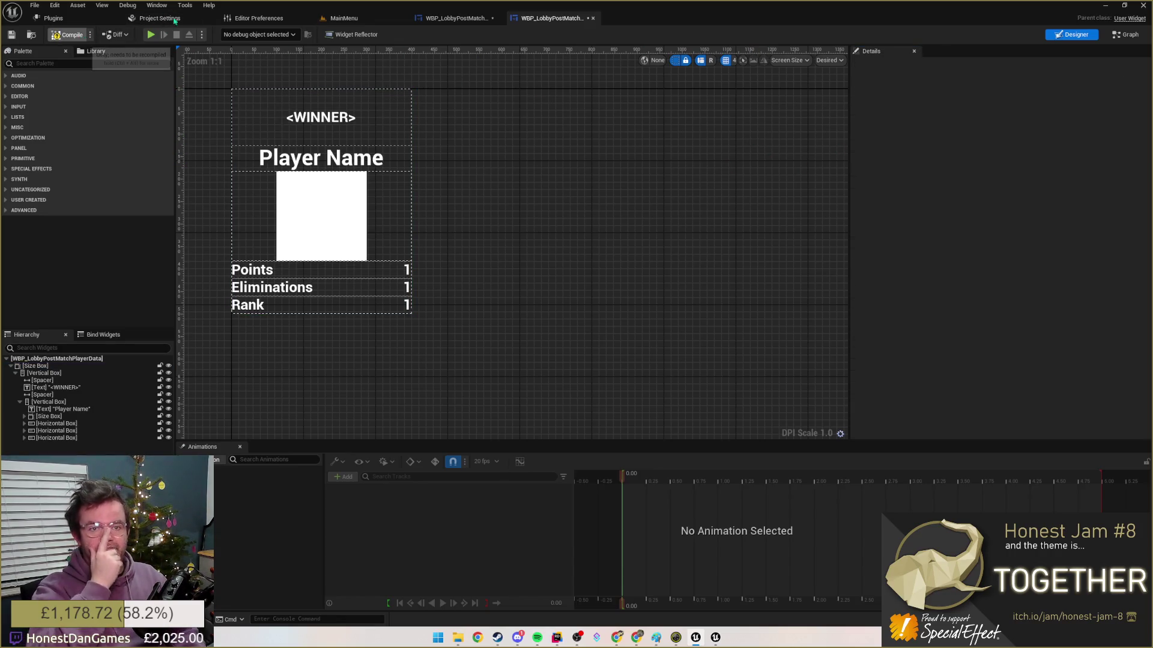
{"action": "left_click", "coordinate": [455, 18]}
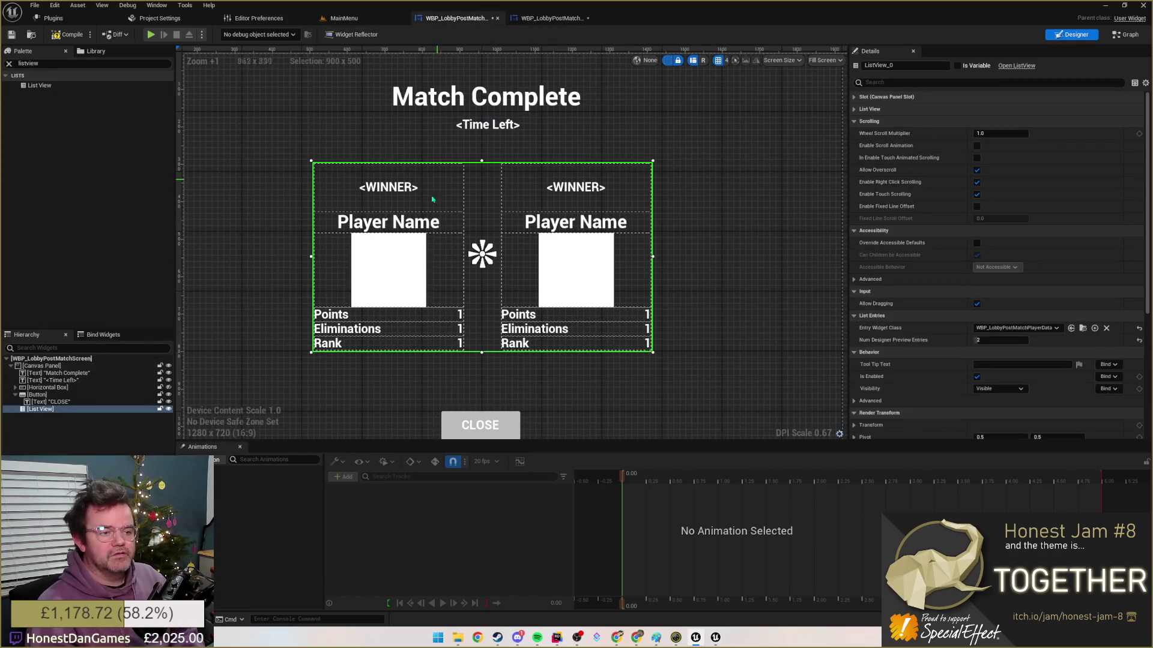